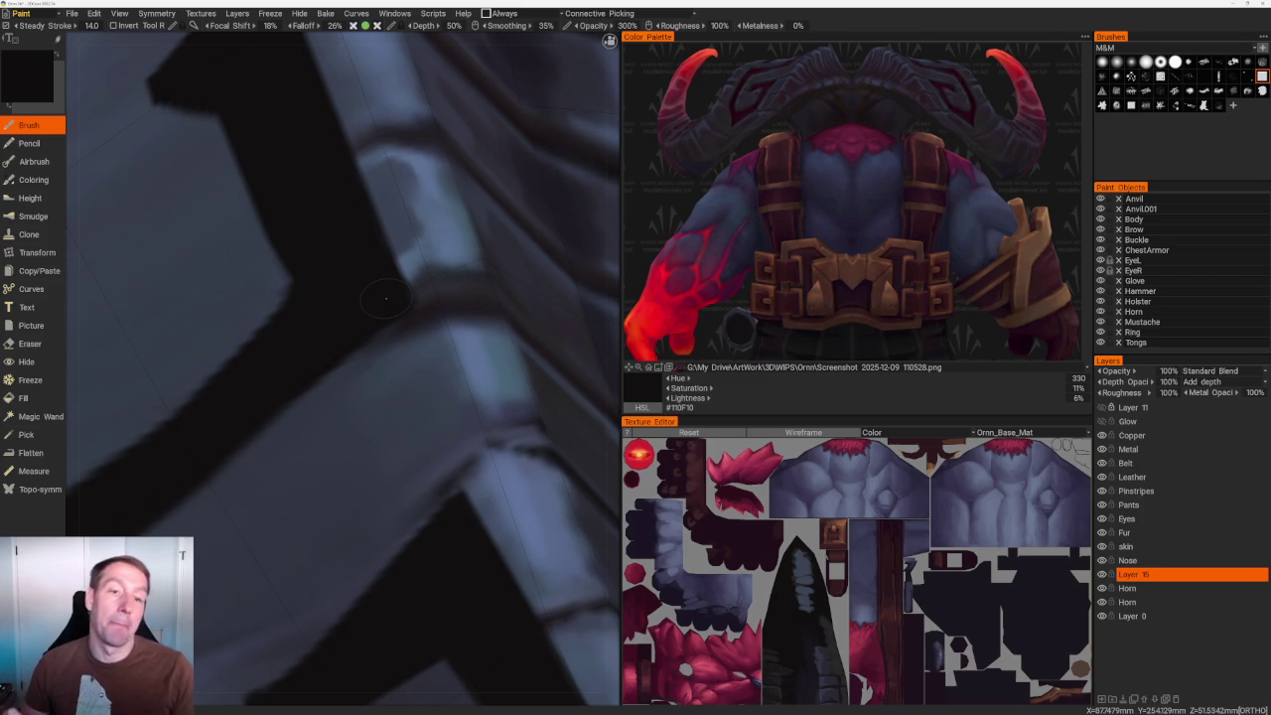
Zoom in on the helmet's spiral pattern and switch to the Eraser tool.
scroll(378, 293, down, 2)
scroll(347, 276, down, 3)
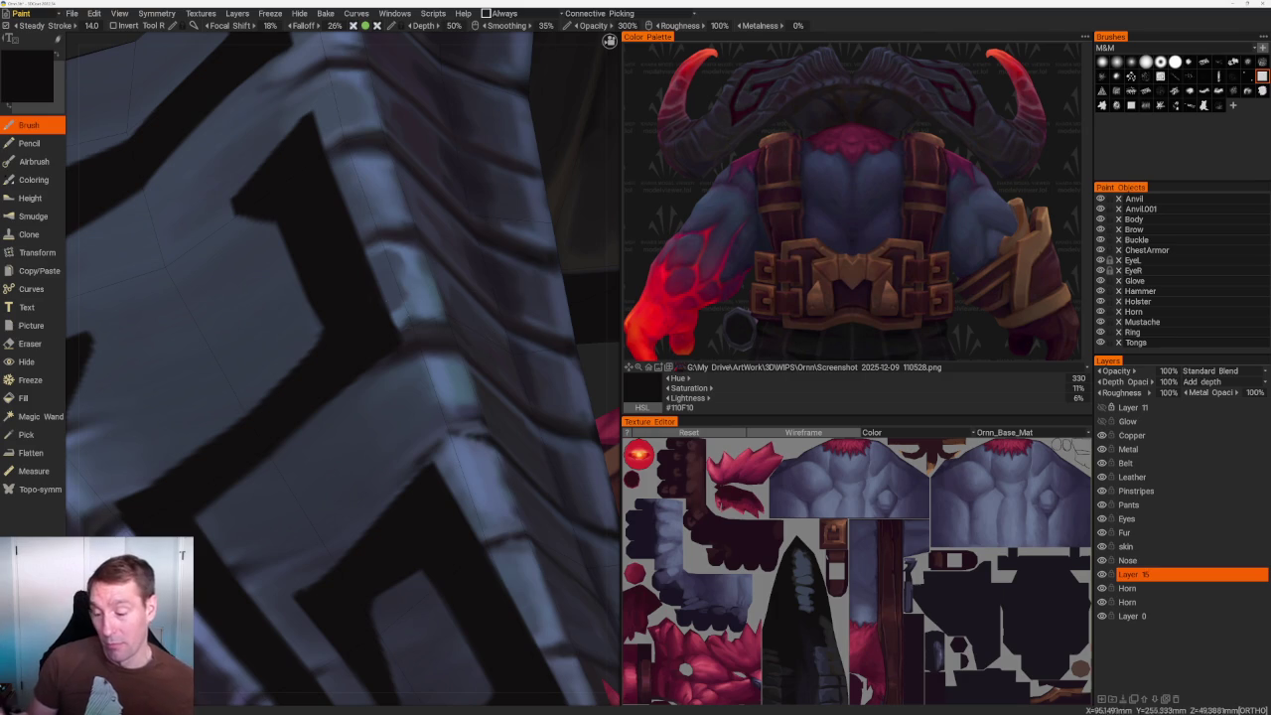
scroll(343, 272, down, 2)
scroll(424, 219, down, 5)
scroll(381, 165, up, 2)
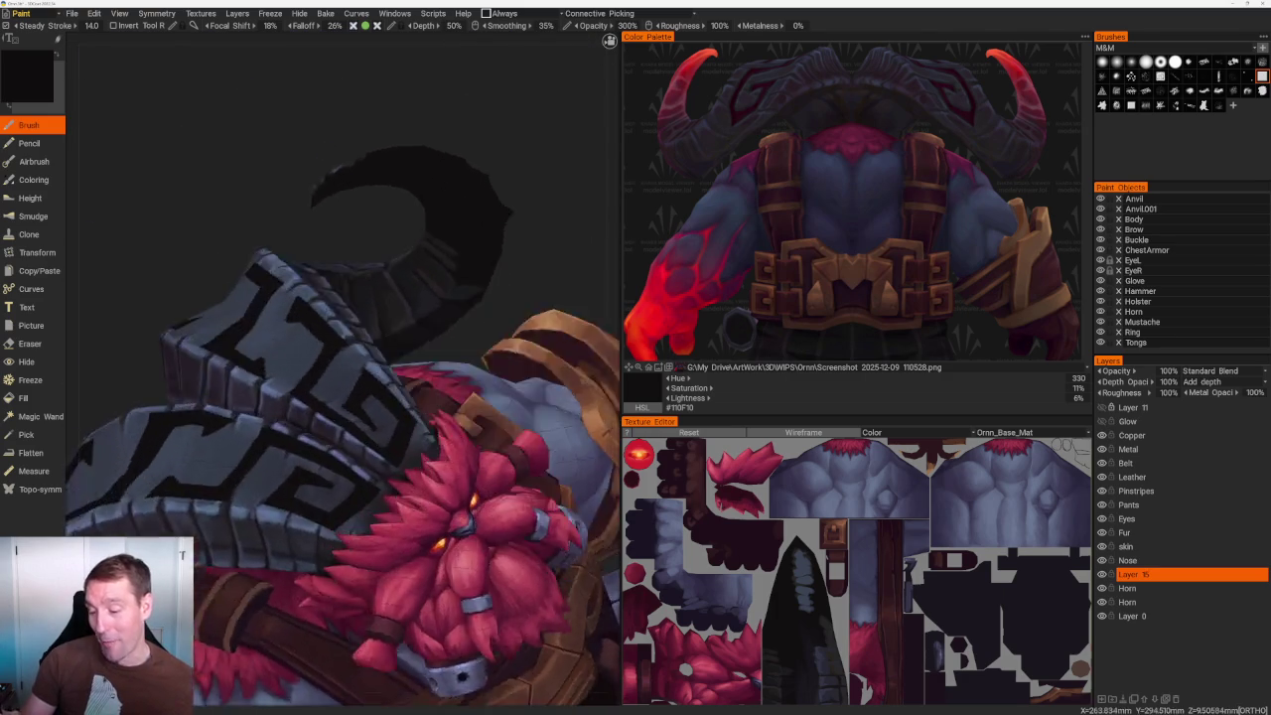
scroll(410, 271, up, 3)
scroll(343, 398, down, 2)
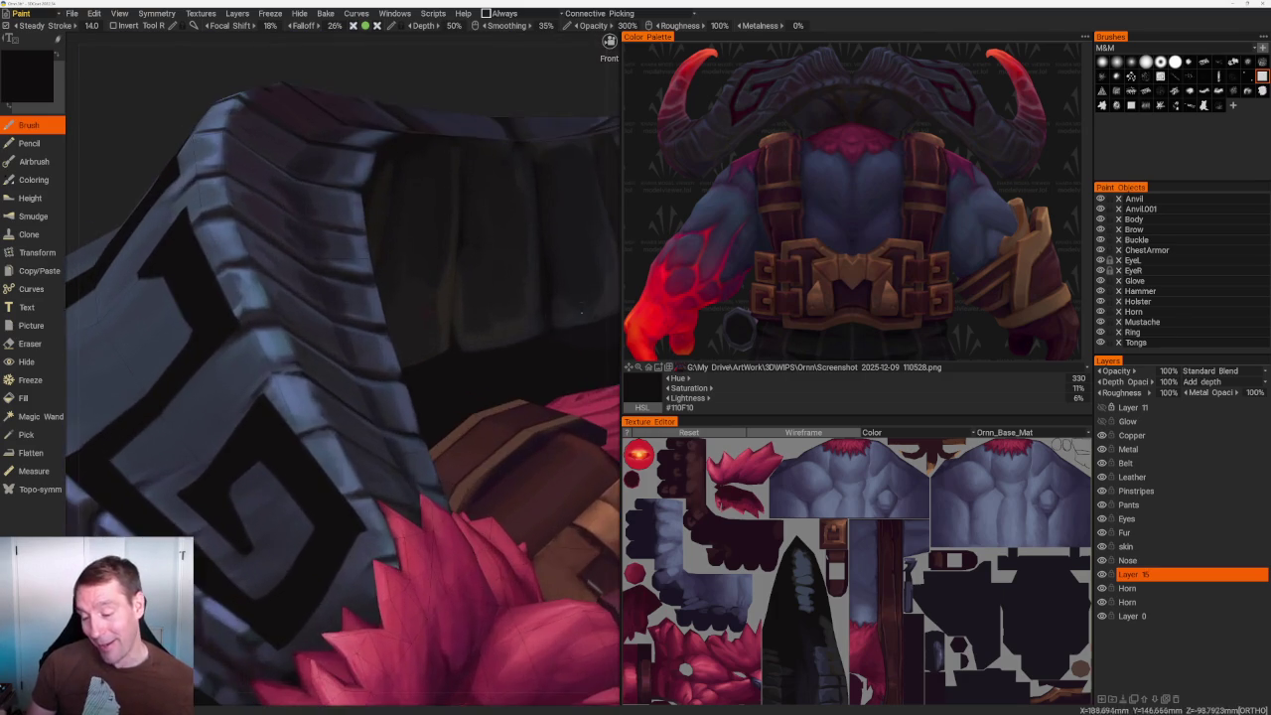
scroll(343, 397, down, 2)
scroll(343, 397, down, 2)
key(e)
scroll(338, 377, up, 2)
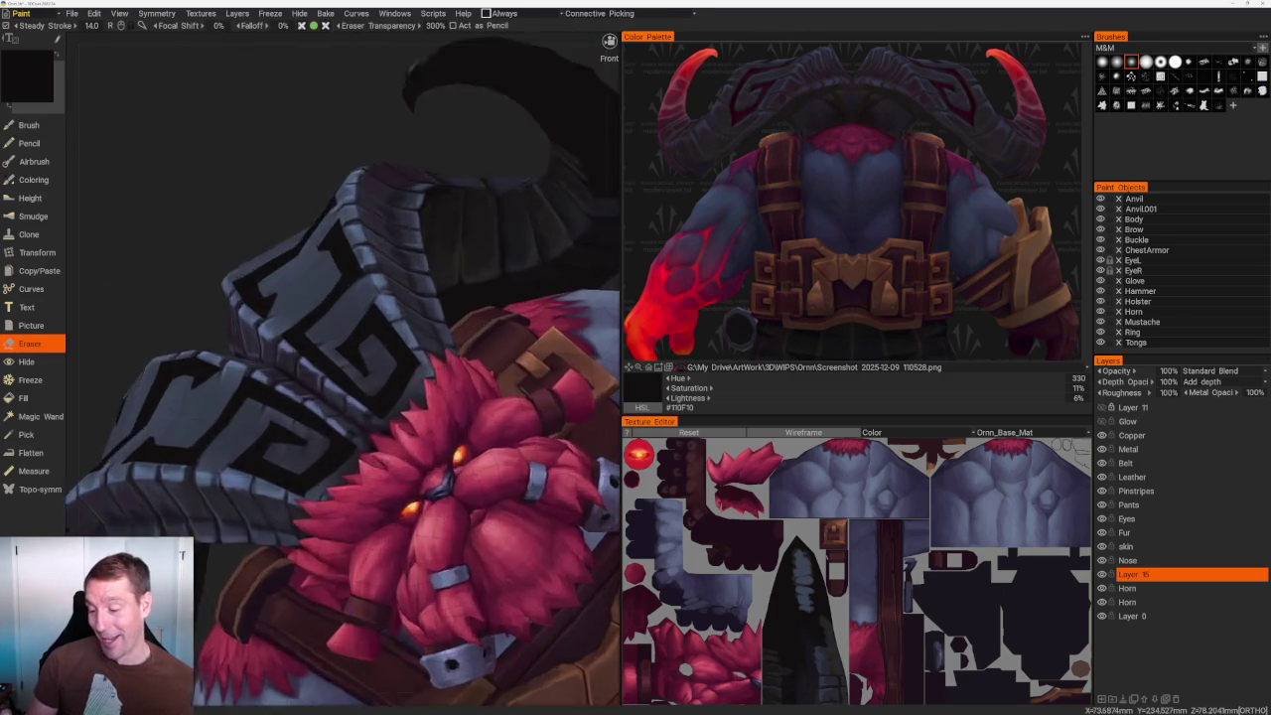
scroll(338, 377, up, 3)
Return to the Brush and sample the dark blue-grey #373F4E from the spiral.
key(v)
scroll(338, 377, up, 2)
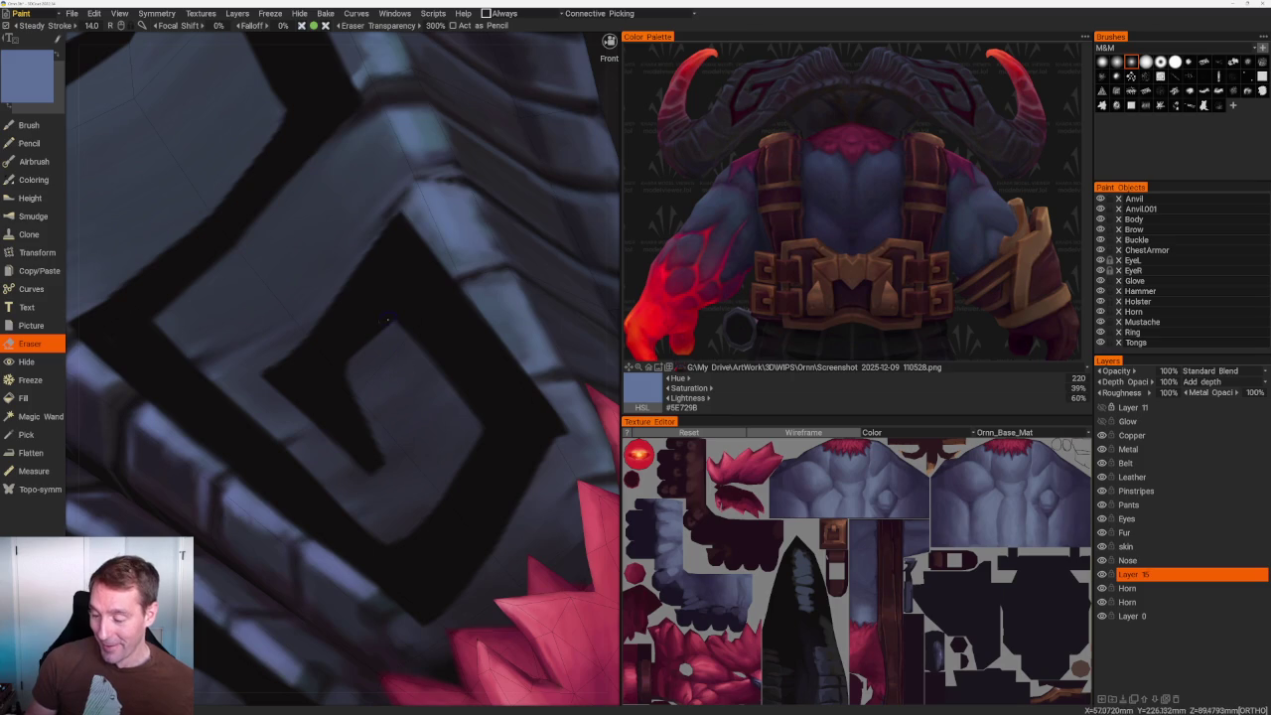
key(b)
key(v)
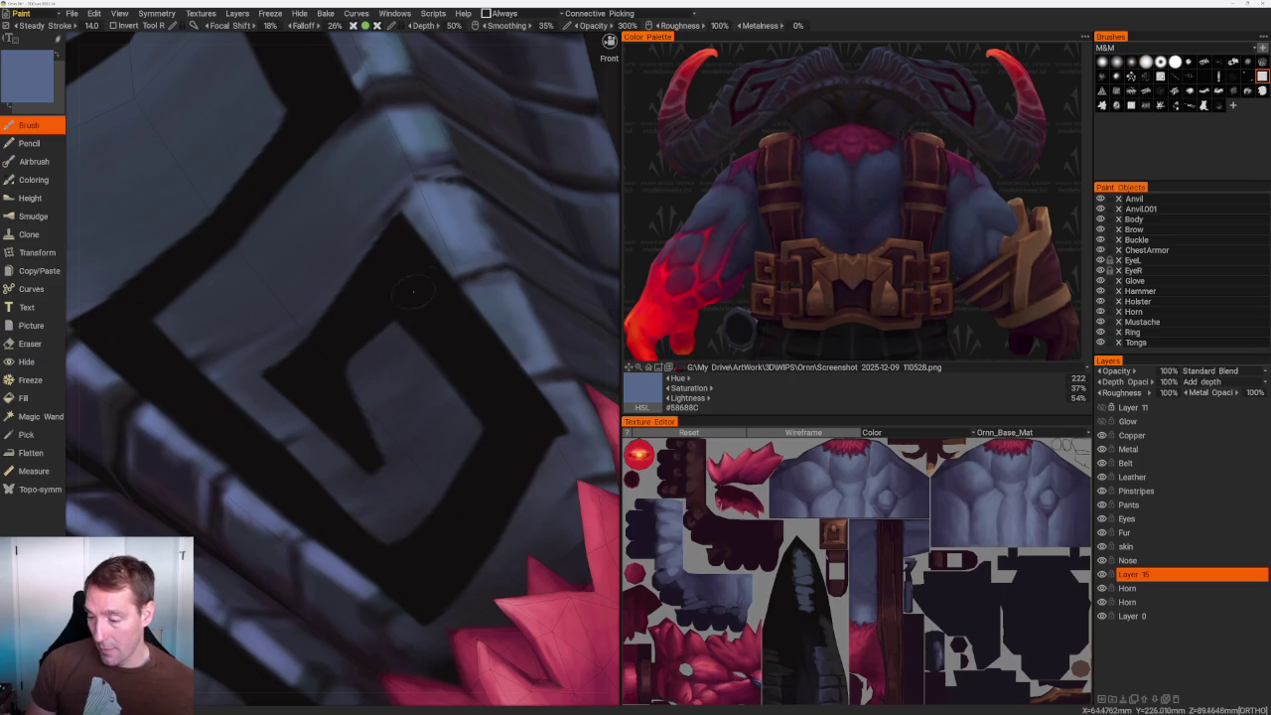
key(v)
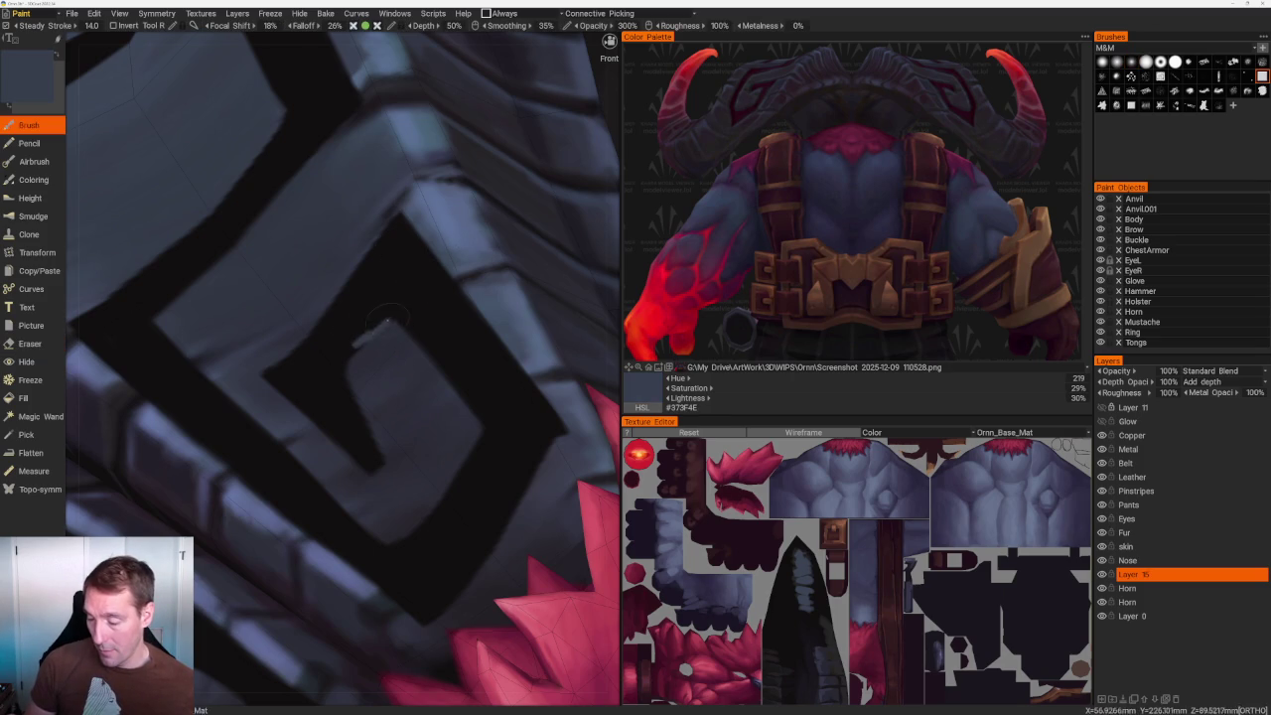
scroll(298, 199, down, 10)
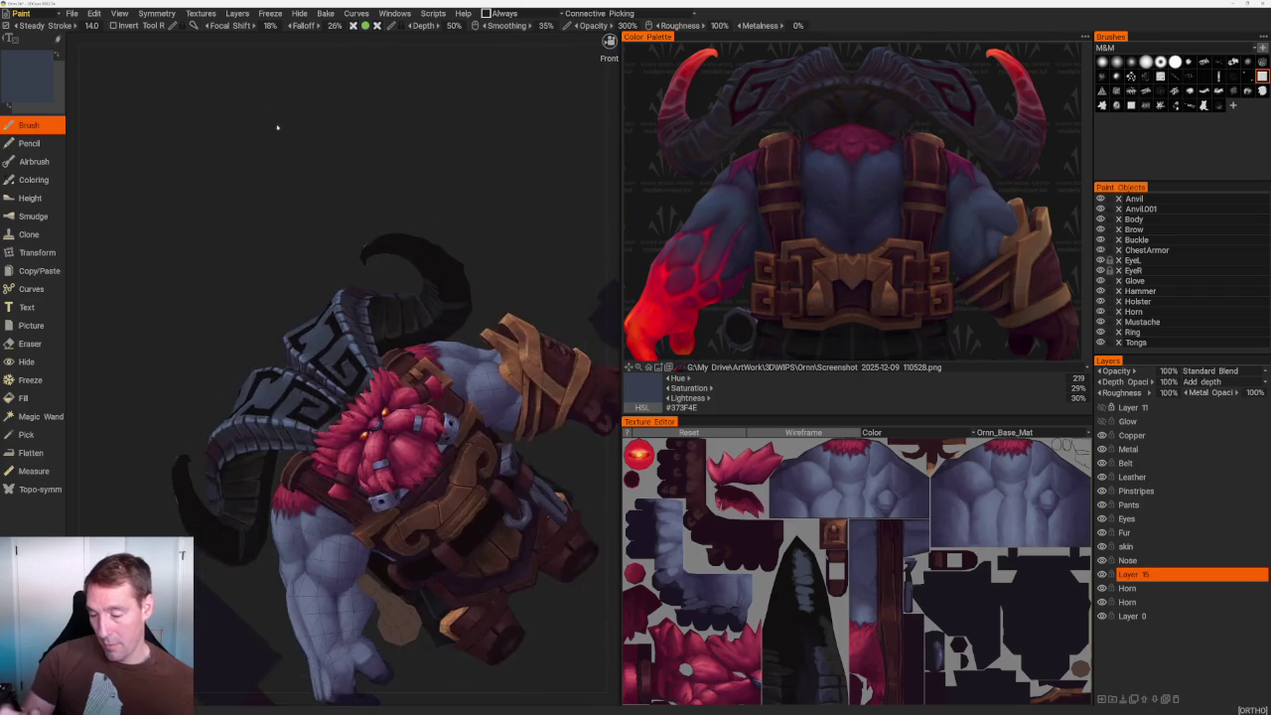
Sample lighter blue-grey #525D77 and paint a highlight stroke along the spiral edge.
scroll(437, 448, up, 10)
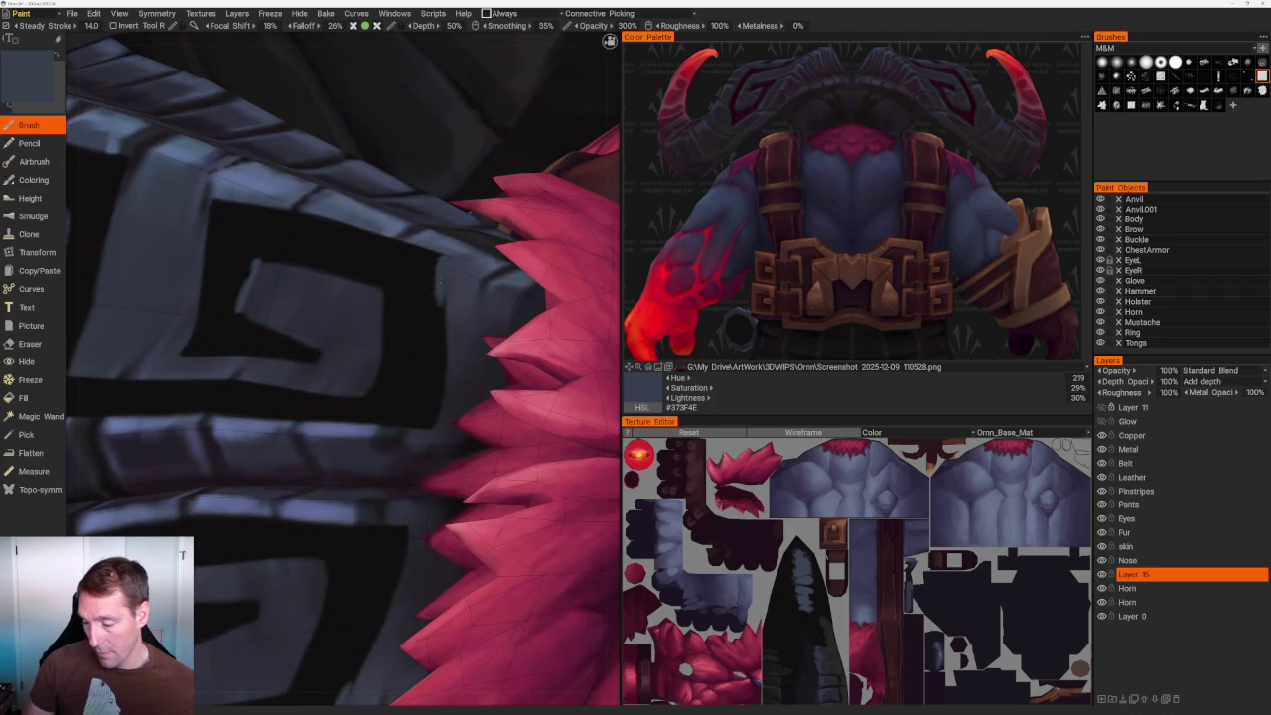
key(v)
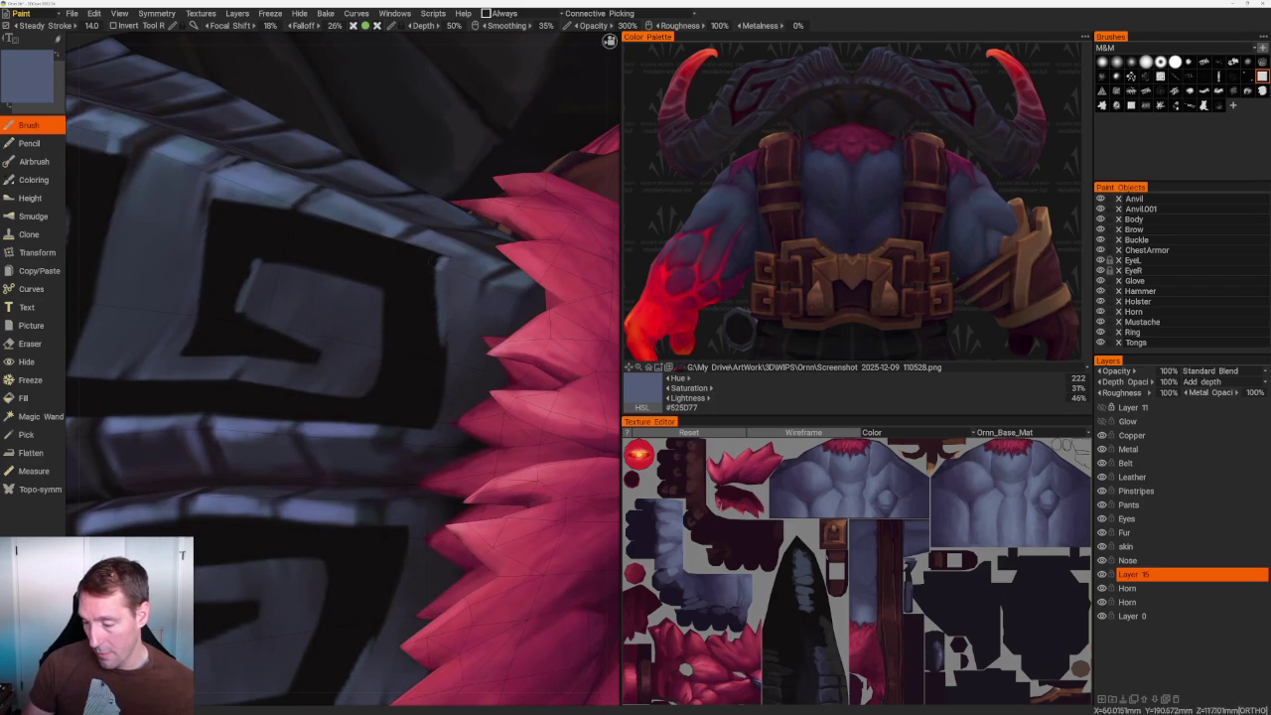
mouse_move(437, 274)
mouse_down()
mouse_move(442, 366)
mouse_move(425, 427)
mouse_move(437, 409)
mouse_move(437, 425)
mouse_move(437, 395)
mouse_up()
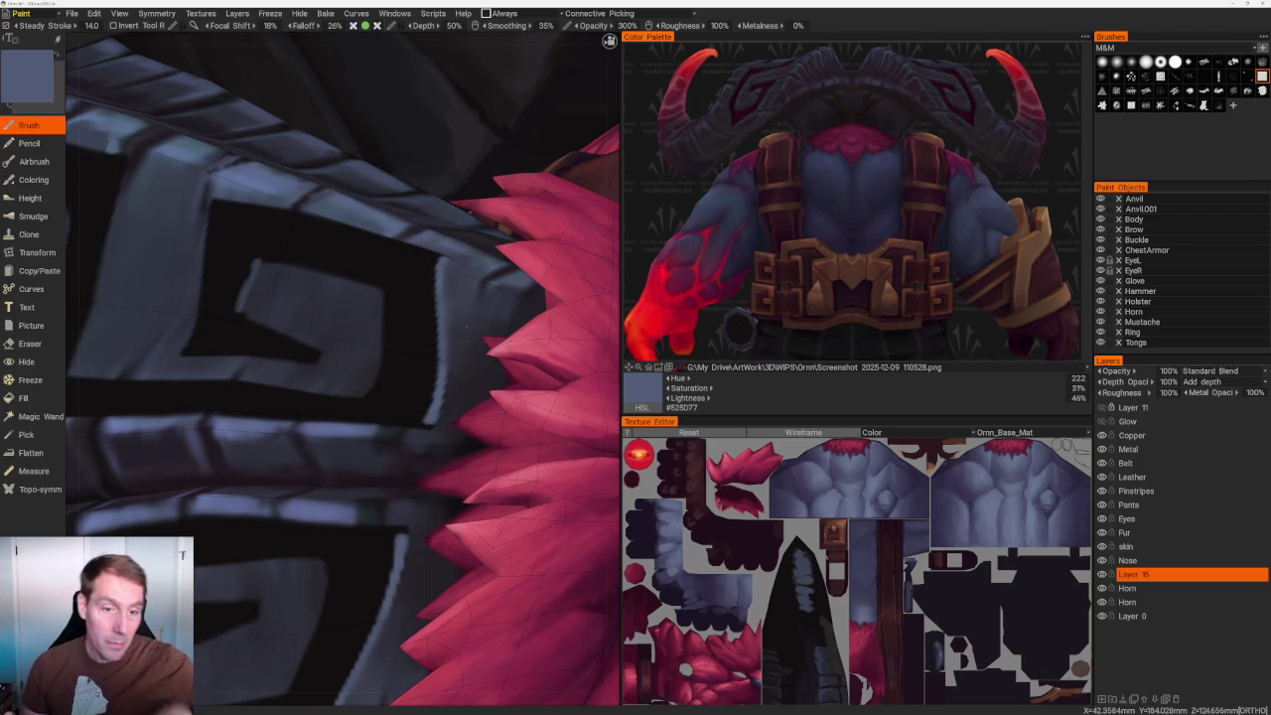
scroll(497, 192, down, 5)
scroll(525, 156, up, 3)
scroll(525, 155, up, 3)
scroll(526, 156, up, 3)
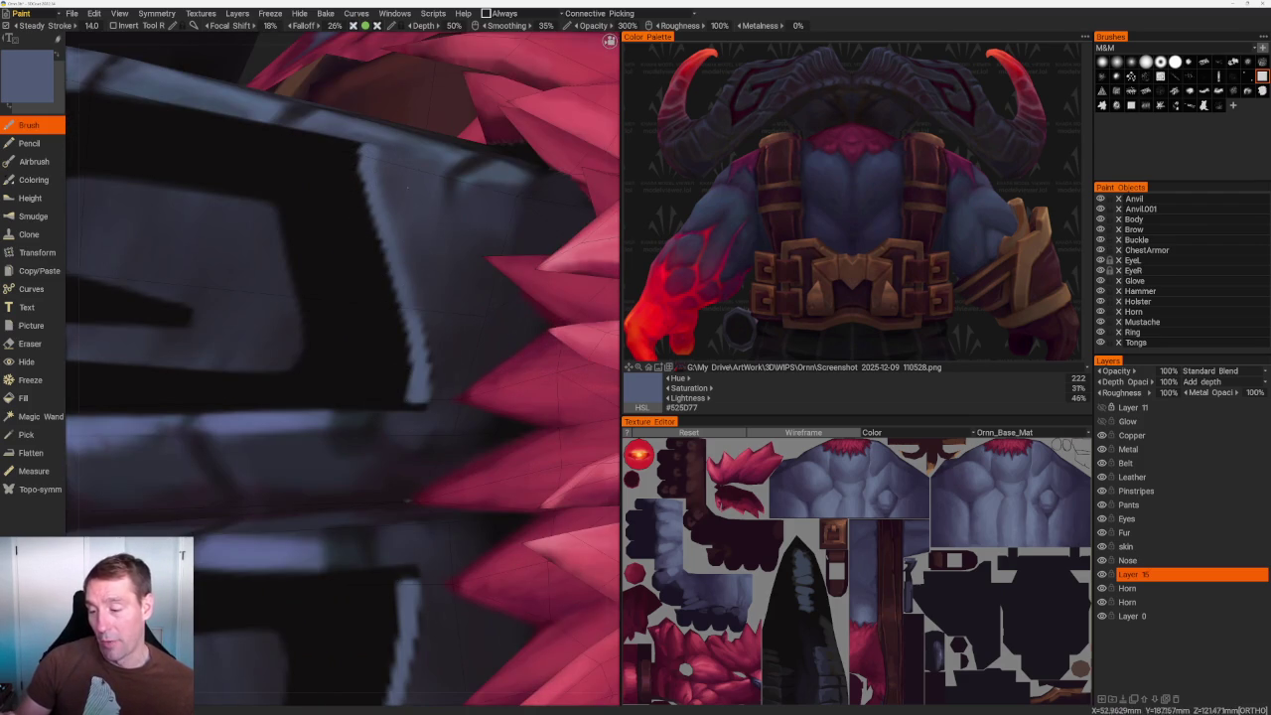
Resample the dark armour colour and the lighter blue-grey, then switch to the Eraser.
key(v)
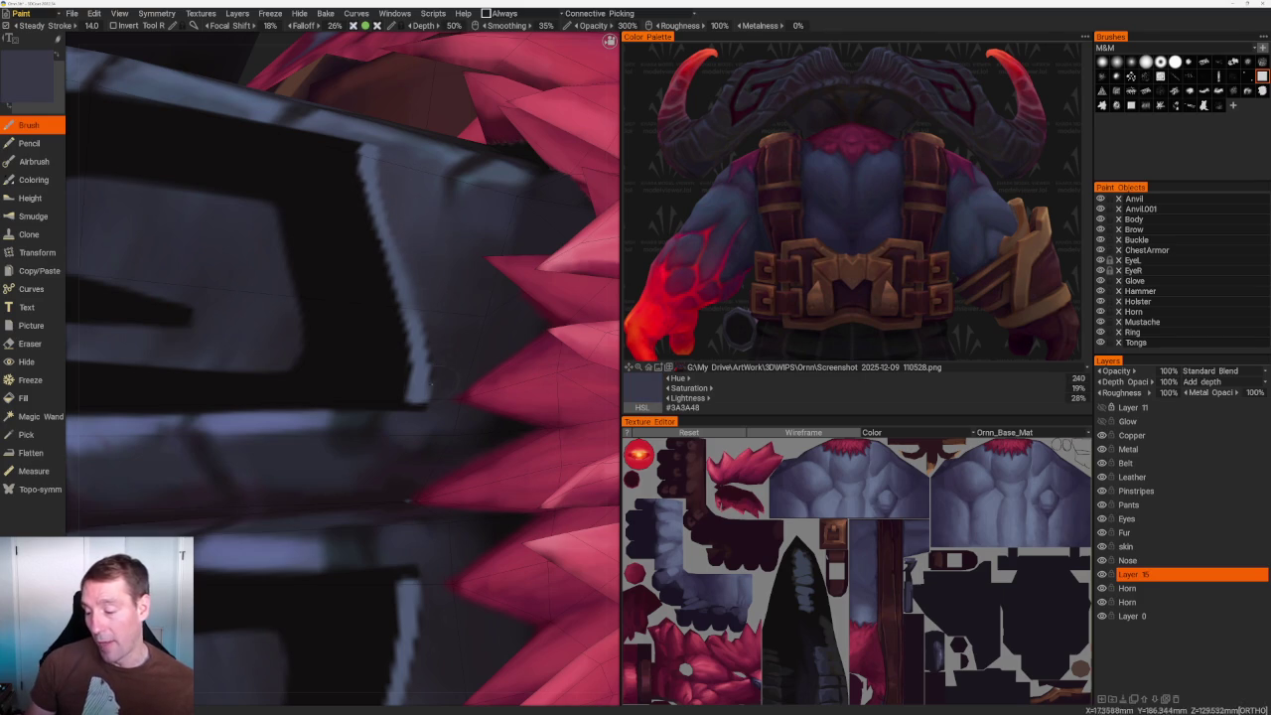
key(v)
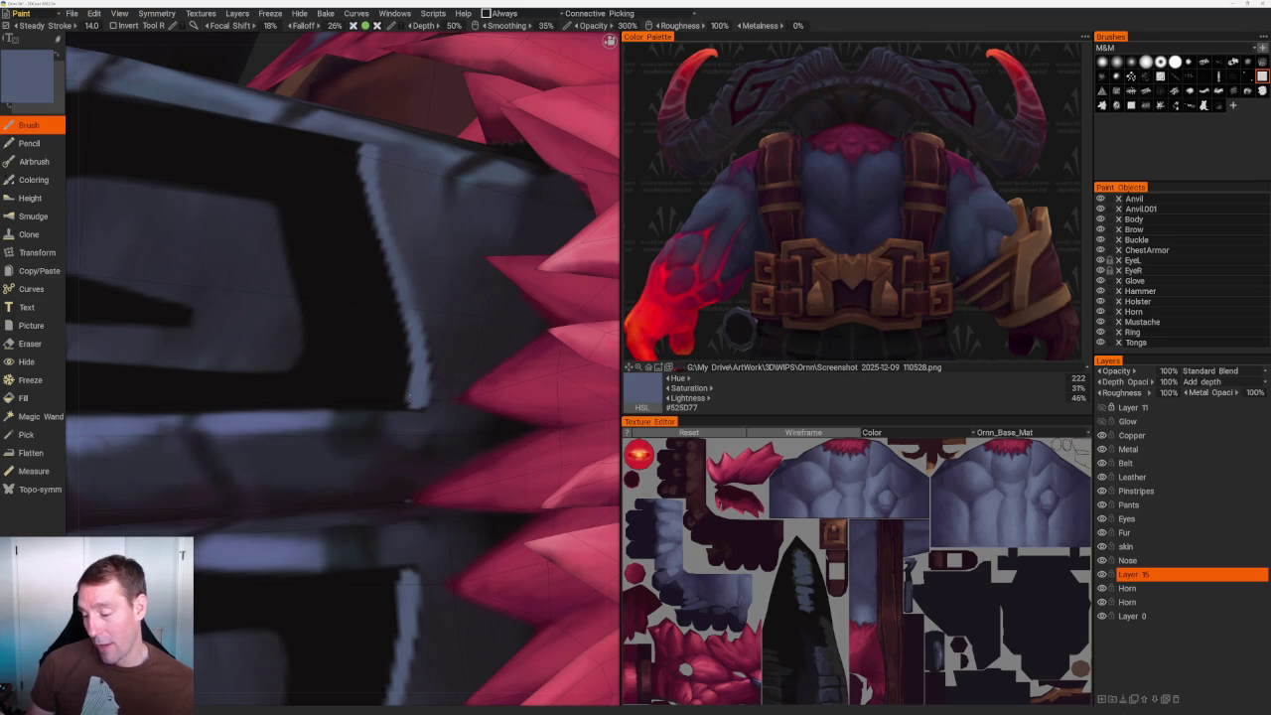
key(e)
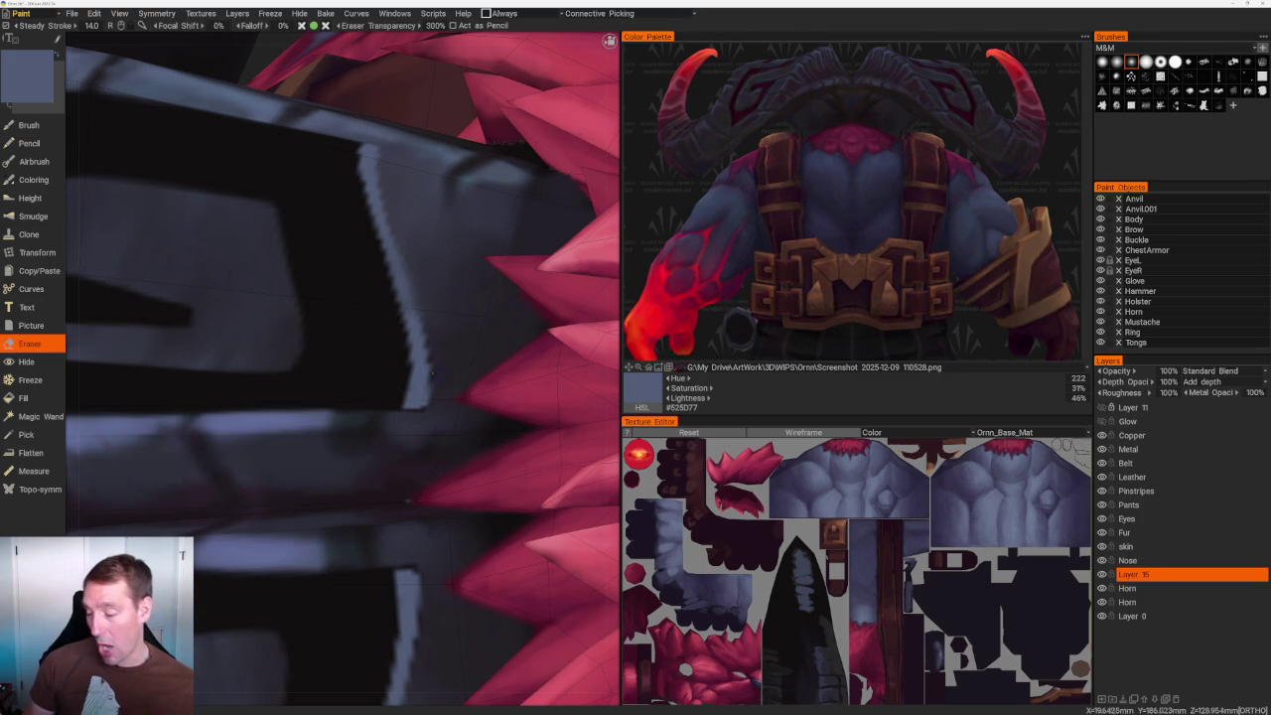
scroll(438, 382, down, 5)
scroll(386, 162, down, 5)
Orbit toward the shoulder and, back on the Brush, brighten the thin vertical armour strip.
mouse_move(261, 262)
middle_down()
mouse_move(321, 292)
mouse_move(463, 221)
mouse_move(417, 258)
middle_up()
scroll(418, 258, up, 5)
scroll(342, 284, up, 3)
scroll(341, 284, up, 3)
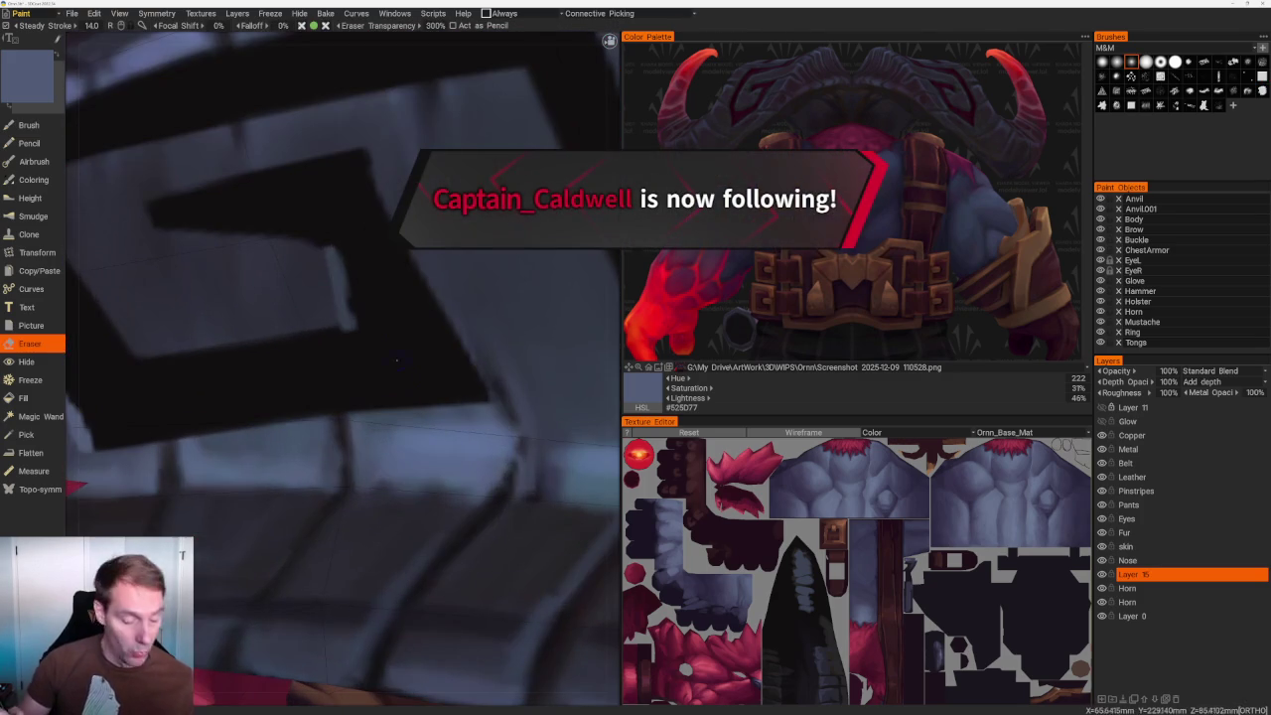
key(b)
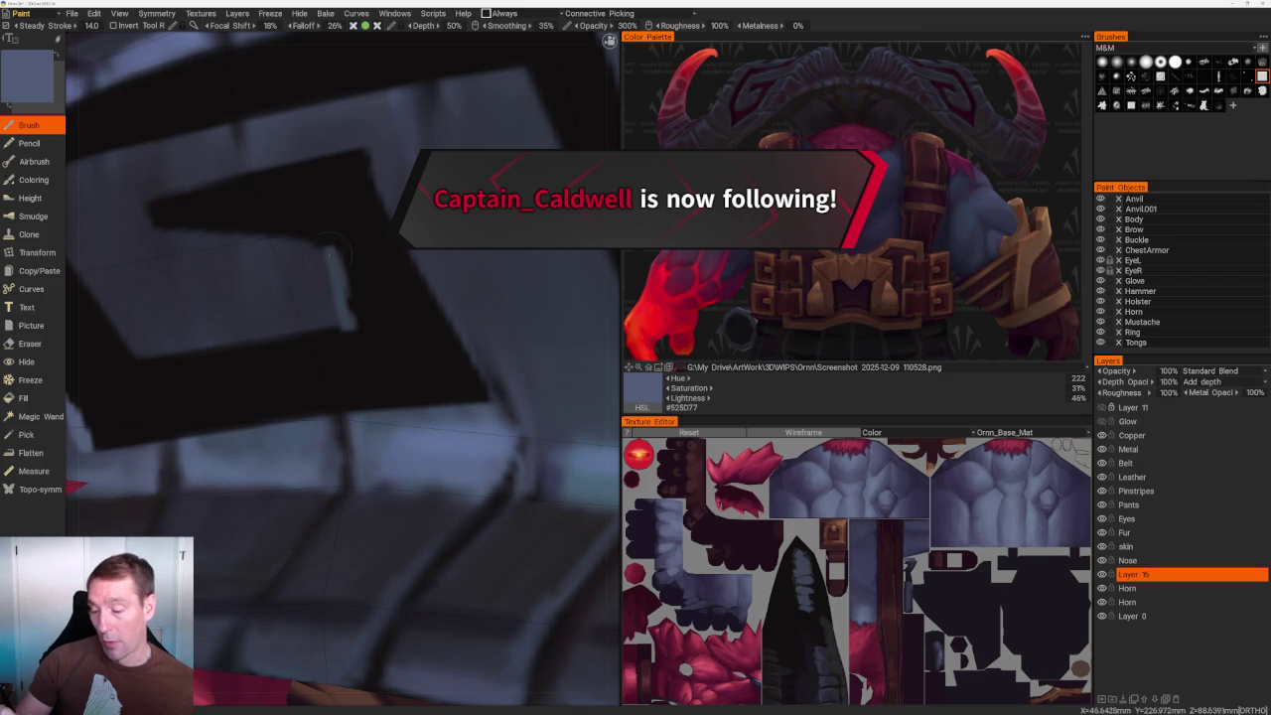
drag(327, 253, 349, 320)
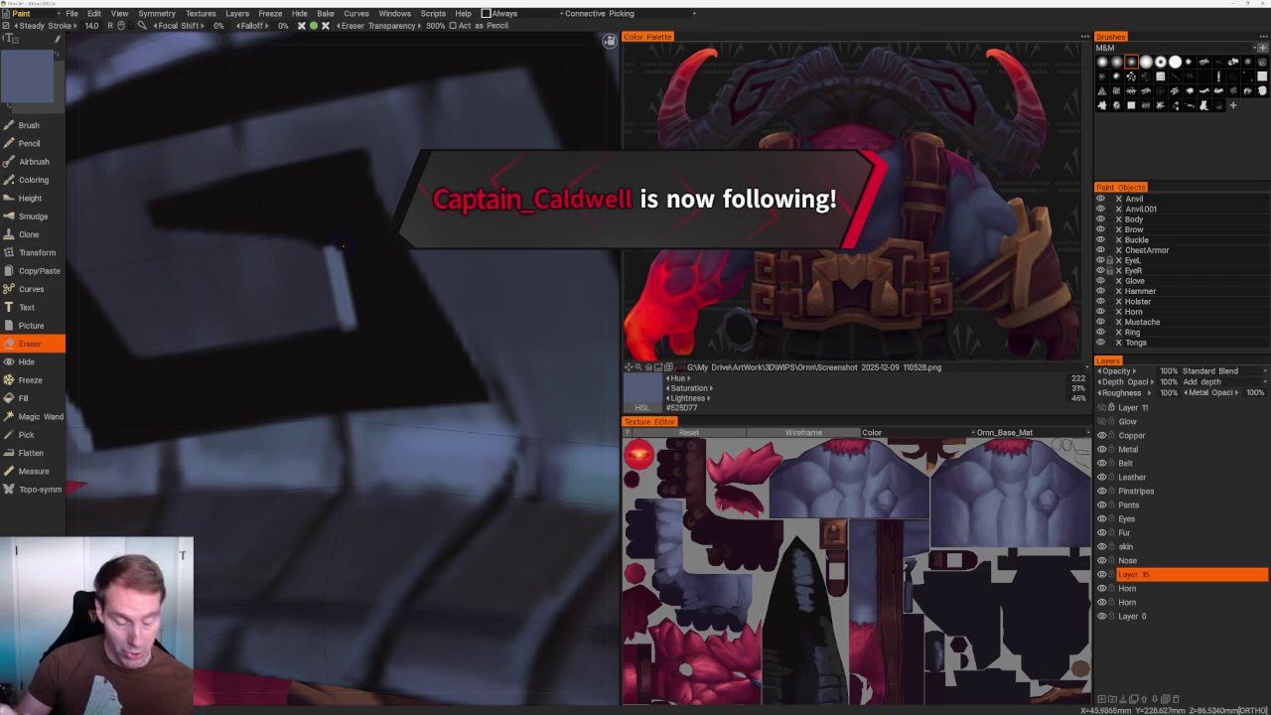
scroll(360, 249, down, 3)
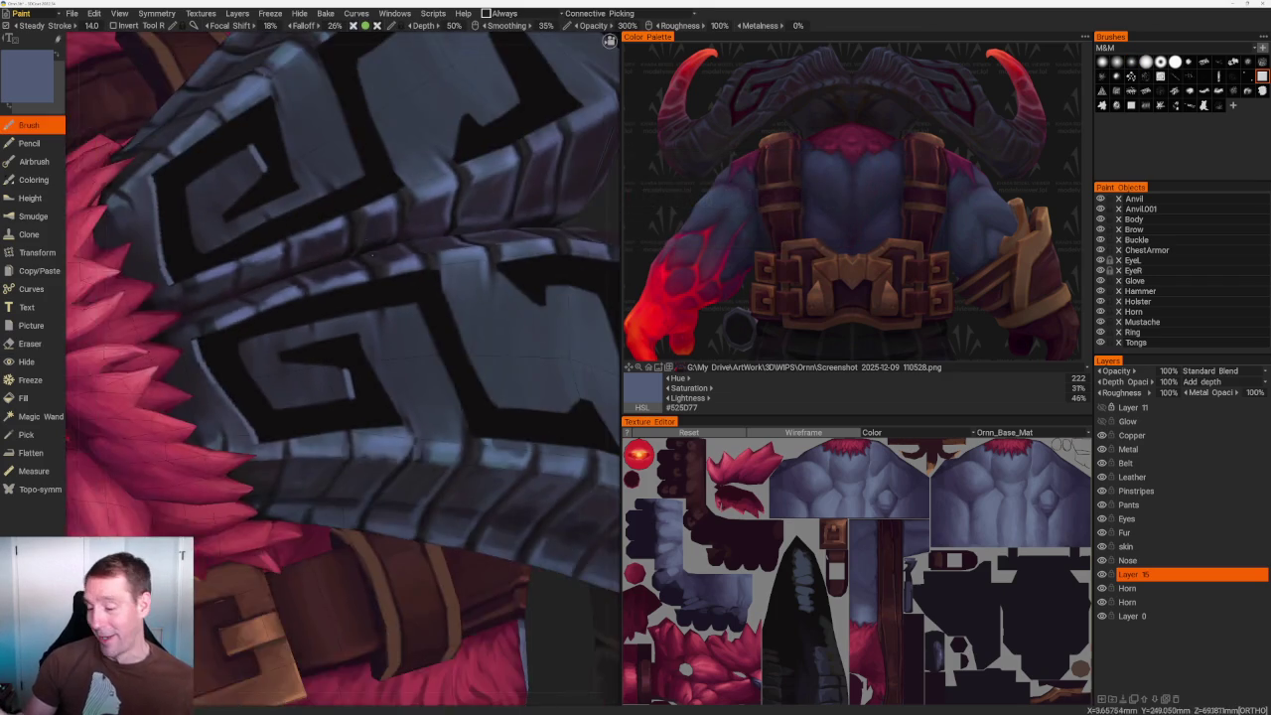
Sample #303542 and paint blue-grey over the black notch inside the spiral.
scroll(398, 317, down, 3)
key(v)
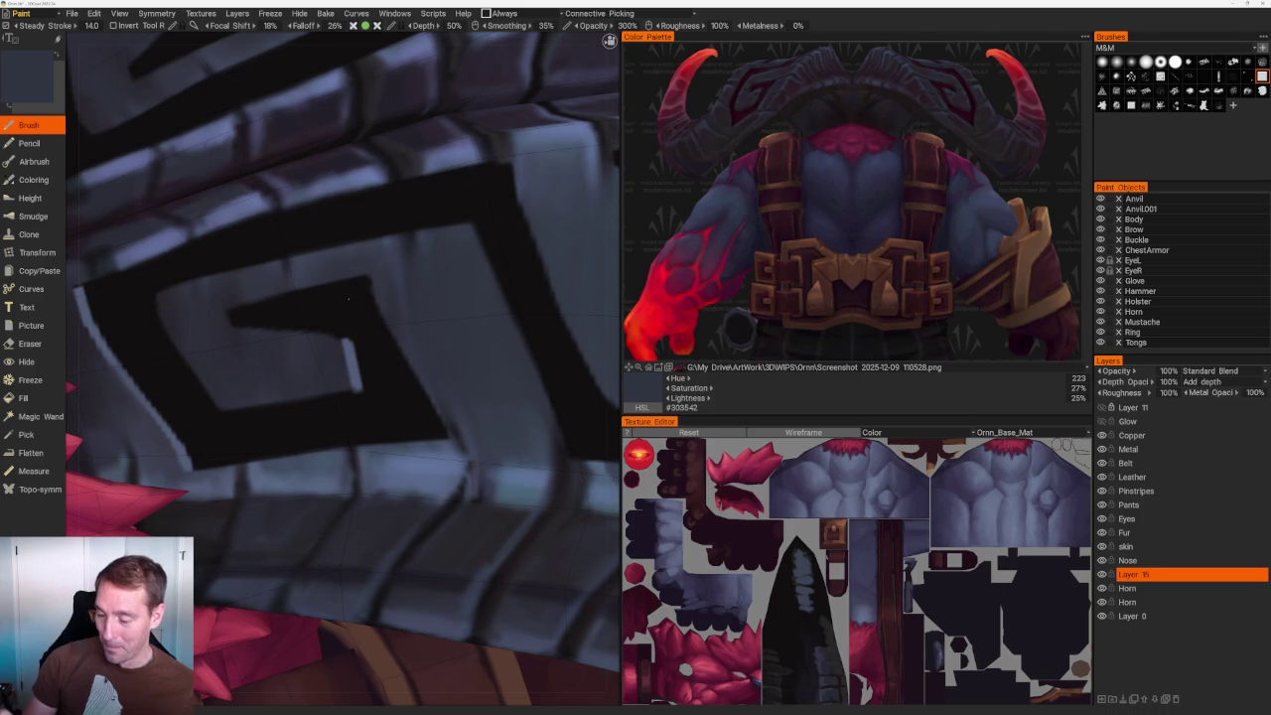
drag(348, 299, 352, 306)
drag(246, 314, 347, 297)
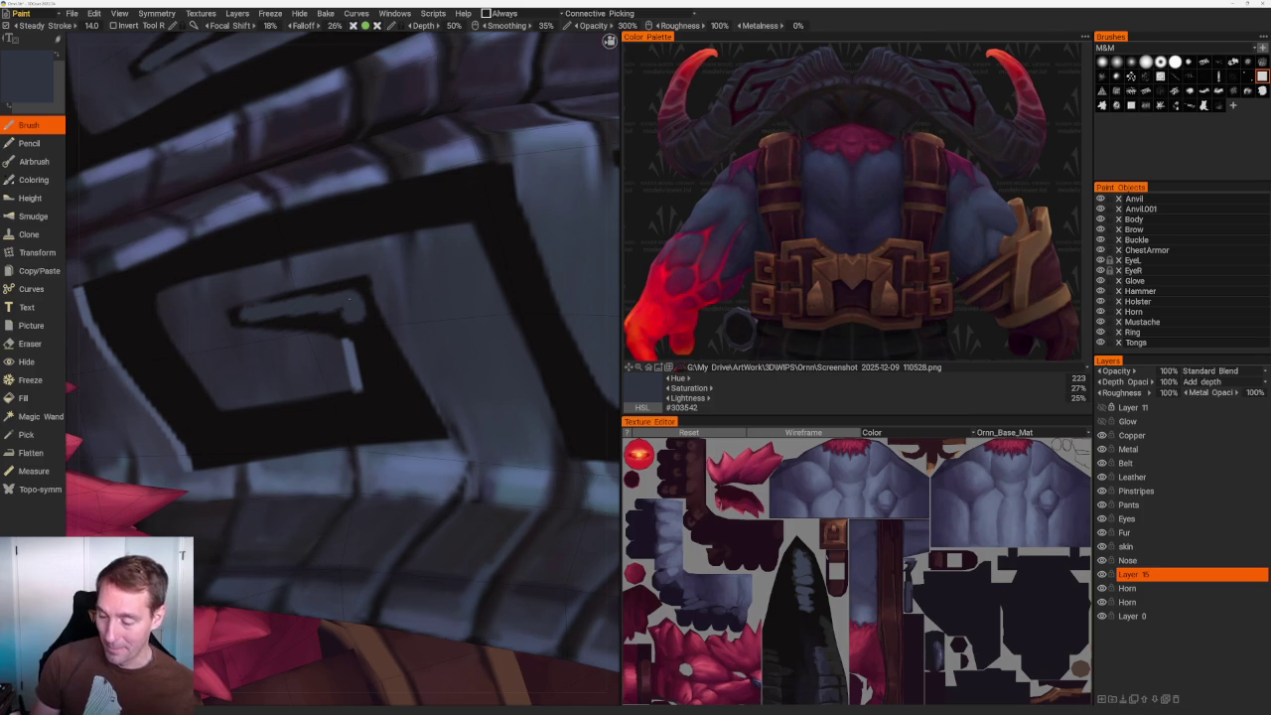
Orbit to front and side views of the horns to review the tidied pattern.
scroll(347, 298, down, 3)
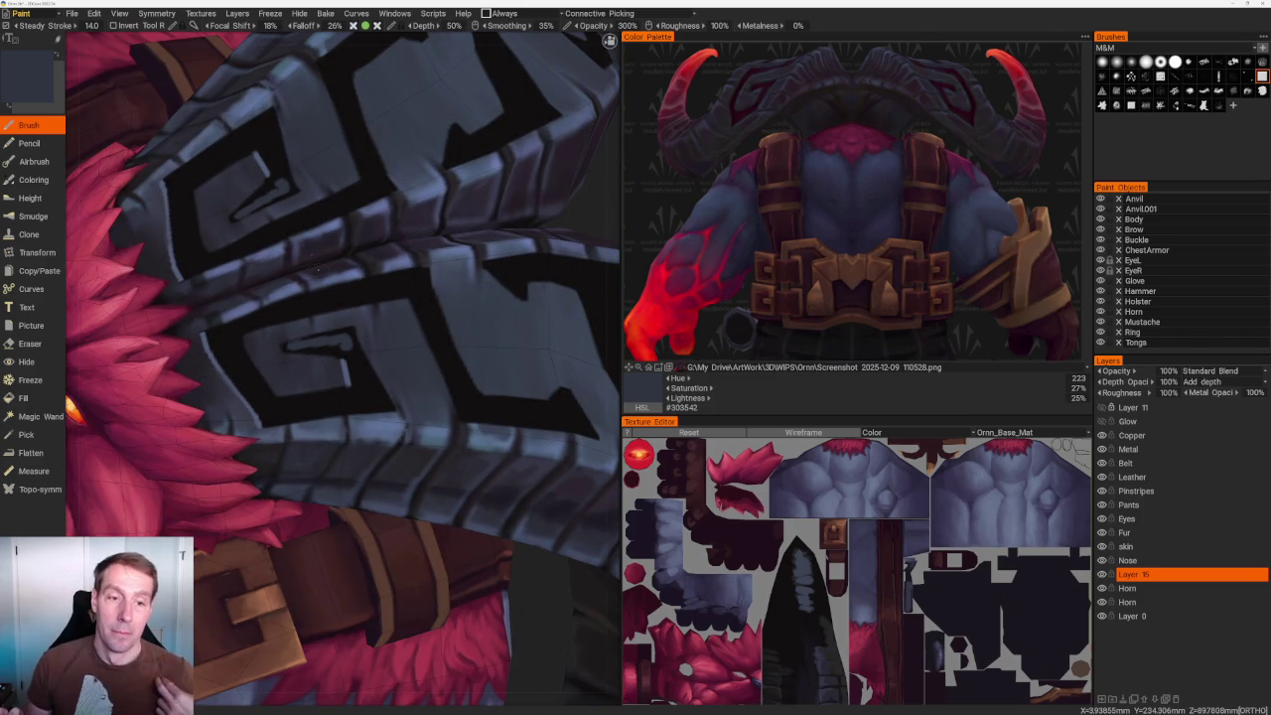
scroll(348, 297, down, 5)
mouse_move(475, 191)
mouse_down()
mouse_move(427, 149)
mouse_move(447, 174)
mouse_up()
scroll(427, 149, up, 3)
scroll(431, 148, up, 3)
scroll(379, 171, up, 2)
scroll(327, 297, up, 5)
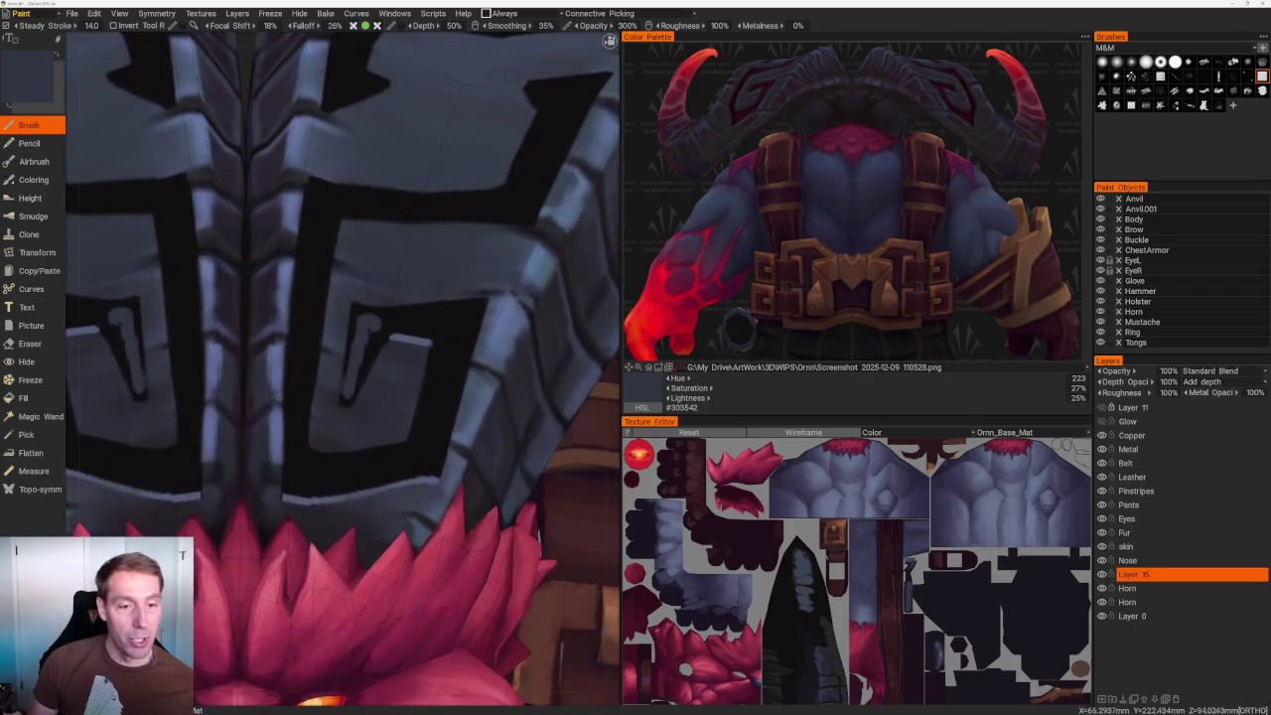
scroll(451, 300, up, 2)
scroll(378, 295, up, 2)
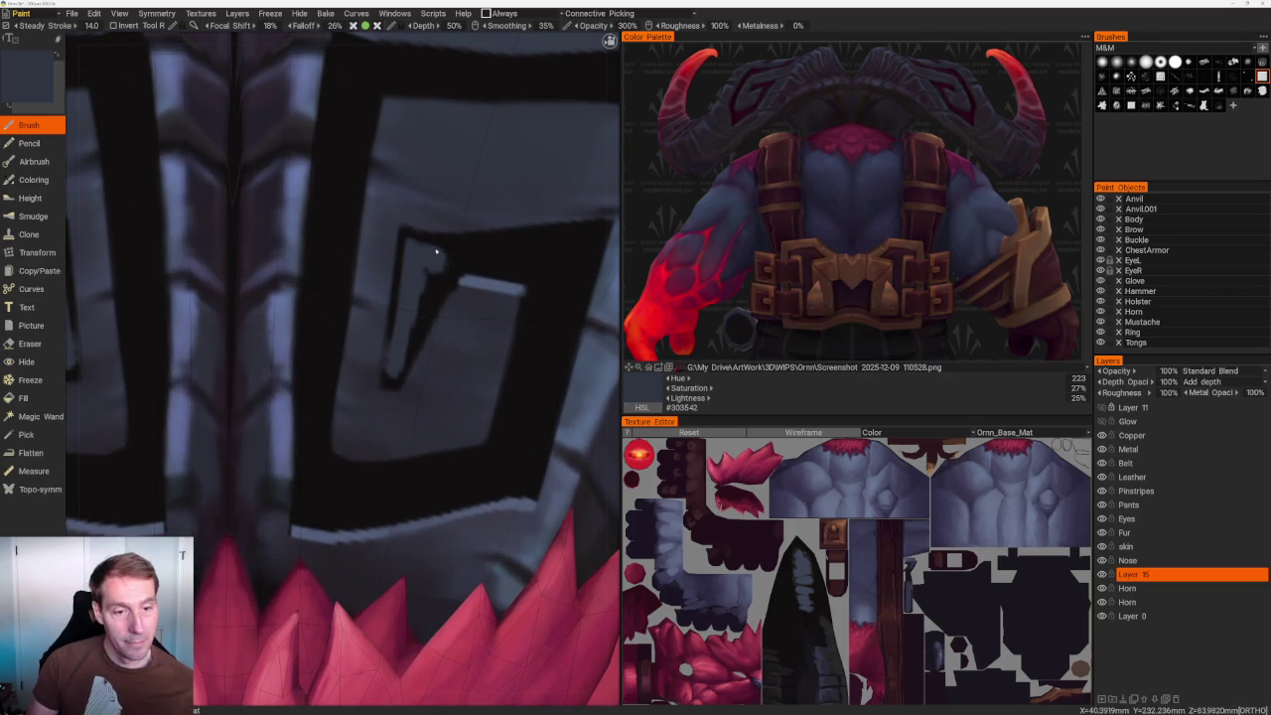
scroll(337, 192, down, 4)
scroll(337, 192, down, 2)
mouse_move(338, 191)
middle_down()
mouse_move(368, 176)
mouse_move(474, 199)
mouse_move(447, 242)
middle_up()
scroll(449, 244, up, 1)
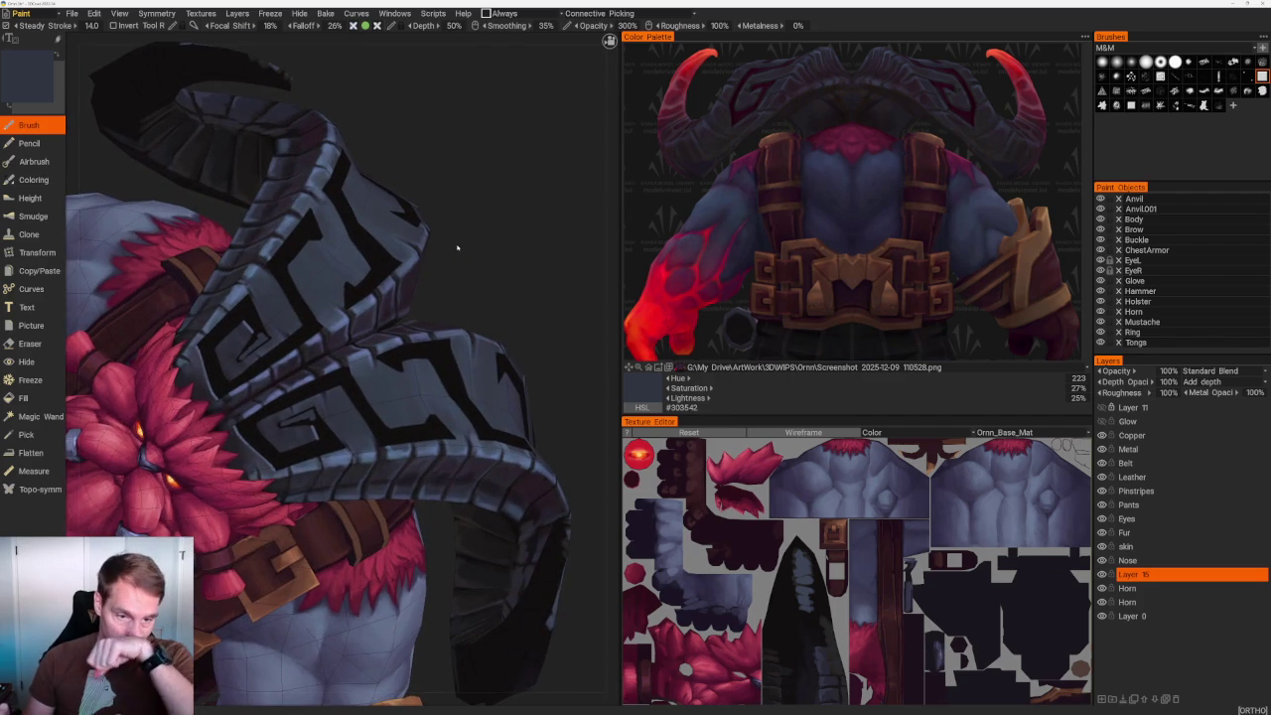
Extend the grey fill inside the helmet spiral from a more frontal view.
mouse_move(471, 238)
middle_down()
mouse_move(483, 249)
mouse_move(492, 218)
mouse_move(532, 262)
mouse_move(408, 266)
middle_up()
scroll(407, 266, up, 4)
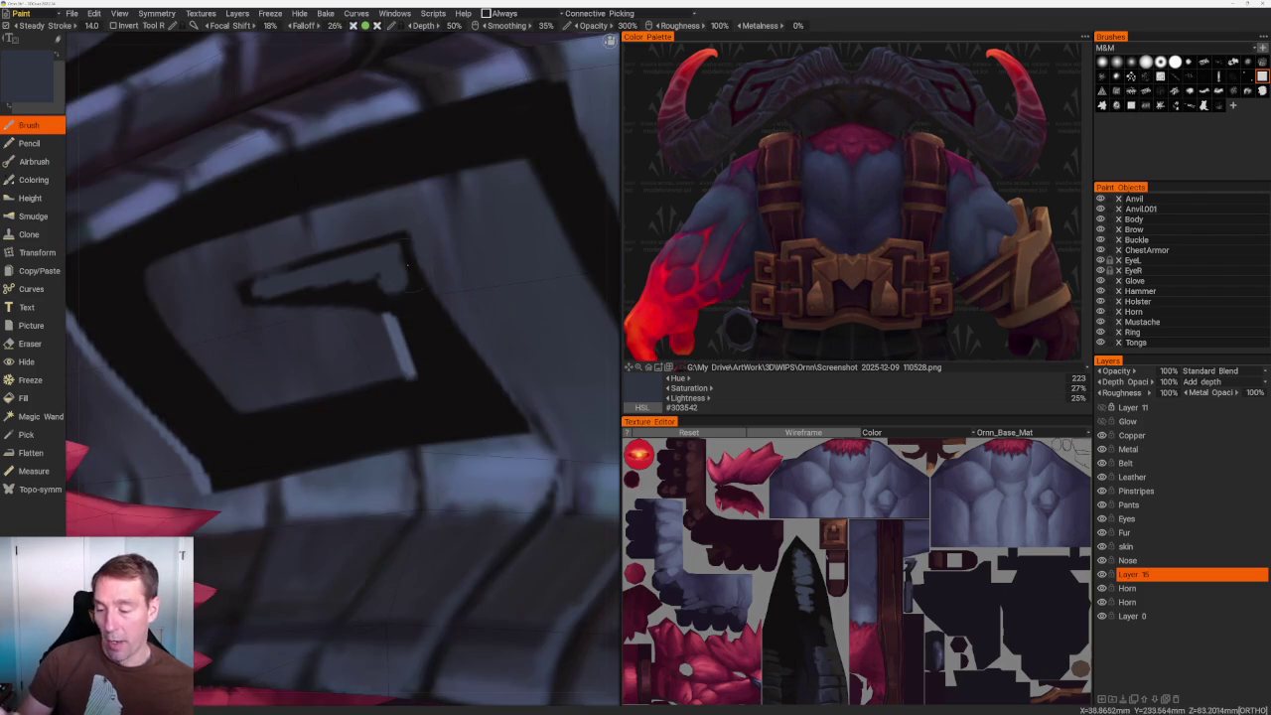
drag(407, 269, 433, 333)
scroll(383, 272, down, 6)
Sample #2B303D and thin the forehead spiral's dark inner stroke with two strokes.
mouse_move(454, 168)
middle_down()
mouse_move(436, 196)
mouse_move(440, 150)
middle_up()
scroll(442, 155, up, 3)
scroll(442, 198, up, 1)
scroll(442, 278, up, 2)
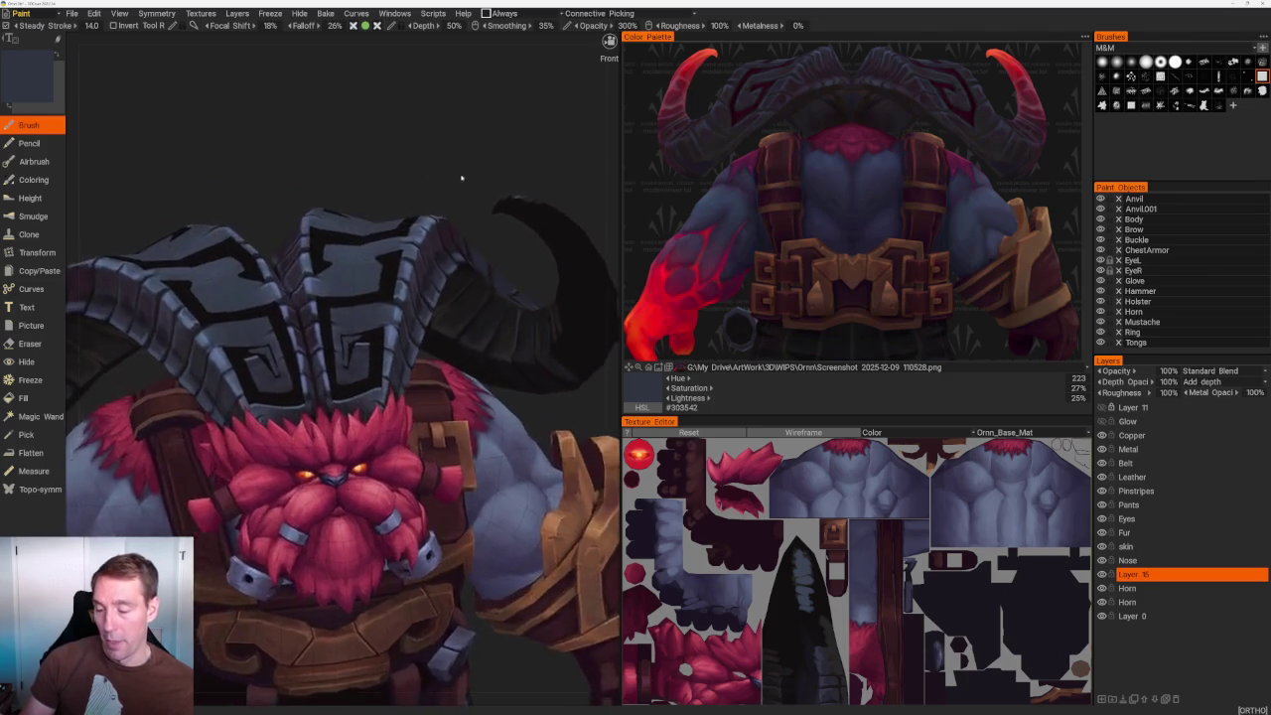
scroll(441, 357, up, 3)
scroll(441, 434, up, 3)
key(v)
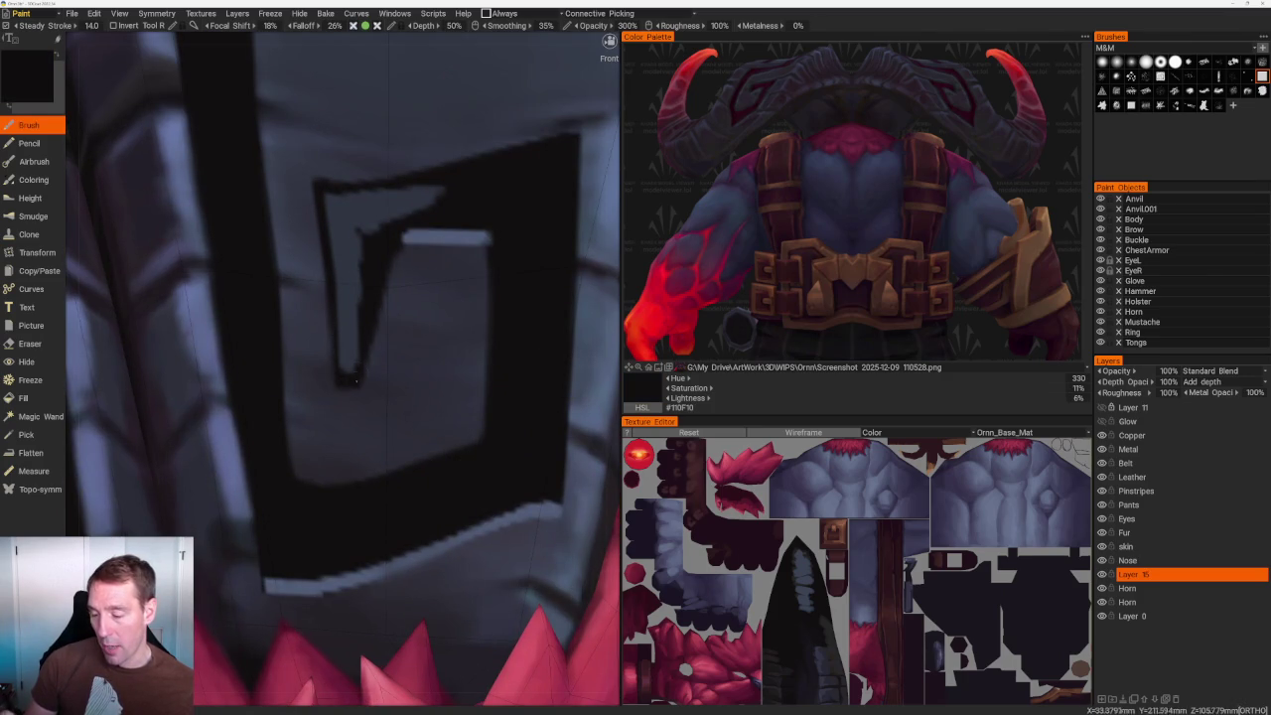
key(v)
drag(363, 230, 368, 274)
drag(382, 220, 359, 338)
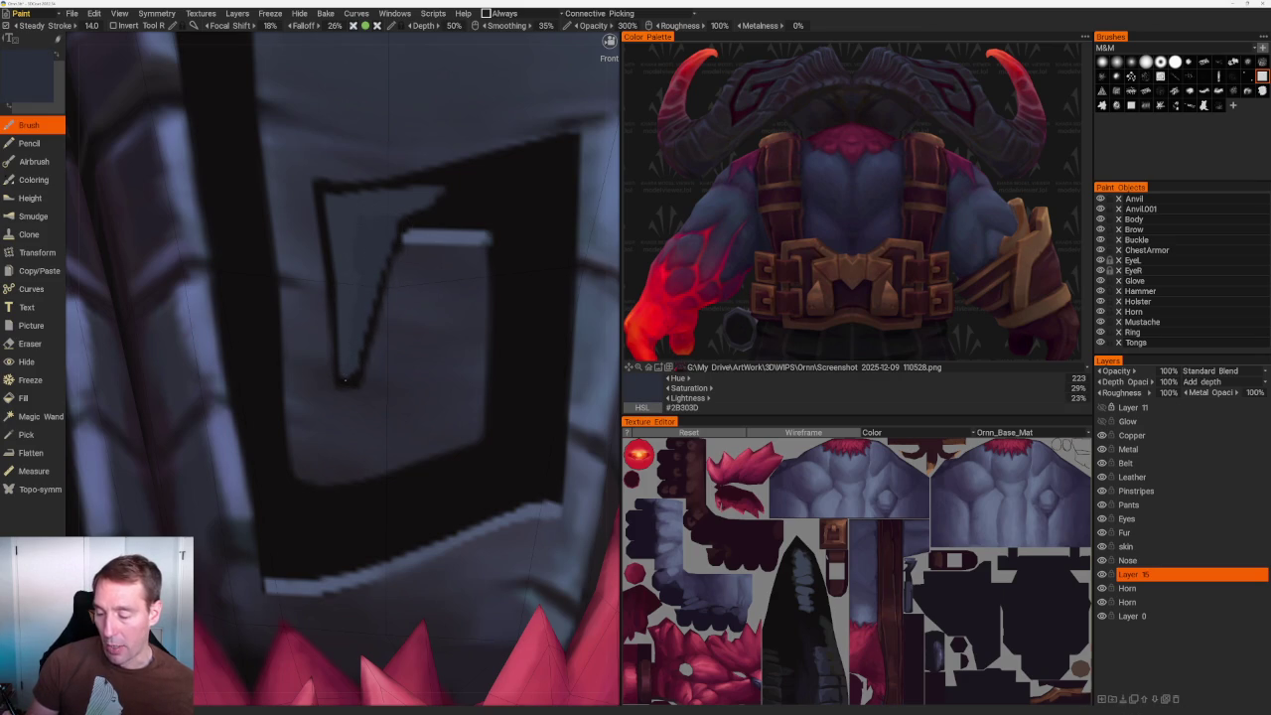
scroll(383, 185, down, 5)
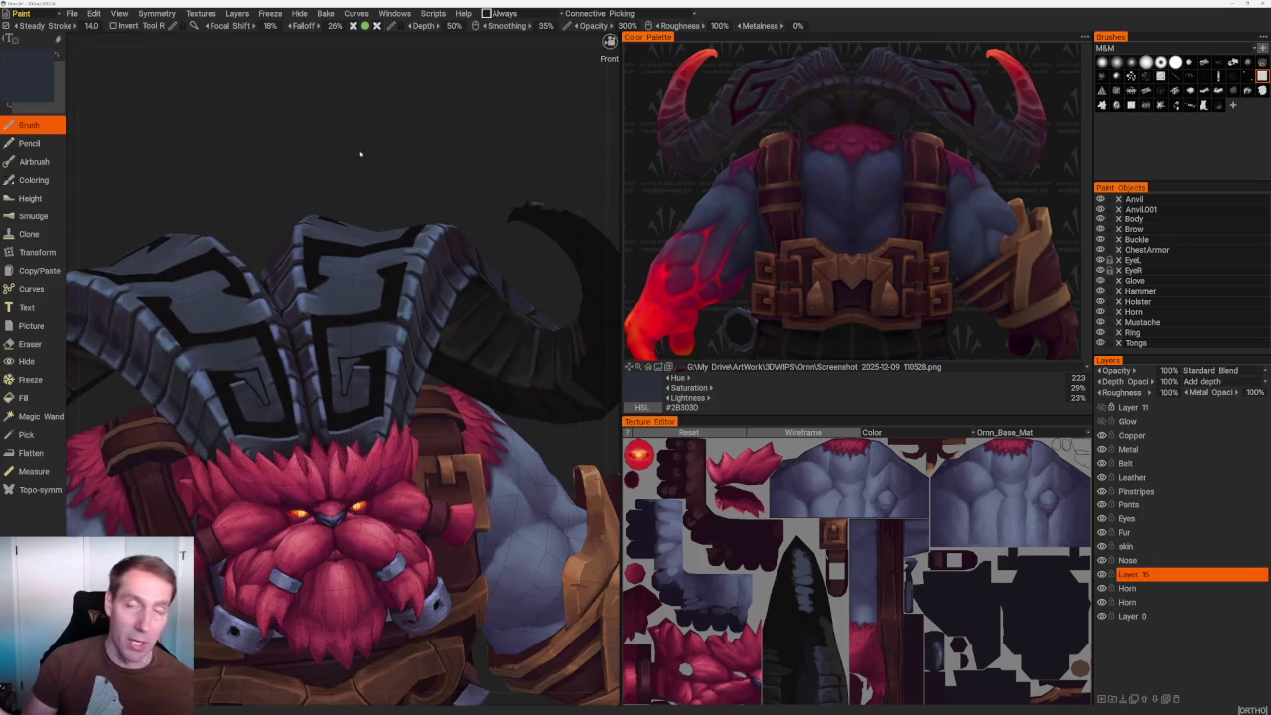
Paint light-blue highlights along the notch's right edge, inner edge and inside the dark notch.
scroll(383, 185, down, 5)
drag(384, 184, 409, 300)
scroll(409, 300, up, 5)
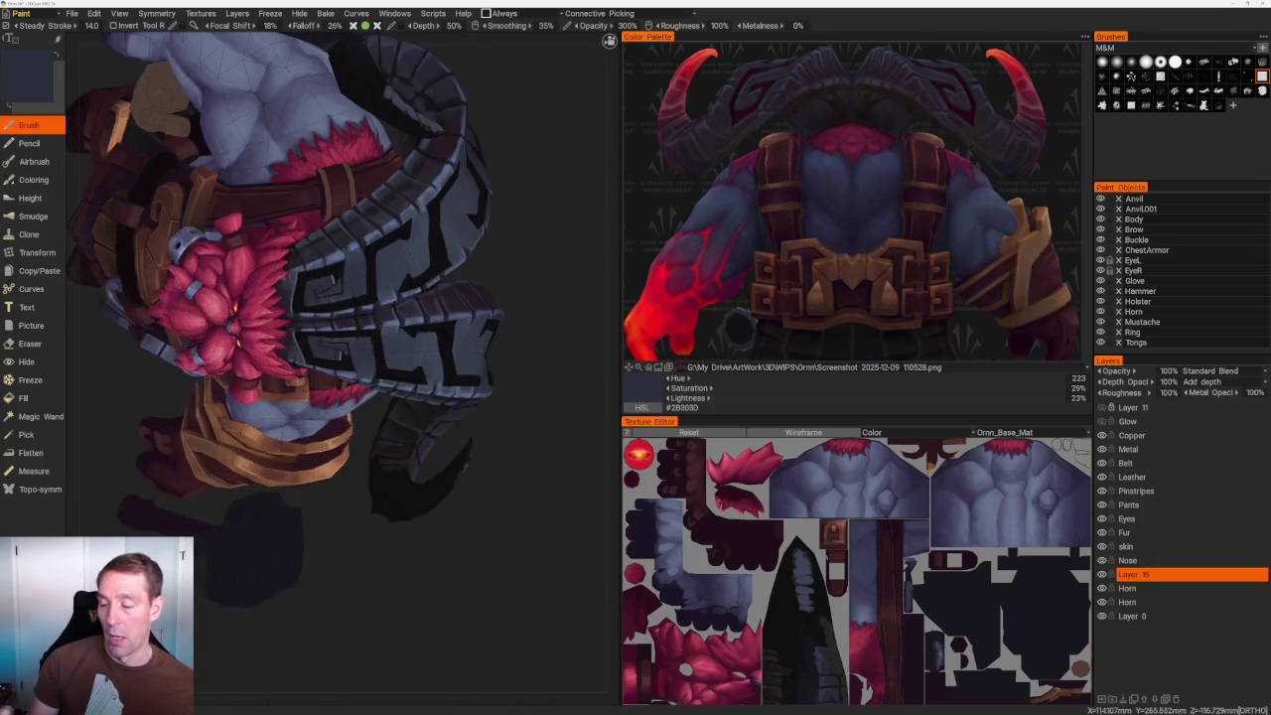
scroll(410, 300, up, 1)
scroll(410, 300, up, 3)
scroll(409, 300, up, 3)
scroll(409, 300, down, 2)
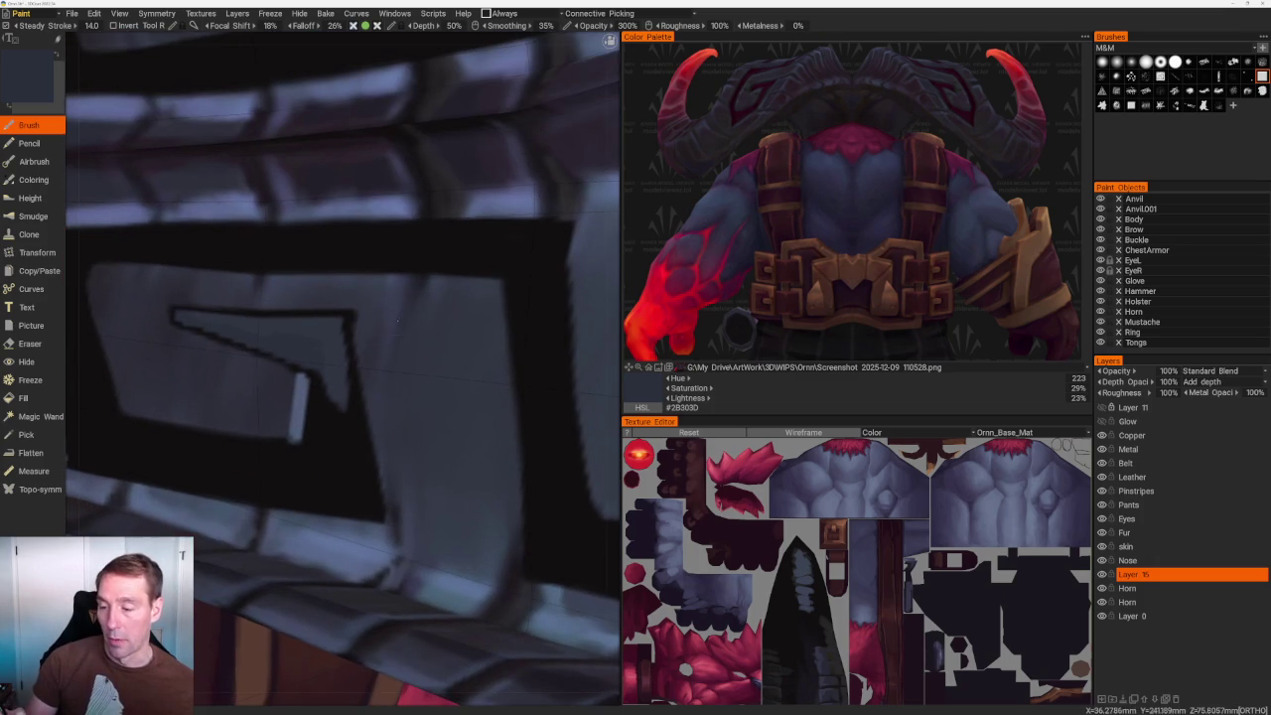
scroll(409, 300, down, 3)
scroll(410, 300, down, 2)
scroll(519, 338, down, 3)
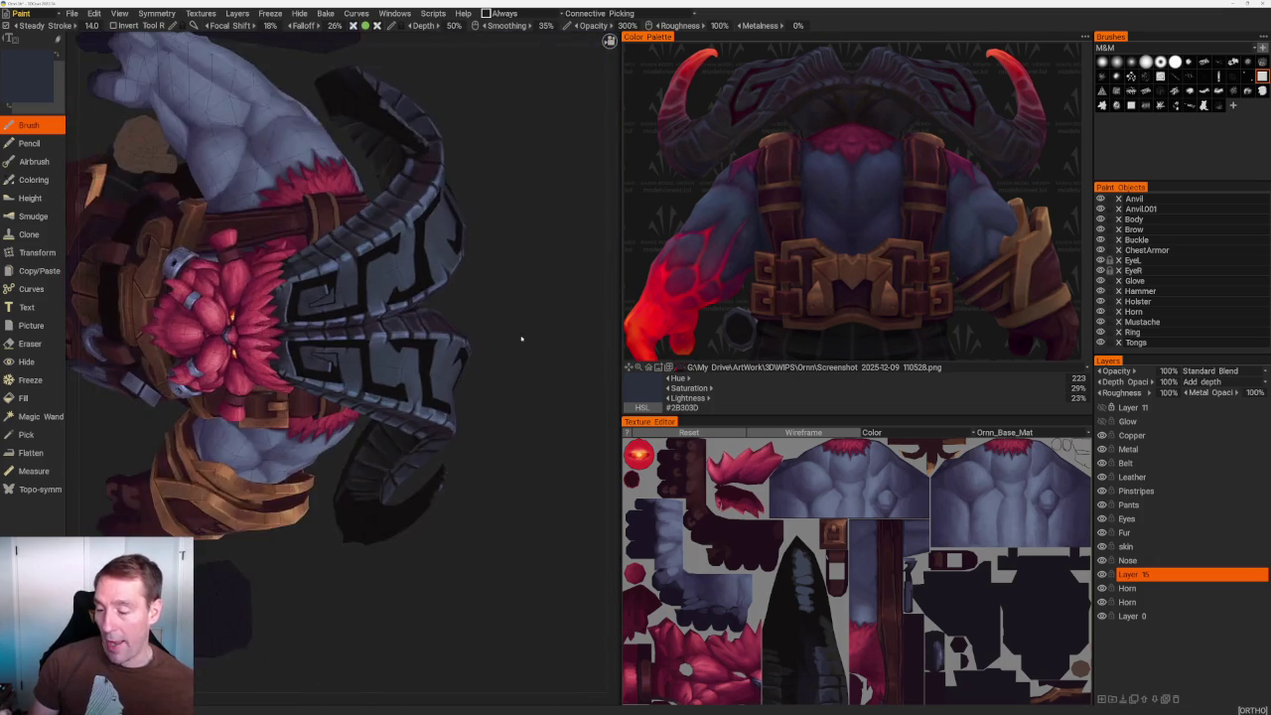
scroll(519, 328, up, 5)
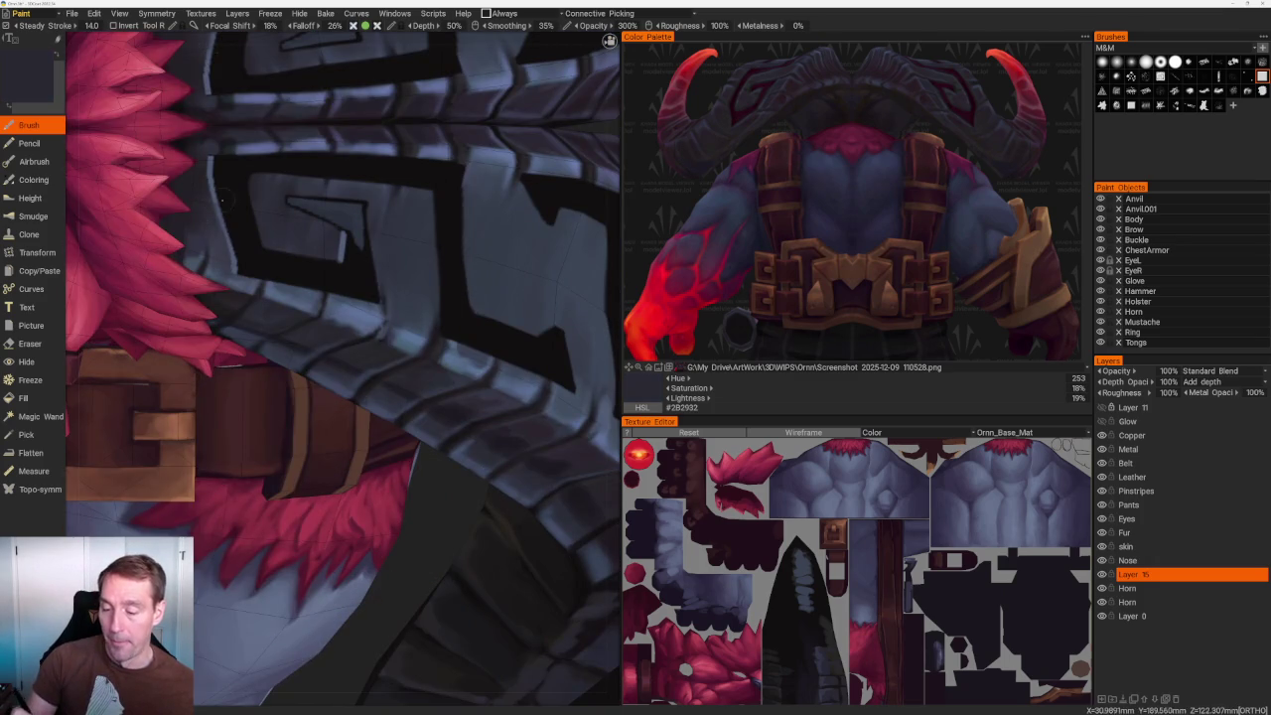
scroll(455, 358, up, 2)
scroll(455, 357, up, 2)
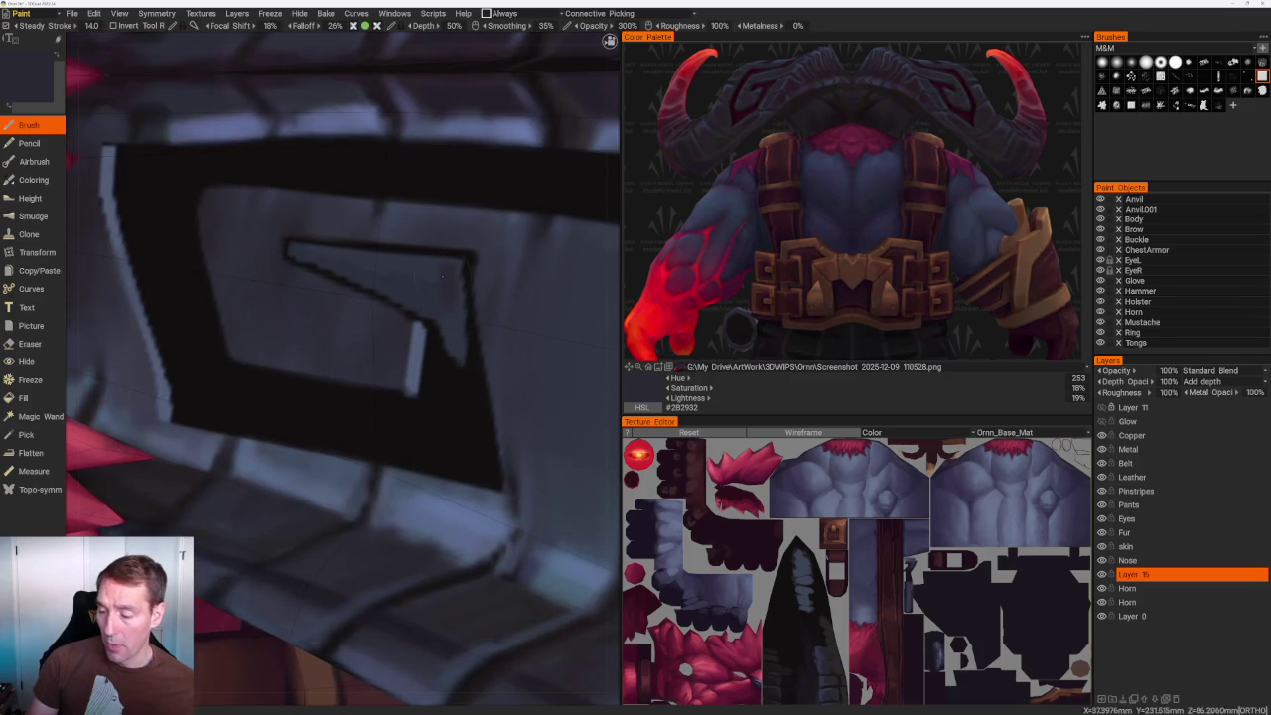
drag(460, 352, 472, 455)
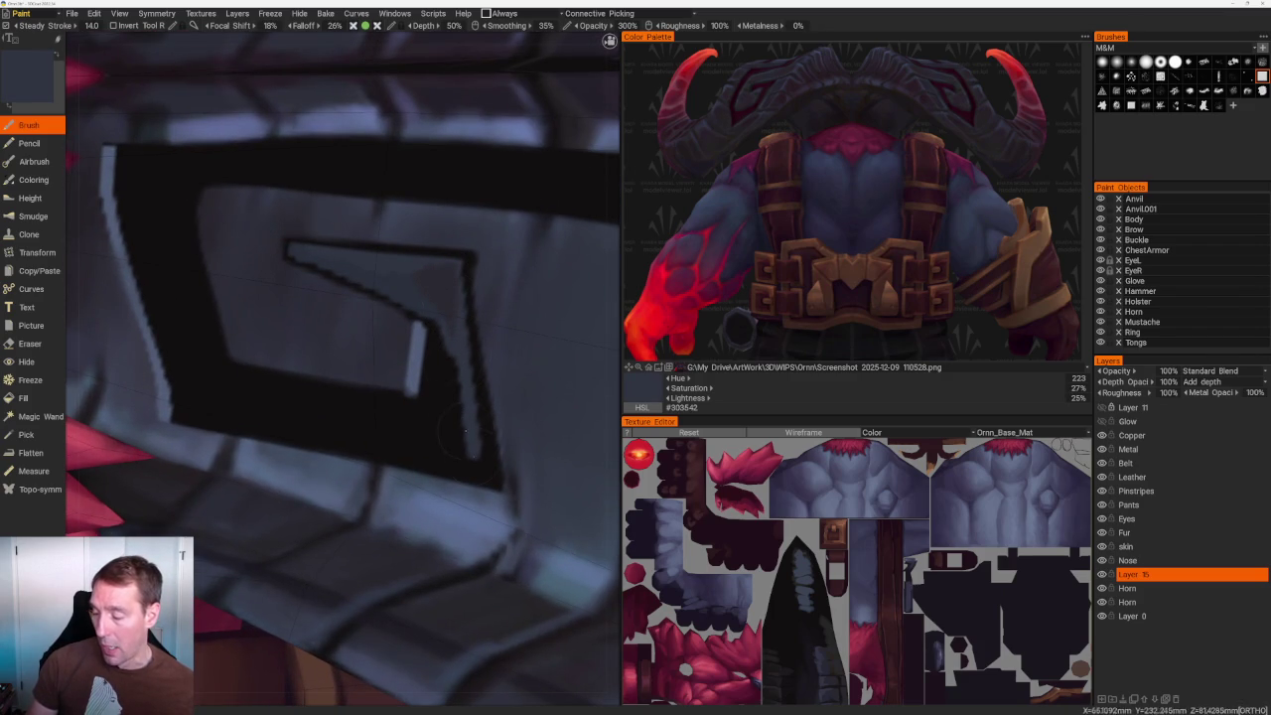
drag(449, 329, 435, 394)
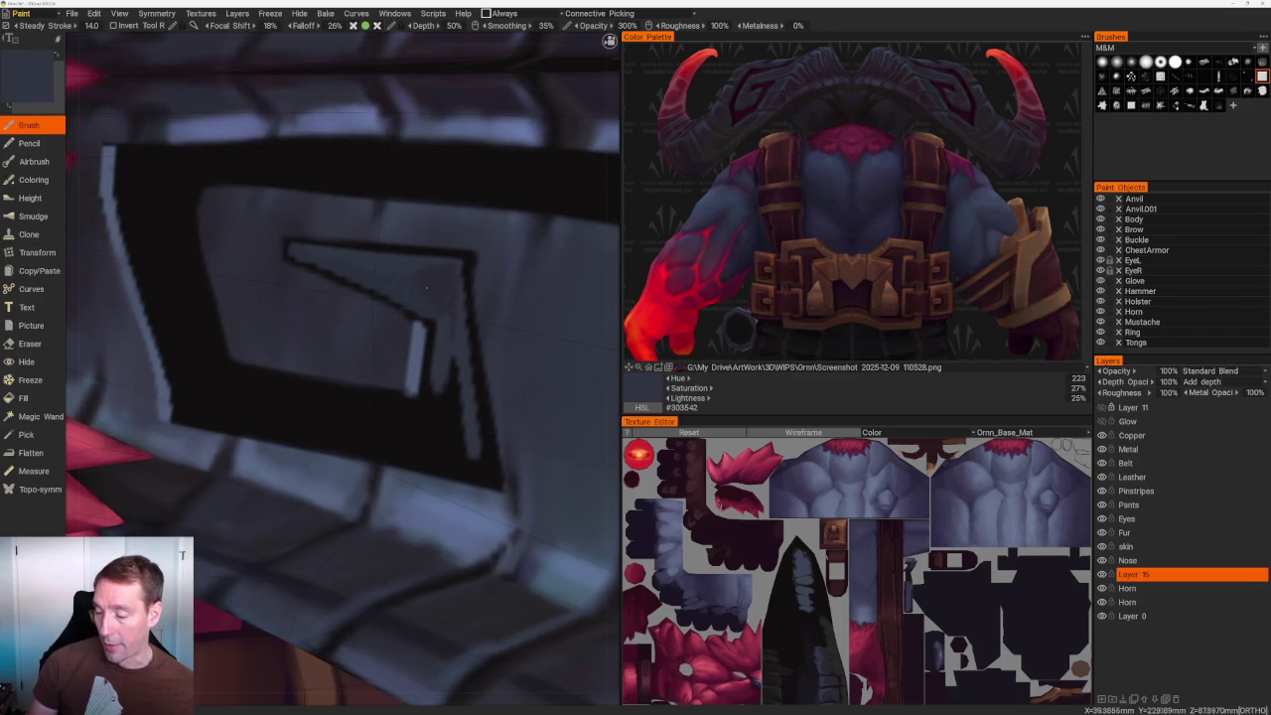
mouse_move(445, 383)
mouse_down()
mouse_move(427, 429)
mouse_move(439, 447)
mouse_up()
Orbit out to a front, then tilted, view of the head.
middle_drag(459, 421, 472, 292)
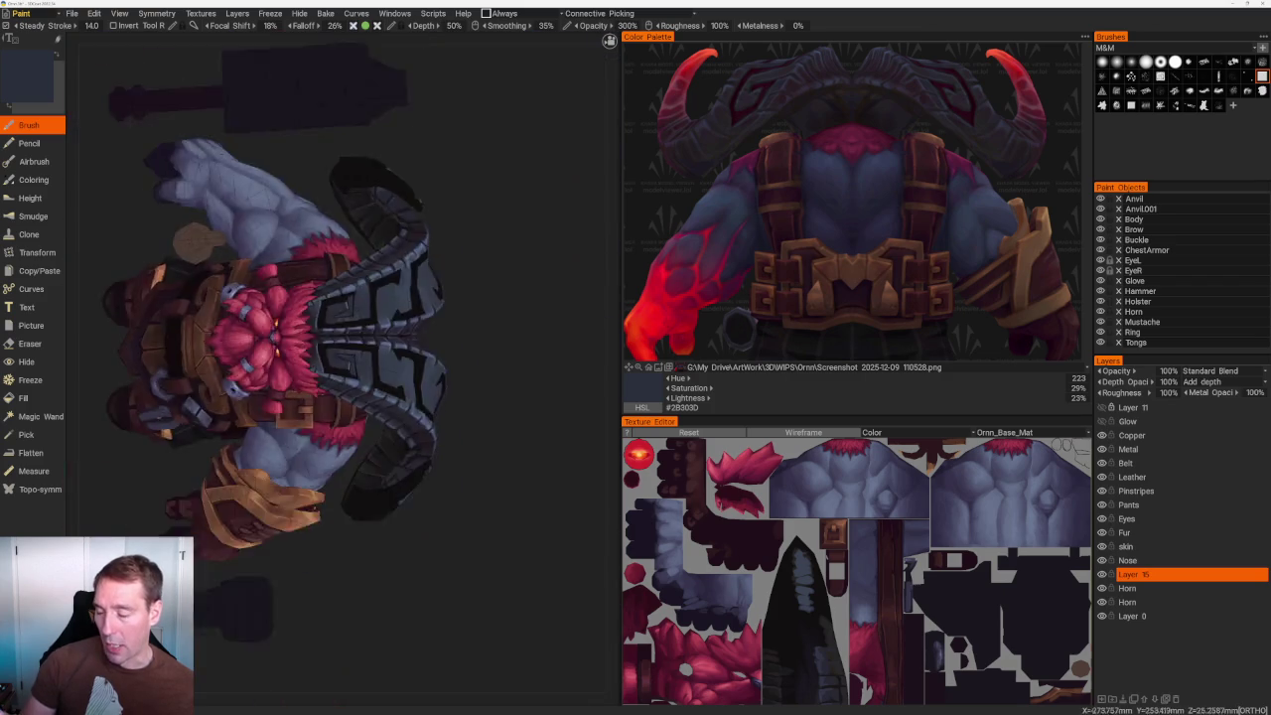
scroll(472, 292, up, 3)
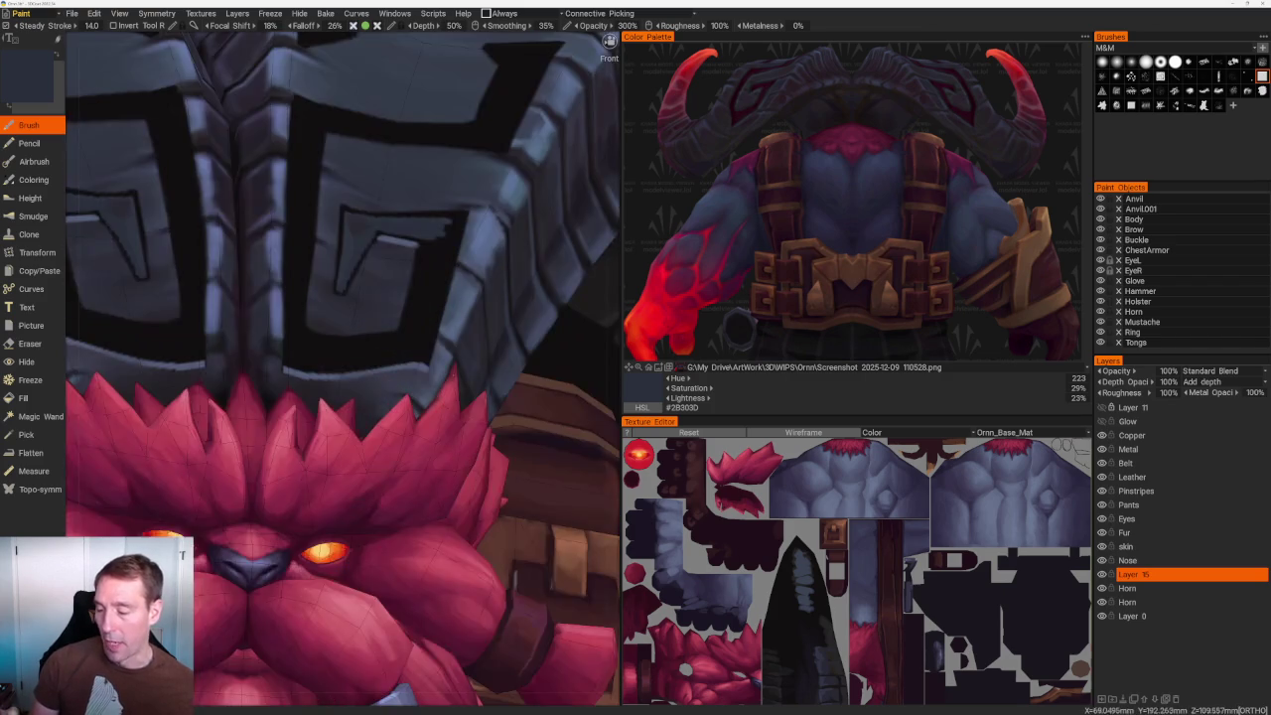
scroll(377, 139, down, 5)
mouse_move(377, 139)
middle_down()
mouse_move(372, 179)
mouse_move(350, 170)
mouse_move(358, 189)
middle_up()
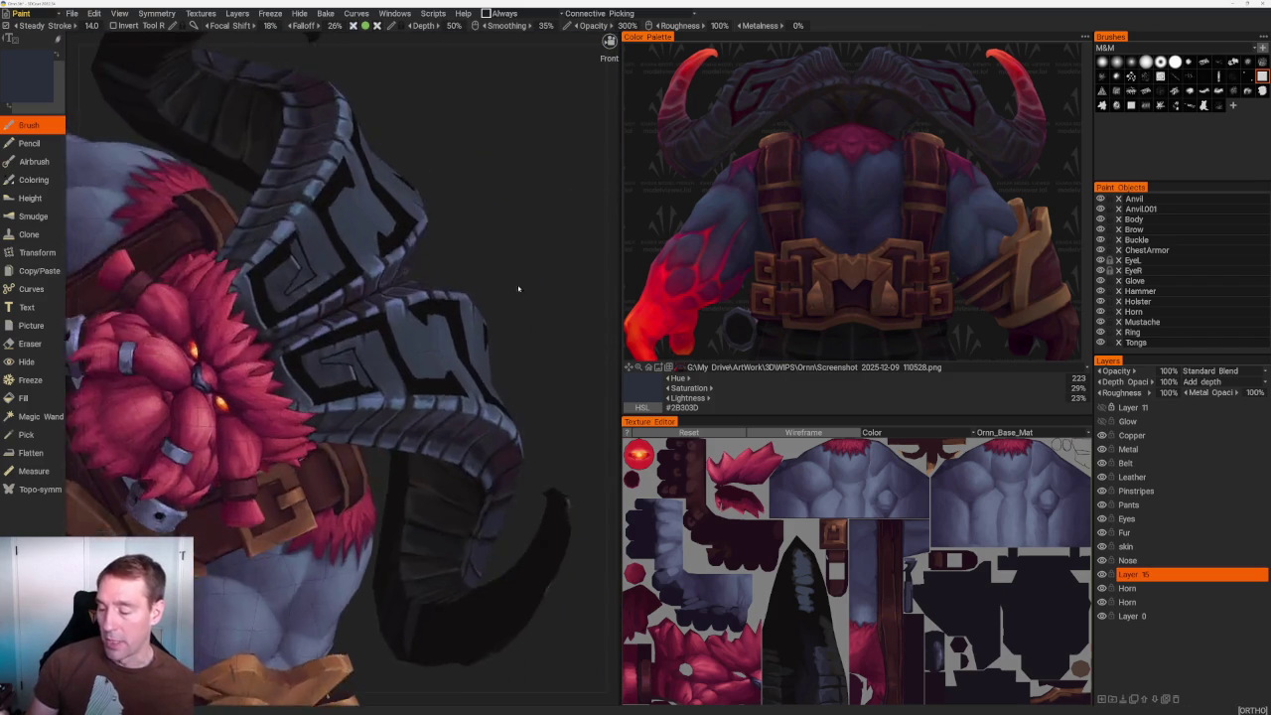
scroll(358, 189, up, 5)
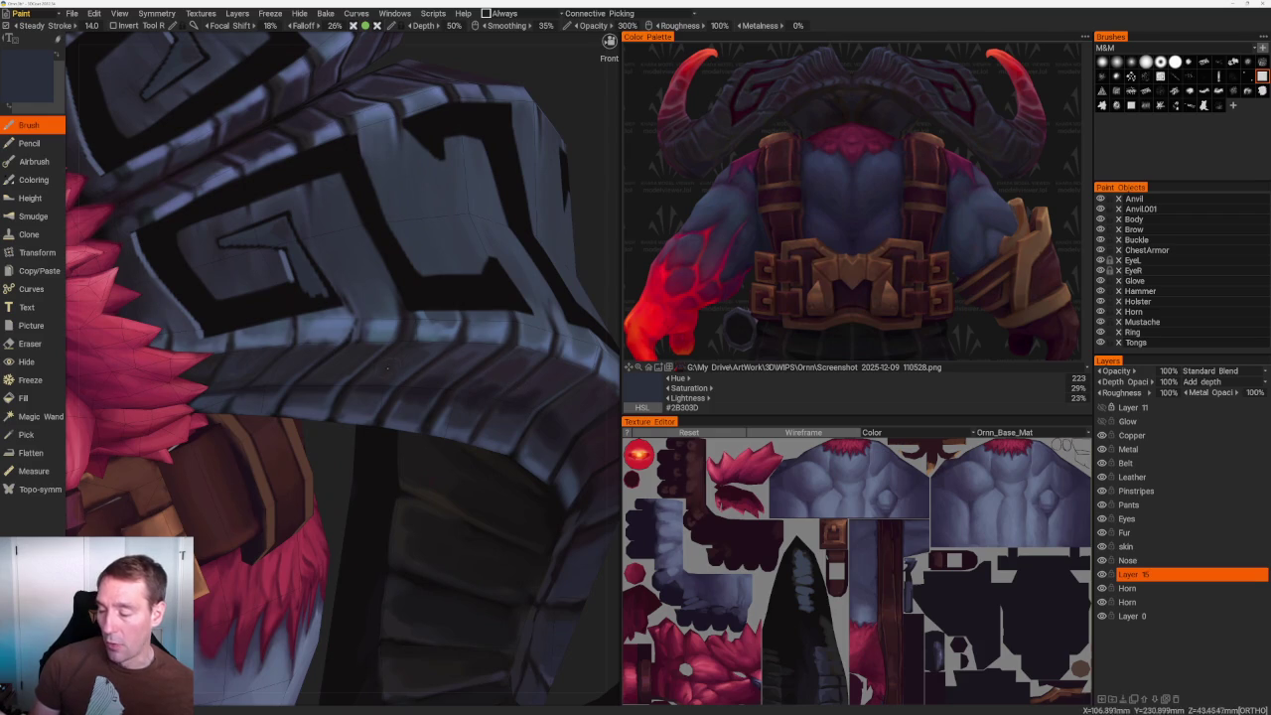
scroll(309, 196, up, 3)
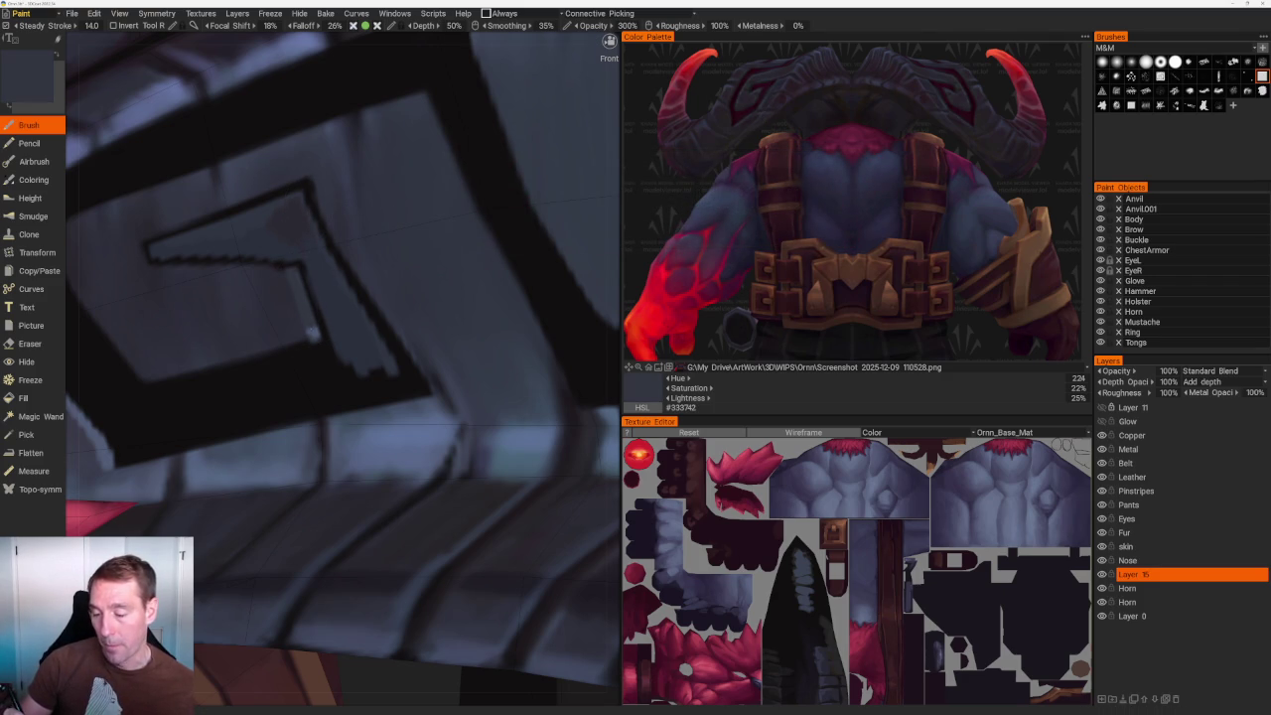
Orbit around the armour plate and horn pattern to inspect the new highlights.
mouse_move(311, 332)
right_down()
mouse_move(466, 311)
mouse_move(410, 274)
right_up()
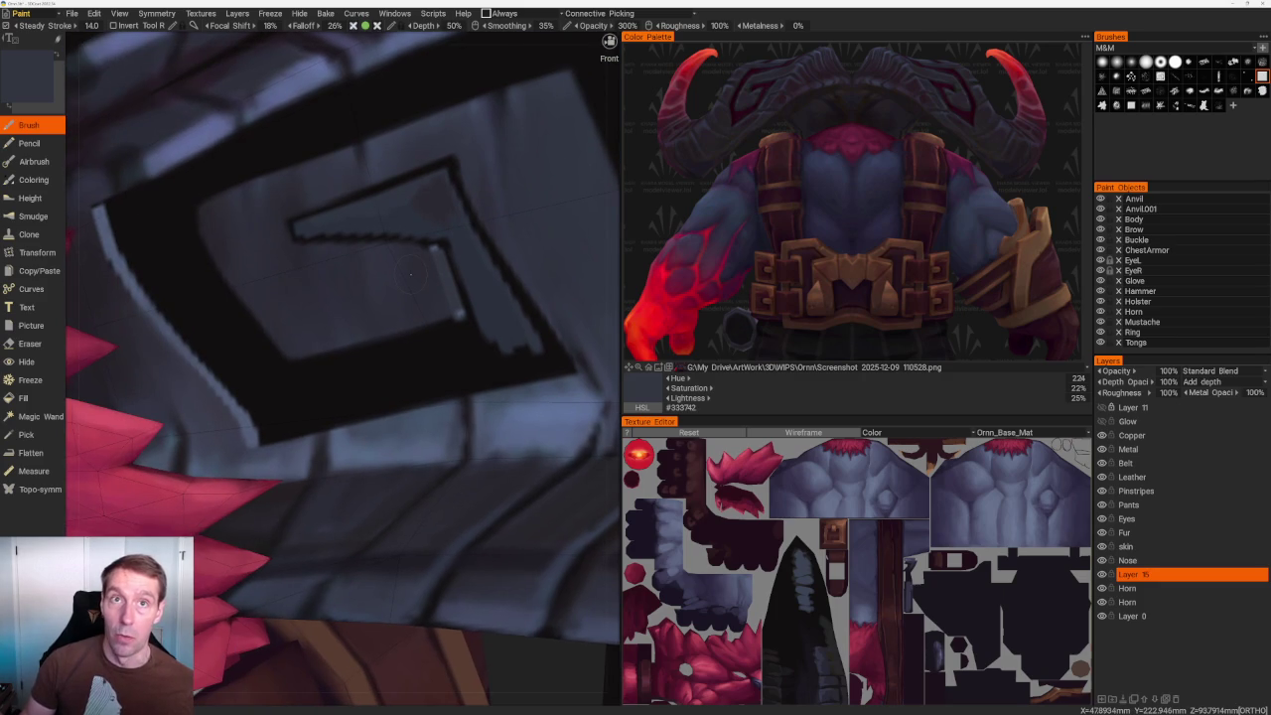
right_drag(410, 273, 317, 299)
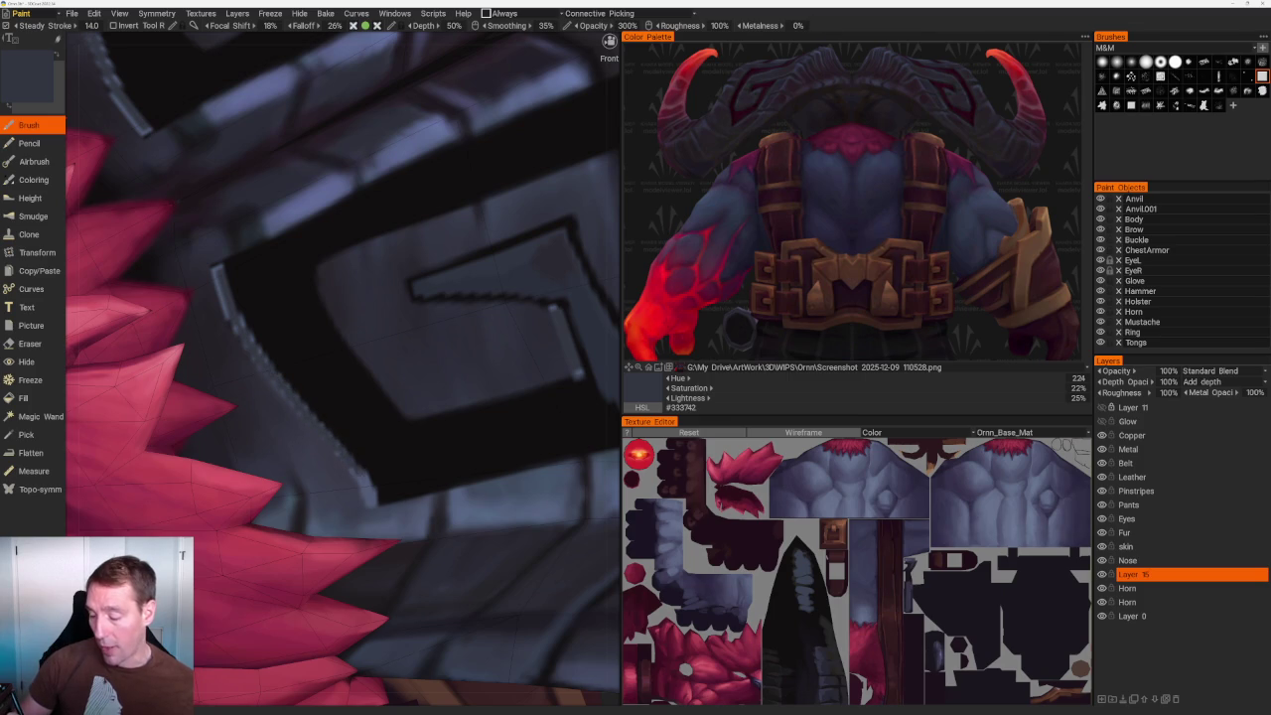
scroll(251, 324, up, 2)
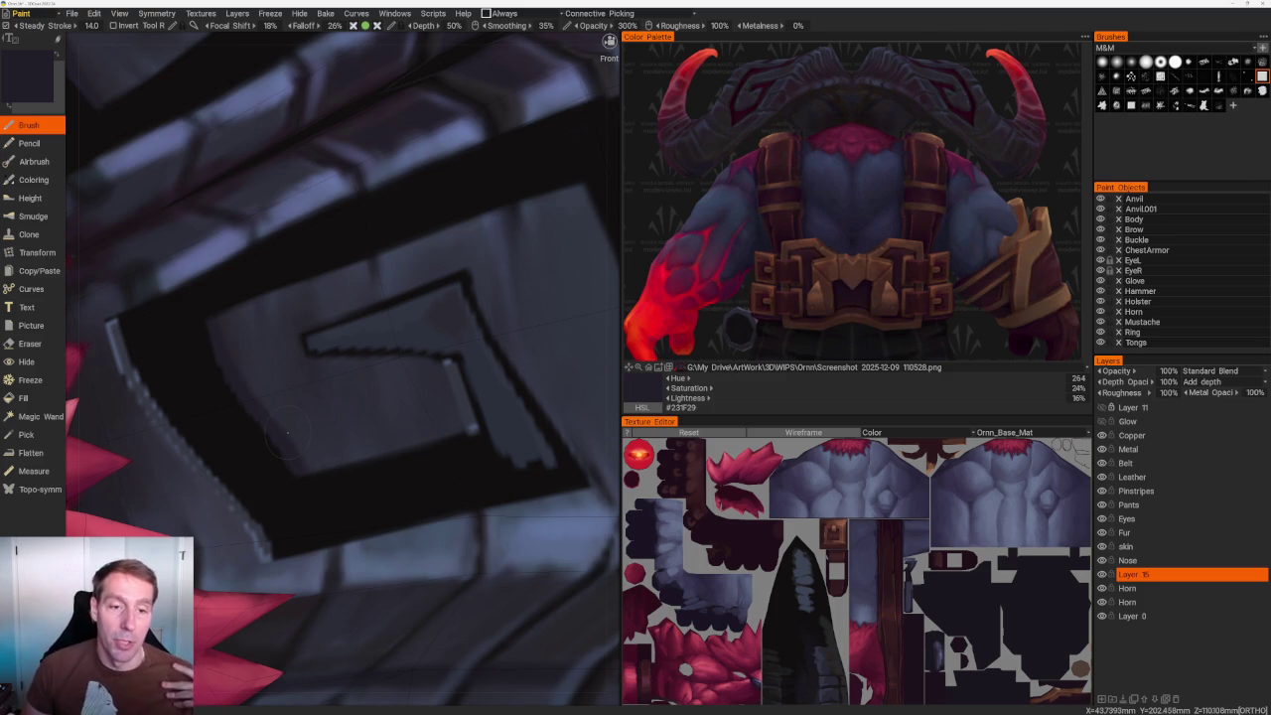
scroll(318, 378, down, 3)
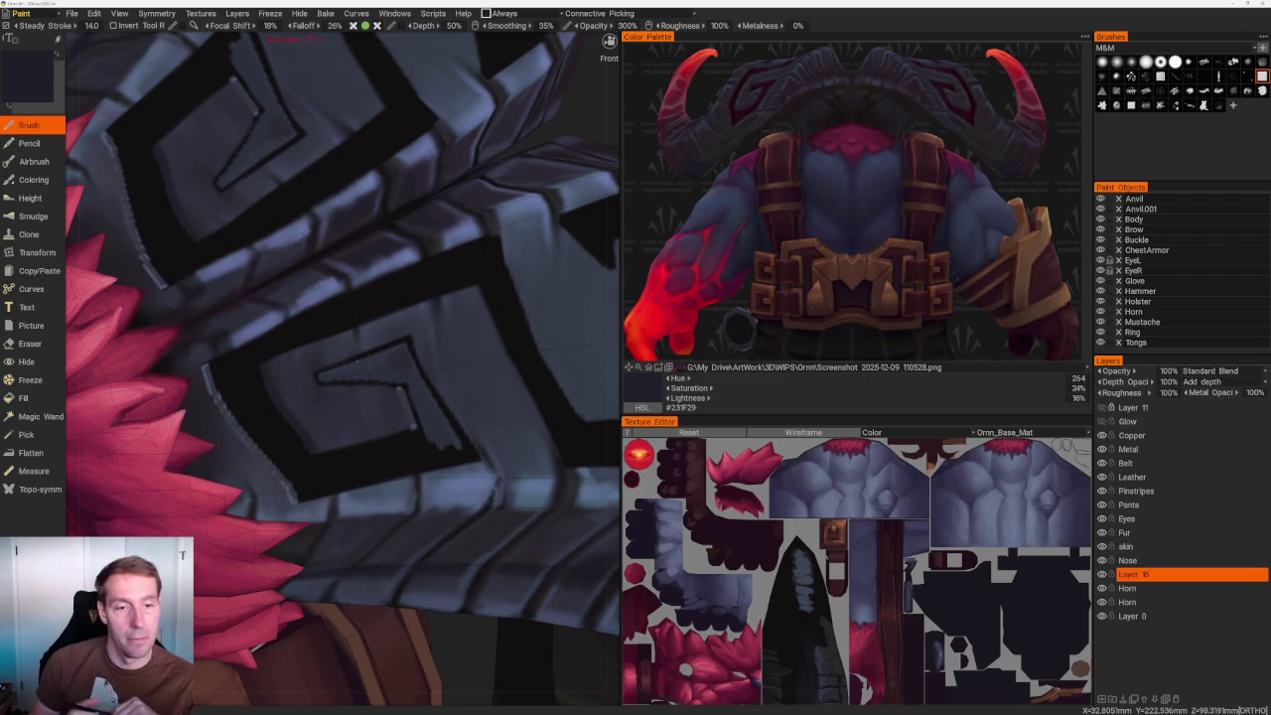
right_drag(398, 397, 417, 402)
mouse_move(397, 297)
right_down()
mouse_move(508, 193)
mouse_move(452, 168)
mouse_move(492, 180)
mouse_move(465, 175)
mouse_move(473, 212)
mouse_move(390, 354)
right_up()
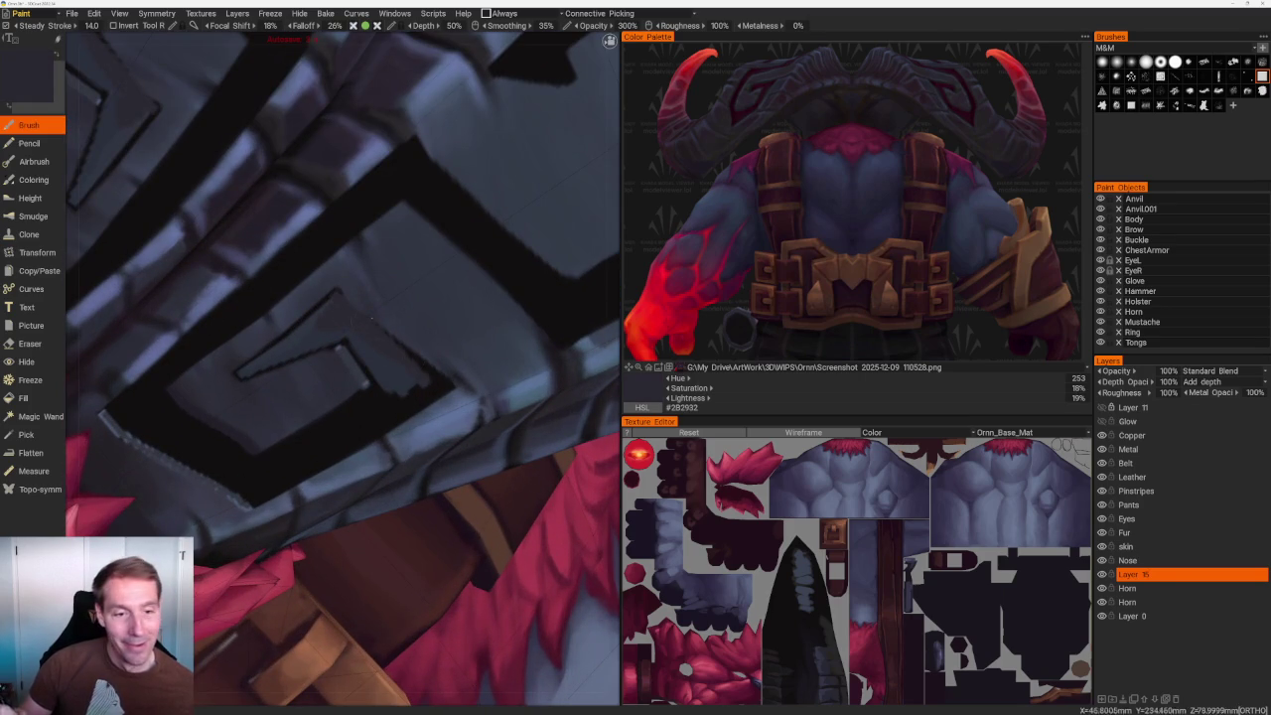
scroll(343, 367, down, 3)
scroll(343, 367, down, 3)
scroll(343, 367, down, 2)
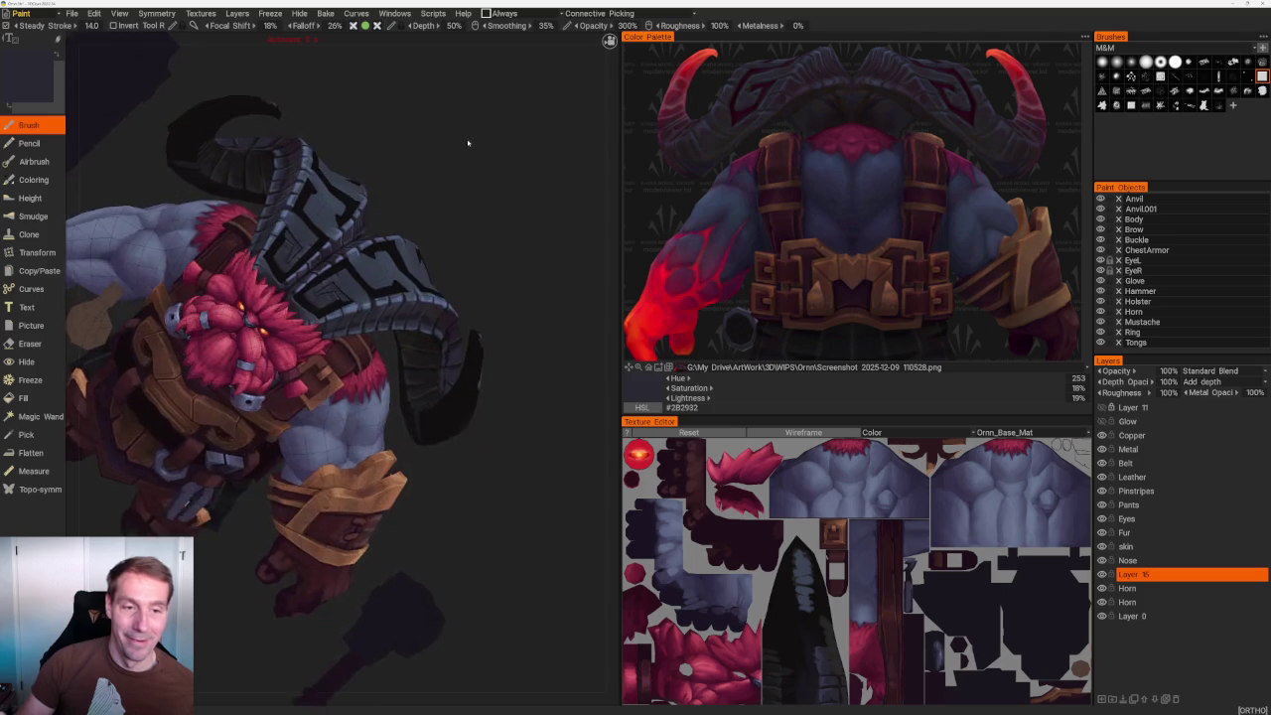
Rotate the character toward the horn and zoom in on its spiral.
right_drag(427, 198, 457, 156)
scroll(490, 261, up, 2)
scroll(486, 182, up, 2)
scroll(485, 182, up, 1)
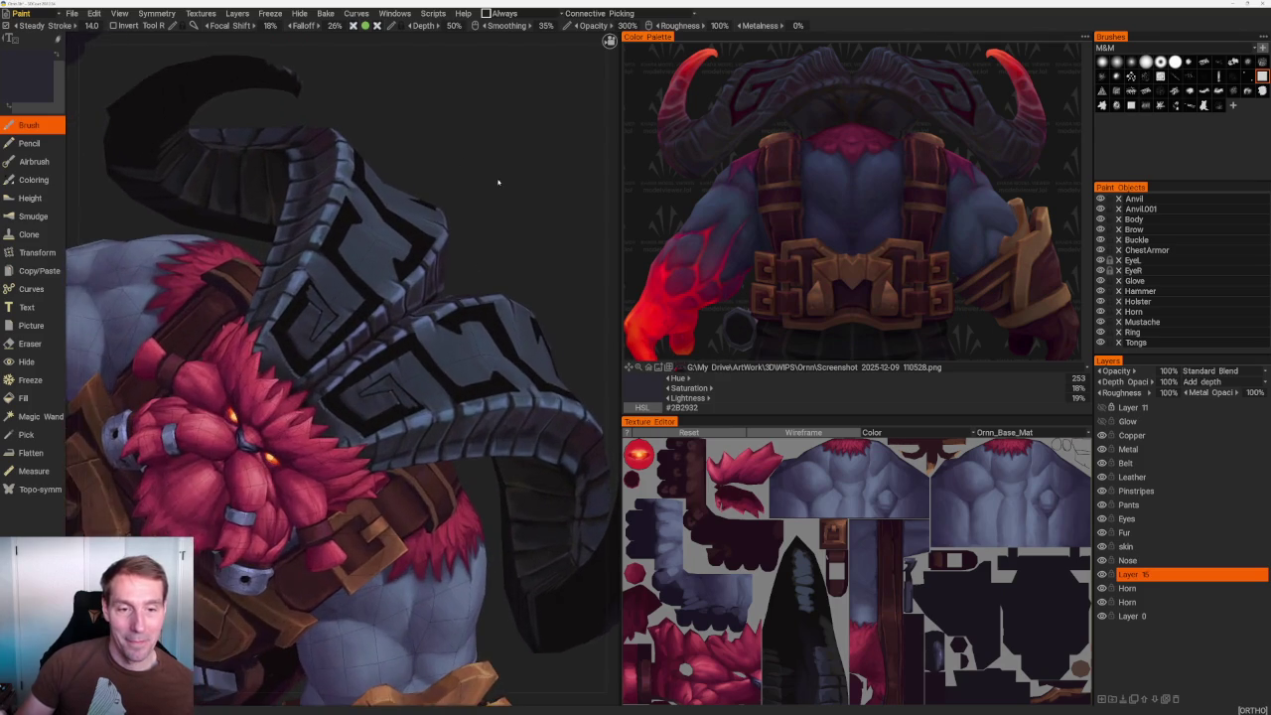
scroll(502, 179, up, 1)
scroll(510, 188, up, 1)
scroll(494, 175, up, 1)
scroll(501, 161, up, 1)
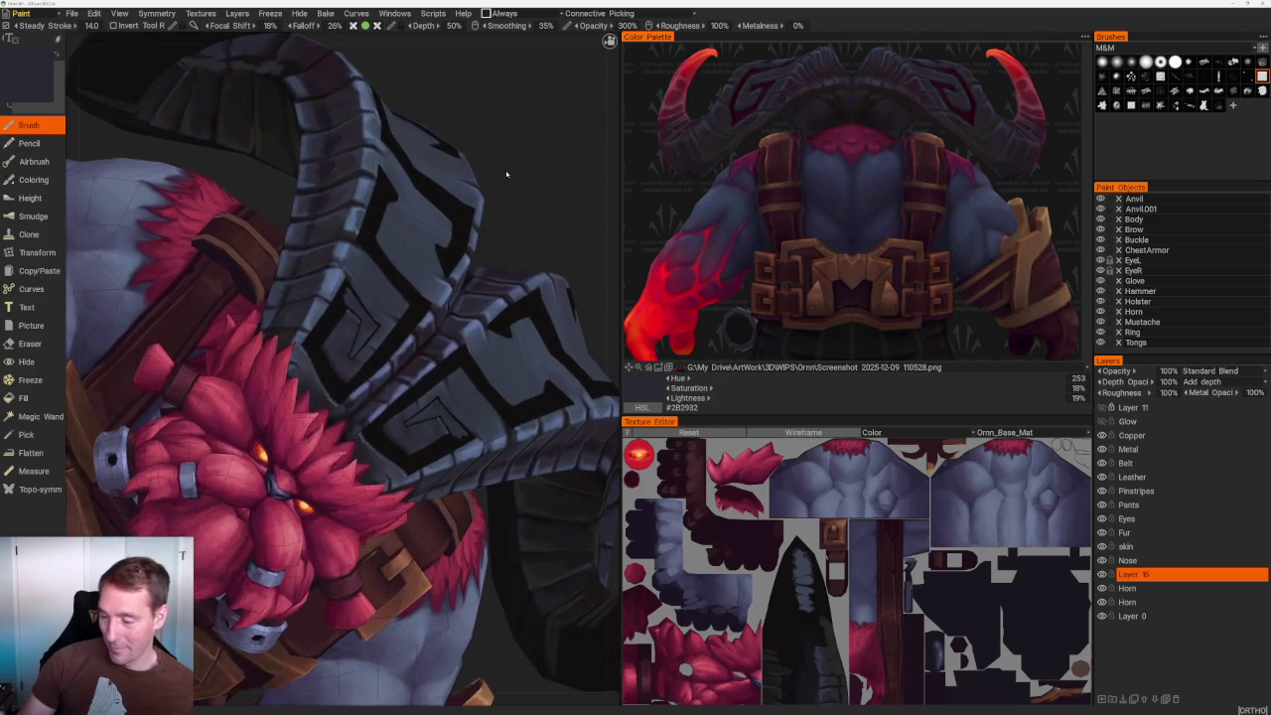
scroll(501, 161, up, 1)
scroll(502, 161, up, 1)
scroll(501, 161, up, 1)
Sample progressively darker outline colours down to #1F1B1F and paint over the outline patch.
key(v)
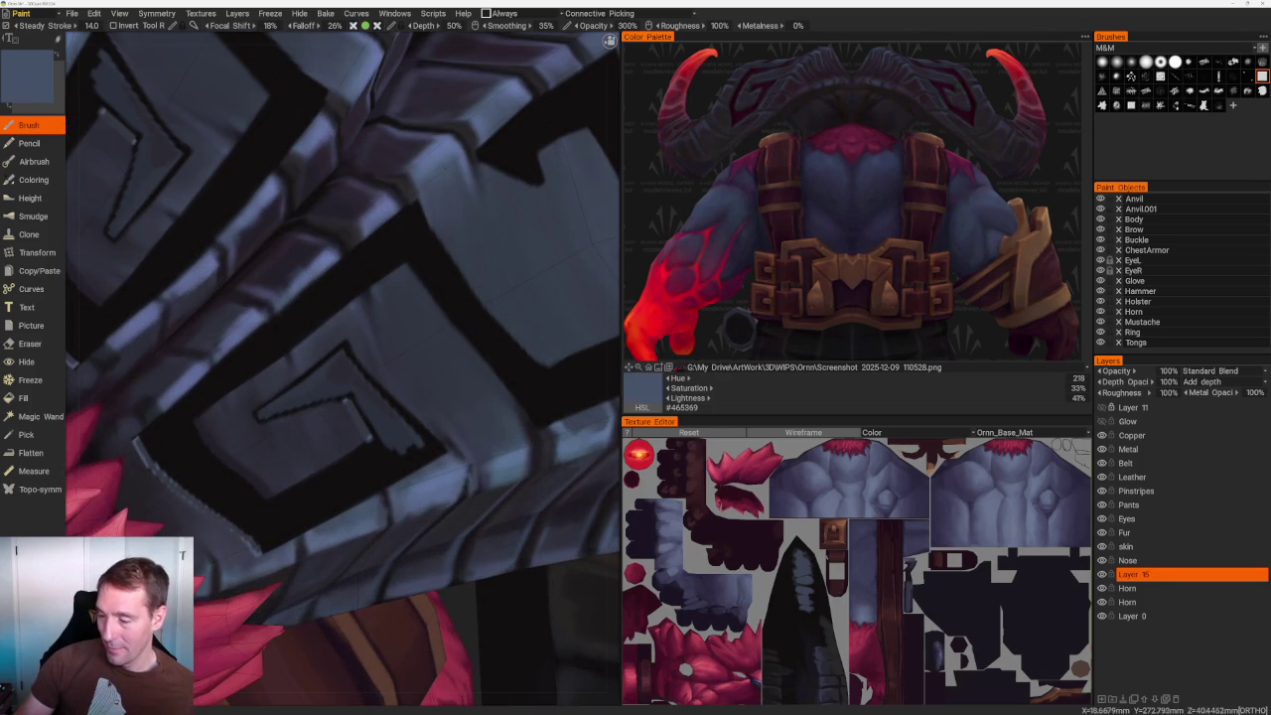
scroll(256, 218, up, 1)
scroll(256, 218, up, 1)
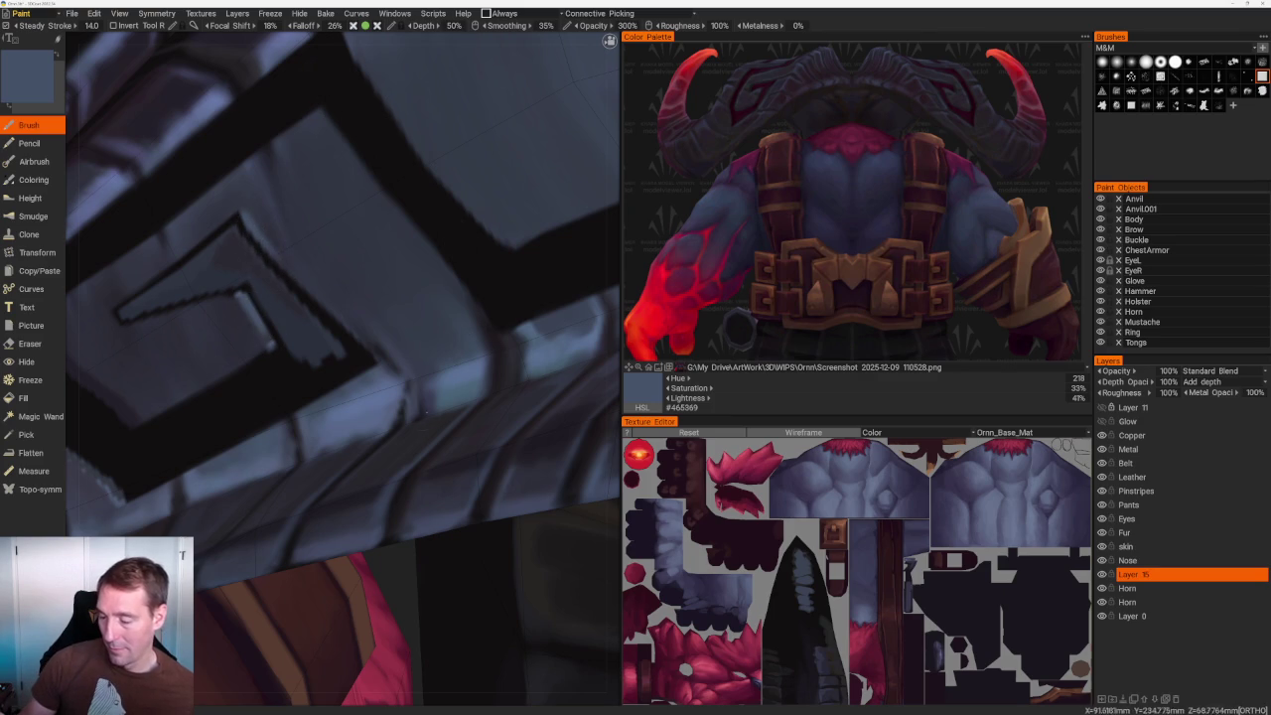
key(v)
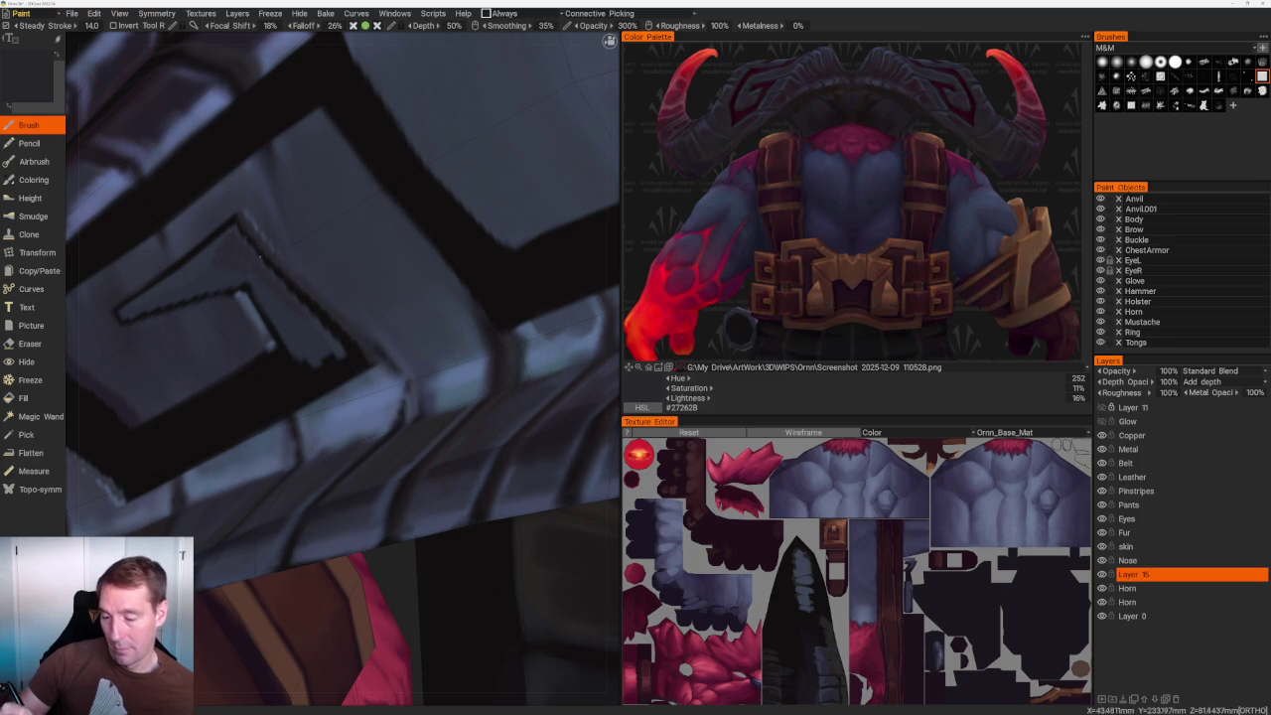
key(v)
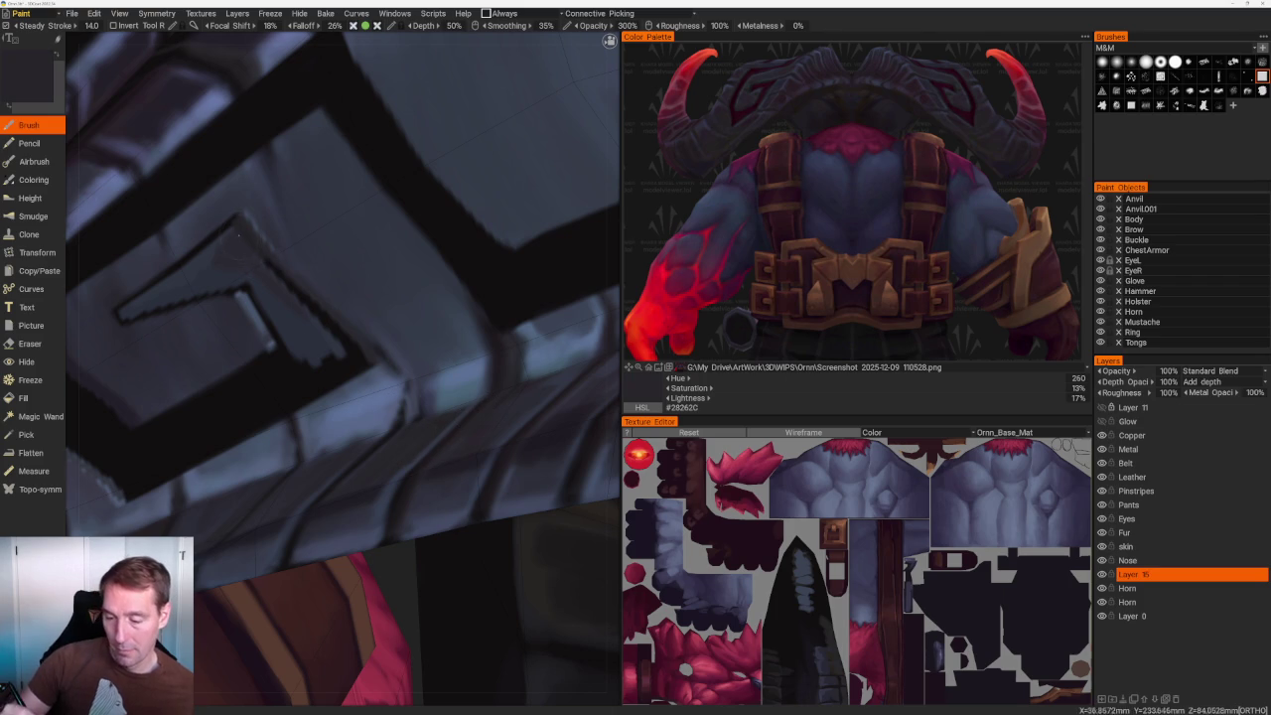
key(v)
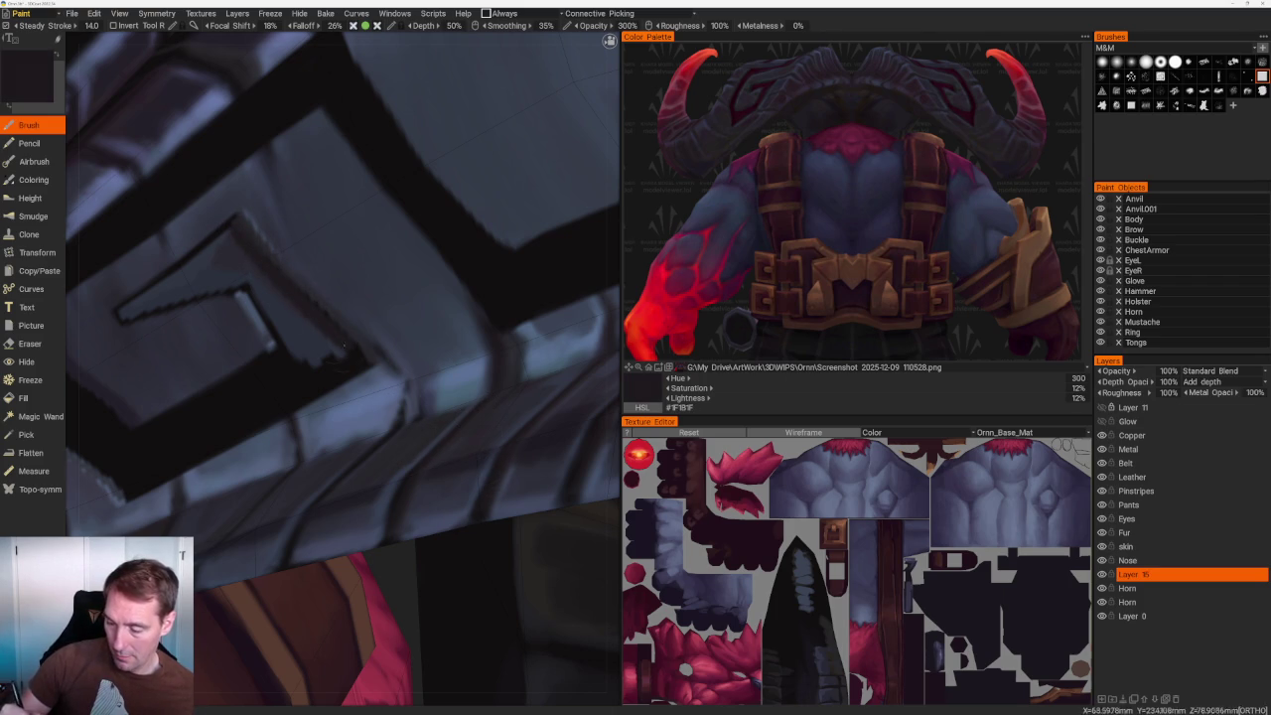
drag(334, 343, 308, 328)
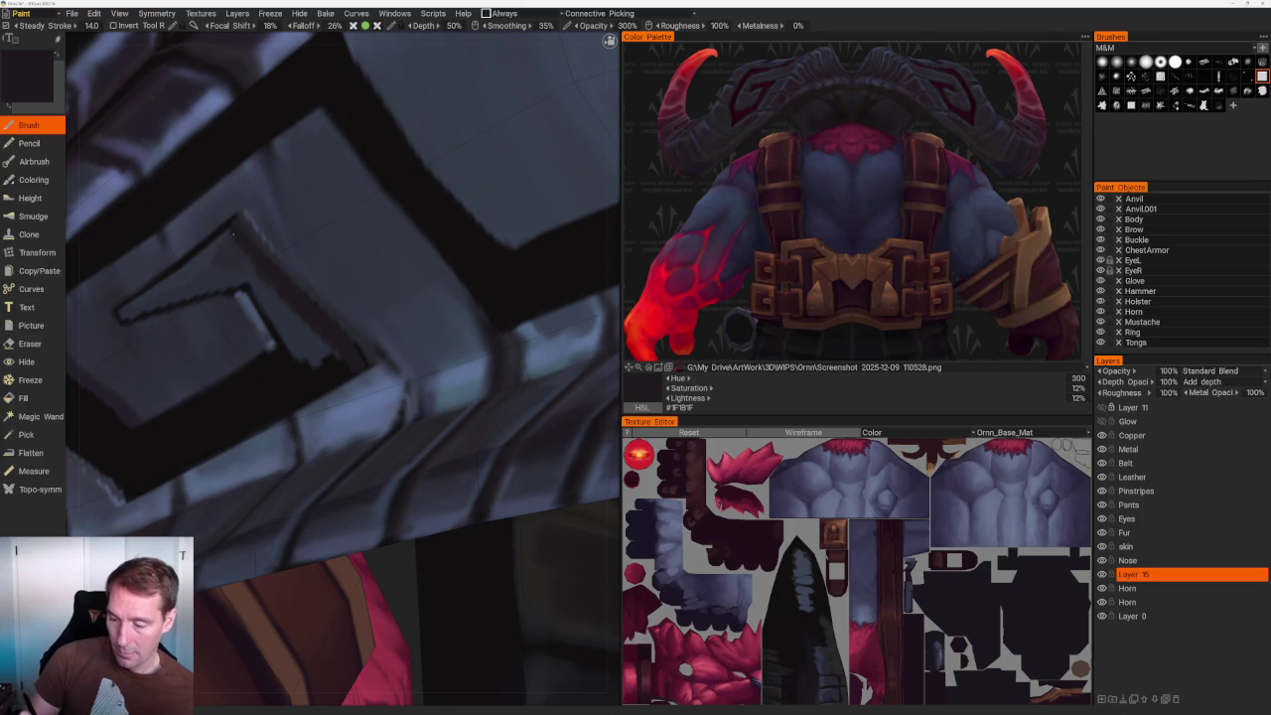
key(KP_1)
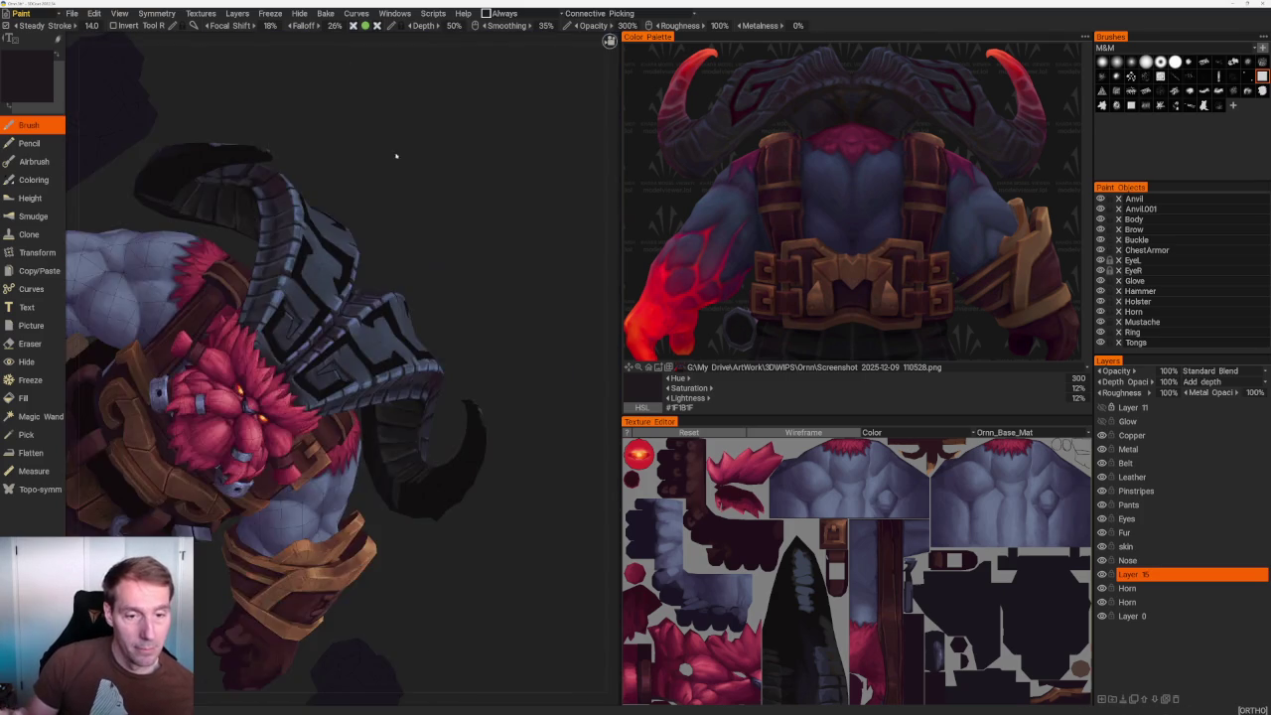
Orbit to a side-on head view and sample several dark outline and armour tones.
mouse_move(434, 149)
mouse_down()
mouse_move(466, 158)
mouse_move(454, 122)
mouse_move(425, 139)
mouse_move(420, 112)
mouse_up()
scroll(372, 145, up, 6)
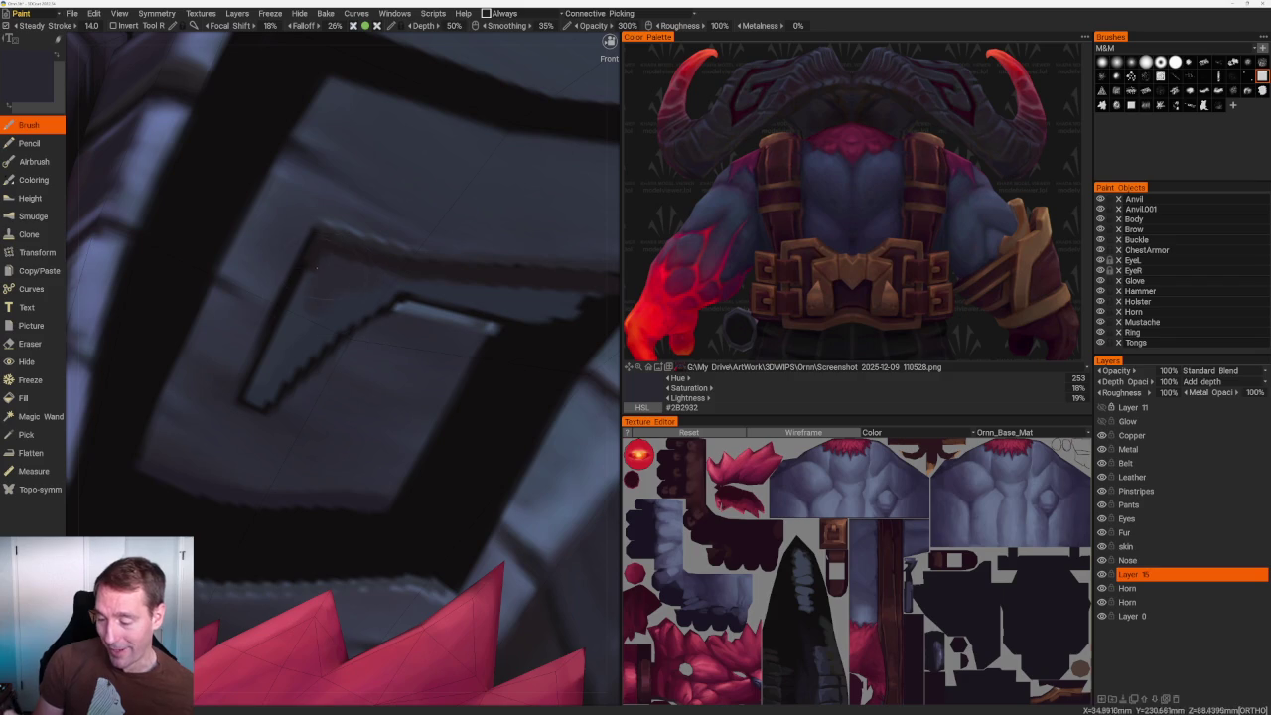
key(v)
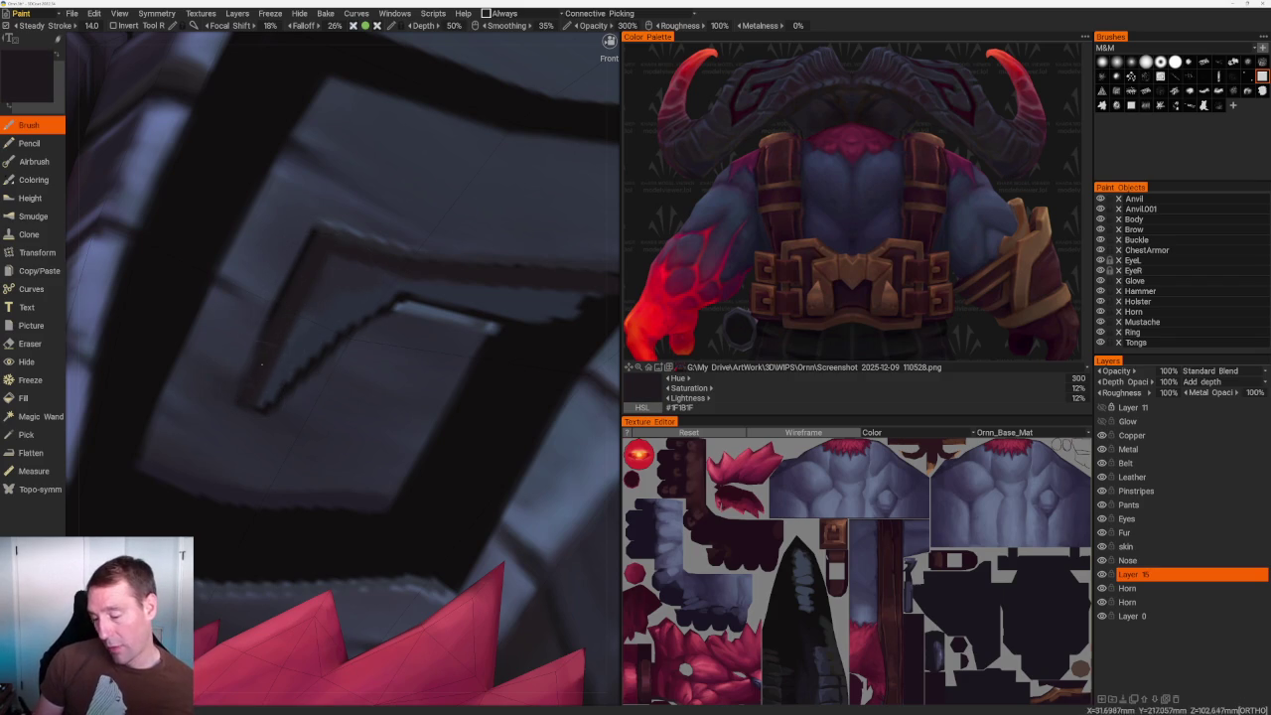
key(v)
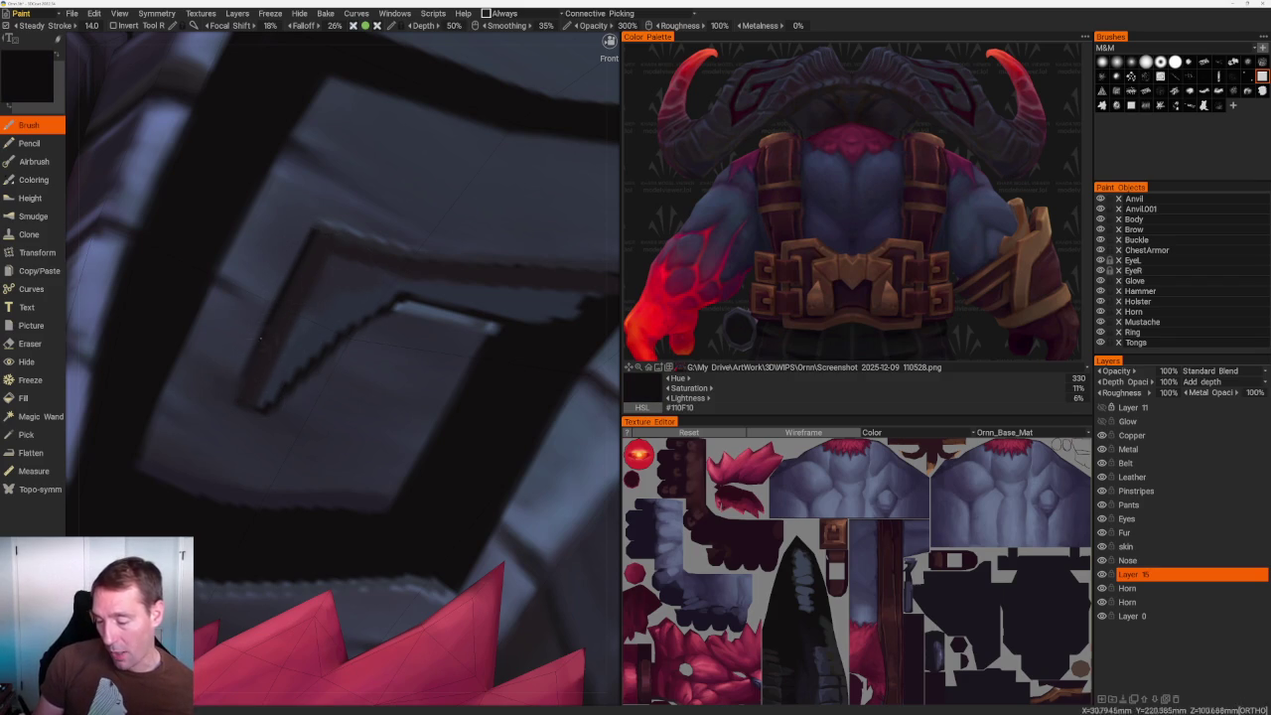
key(v)
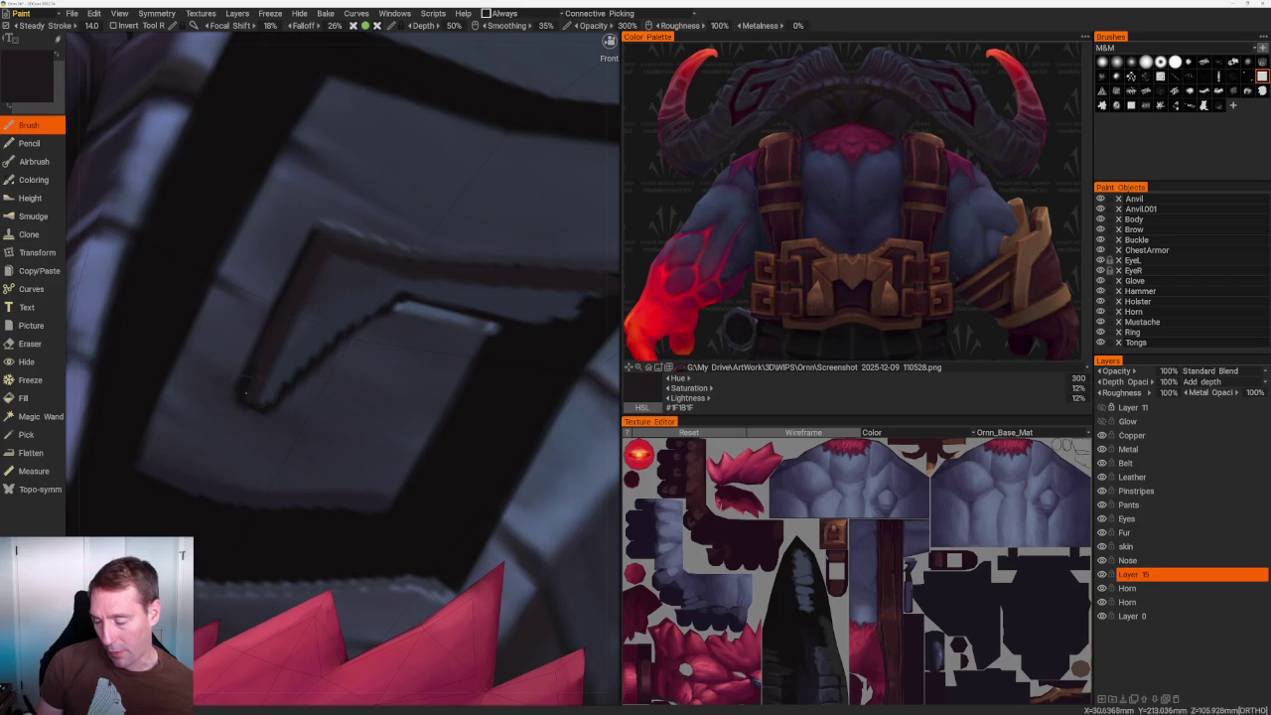
scroll(277, 338, down, 5)
Sample the armour metal's bluish grey #2B2932 and orbit around the plate, horn and beard.
mouse_move(405, 199)
mouse_down()
mouse_move(487, 292)
mouse_move(397, 298)
mouse_up()
scroll(397, 347, up, 5)
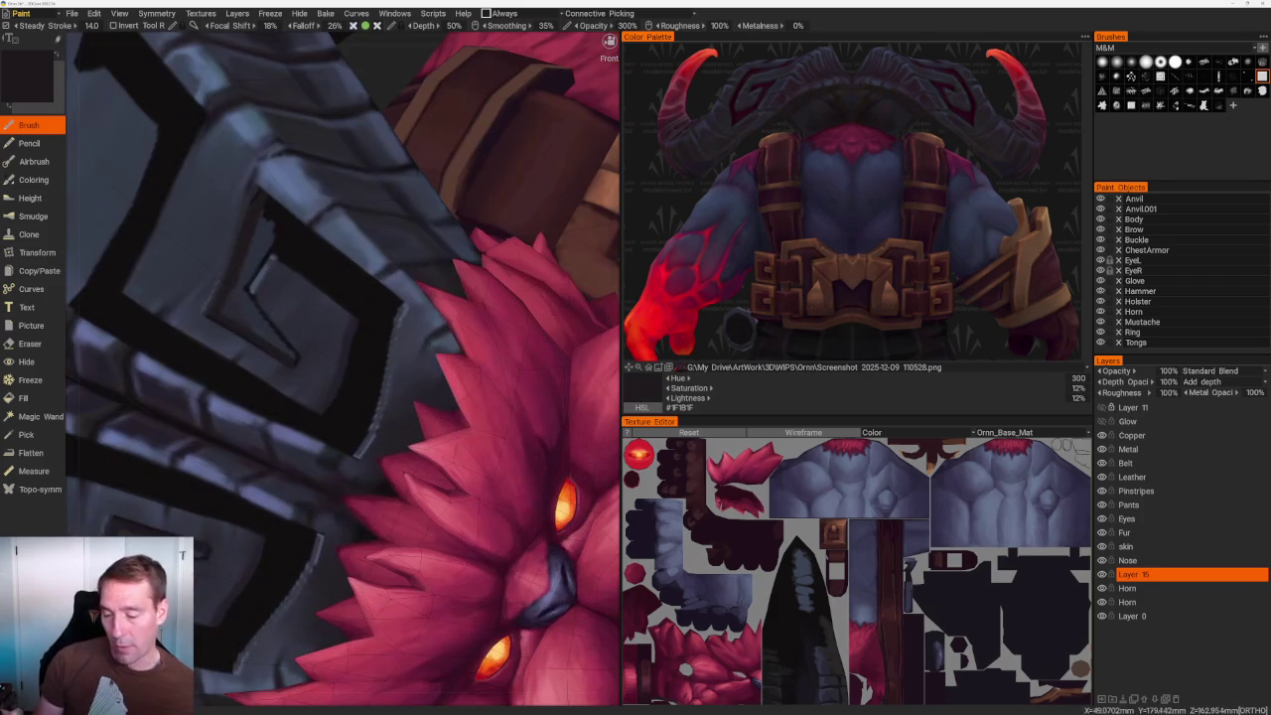
key(v)
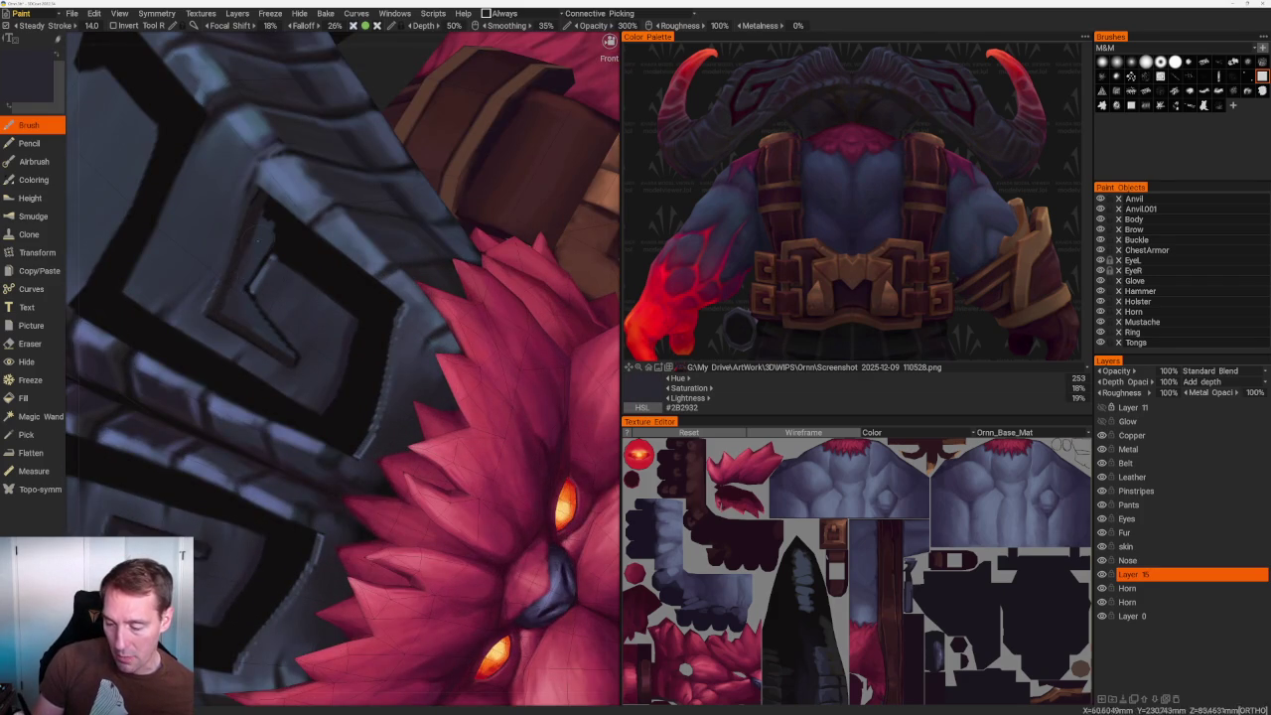
drag(343, 328, 358, 378)
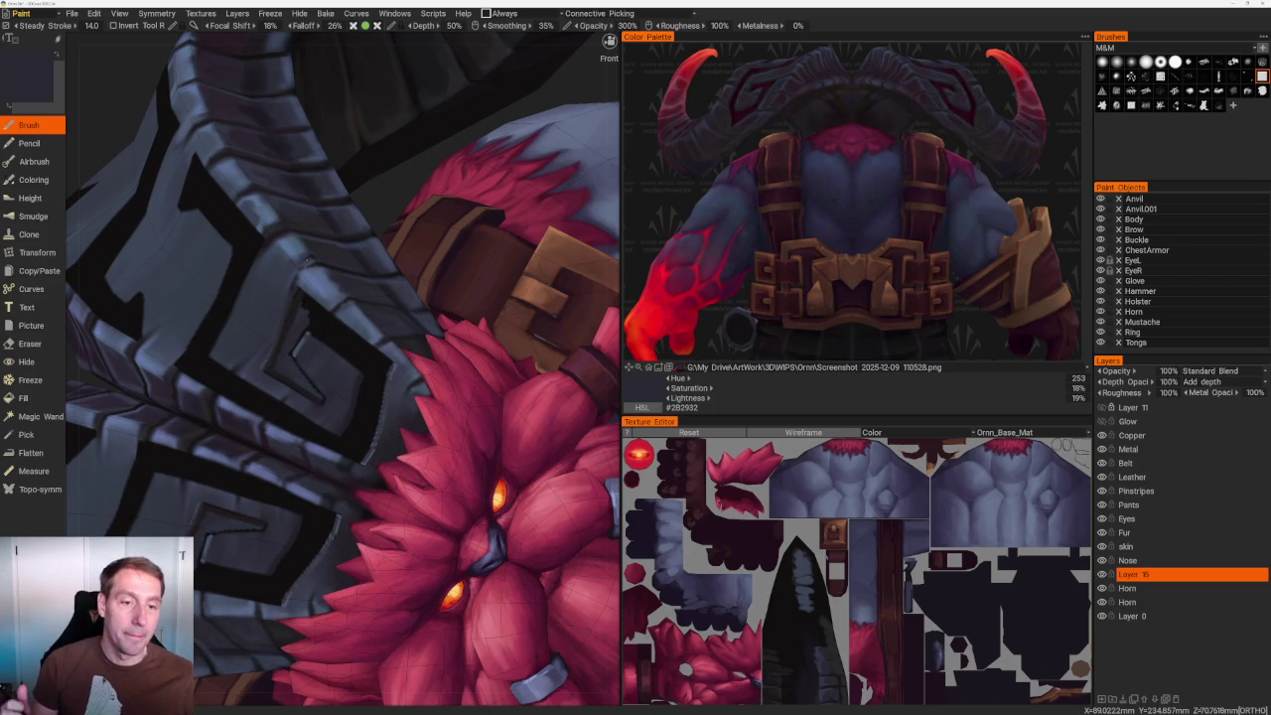
middle_drag(398, 347, 447, 328)
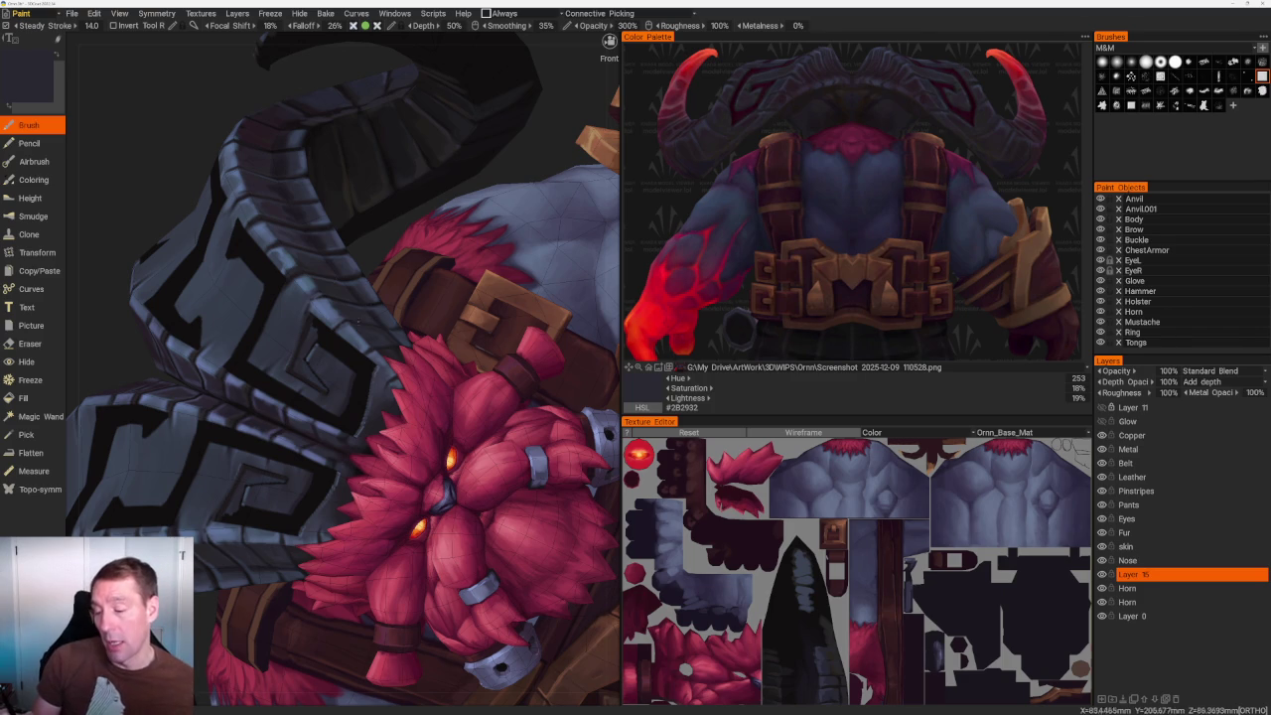
scroll(342, 369, up, 5)
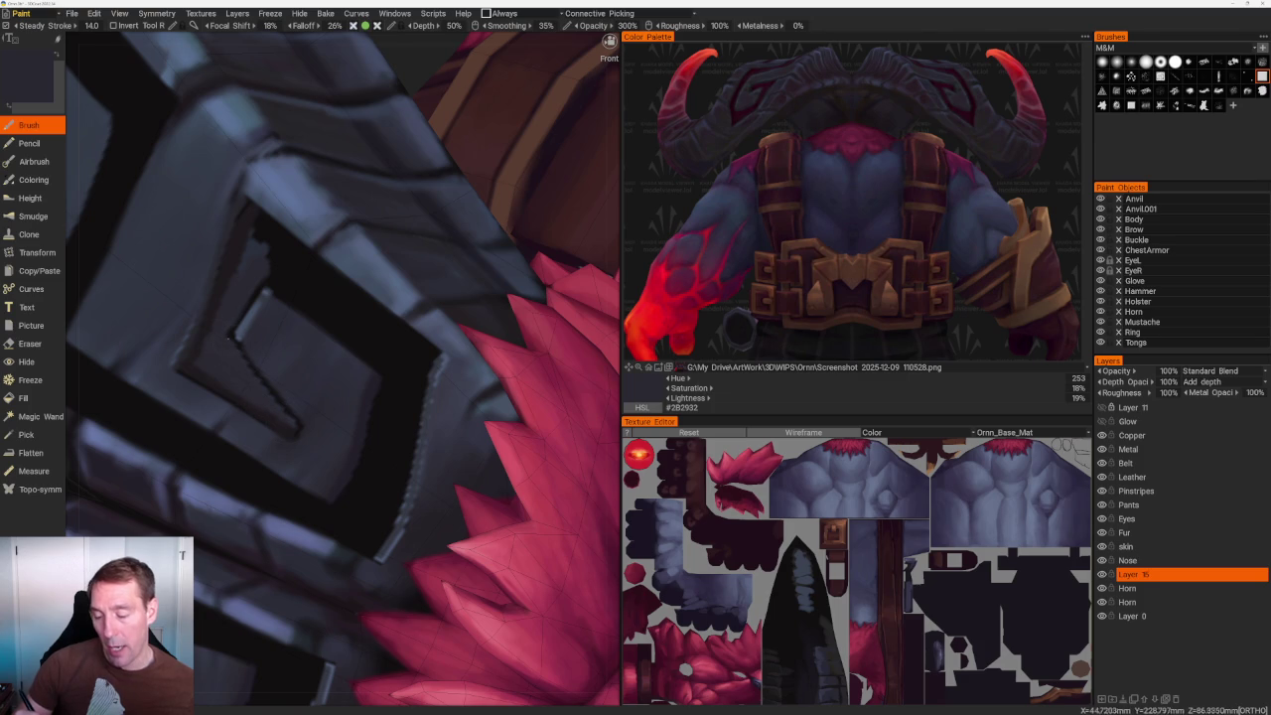
Paint a near-black outline stroke along the spiral's inner edge, then sample nearby tones.
key(v)
drag(230, 340, 294, 427)
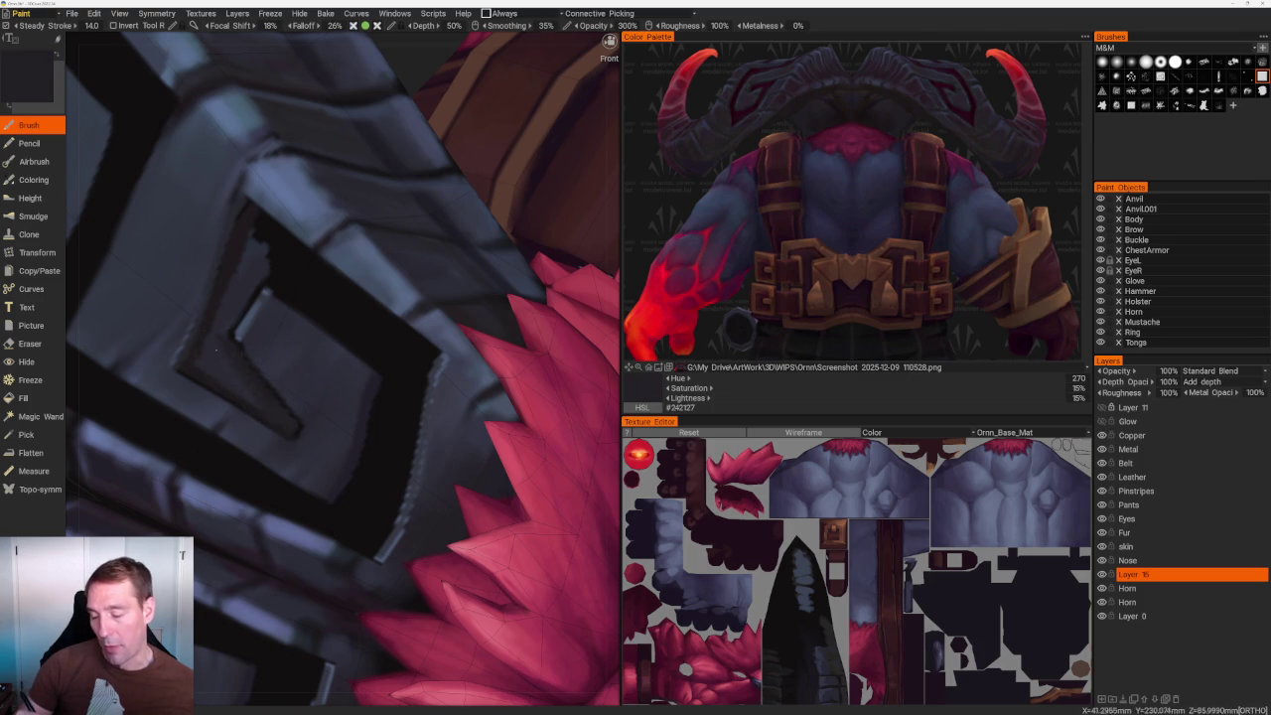
key(v)
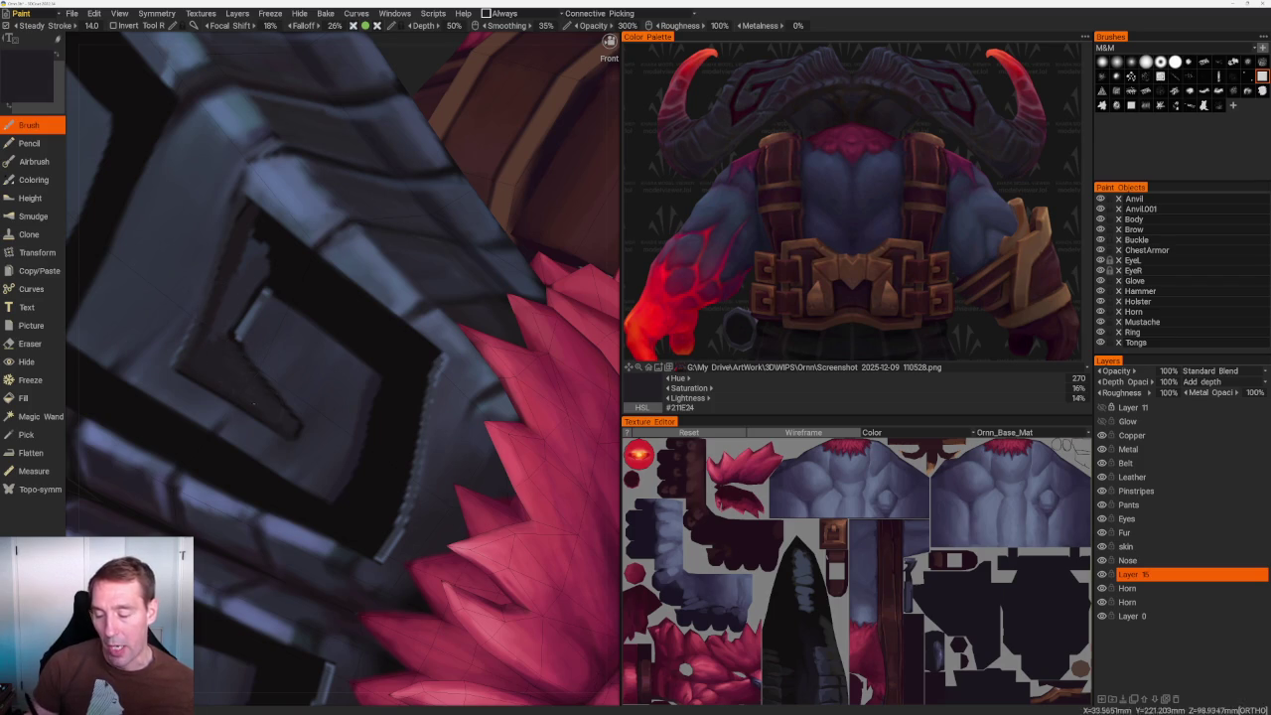
key(v)
key(v)
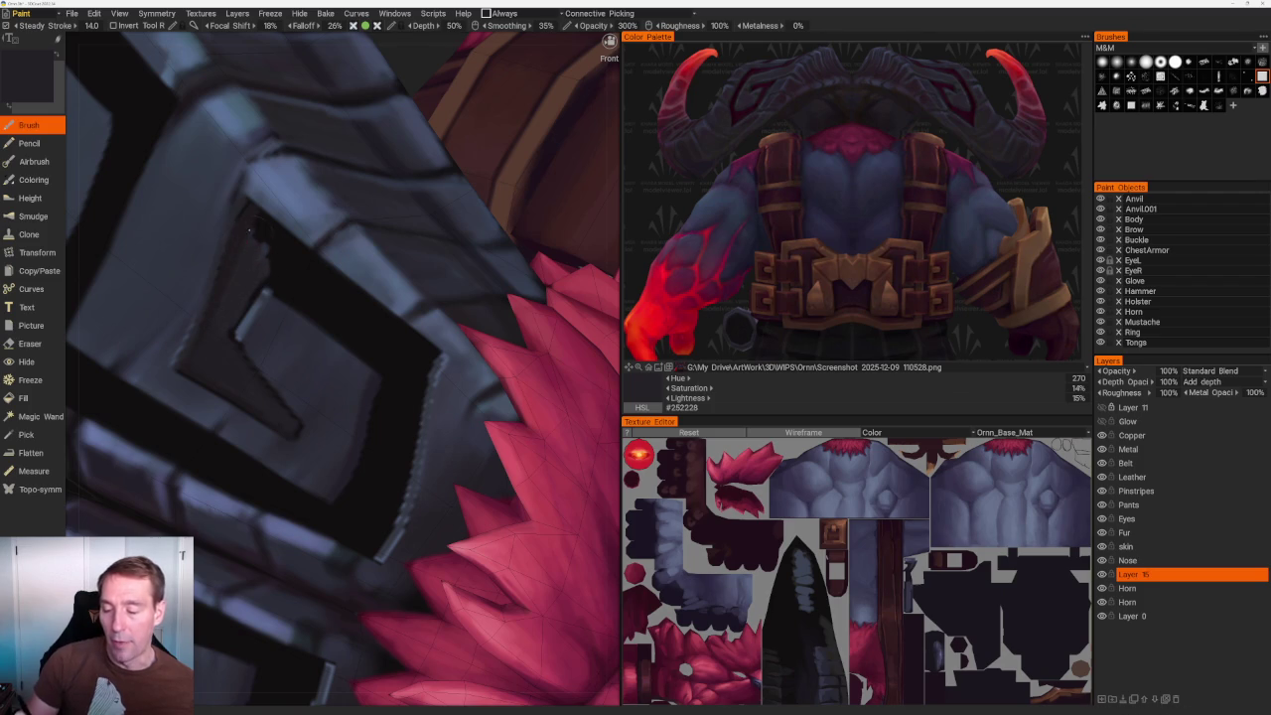
Zoom in on the spiral and re-pick the purplish near-black (hue 270, 16%, 14%).
scroll(251, 237, down, 5)
scroll(335, 161, down, 10)
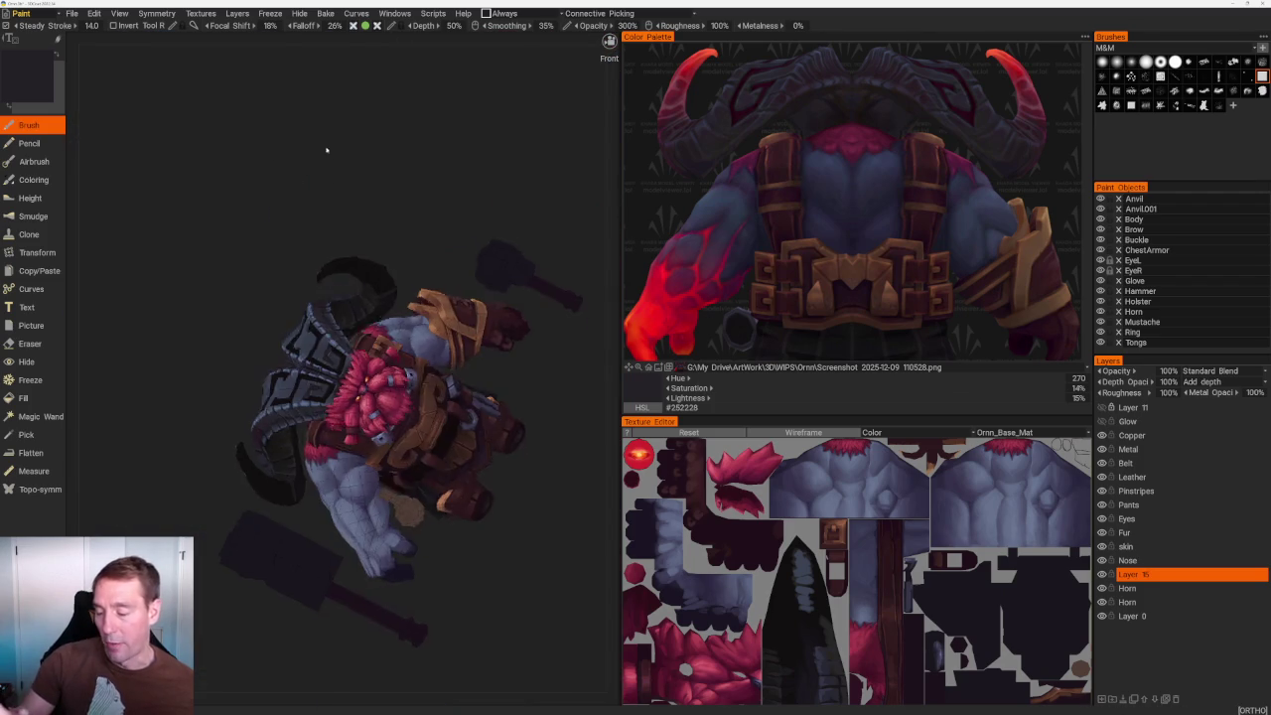
scroll(335, 162, up, 10)
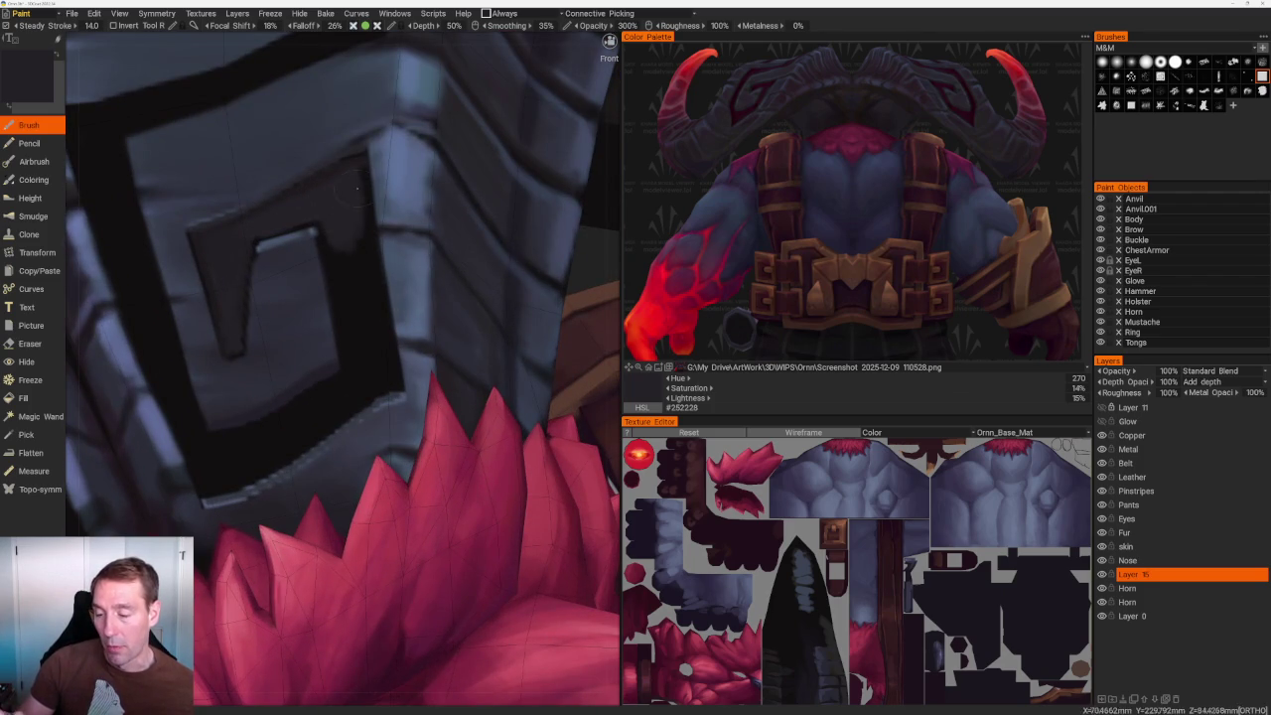
scroll(273, 147, down, 10)
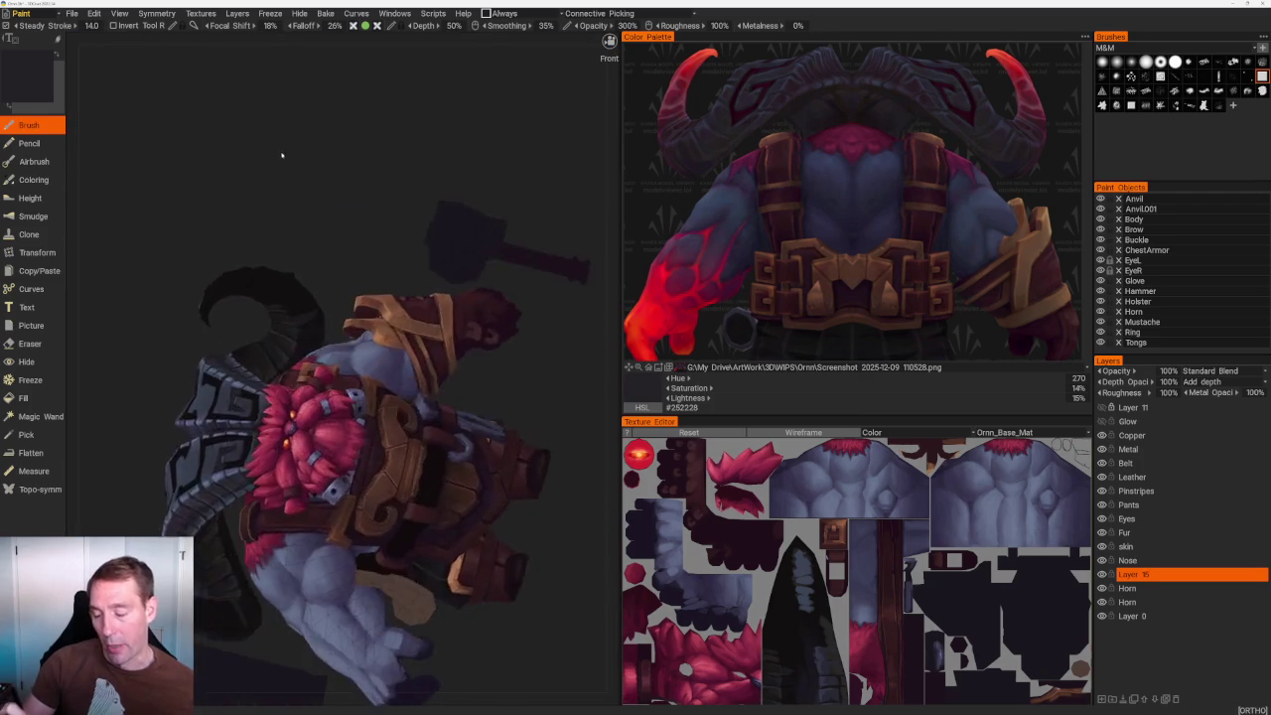
scroll(276, 138, up, 10)
scroll(276, 138, up, 4)
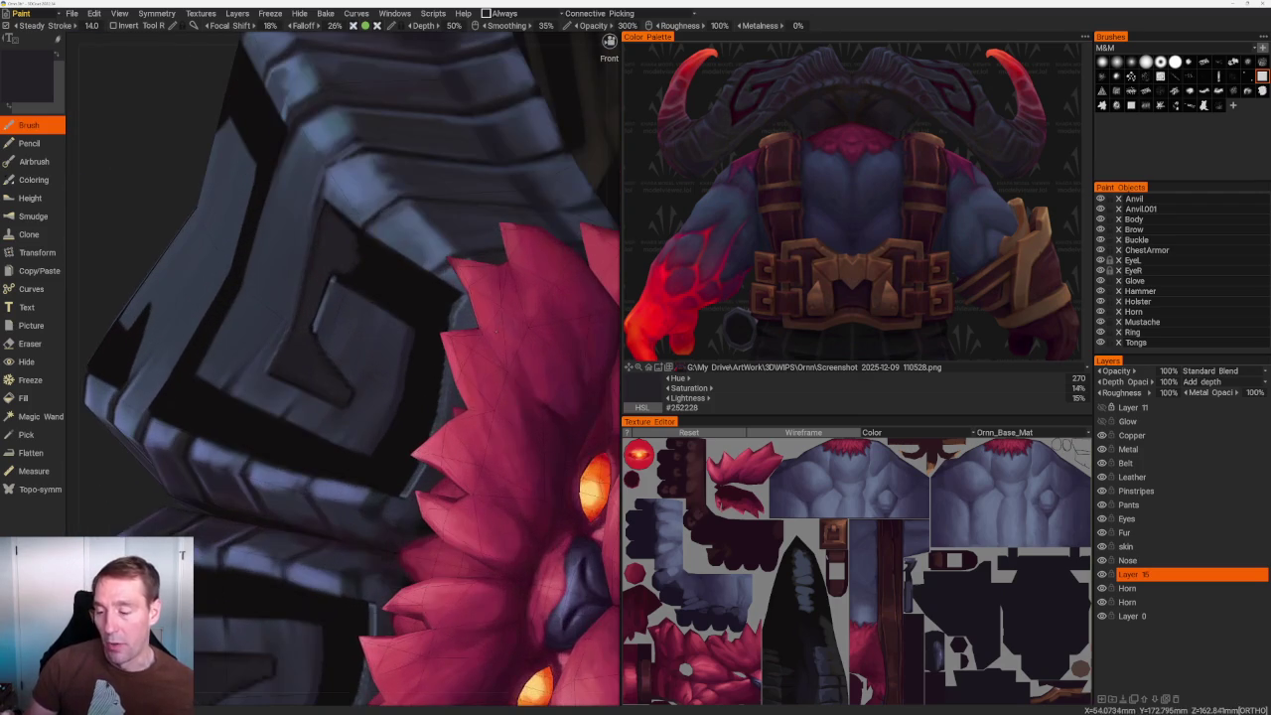
scroll(276, 138, up, 5)
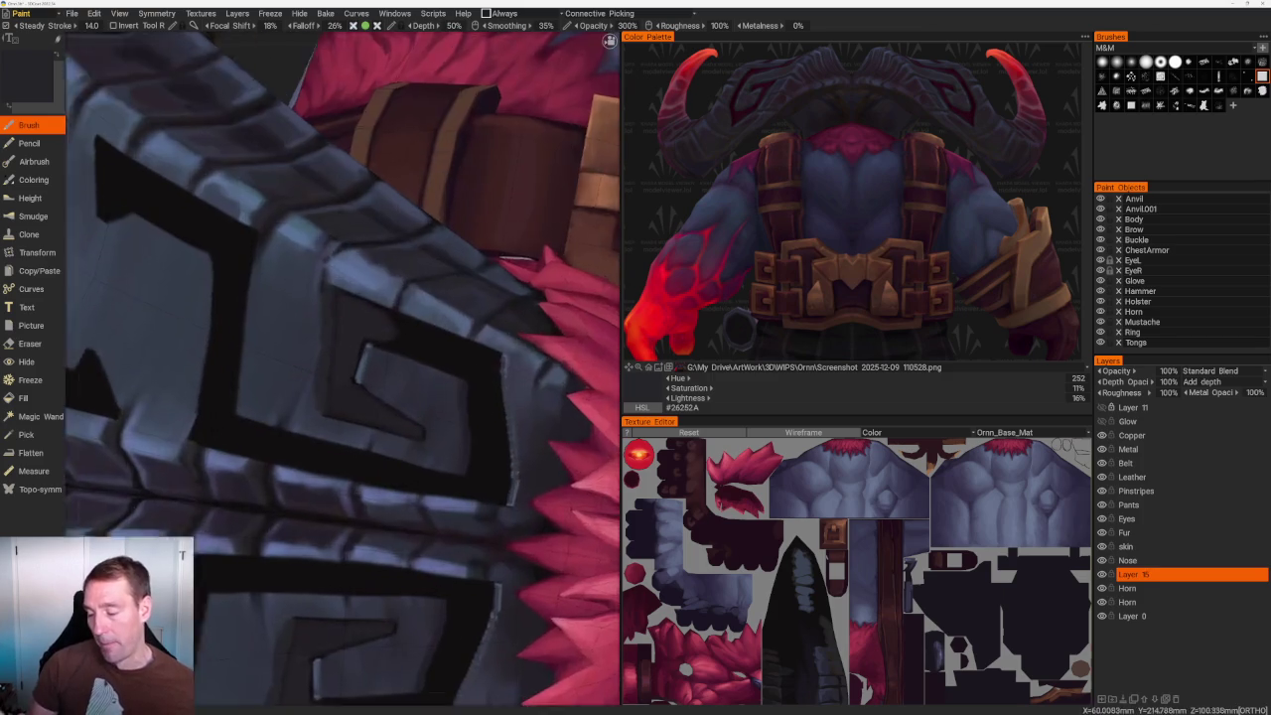
scroll(316, 275, up, 3)
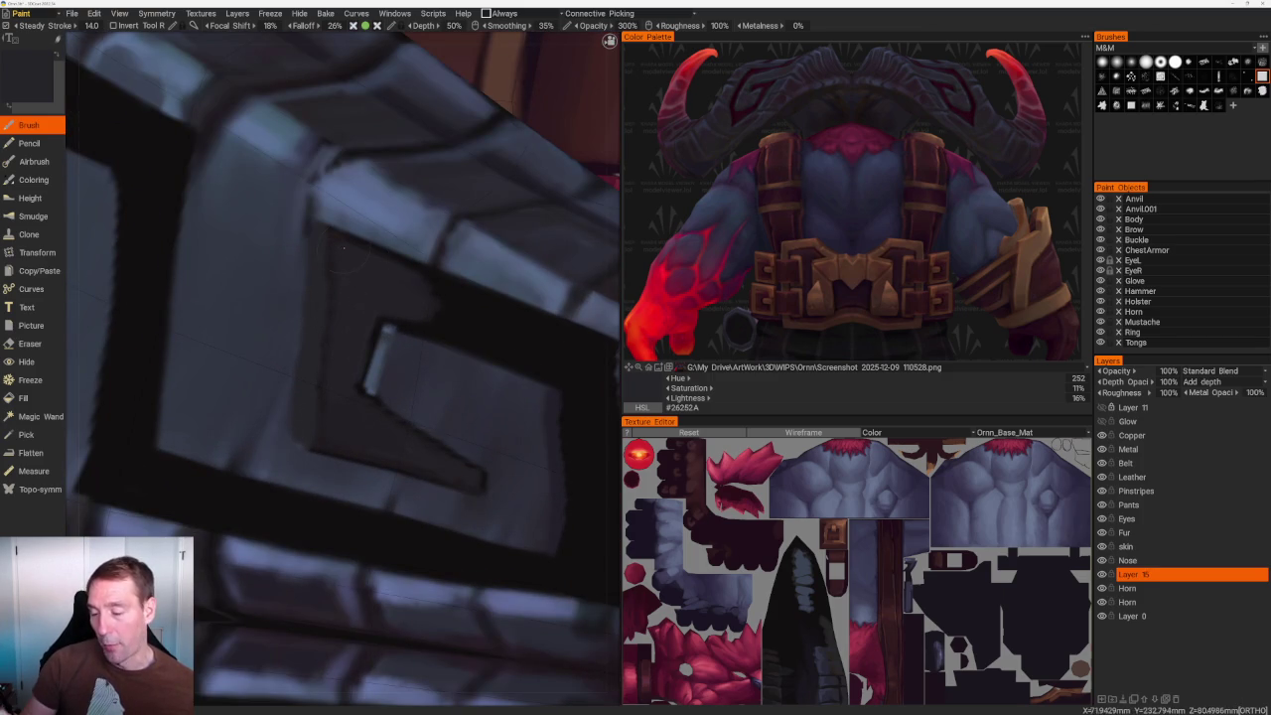
key(v)
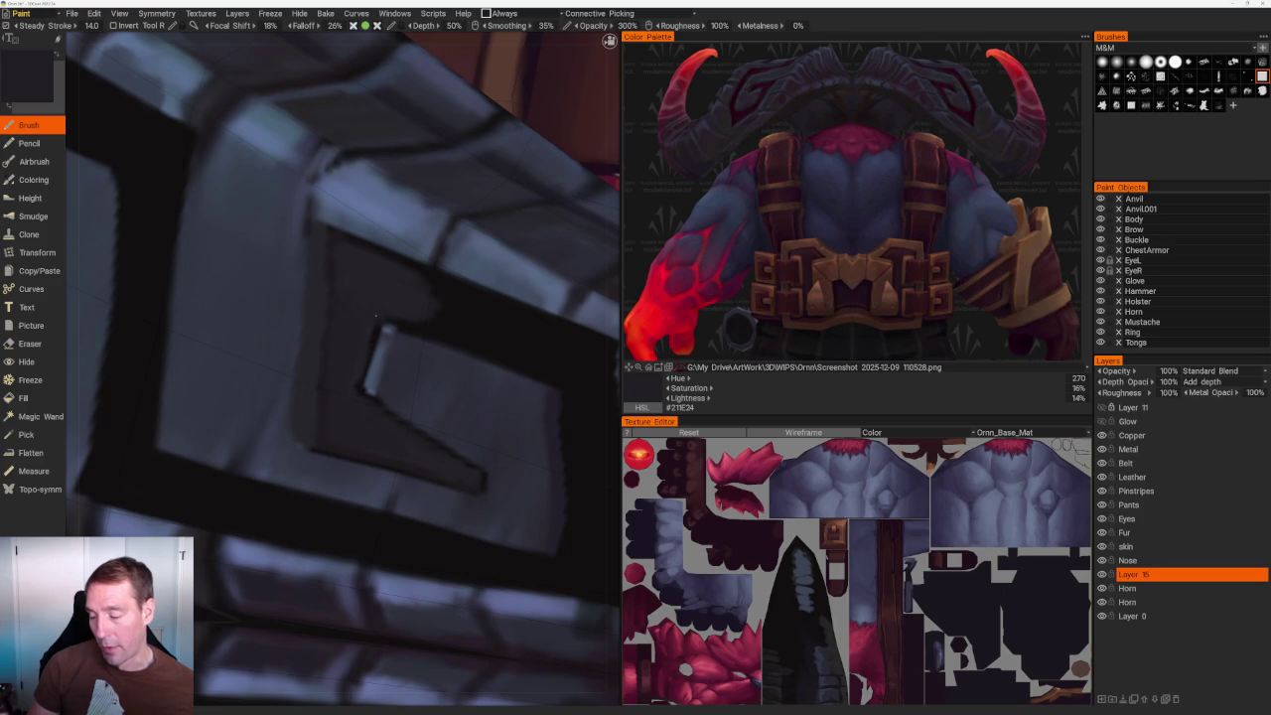
scroll(402, 287, down, 5)
Orbit to a front view of the character and sample dark armour and outline tones.
drag(275, 105, 371, 162)
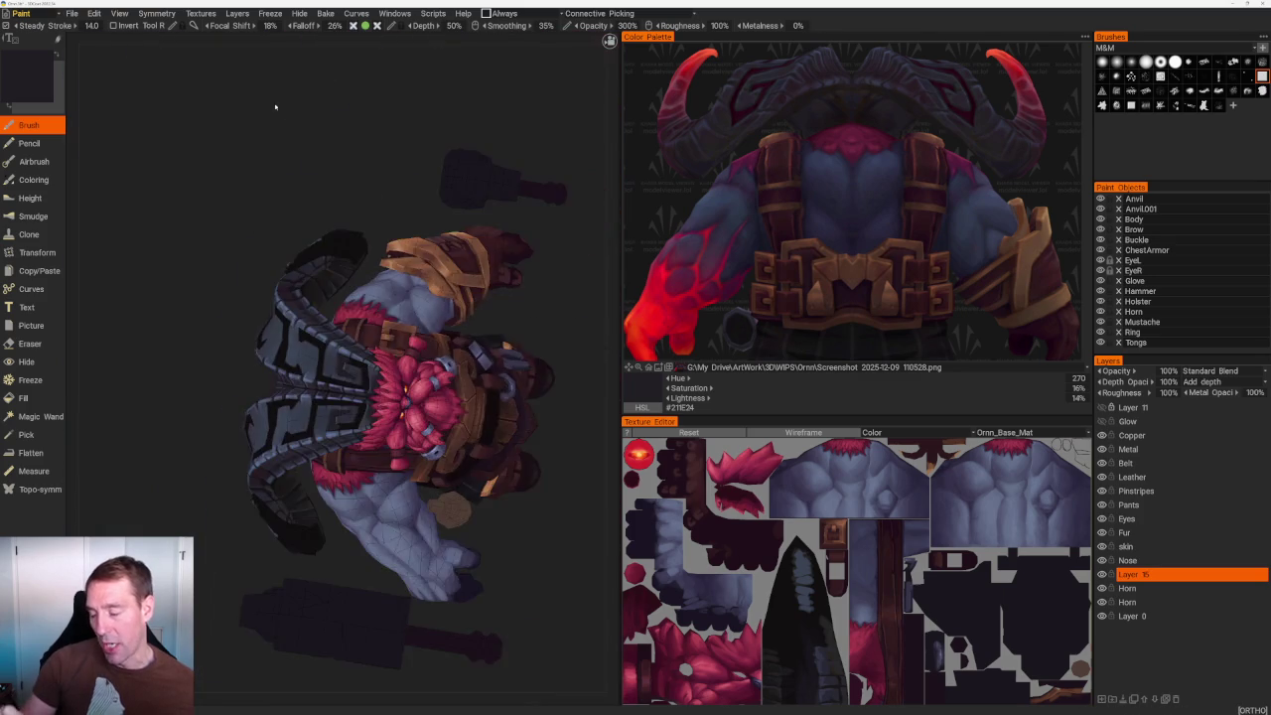
scroll(325, 386, up, 1)
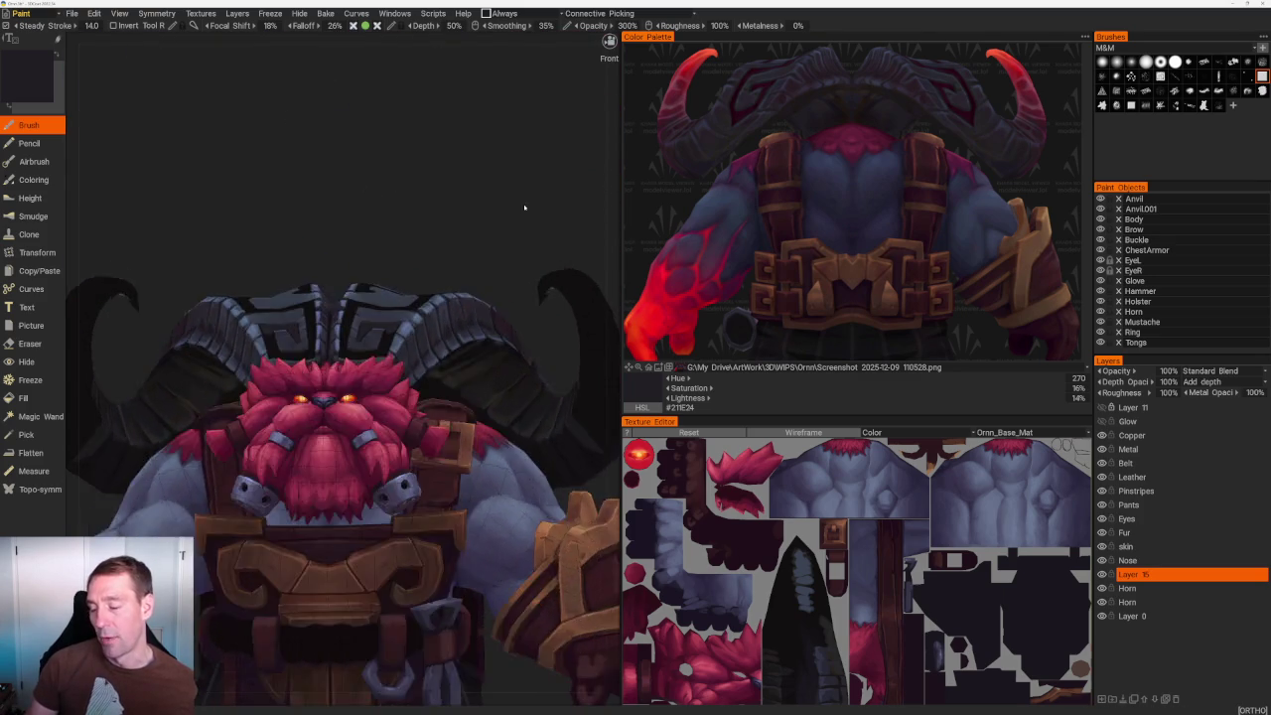
scroll(324, 386, up, 2)
scroll(325, 386, up, 1)
scroll(325, 386, up, 2)
key(v)
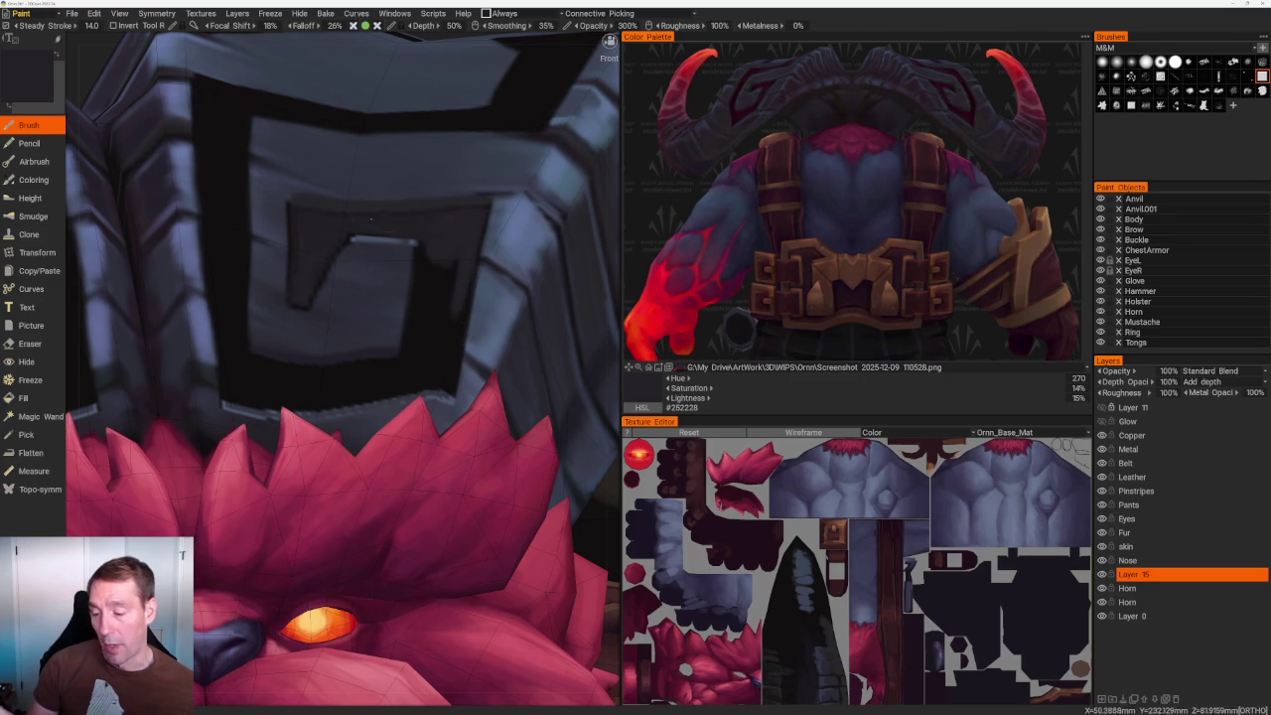
key(v)
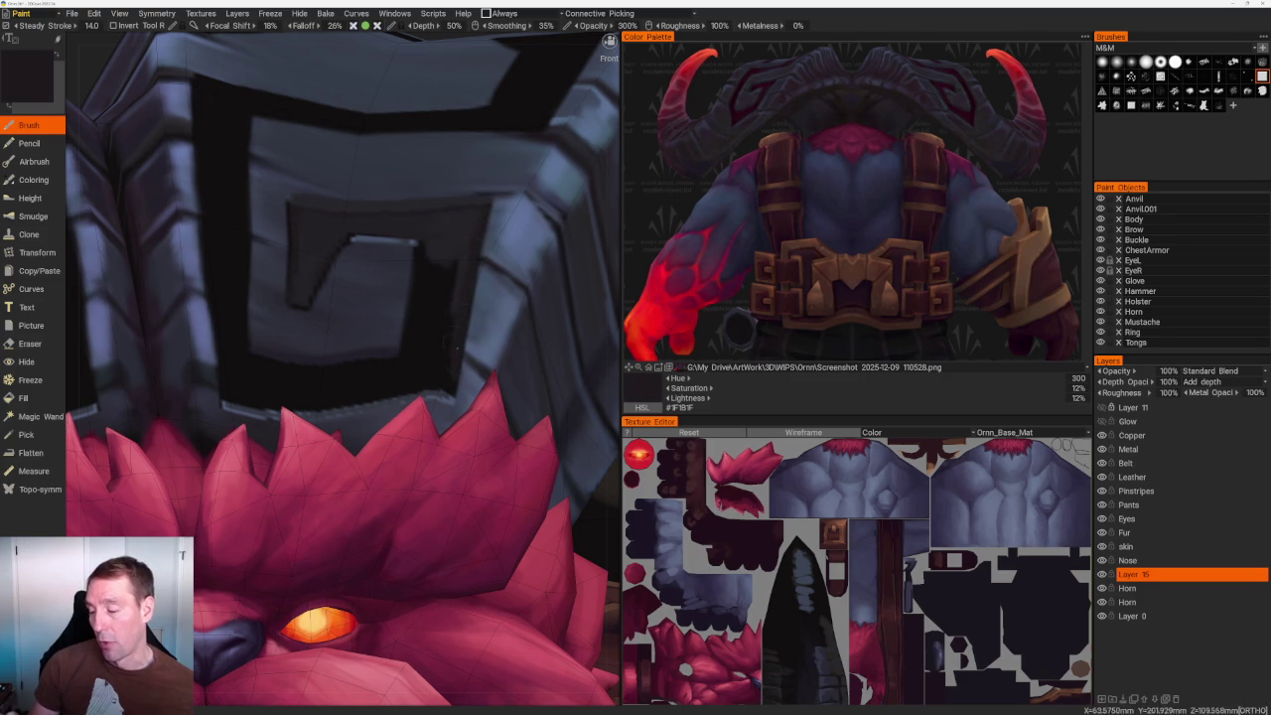
key(v)
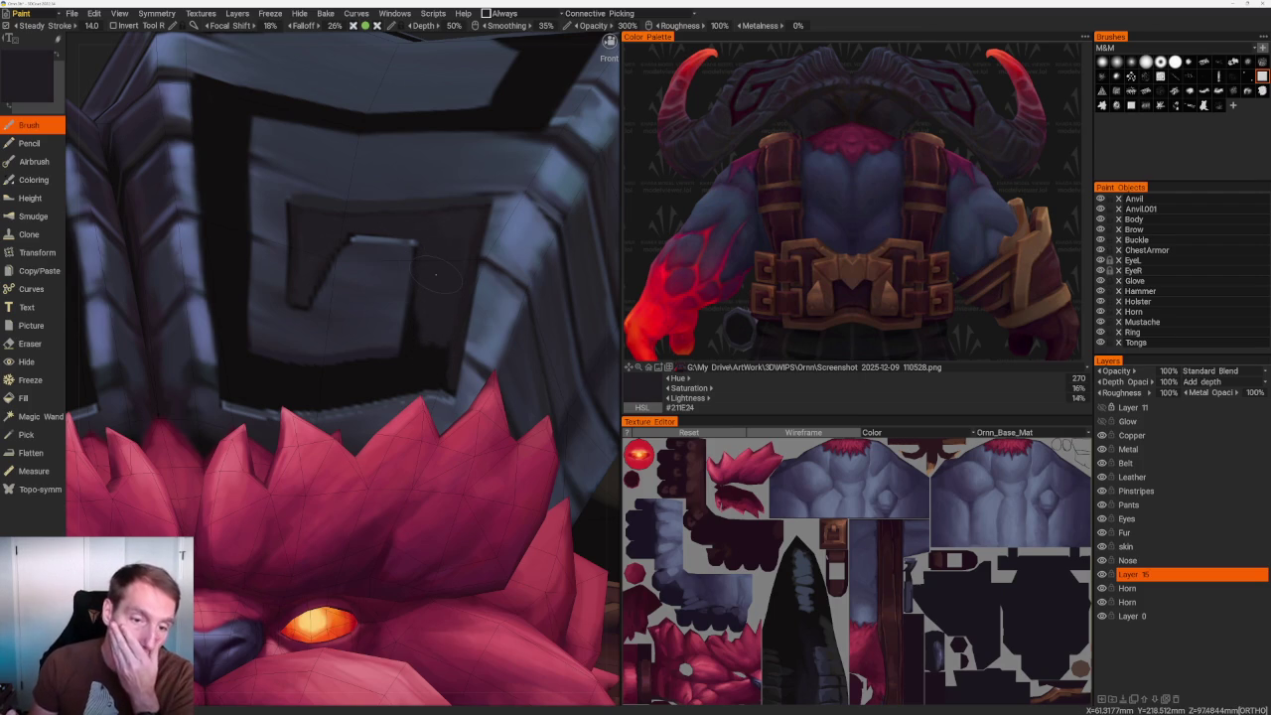
scroll(435, 276, down, 5)
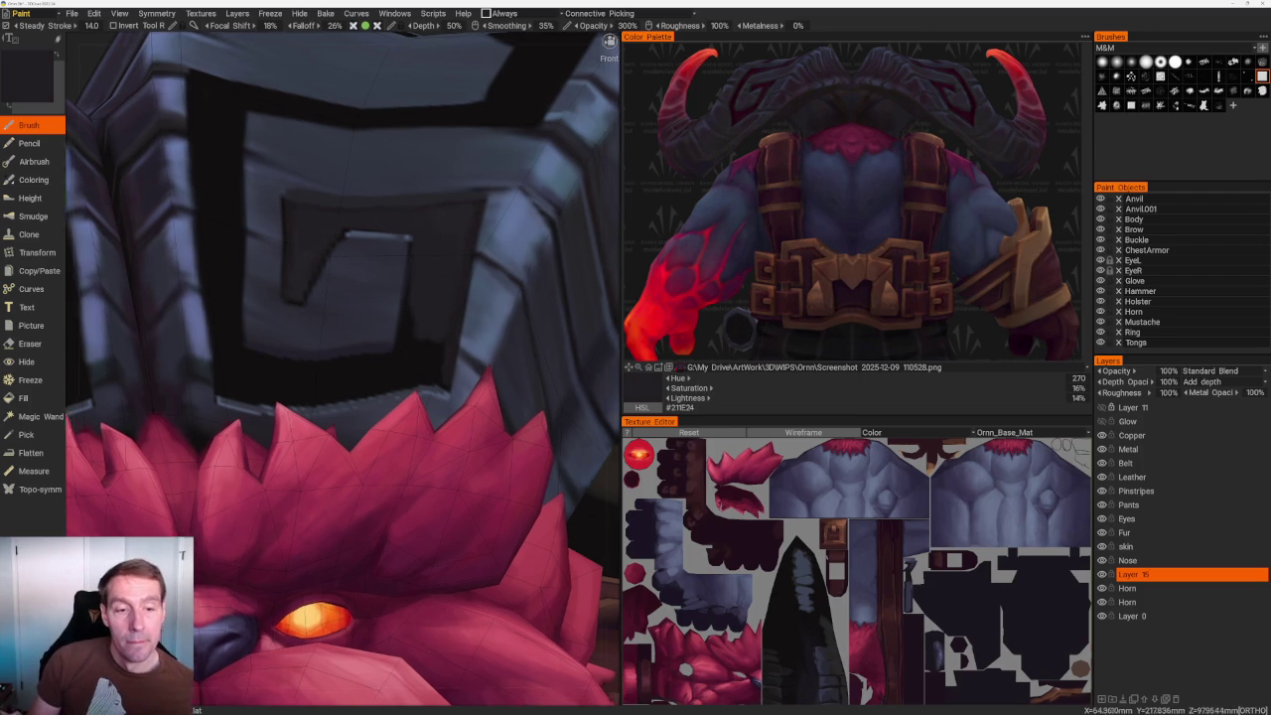
Reframe the spiral band and sample its dark interior and the blue-grey armour colour.
middle_drag(428, 105, 426, 176)
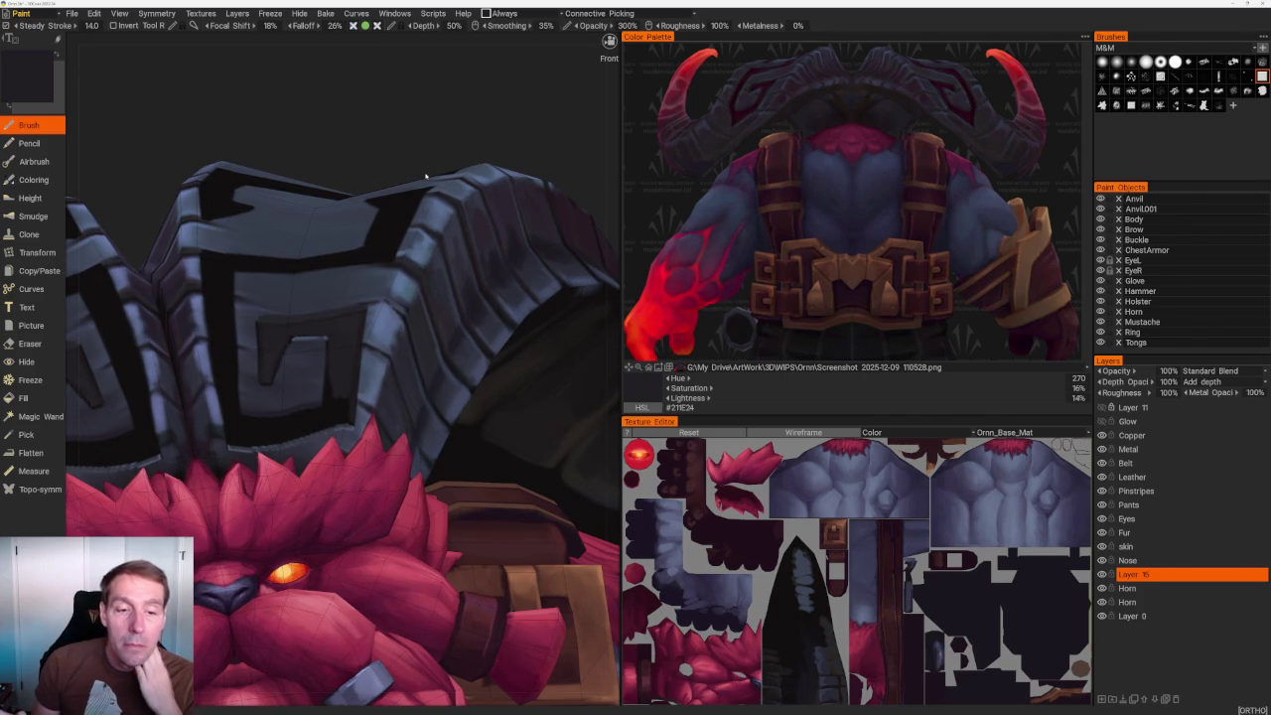
scroll(427, 116, up, 2)
scroll(426, 119, up, 2)
scroll(417, 198, up, 2)
scroll(389, 338, up, 3)
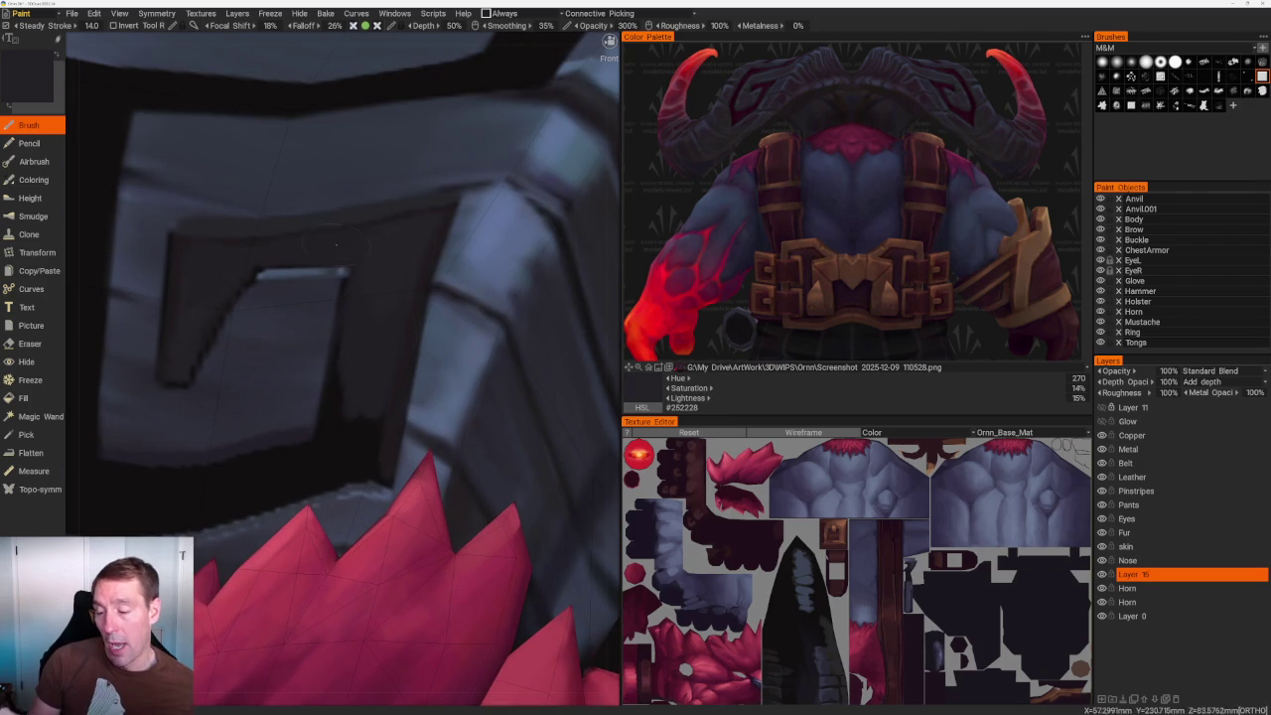
scroll(289, 242, down, 3)
scroll(328, 168, down, 4)
mouse_move(361, 106)
mouse_down()
mouse_move(411, 169)
mouse_move(409, 238)
mouse_up()
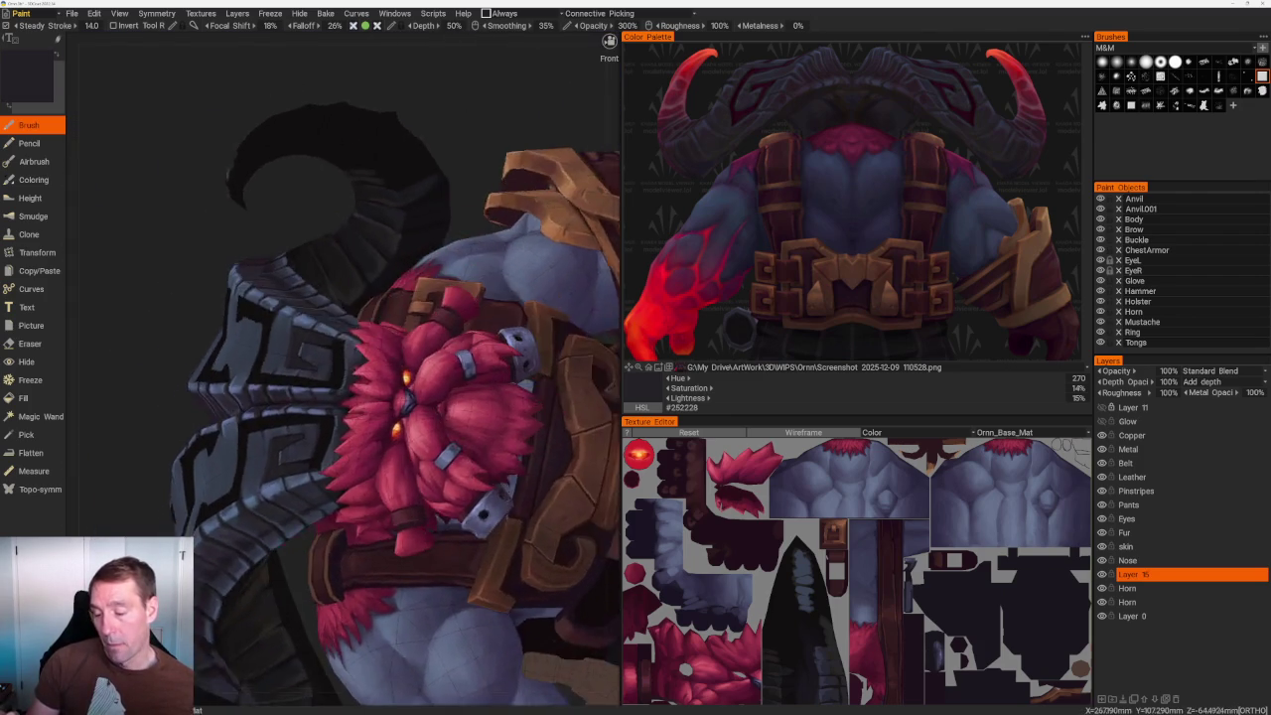
scroll(409, 258, up, 3)
scroll(407, 316, up, 3)
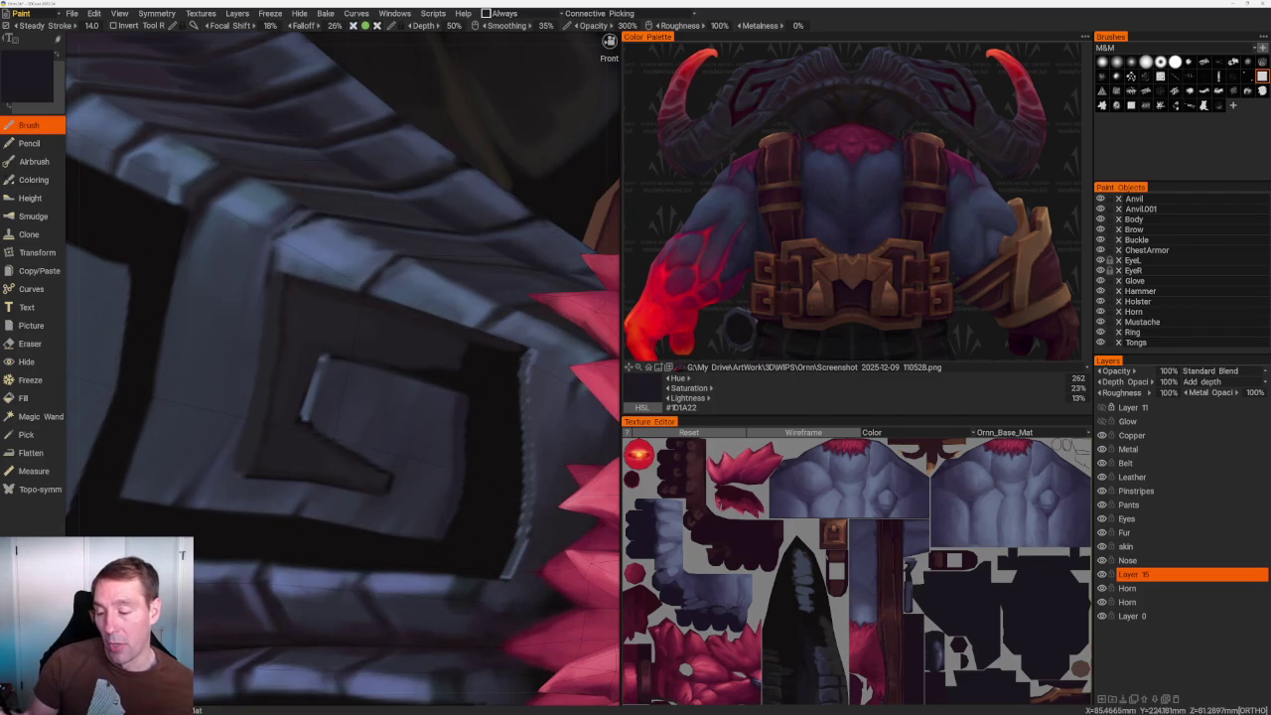
scroll(338, 218, up, 2)
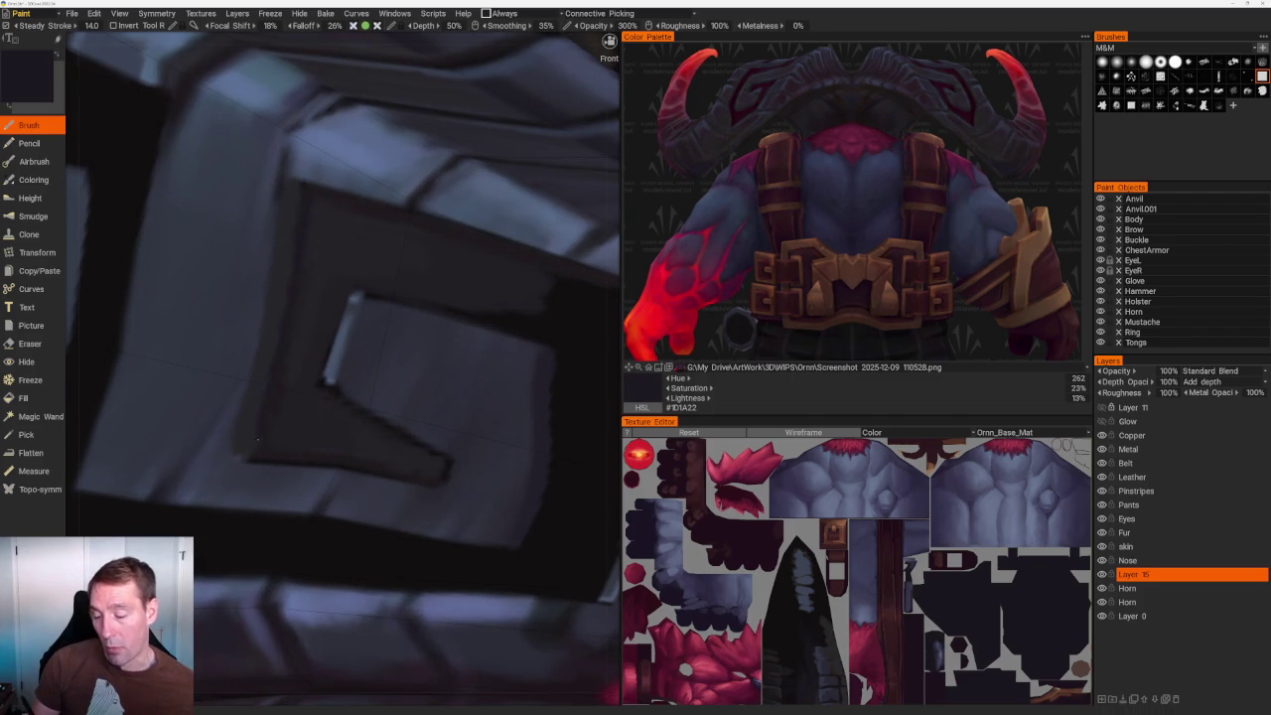
key(v)
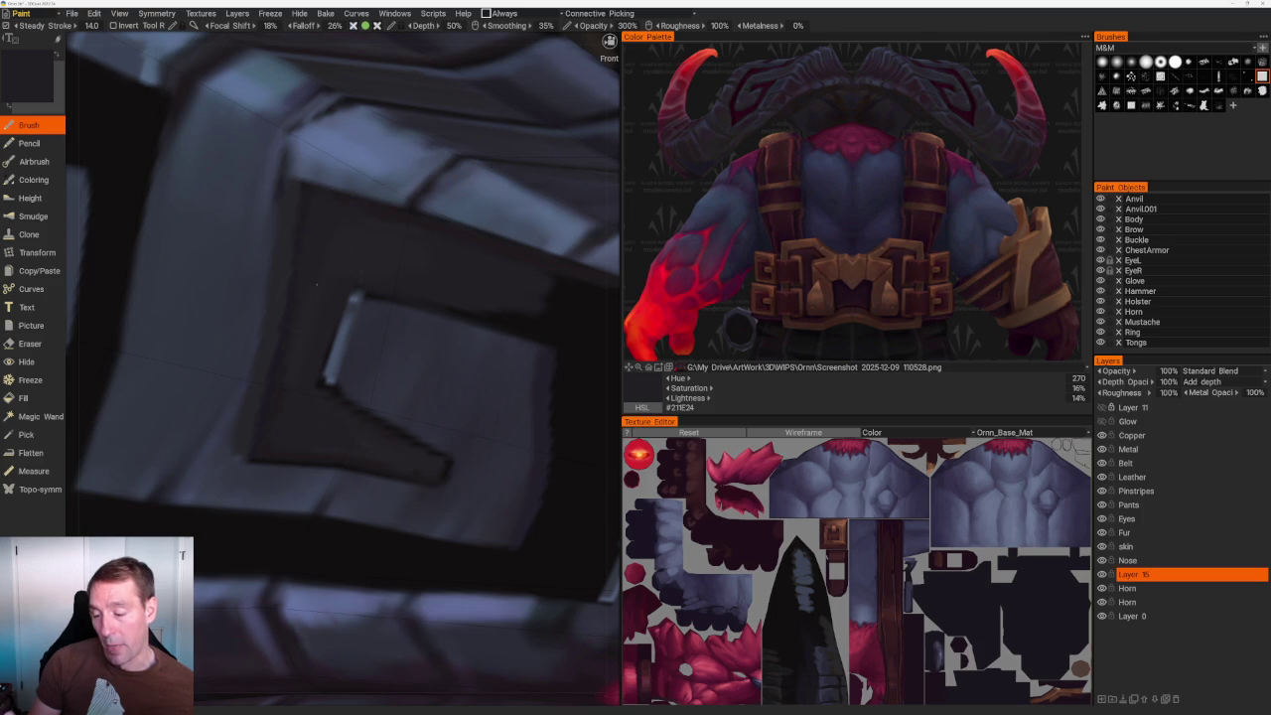
scroll(302, 343, down, 5)
scroll(427, 258, up, 5)
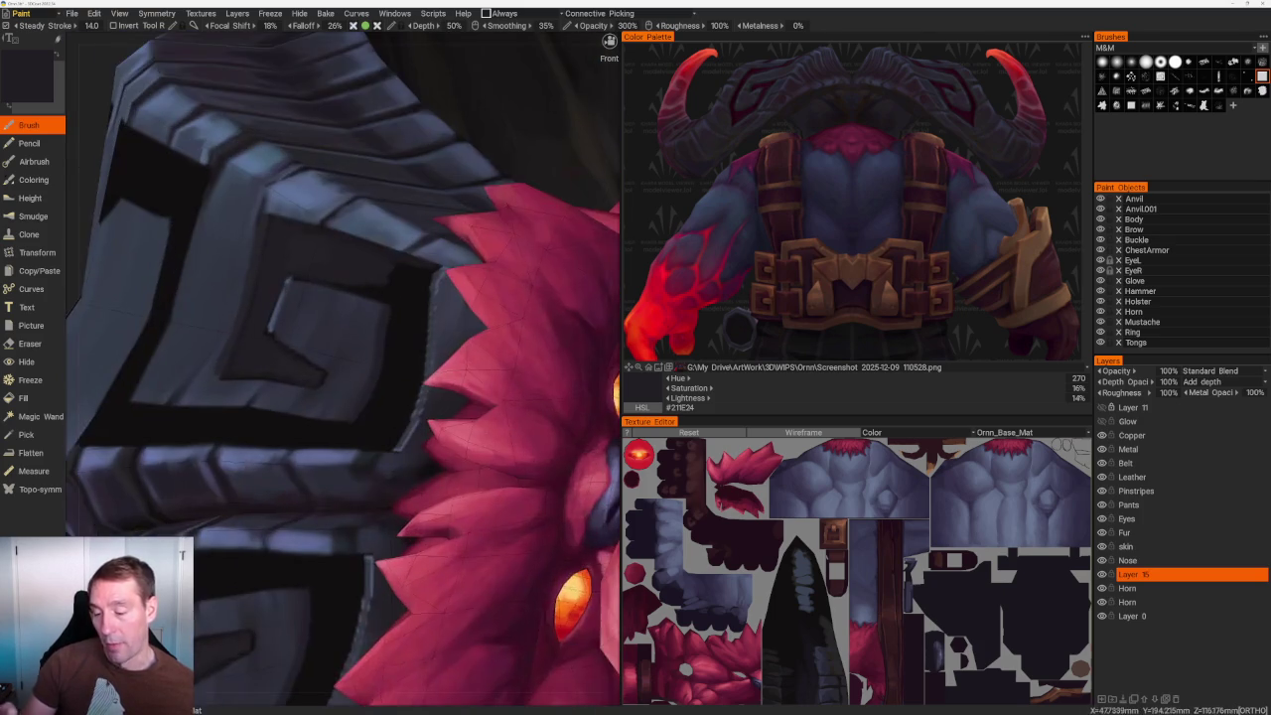
scroll(405, 336, up, 3)
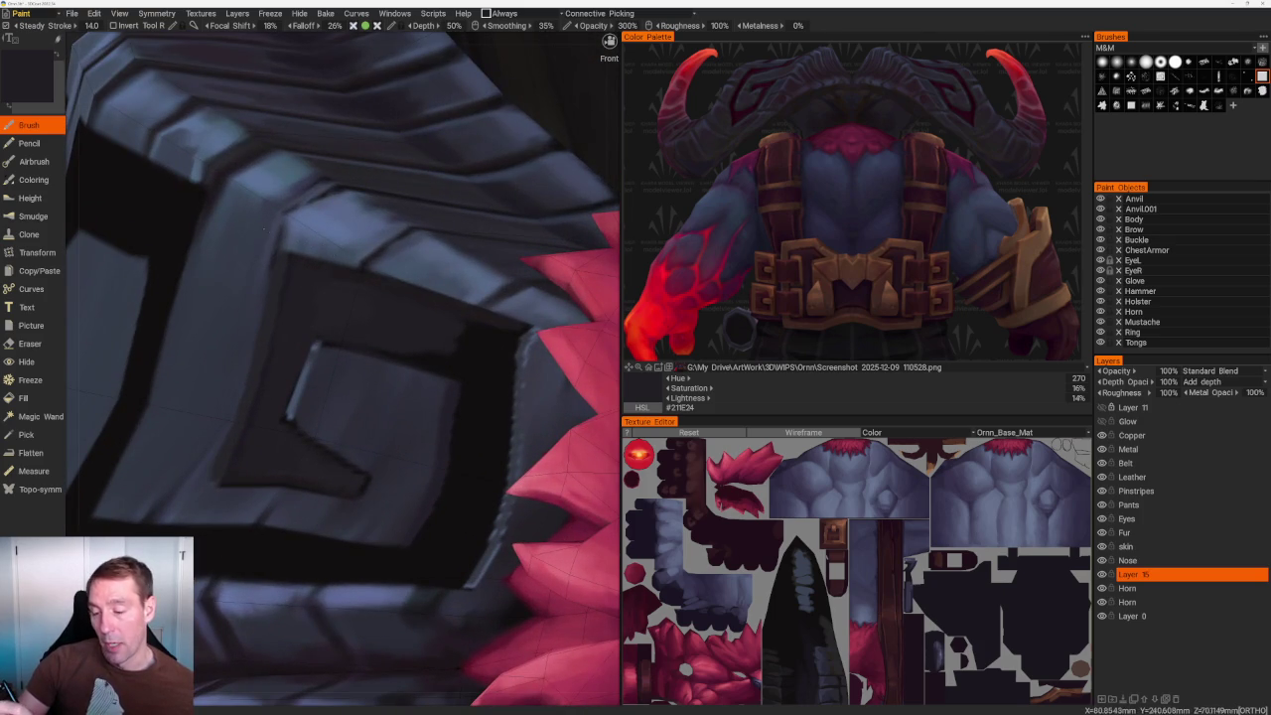
key(v)
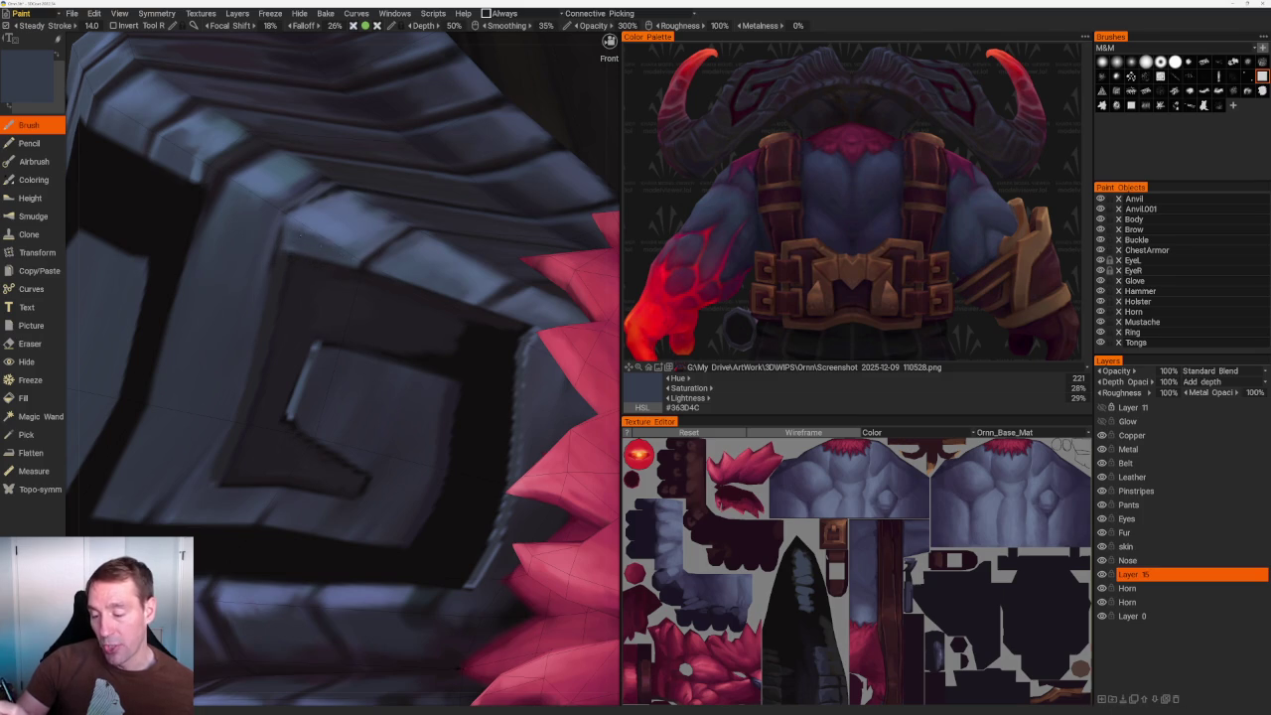
Sample dark purple tones from the pattern recess.
scroll(300, 244, up, 2)
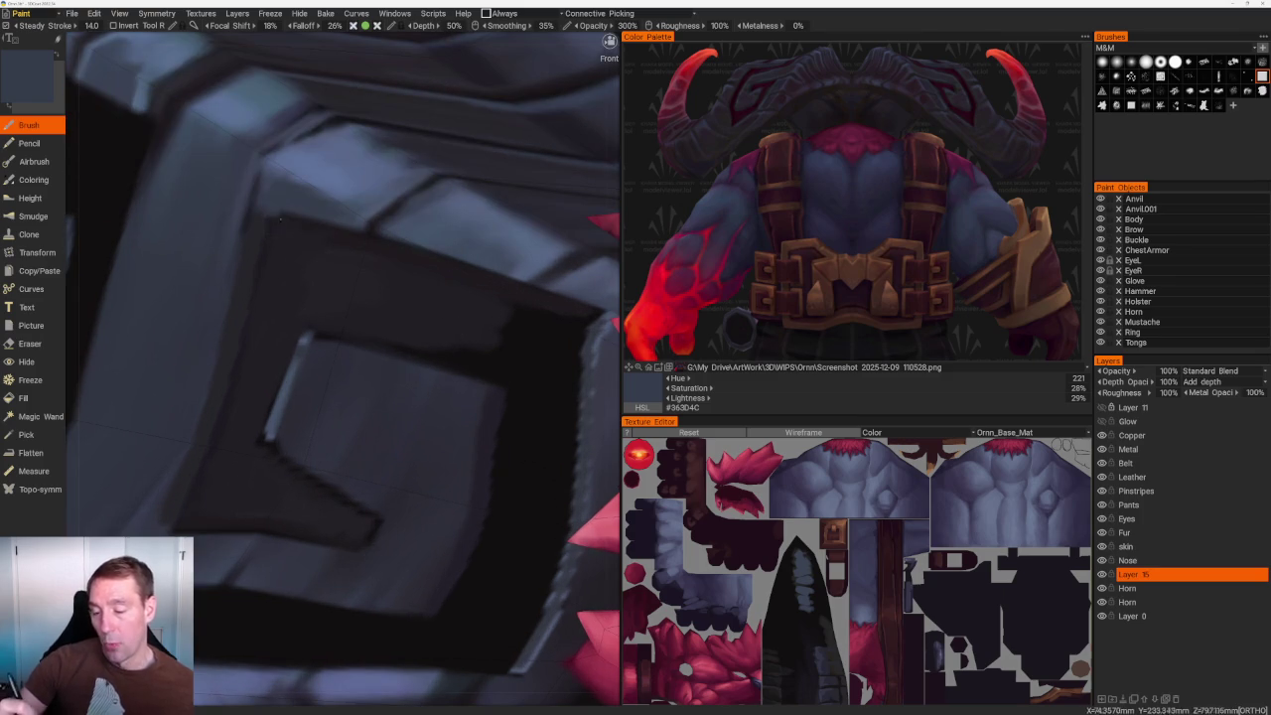
key(v)
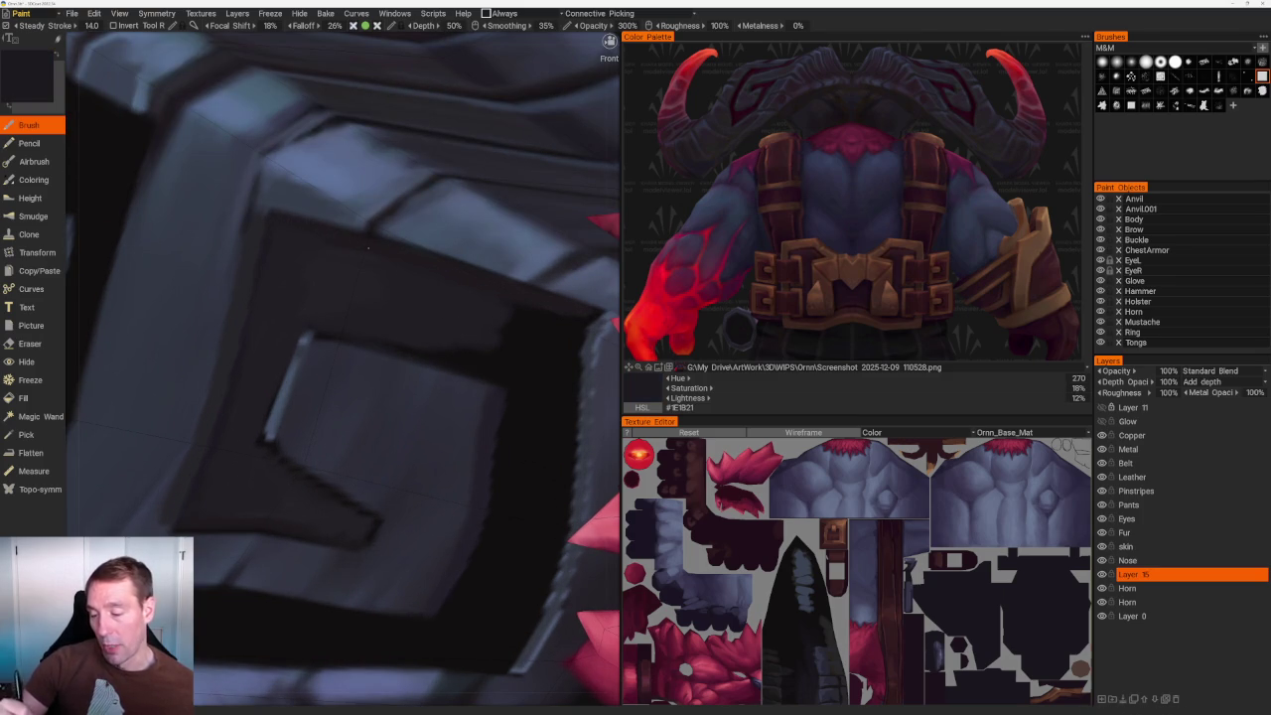
scroll(347, 240, down, 10)
scroll(346, 240, up, 10)
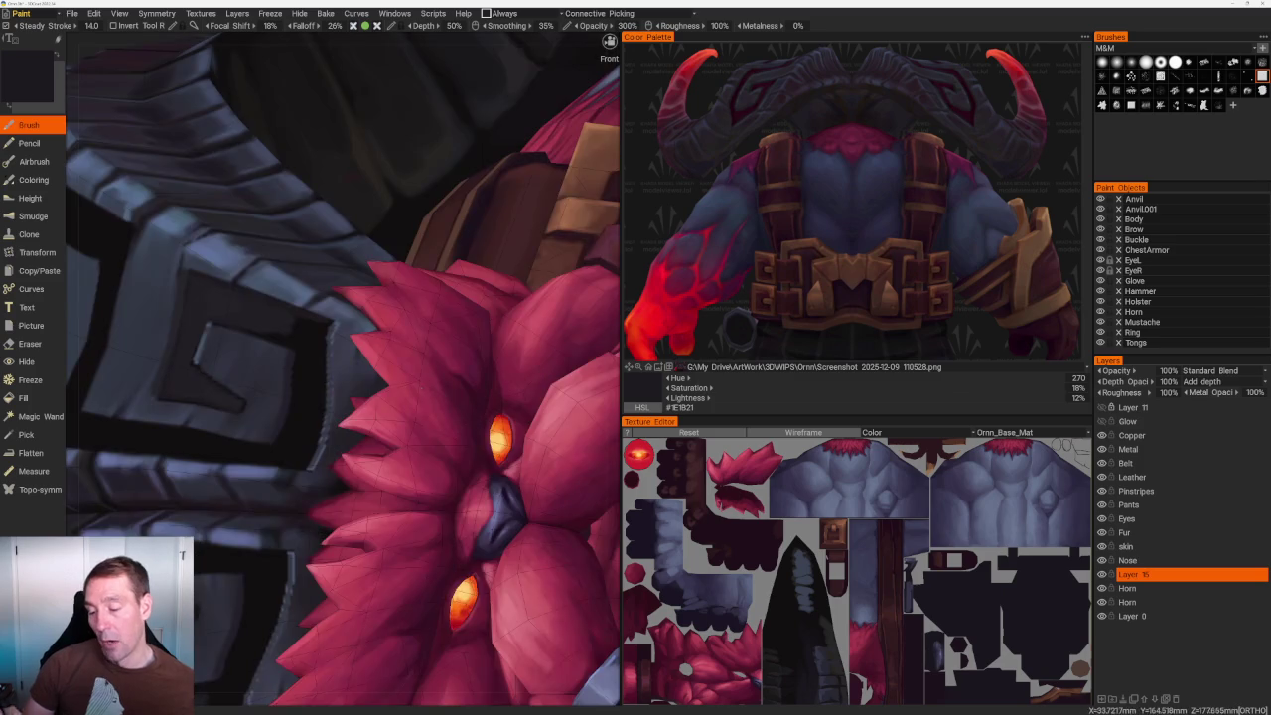
scroll(288, 437, up, 3)
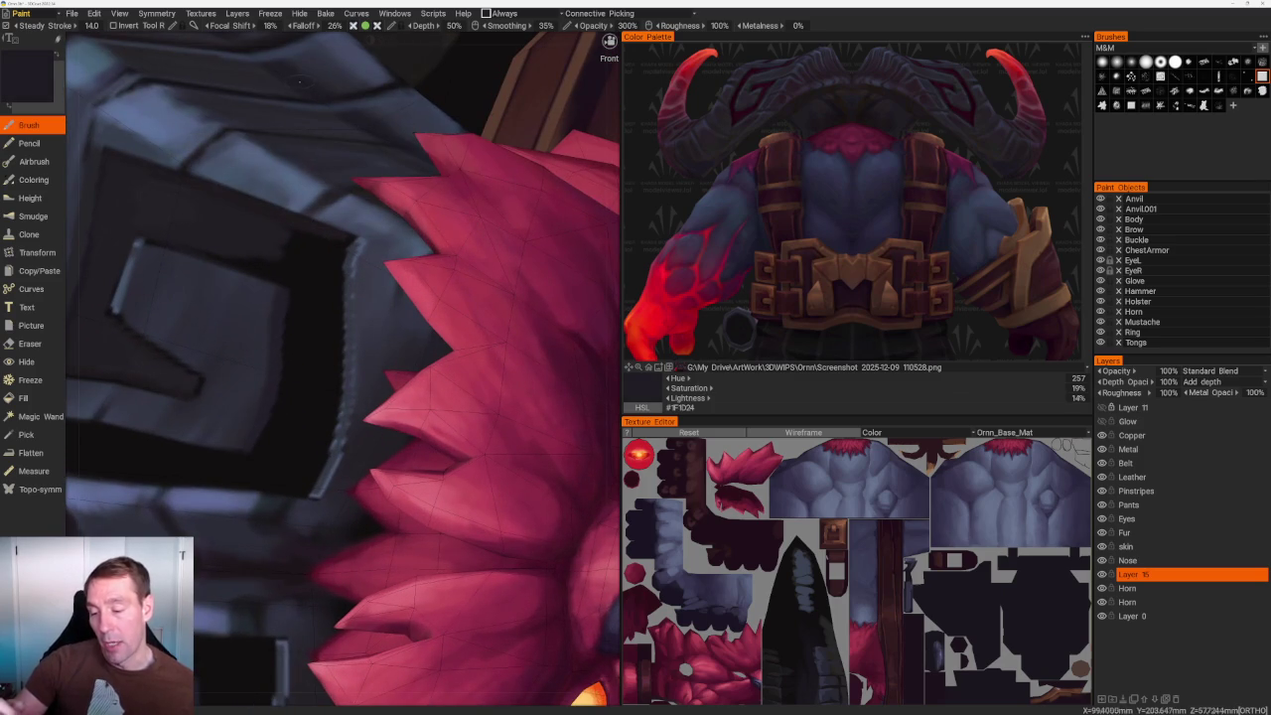
key(v)
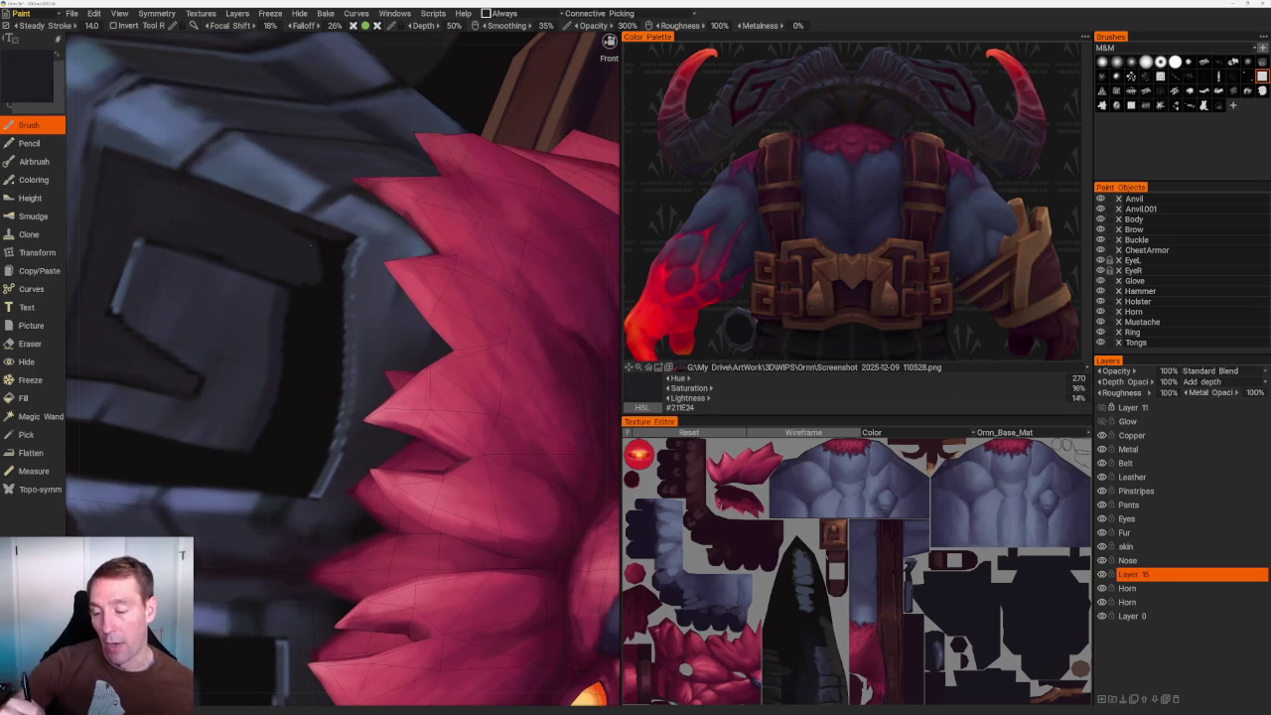
Paint faint lighter grey highlight strokes along the armour plate and spiral edges.
middle_drag(316, 242, 343, 287)
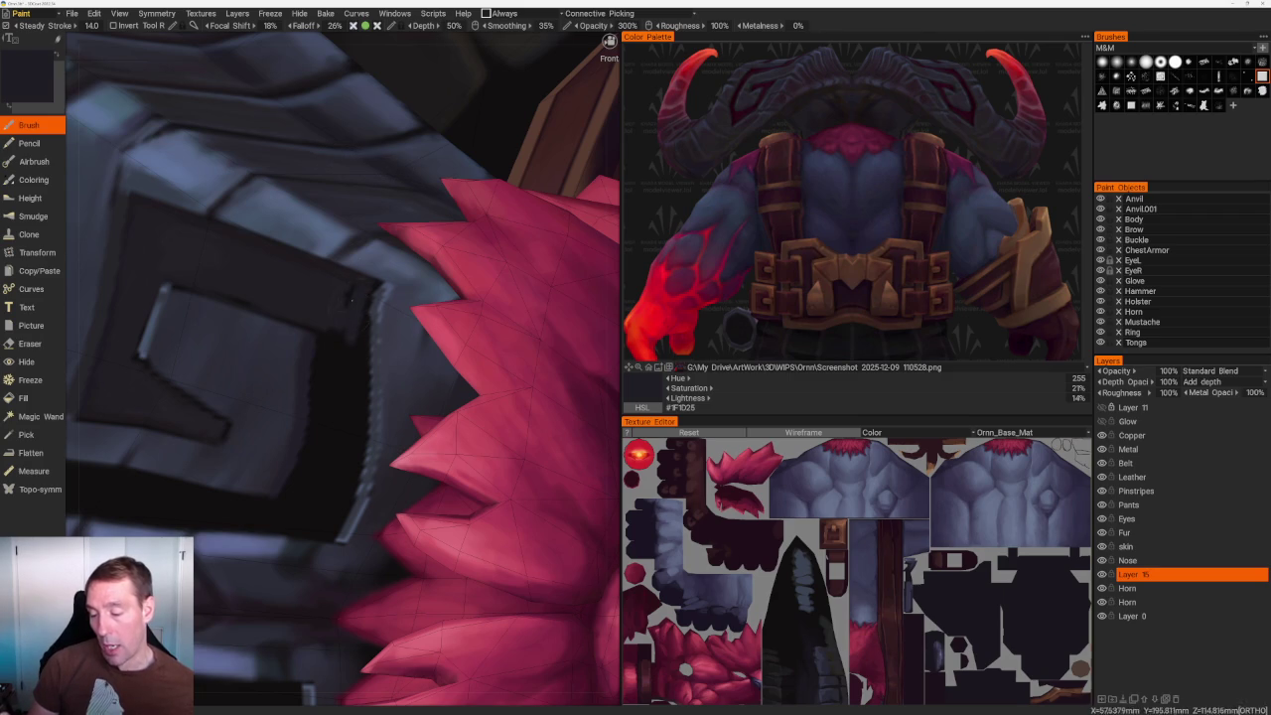
middle_drag(330, 384, 371, 234)
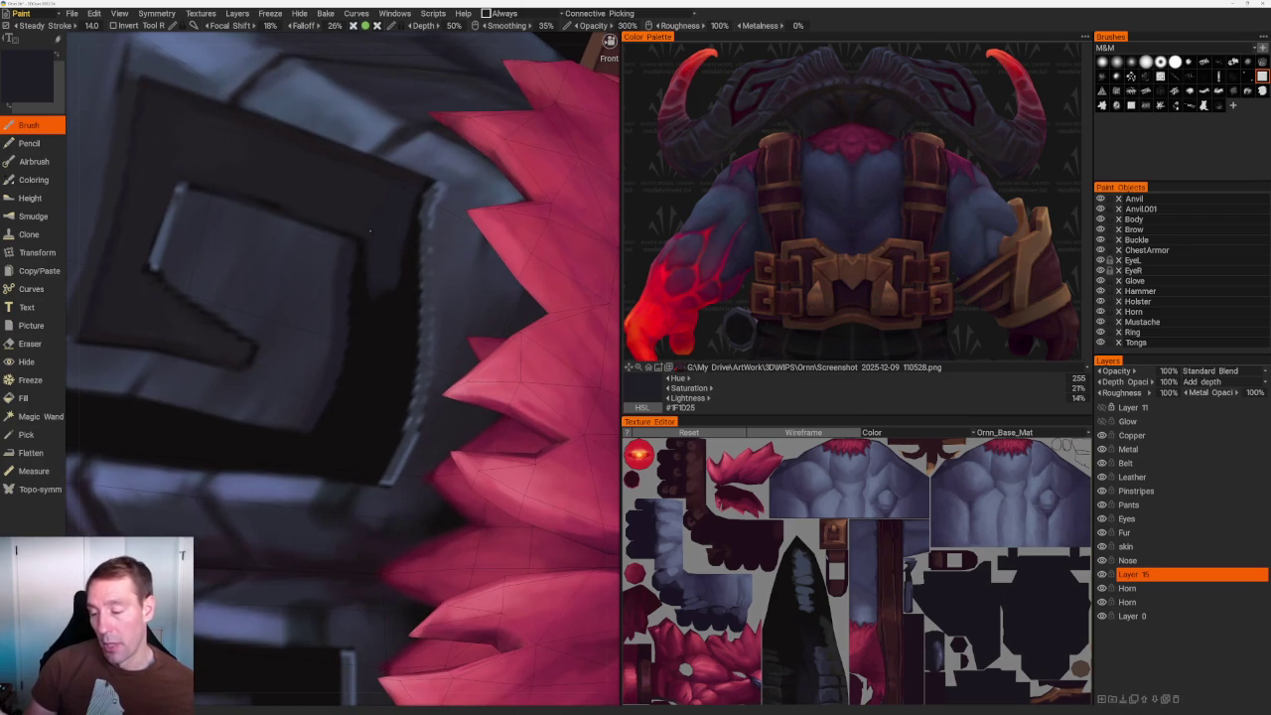
drag(367, 281, 370, 342)
drag(410, 243, 398, 373)
drag(410, 296, 407, 385)
drag(391, 292, 375, 382)
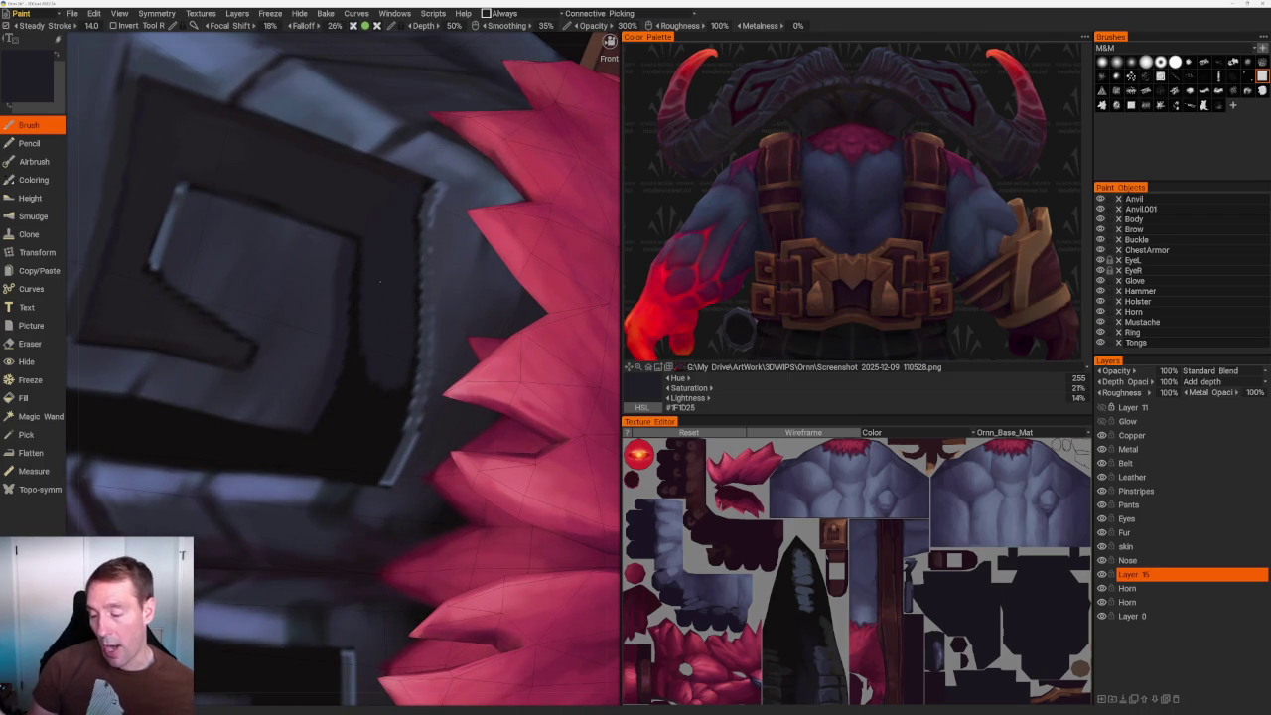
drag(363, 323, 362, 384)
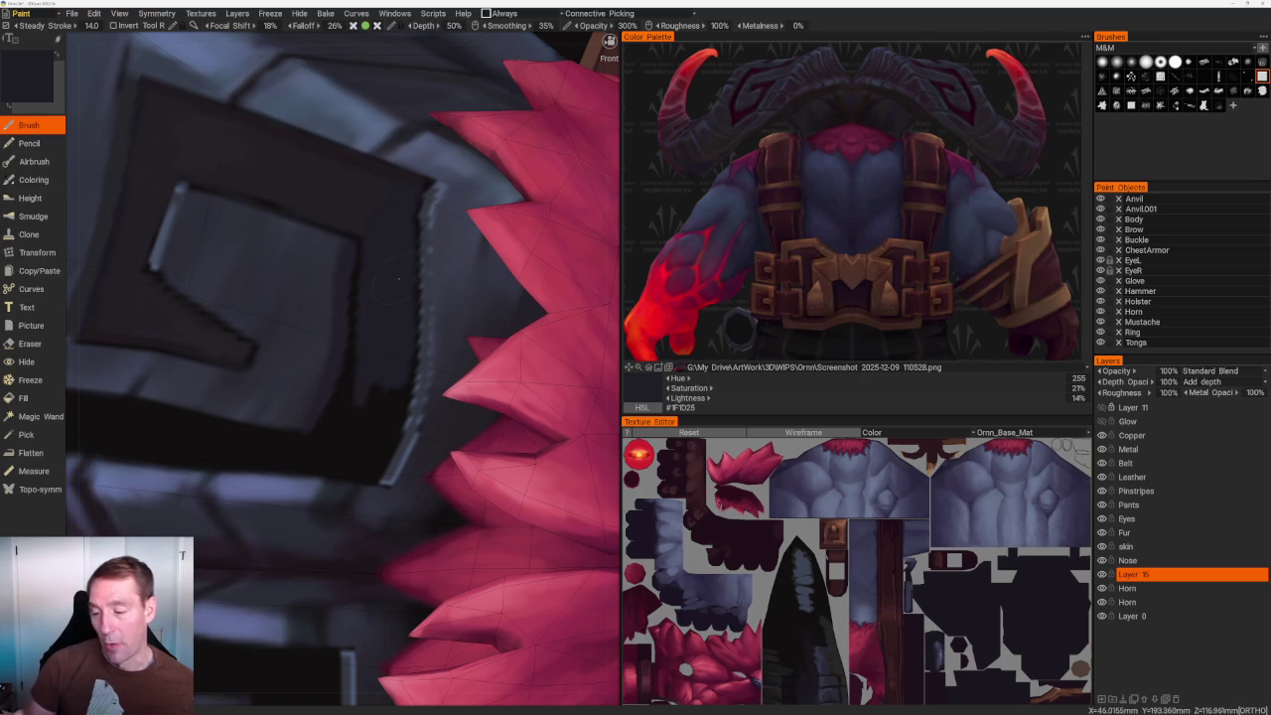
scroll(369, 263, down, 10)
drag(357, 181, 438, 203)
scroll(432, 208, up, 5)
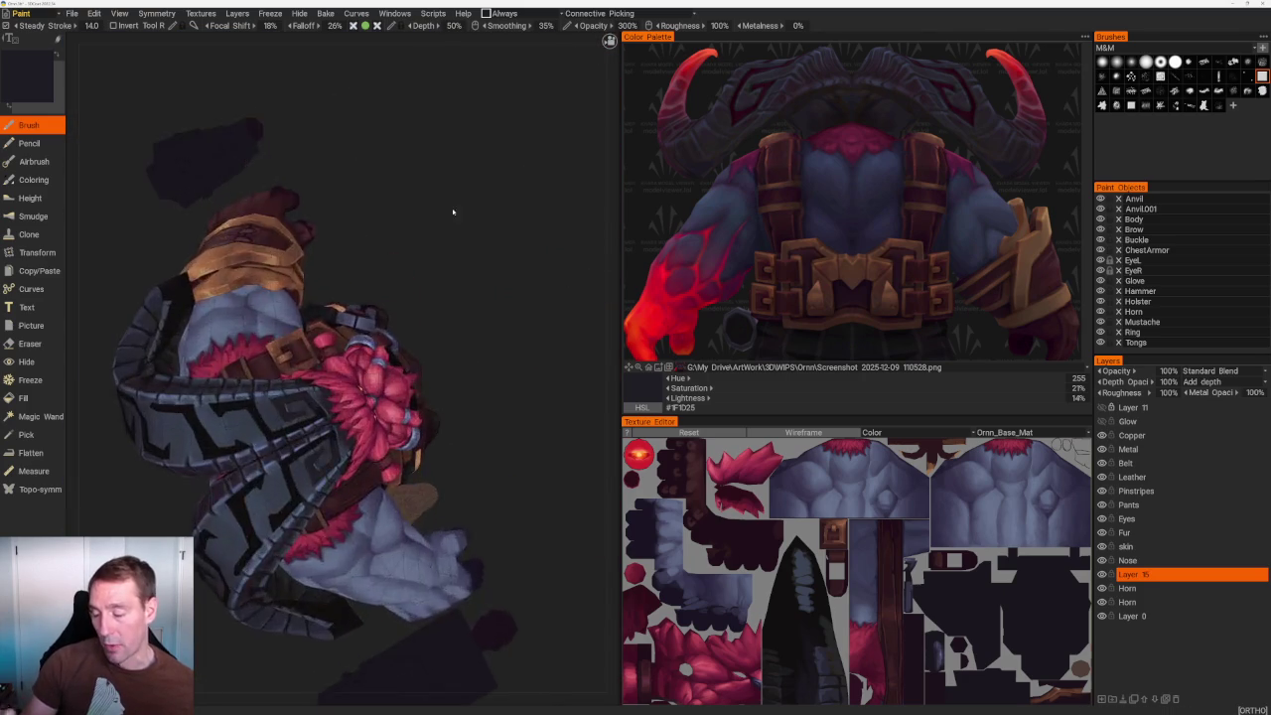
Orbit and zoom around the shoulder armour to inspect the spiral pattern beside the red feathers.
scroll(477, 288, up, 4)
scroll(488, 312, up, 3)
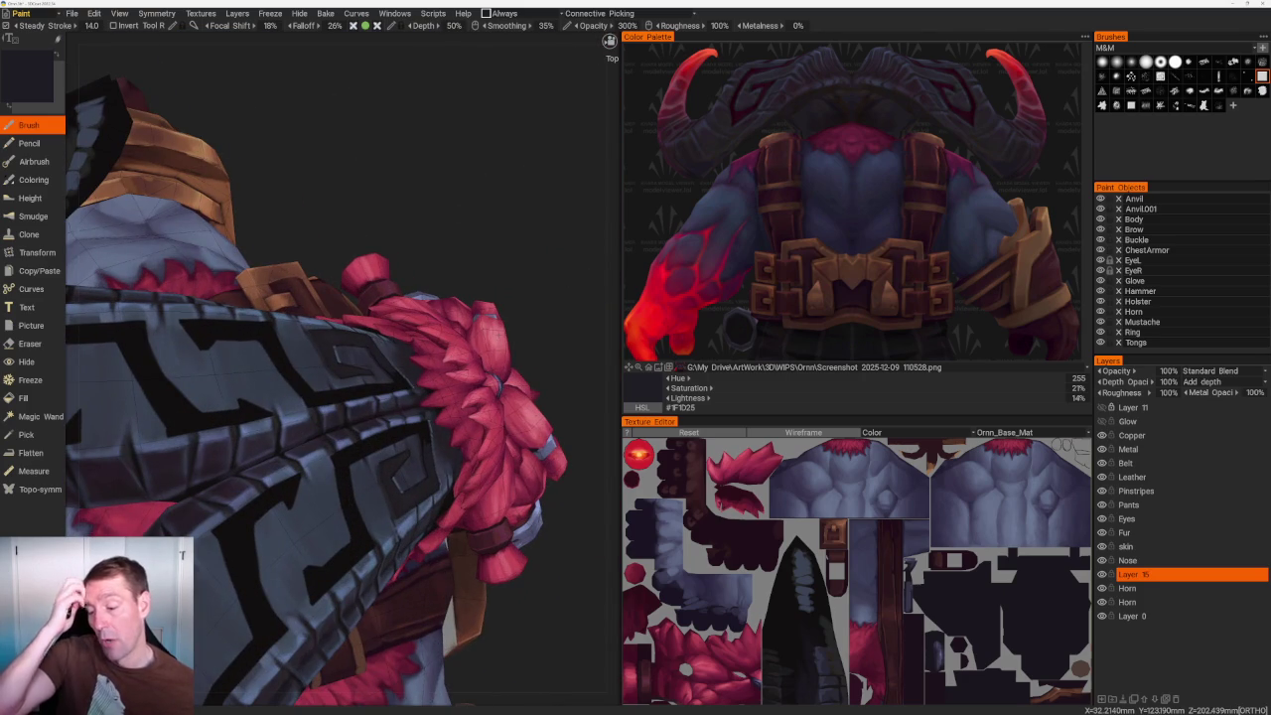
drag(516, 199, 516, 244)
scroll(394, 451, up, 4)
scroll(397, 298, up, 3)
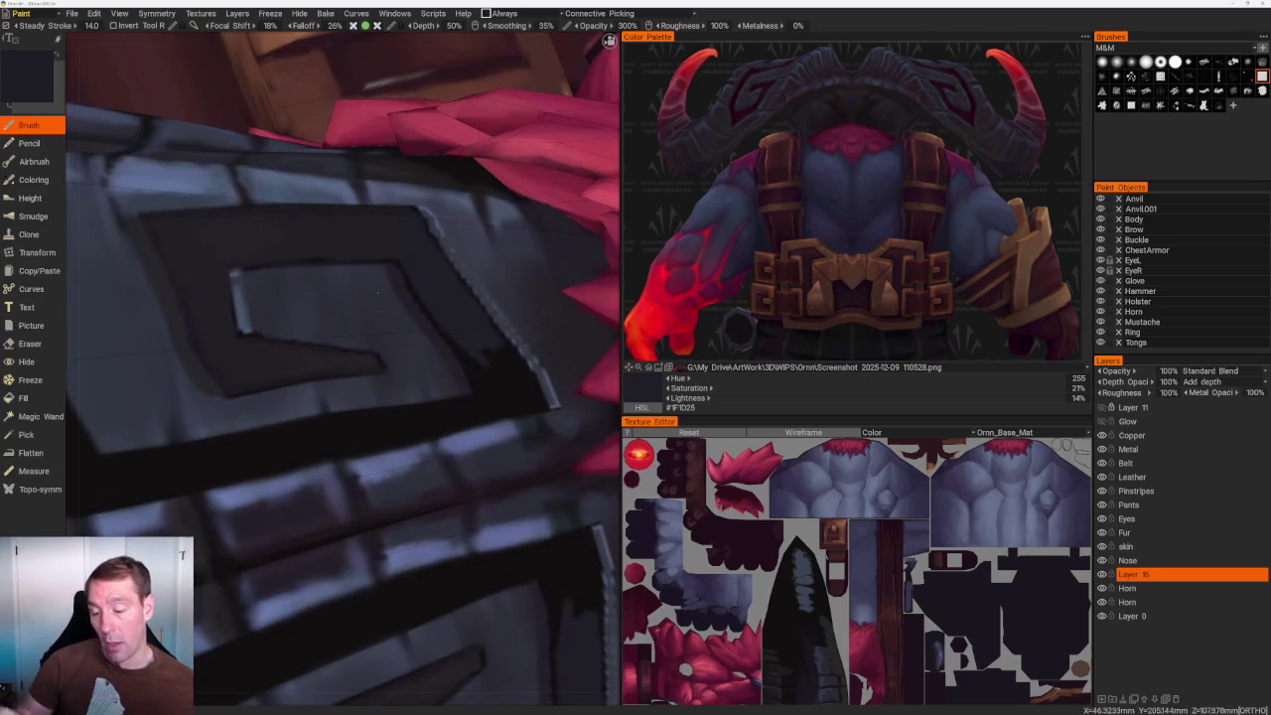
mouse_move(158, 273)
mouse_down()
mouse_move(305, 219)
mouse_move(526, 248)
mouse_up()
drag(328, 248, 284, 250)
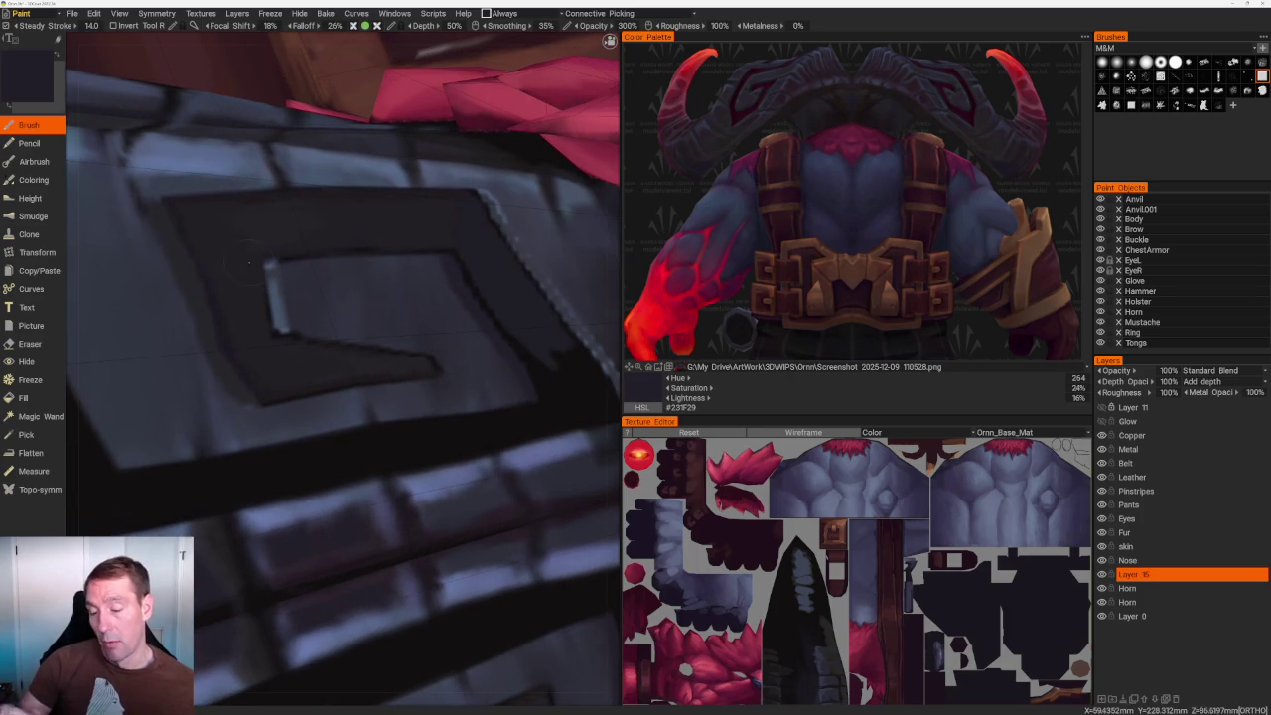
drag(198, 273, 285, 285)
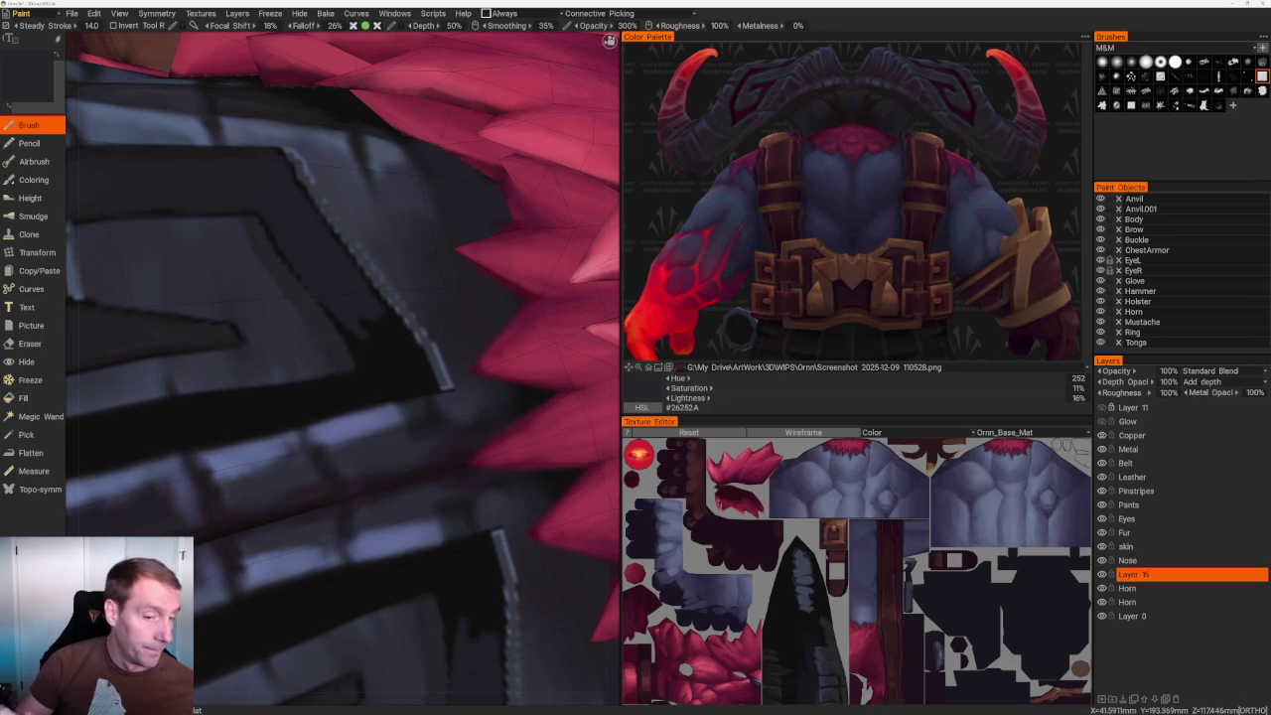
scroll(332, 342, down, 3)
scroll(397, 248, down, 2)
scroll(431, 147, down, 2)
drag(431, 147, 524, 193)
scroll(525, 193, up, 4)
scroll(257, 257, up, 3)
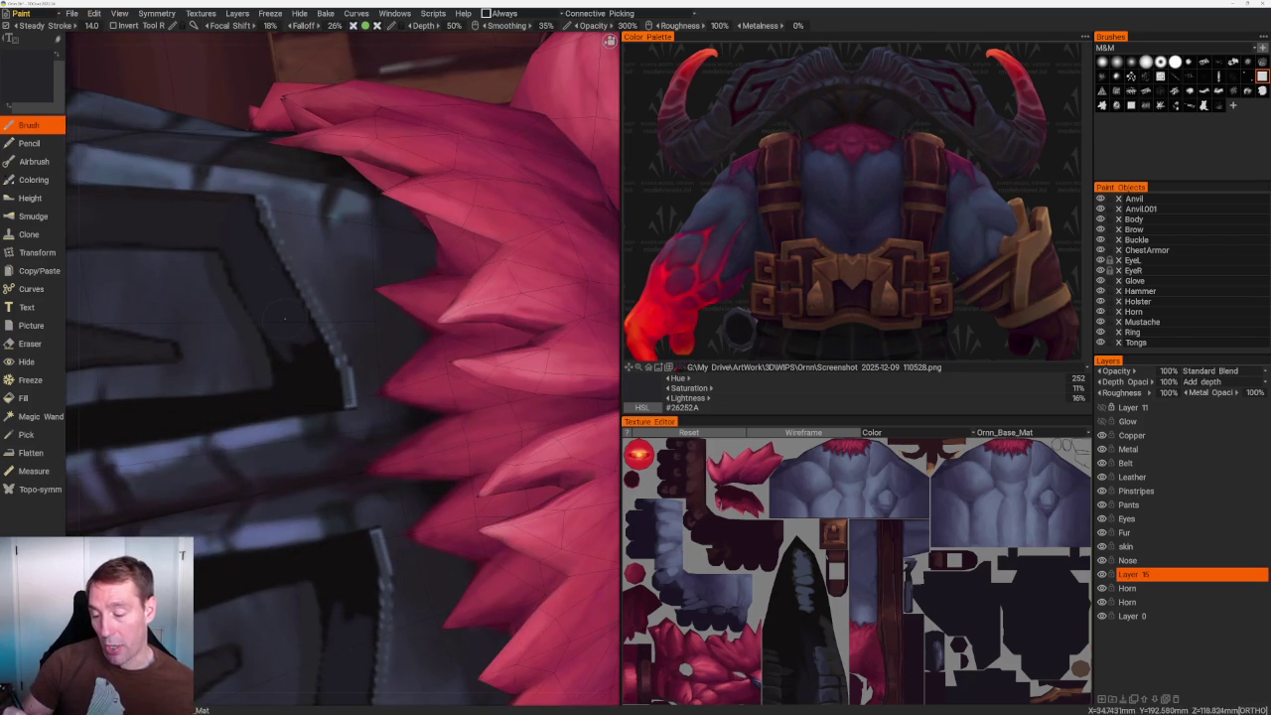
Orbit back to the front and pick the blue-grey #455268 from the shoulder armour.
key(v)
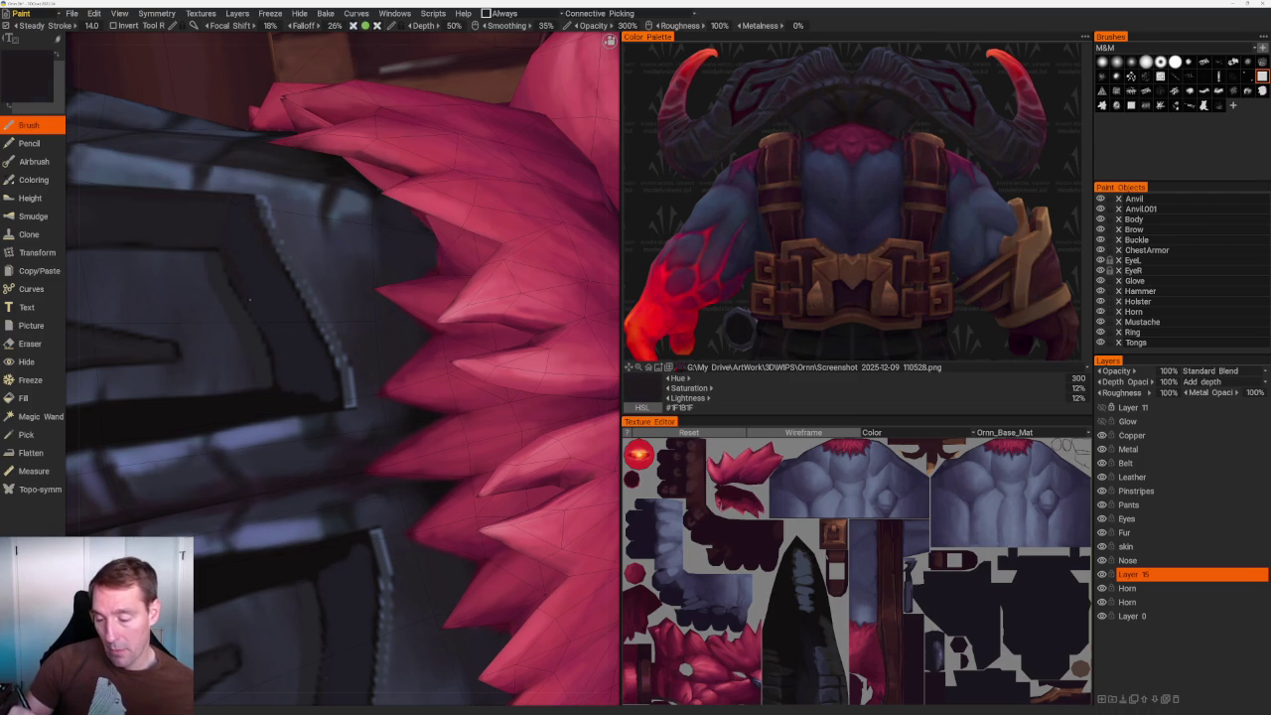
scroll(284, 142, down, 10)
mouse_move(284, 142)
mouse_down()
mouse_move(205, 207)
mouse_move(285, 170)
mouse_move(467, 164)
mouse_up()
scroll(466, 164, up, 5)
scroll(467, 164, up, 5)
scroll(417, 256, up, 4)
scroll(417, 256, up, 4)
key(v)
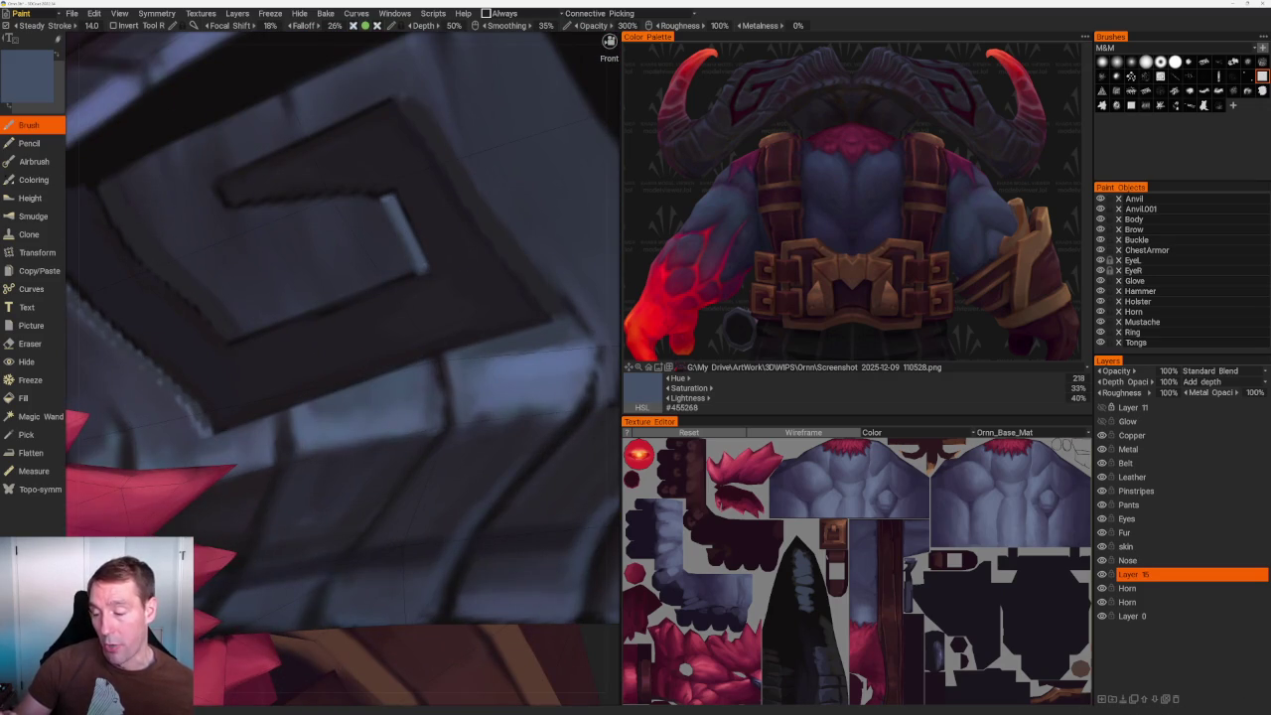
Orbit to a front view and compare near-black samples #211E24 and #110F10.
key(v)
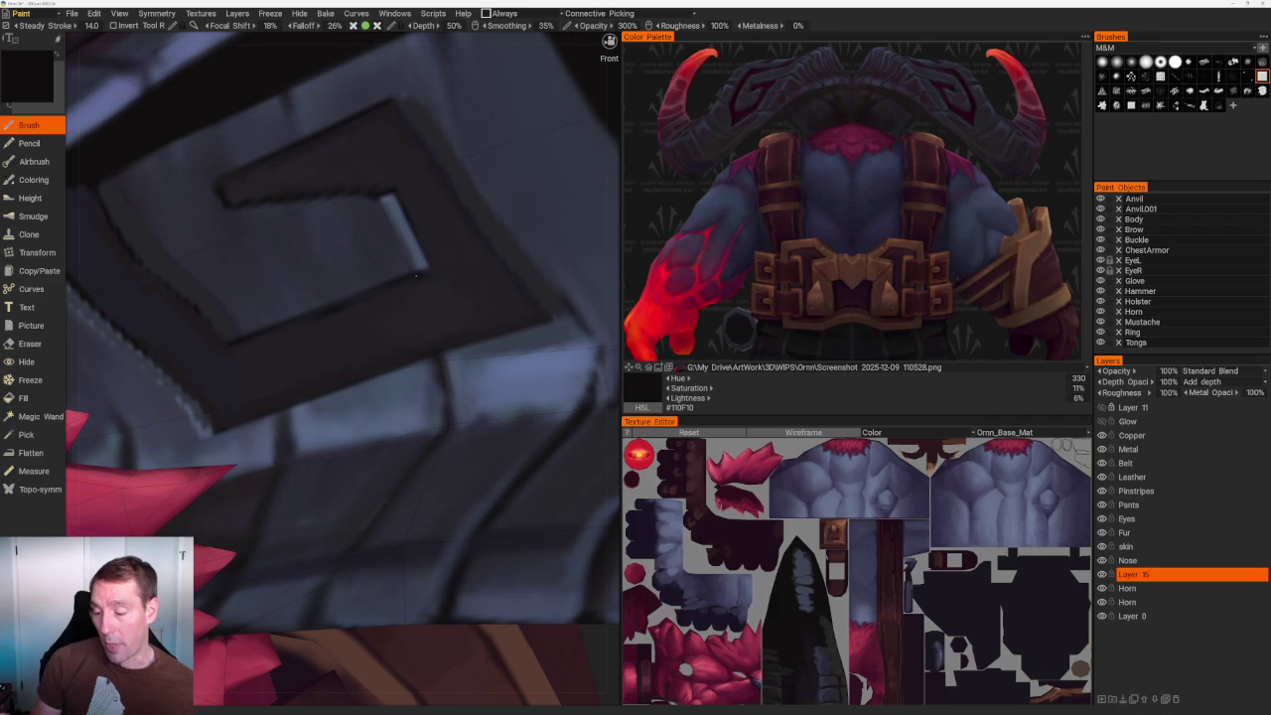
scroll(307, 324, down, 5)
scroll(470, 193, down, 4)
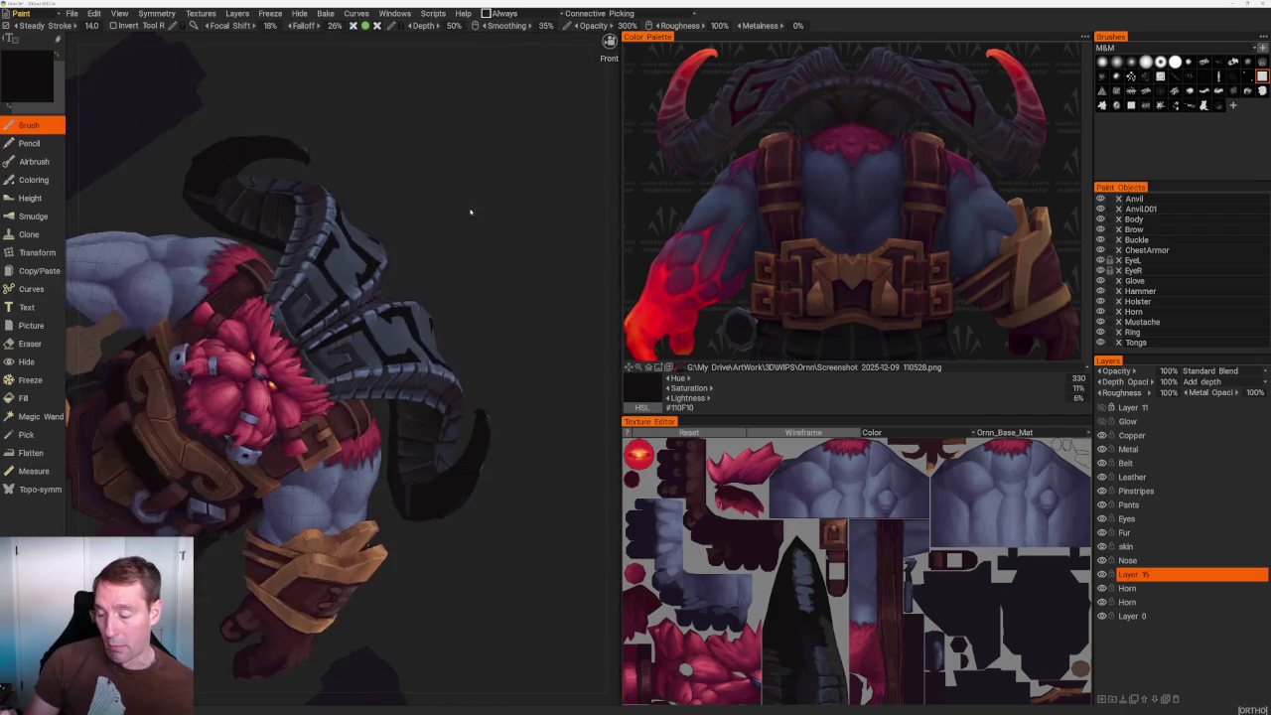
middle_drag(470, 193, 519, 192)
scroll(519, 193, up, 3)
scroll(519, 193, up, 3)
scroll(507, 347, up, 3)
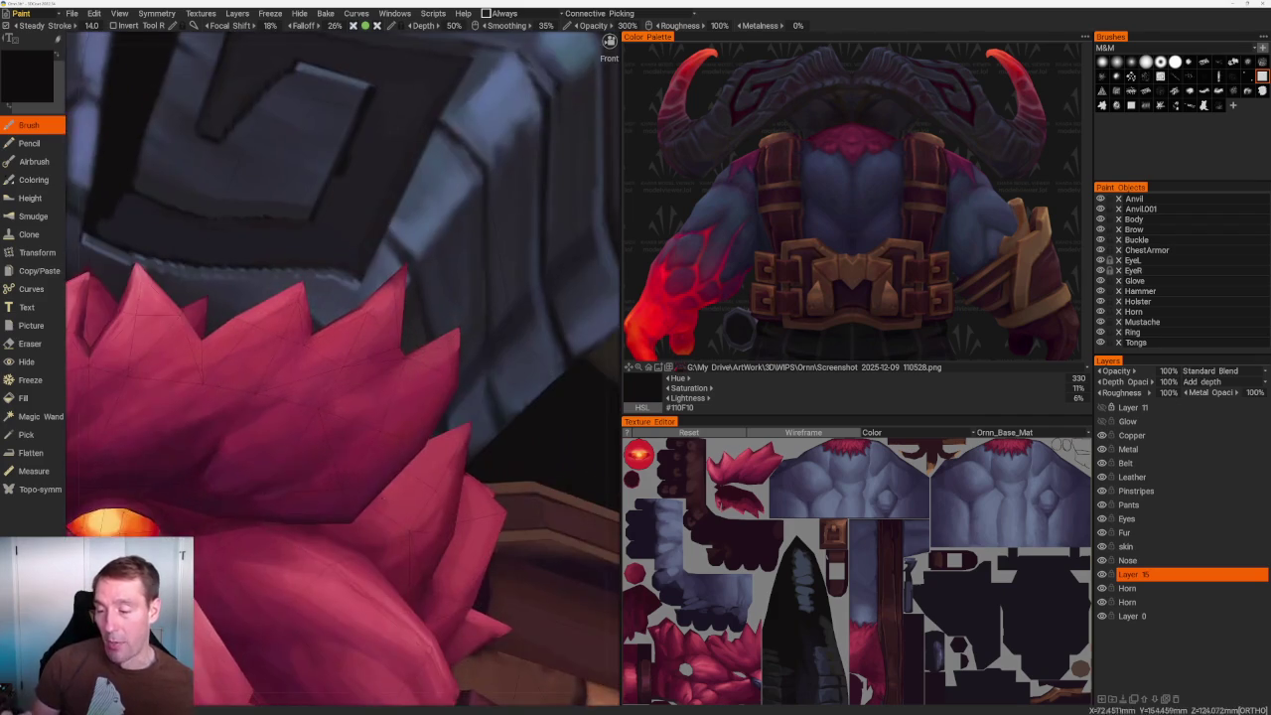
scroll(507, 338, up, 2)
scroll(506, 328, up, 2)
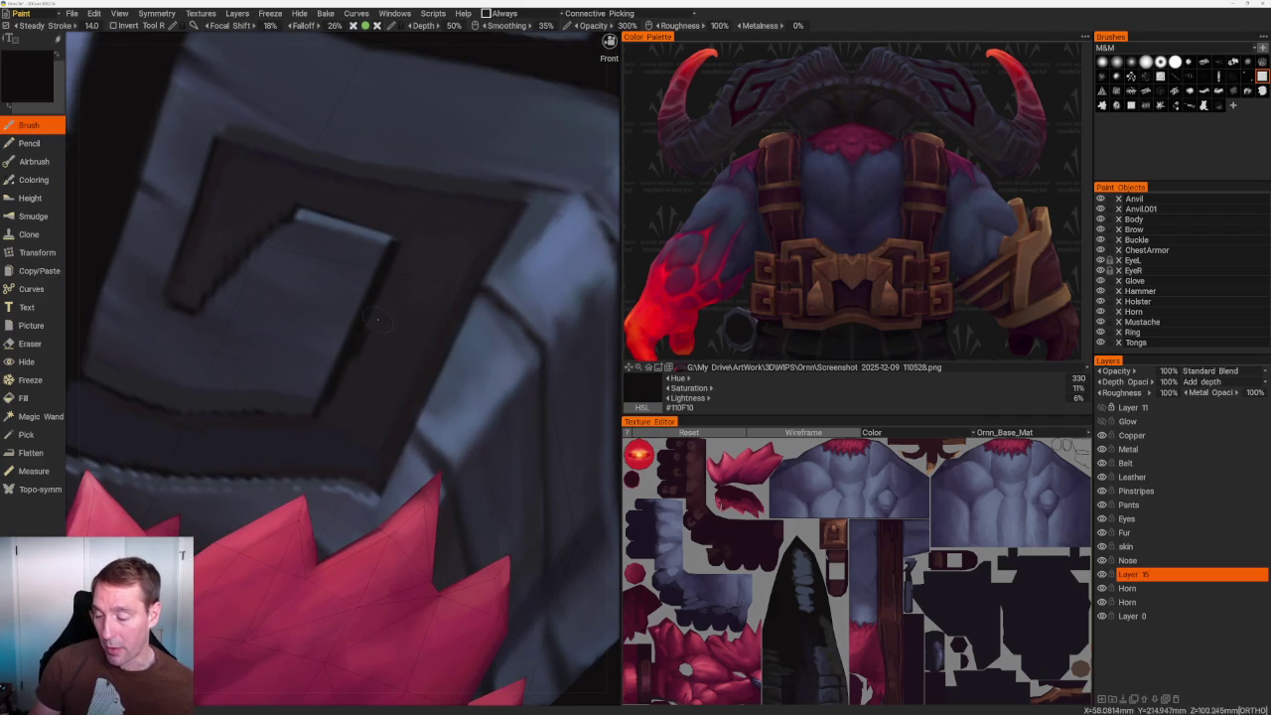
key(v)
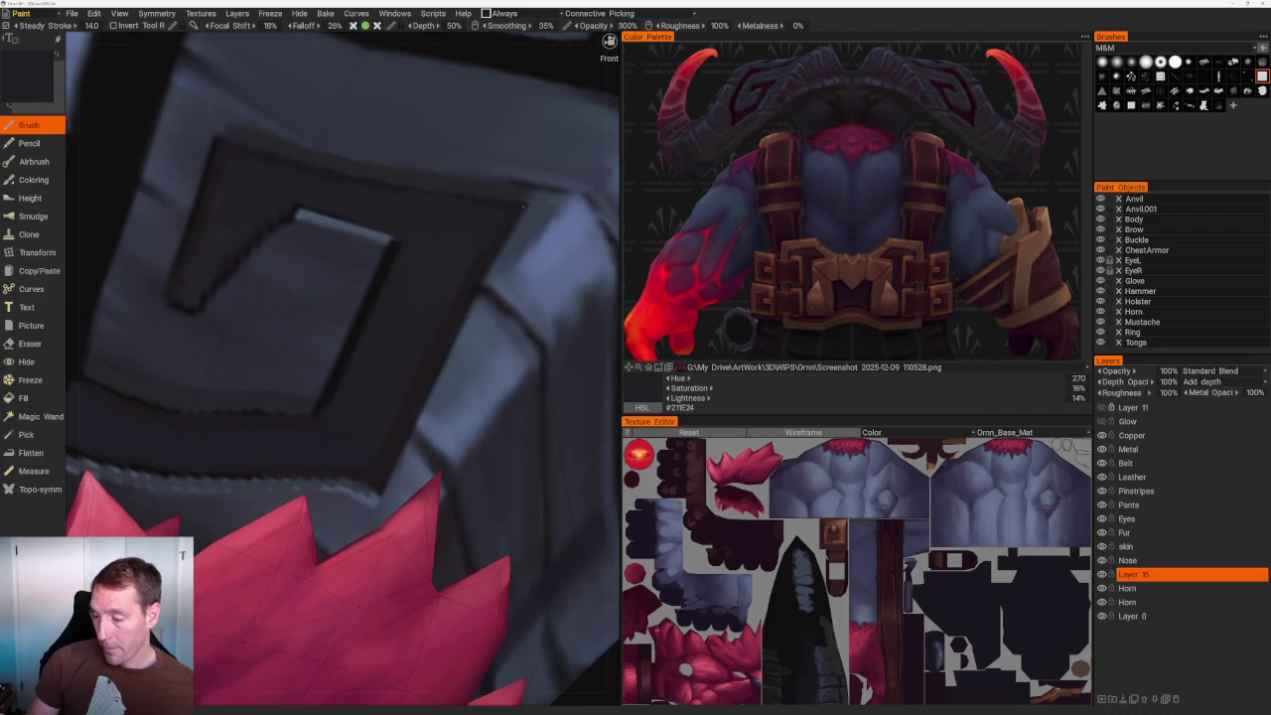
key(v)
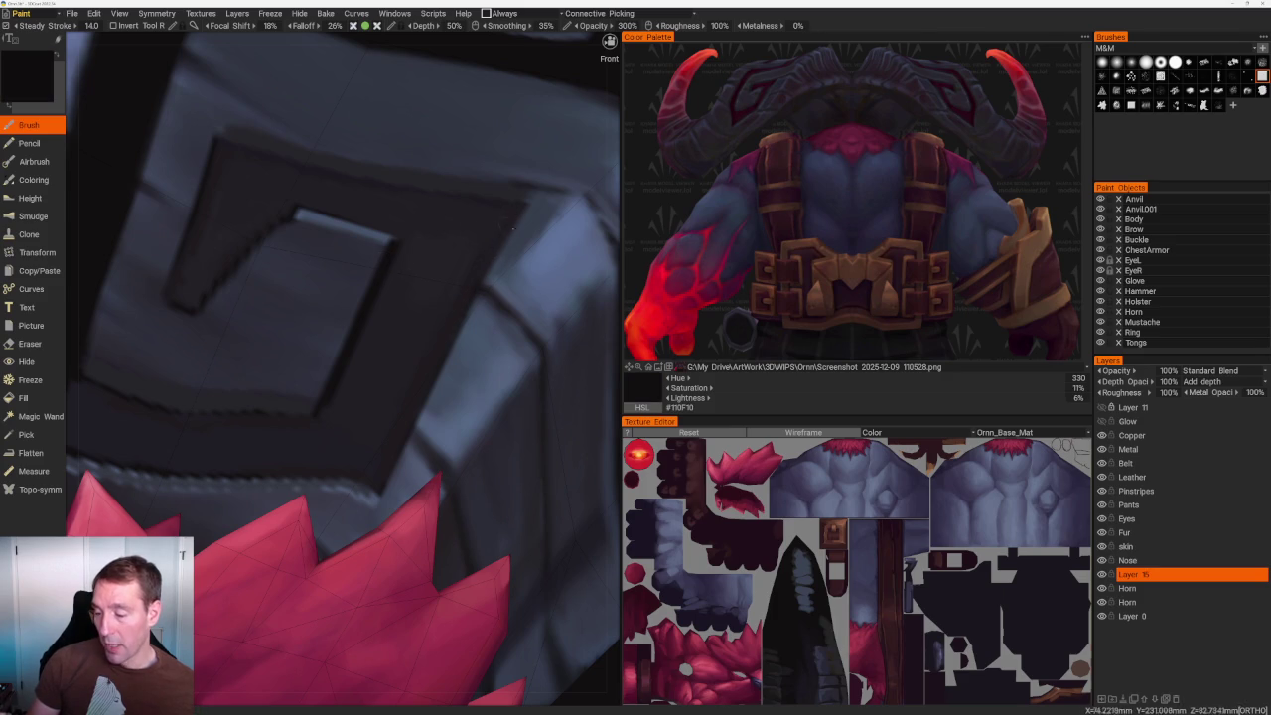
key(v)
Darken the spiral recess and its top corner with near-black strokes, ending on #121011.
drag(417, 396, 387, 475)
key(v)
drag(516, 215, 478, 283)
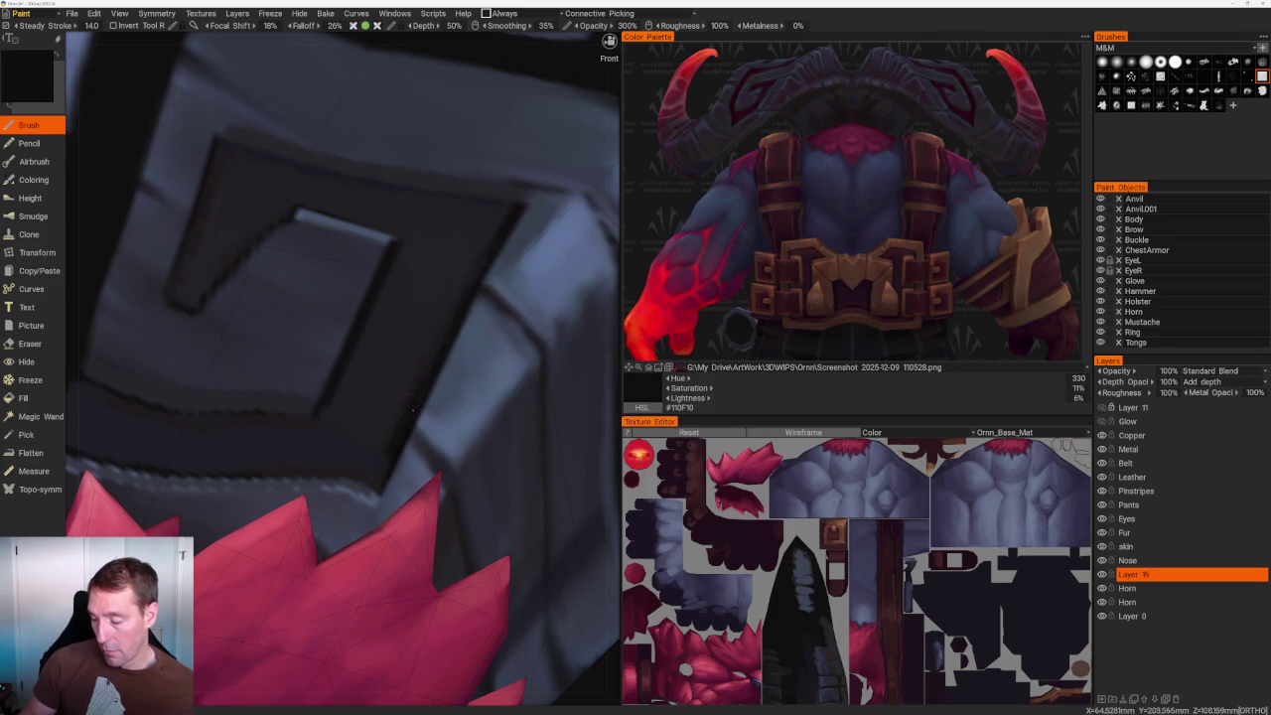
key(v)
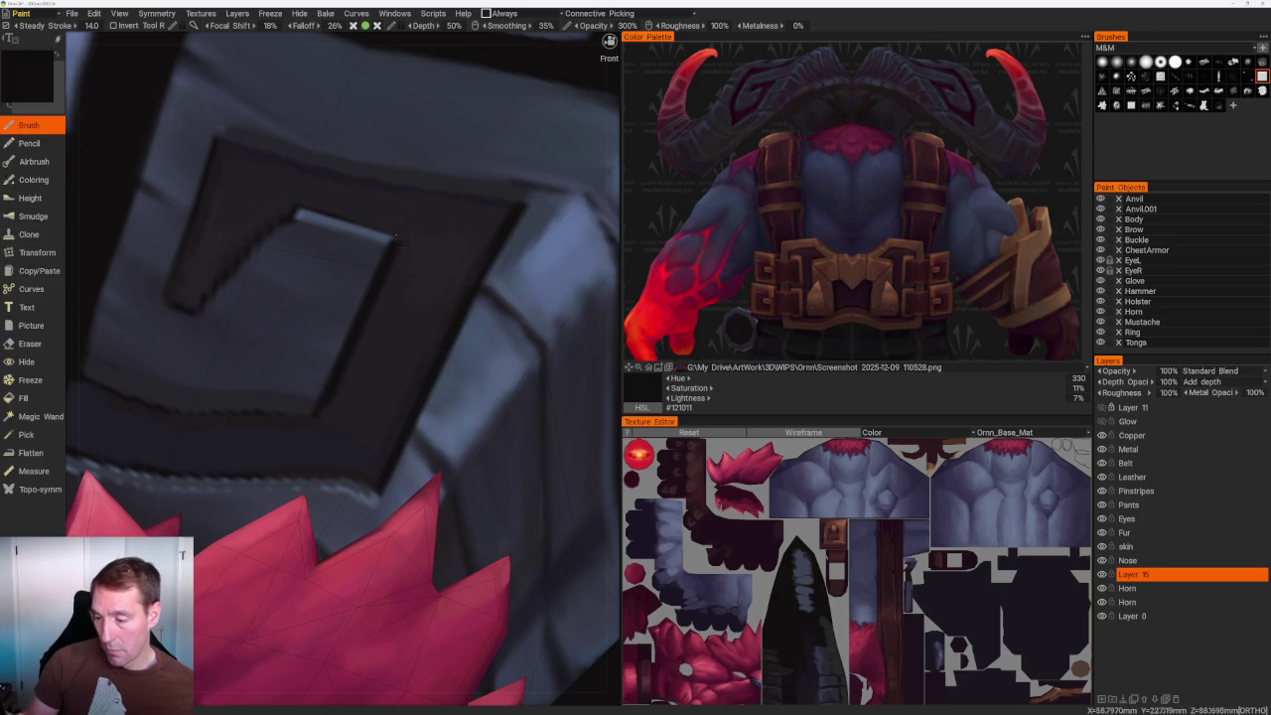
middle_drag(392, 263, 479, 293)
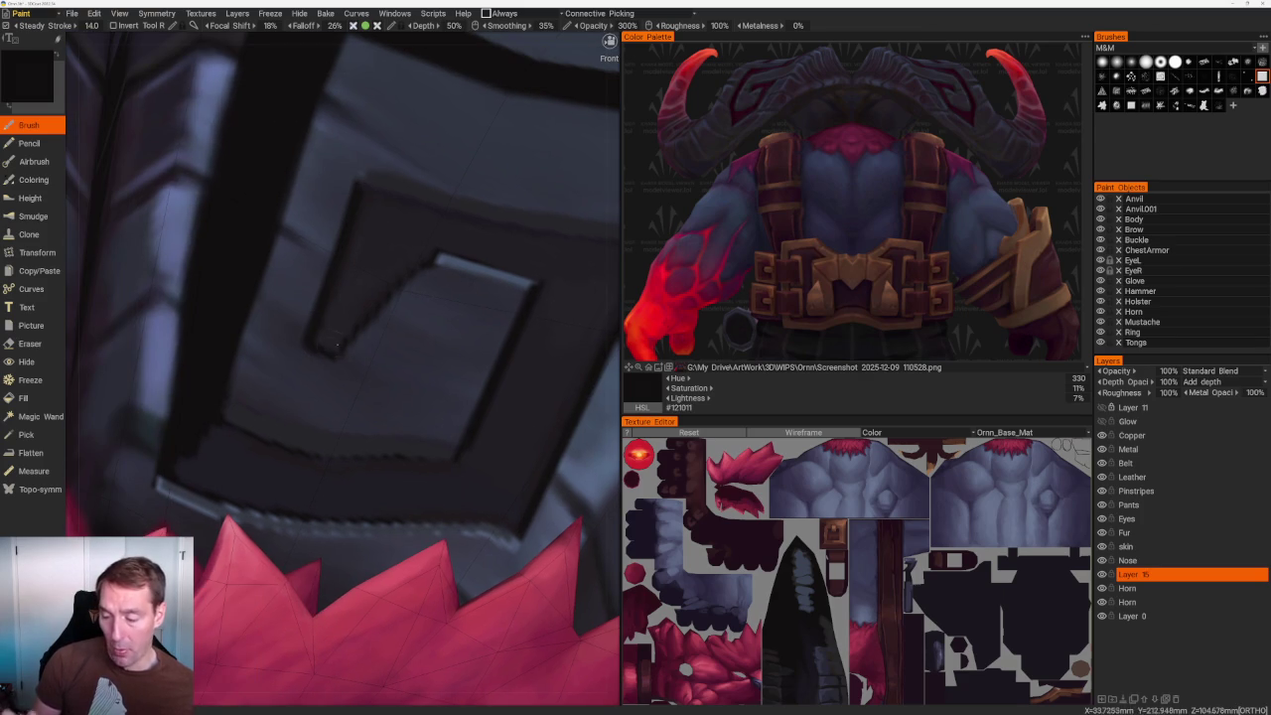
scroll(334, 350, down, 10)
drag(358, 130, 476, 149)
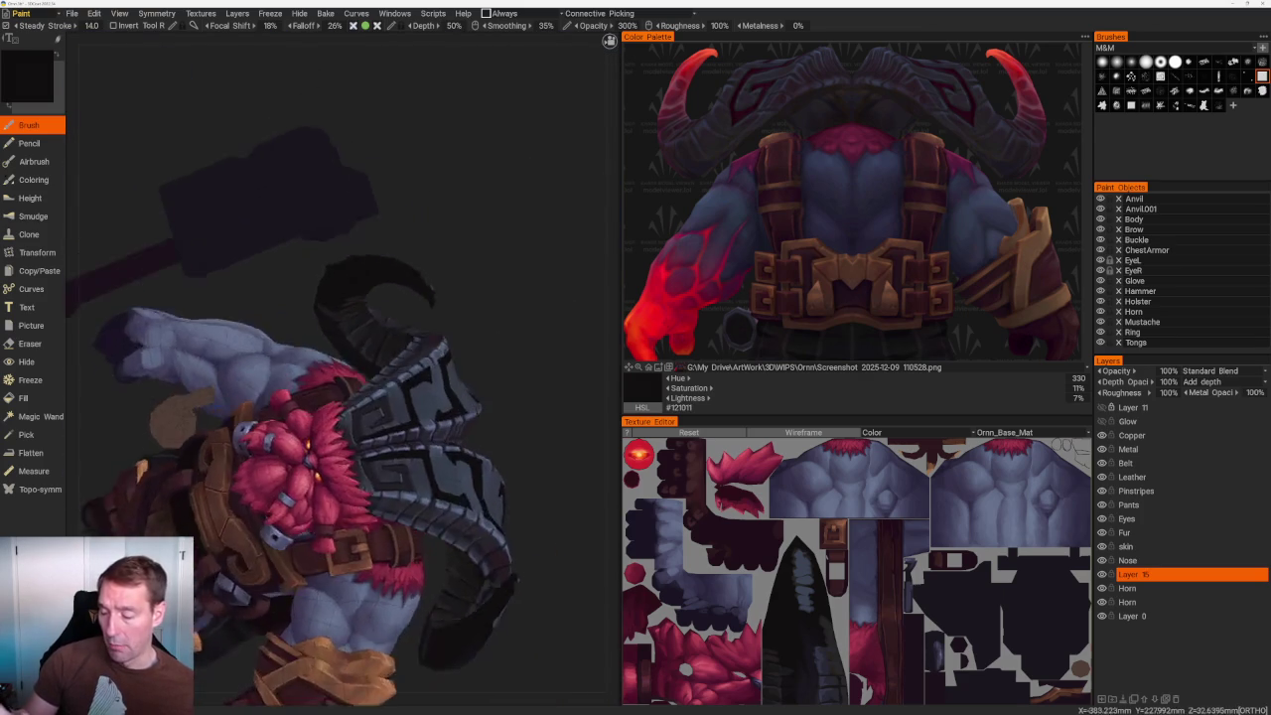
Rotate to the lower shoulder pad, sample the dark outline, then settle on grey-blue #373E4D.
scroll(397, 417, up, 5)
scroll(398, 417, up, 3)
drag(447, 298, 510, 202)
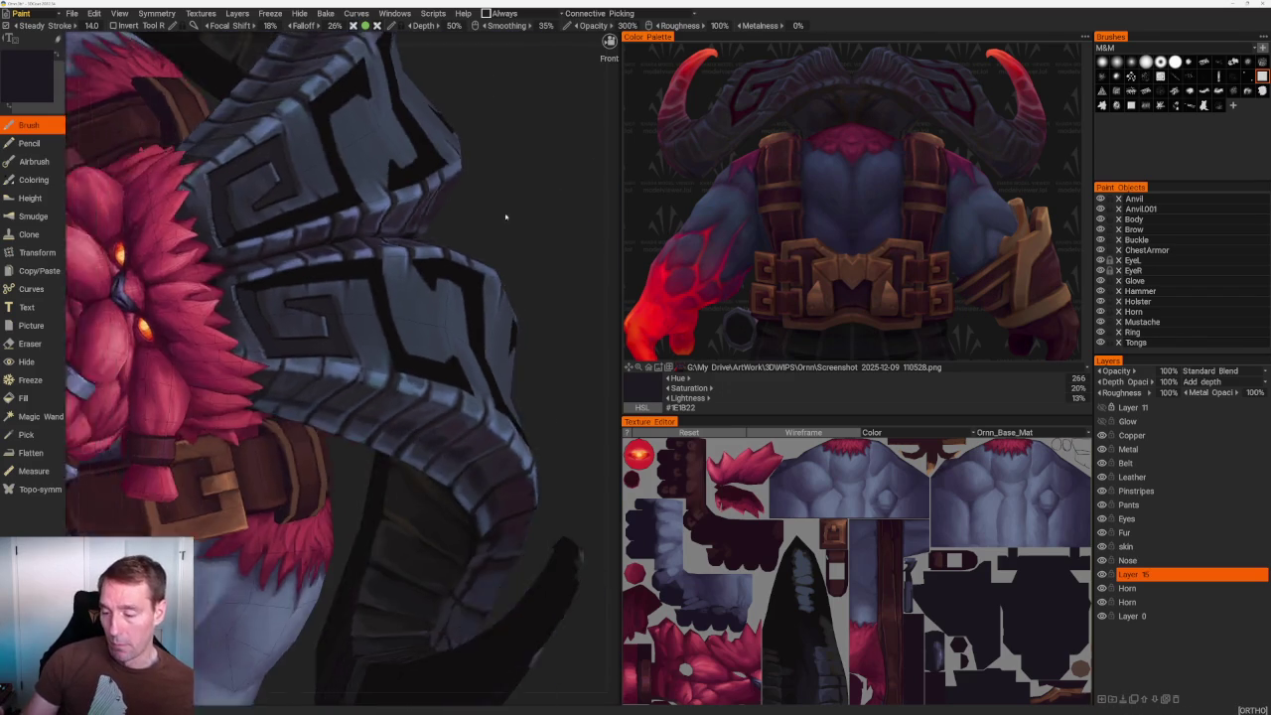
scroll(510, 203, up, 5)
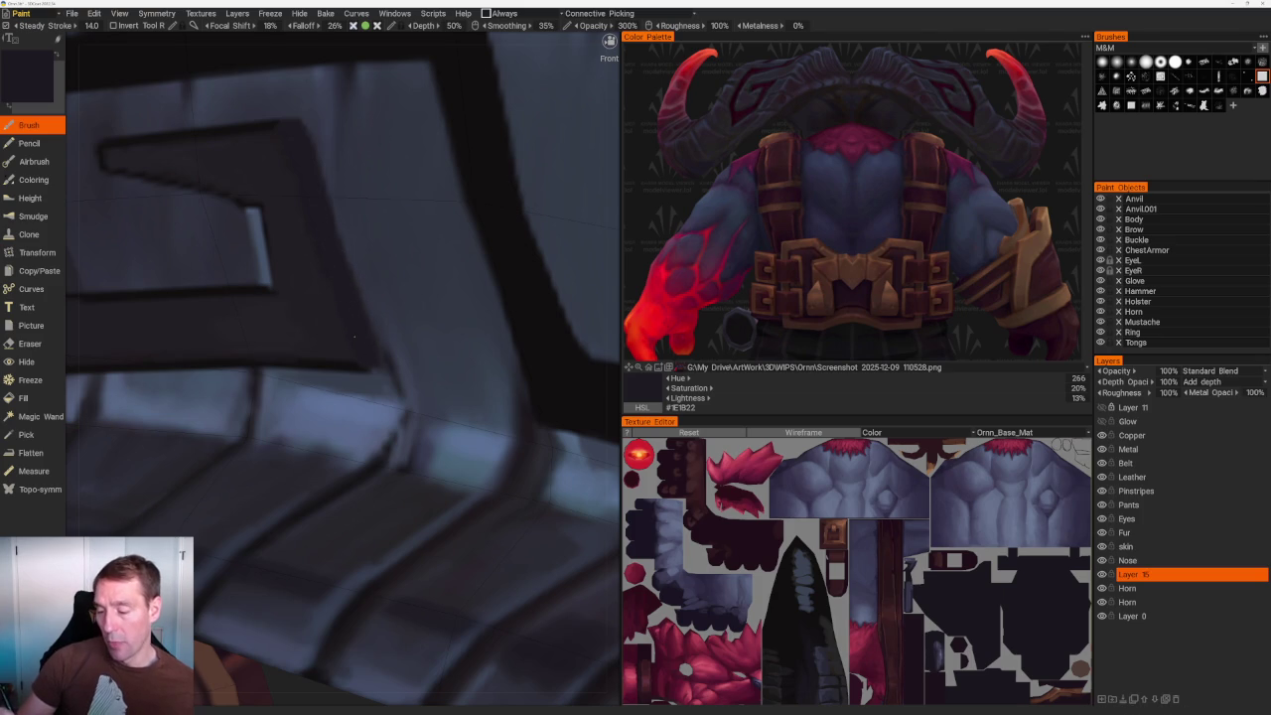
key(v)
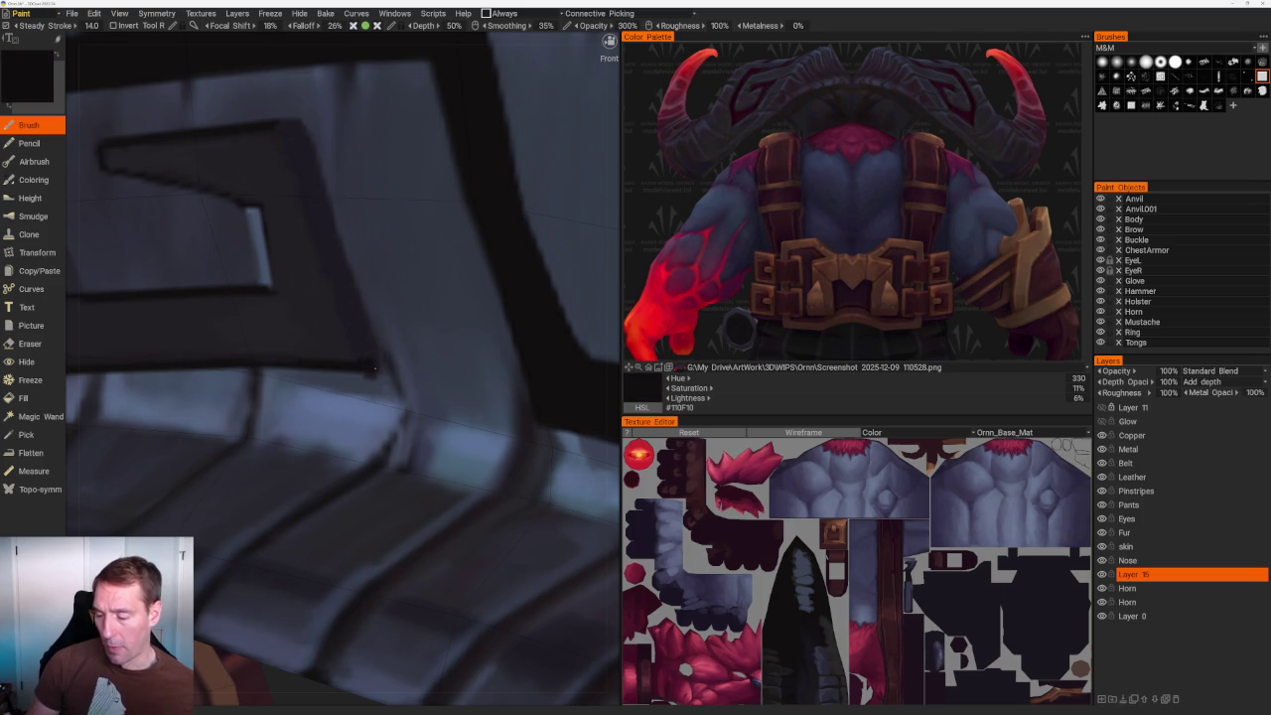
key(v)
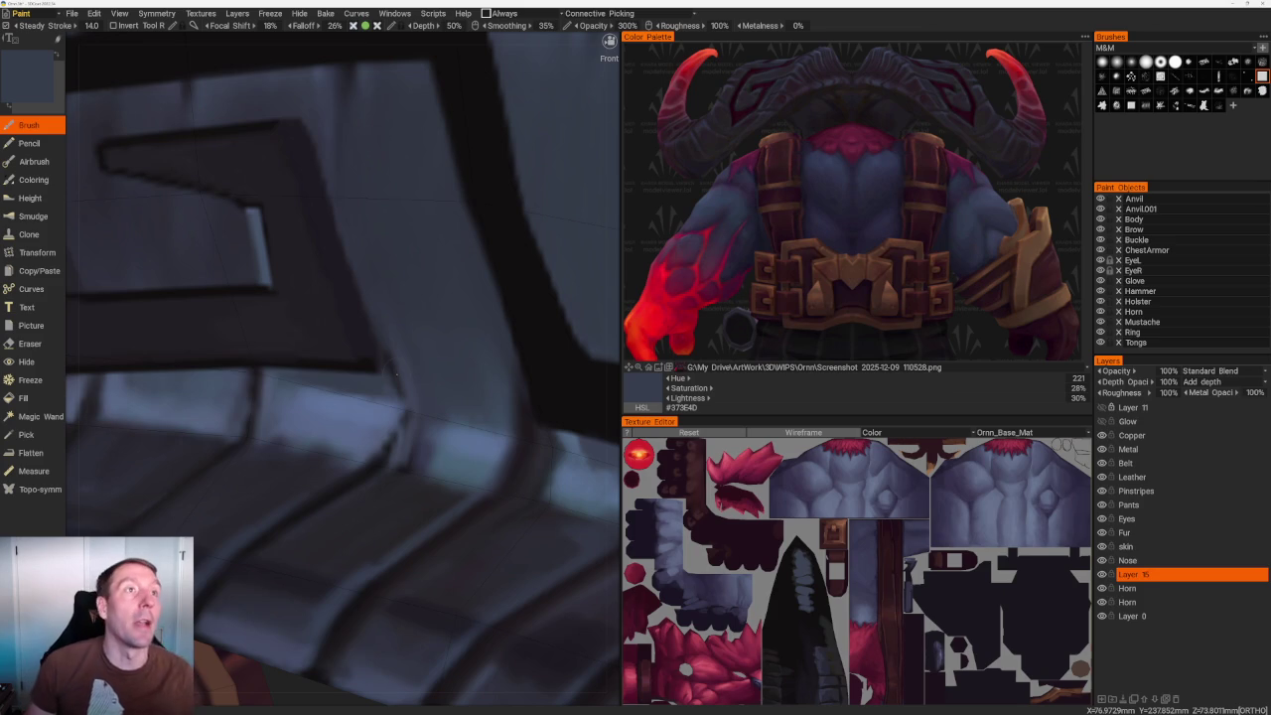
scroll(411, 184, down, 3)
right_drag(378, 198, 411, 185)
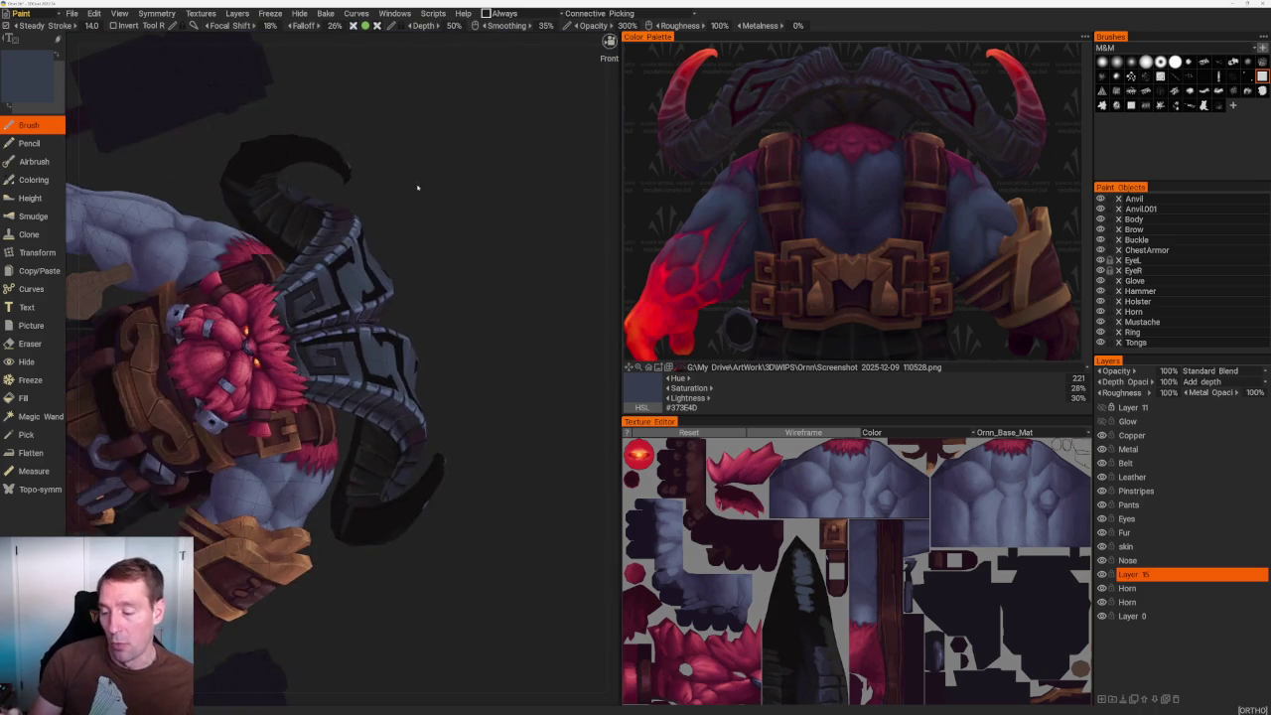
Pan across the armour pattern and sample blue-grey, near-black and purple-grey #232026 tones.
scroll(411, 185, up, 5)
scroll(459, 382, up, 3)
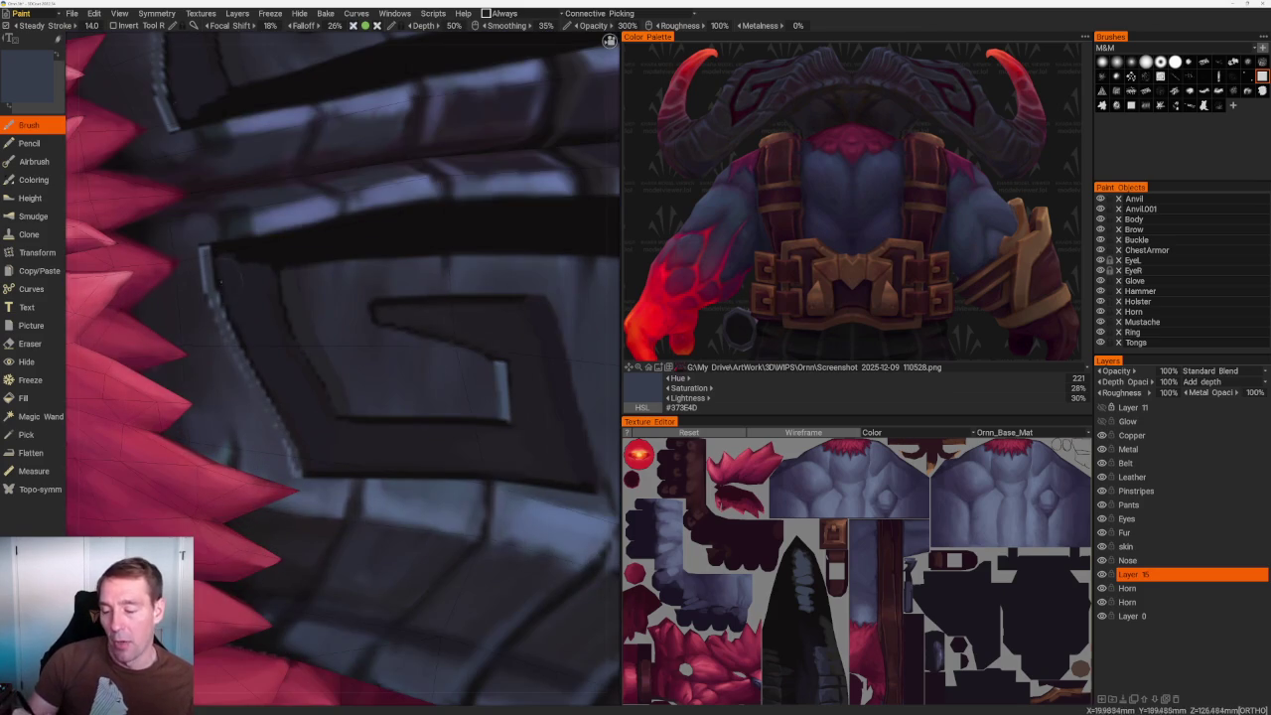
key(v)
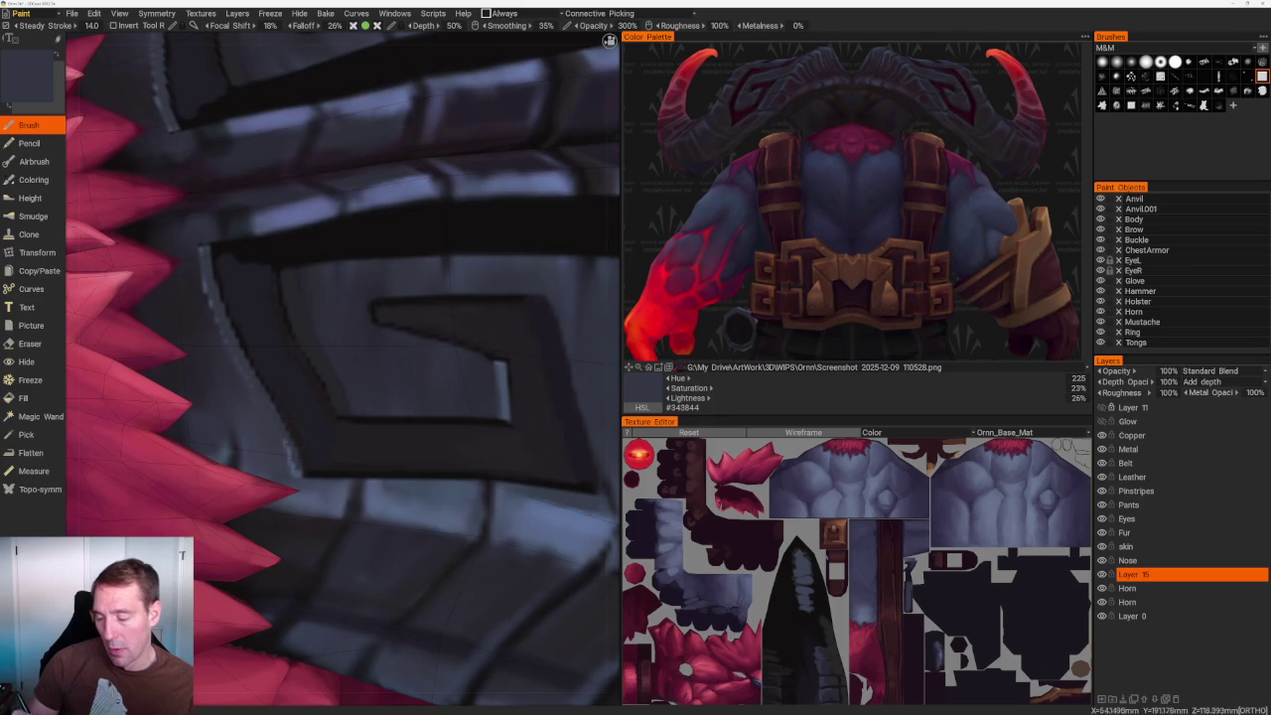
scroll(333, 395, up, 3)
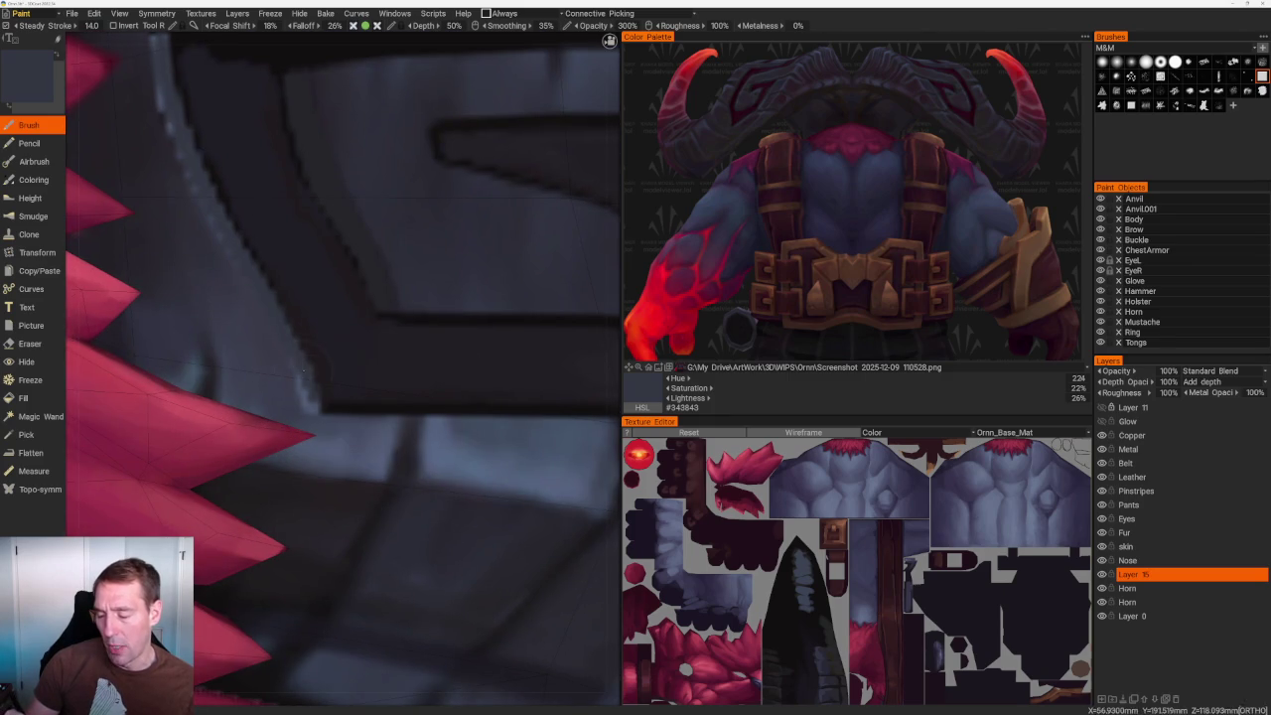
middle_drag(164, 34, 213, 189)
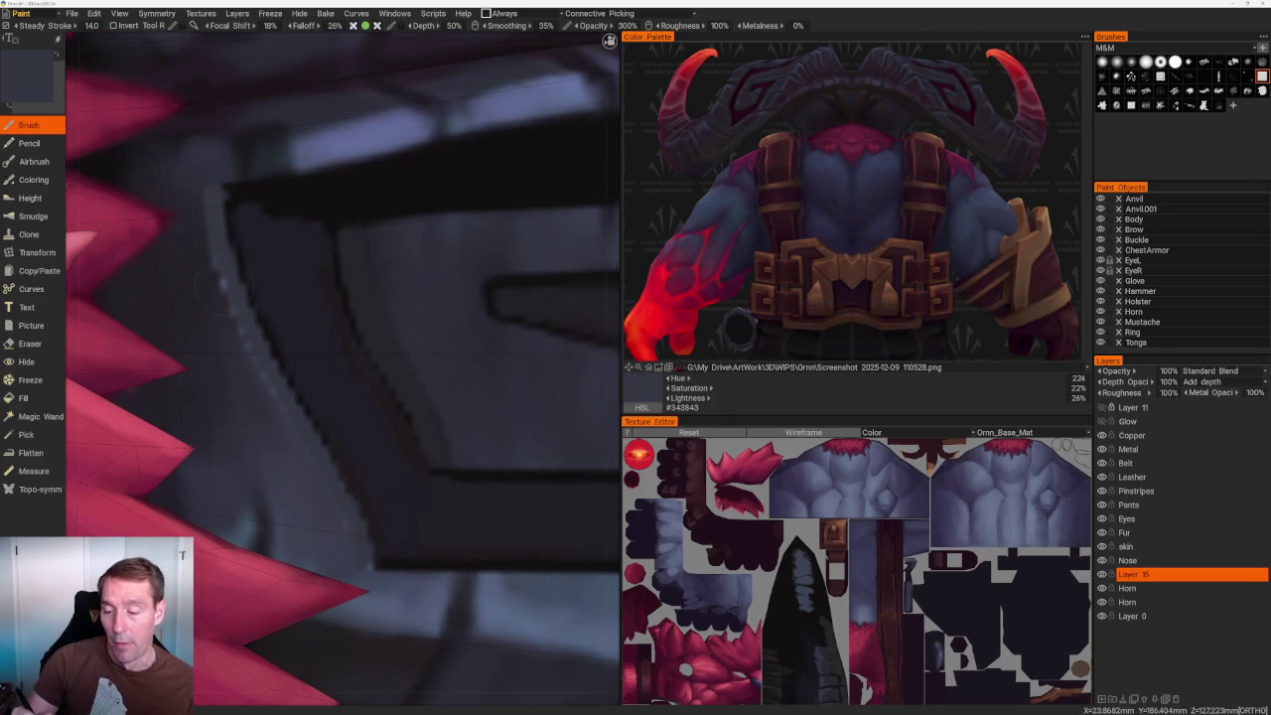
key(v)
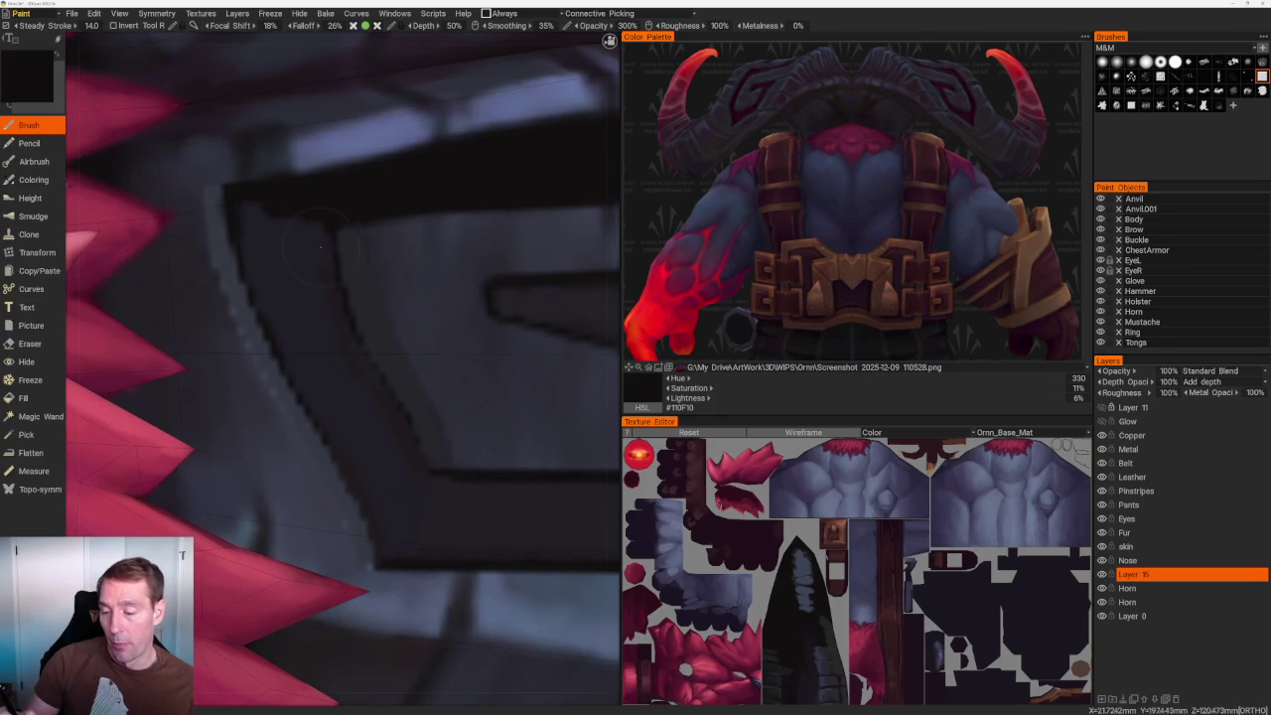
key(v)
scroll(329, 186, down, 5)
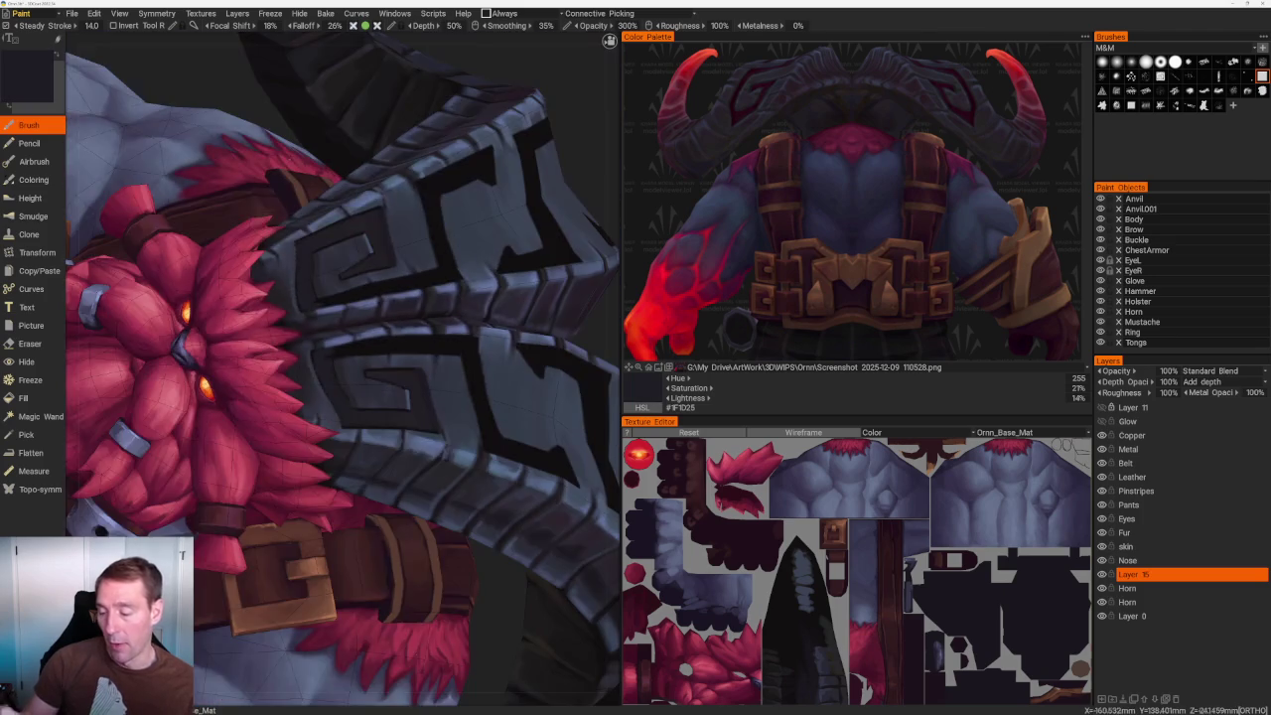
scroll(466, 207, down, 5)
Paint a mirrored lighter stroke down the dark vertical band of the chest key pattern.
drag(466, 208, 352, 218)
scroll(352, 218, up, 2)
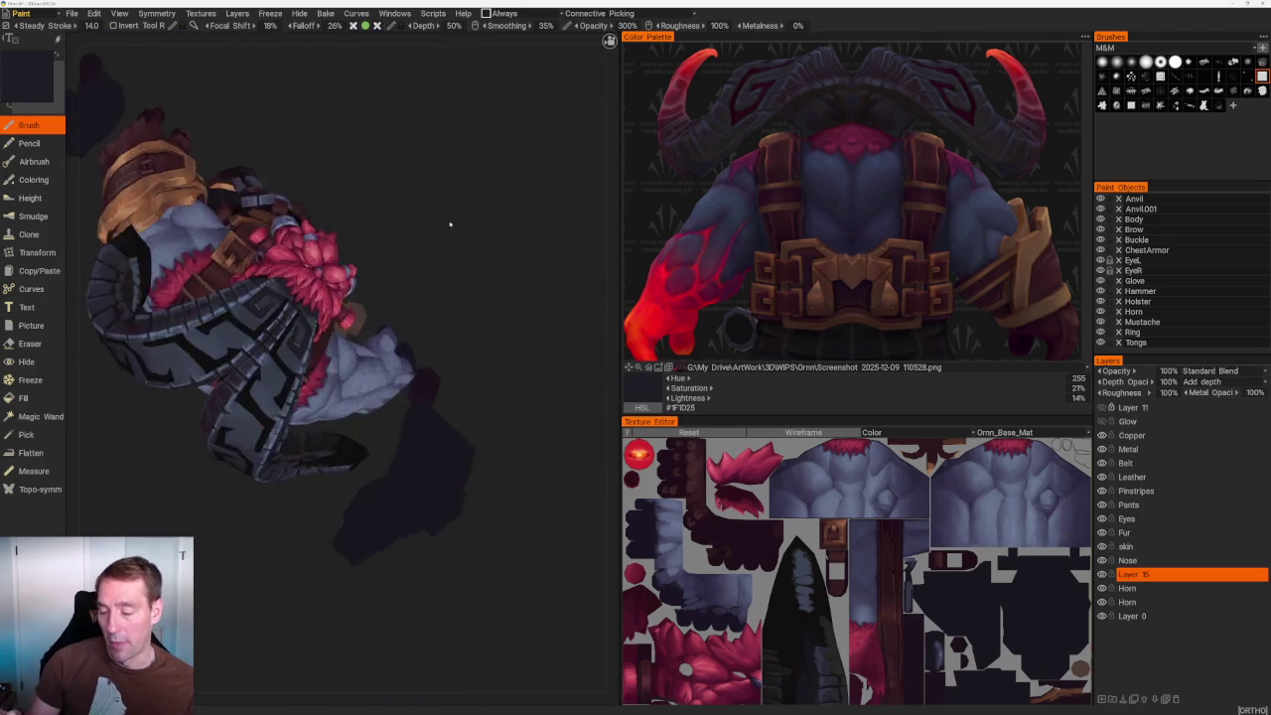
drag(446, 211, 517, 272)
scroll(516, 272, up, 3)
scroll(437, 268, up, 3)
scroll(354, 263, up, 3)
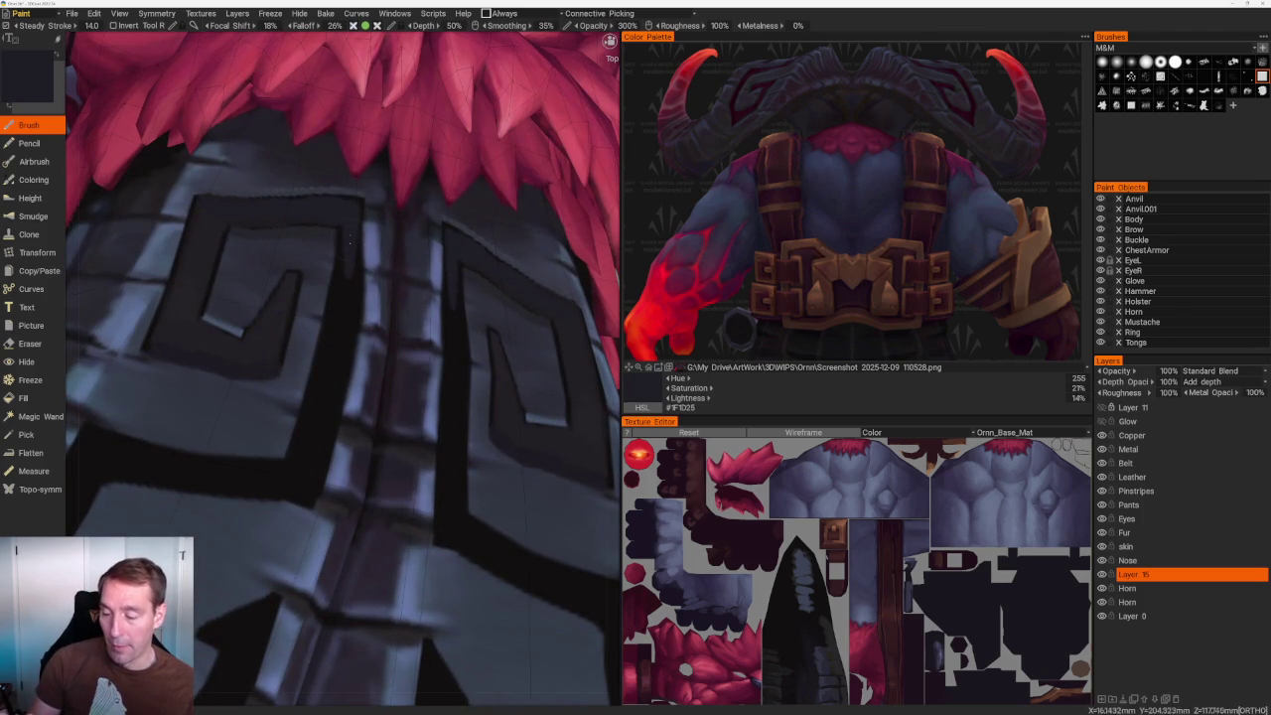
drag(349, 218, 329, 391)
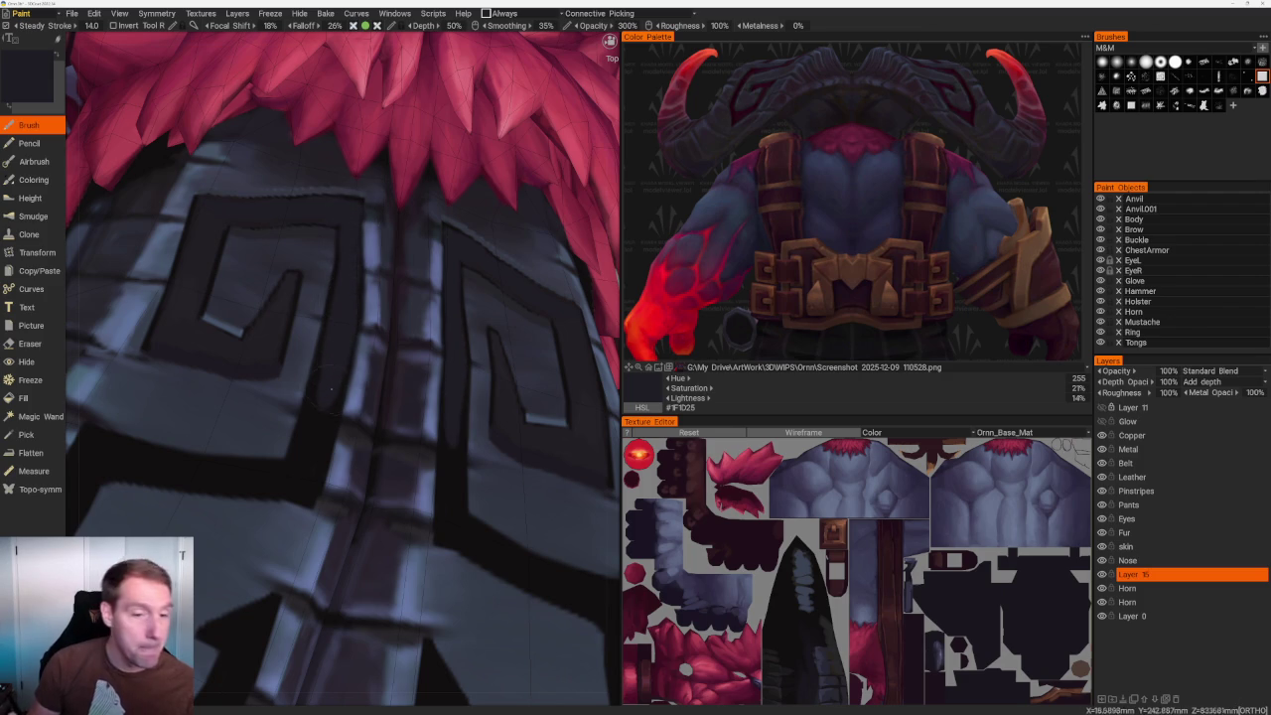
scroll(328, 389, down, 3)
scroll(328, 390, down, 3)
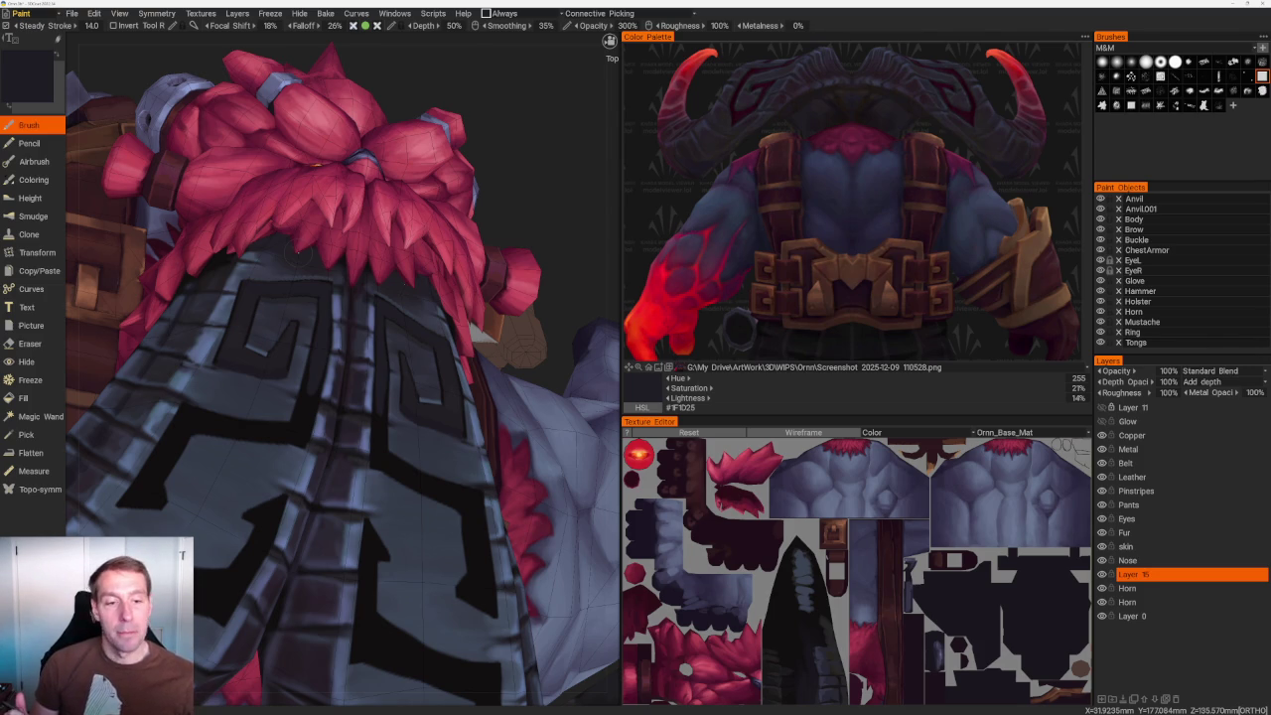
scroll(342, 378, down, 1)
middle_drag(397, 223, 437, 220)
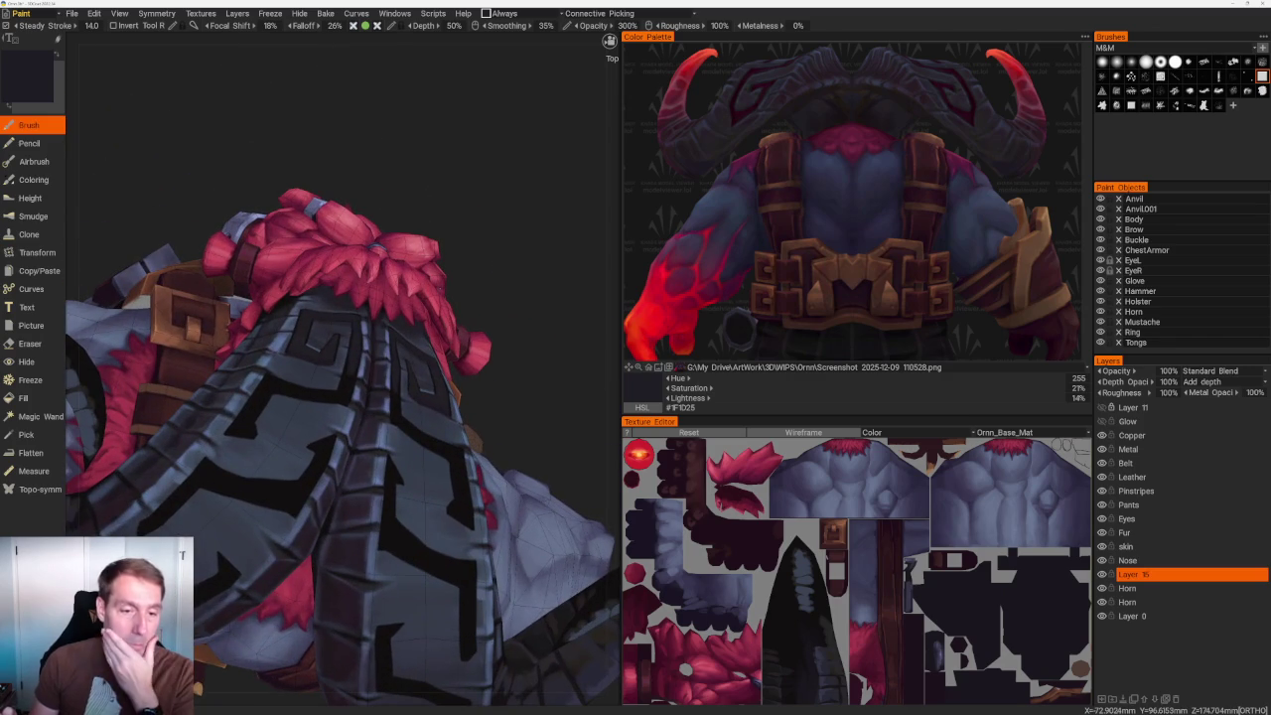
middle_drag(430, 171, 467, 209)
scroll(466, 208, up, 5)
Sample dark outline tones from the horn spiral while orbiting around it.
scroll(421, 248, up, 3)
key(v)
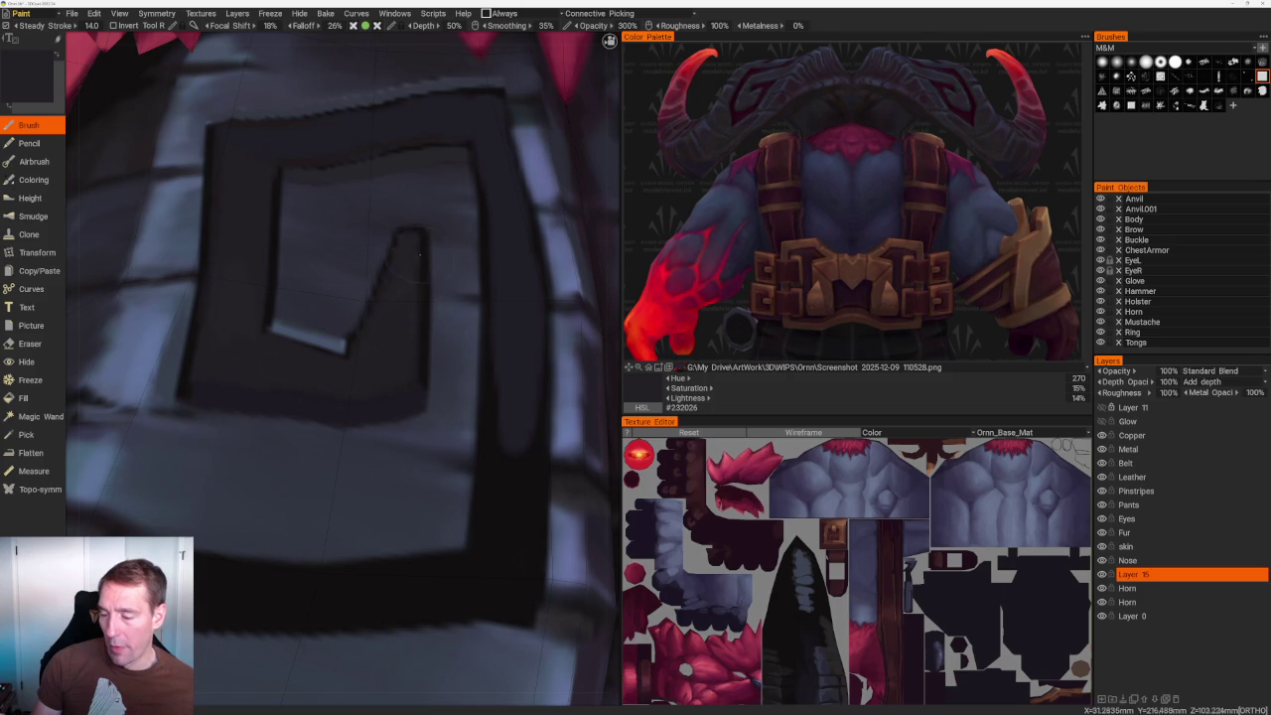
key(v)
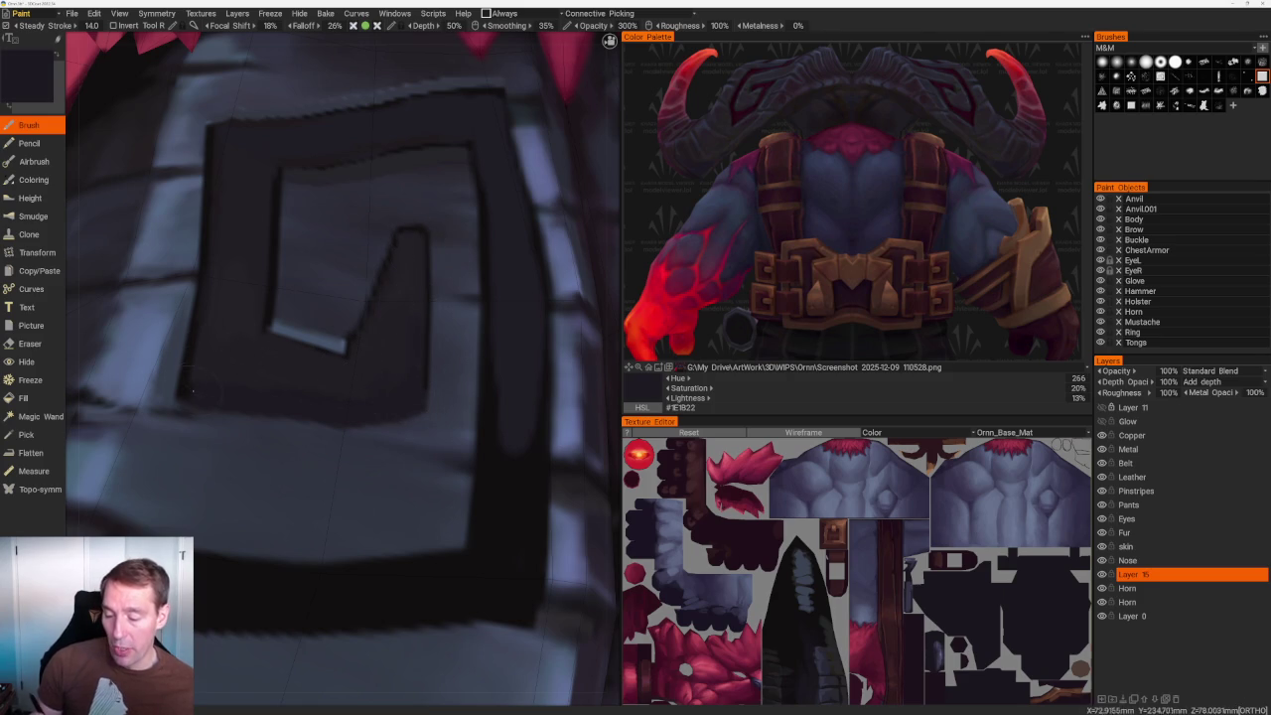
middle_drag(217, 260, 262, 196)
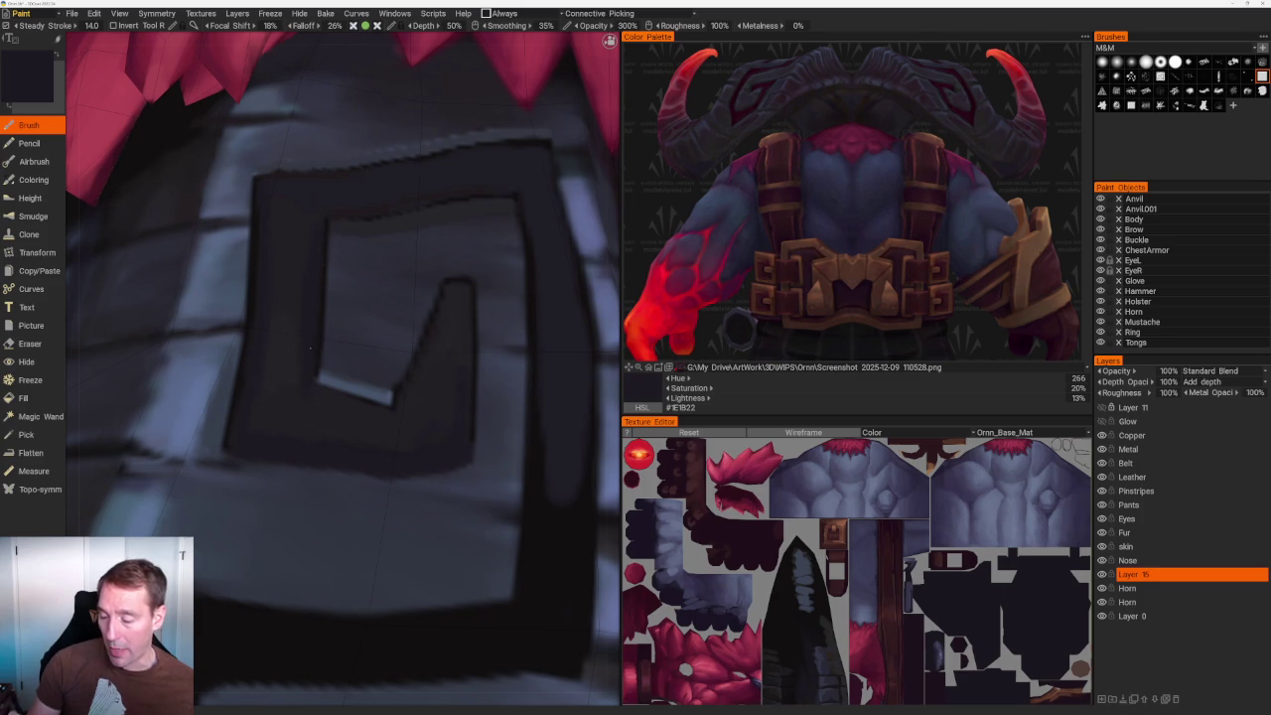
scroll(332, 119, down, 5)
mouse_move(332, 119)
middle_down()
mouse_move(403, 133)
mouse_move(344, 196)
mouse_move(373, 320)
mouse_move(328, 198)
middle_up()
Review the horn spiral beside the fur and sample the near-black #1C1A1E outline colour.
scroll(344, 197, up, 5)
scroll(344, 197, up, 4)
scroll(307, 125, down, 4)
scroll(307, 125, up, 4)
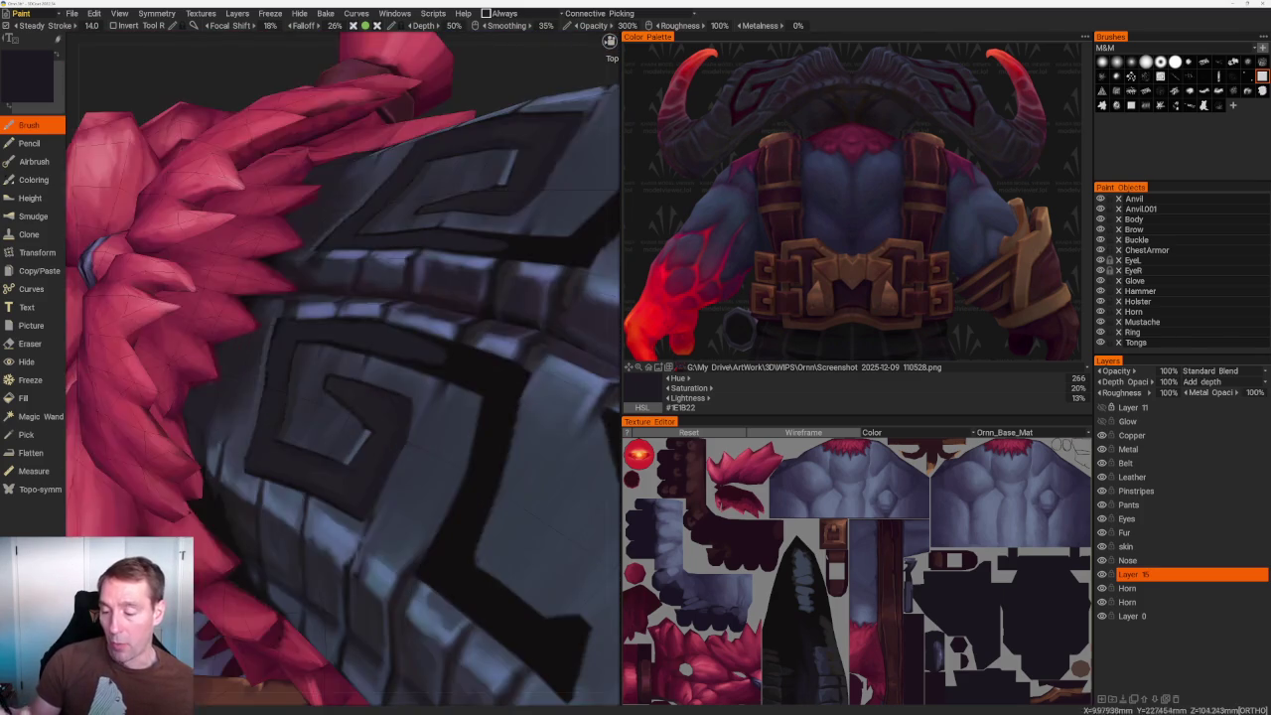
middle_drag(307, 125, 288, 139)
scroll(310, 239, up, 3)
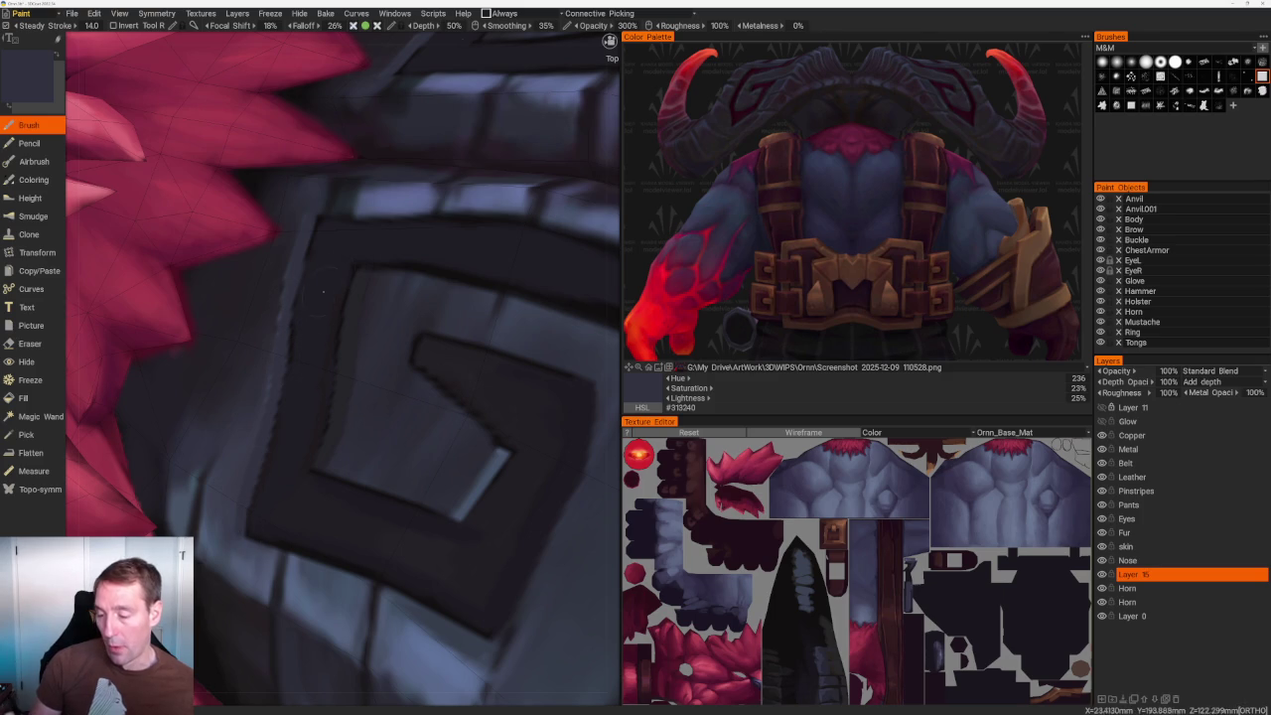
key(v)
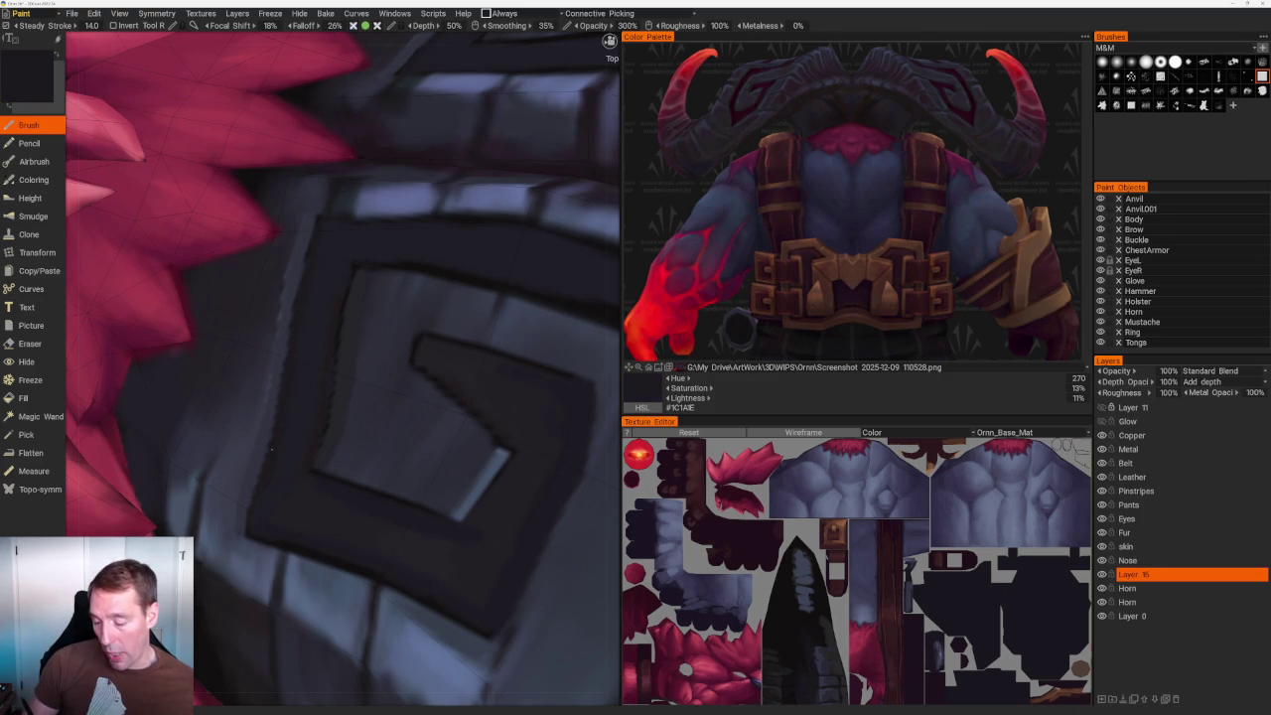
mouse_move(276, 531)
middle_down()
mouse_move(312, 228)
mouse_move(397, 184)
mouse_move(328, 170)
mouse_move(608, 41)
mouse_move(294, 314)
middle_up()
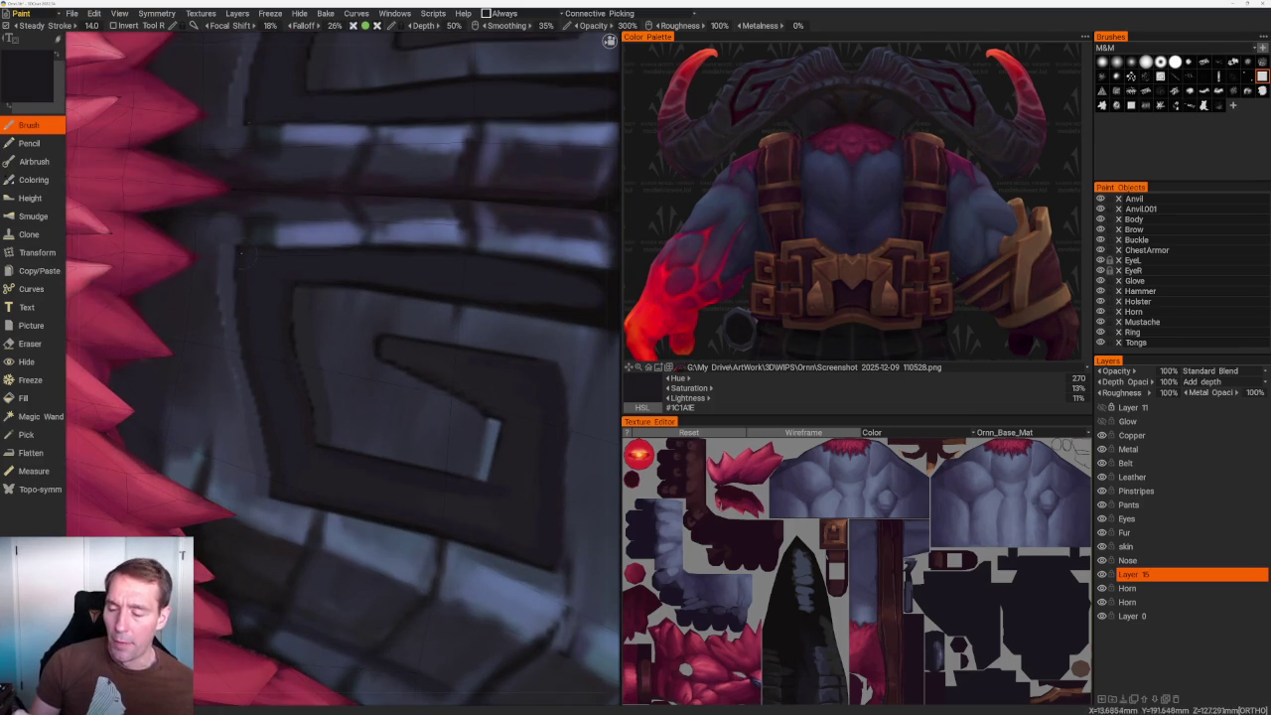
middle_drag(240, 253, 268, 199)
scroll(296, 141, down, 5)
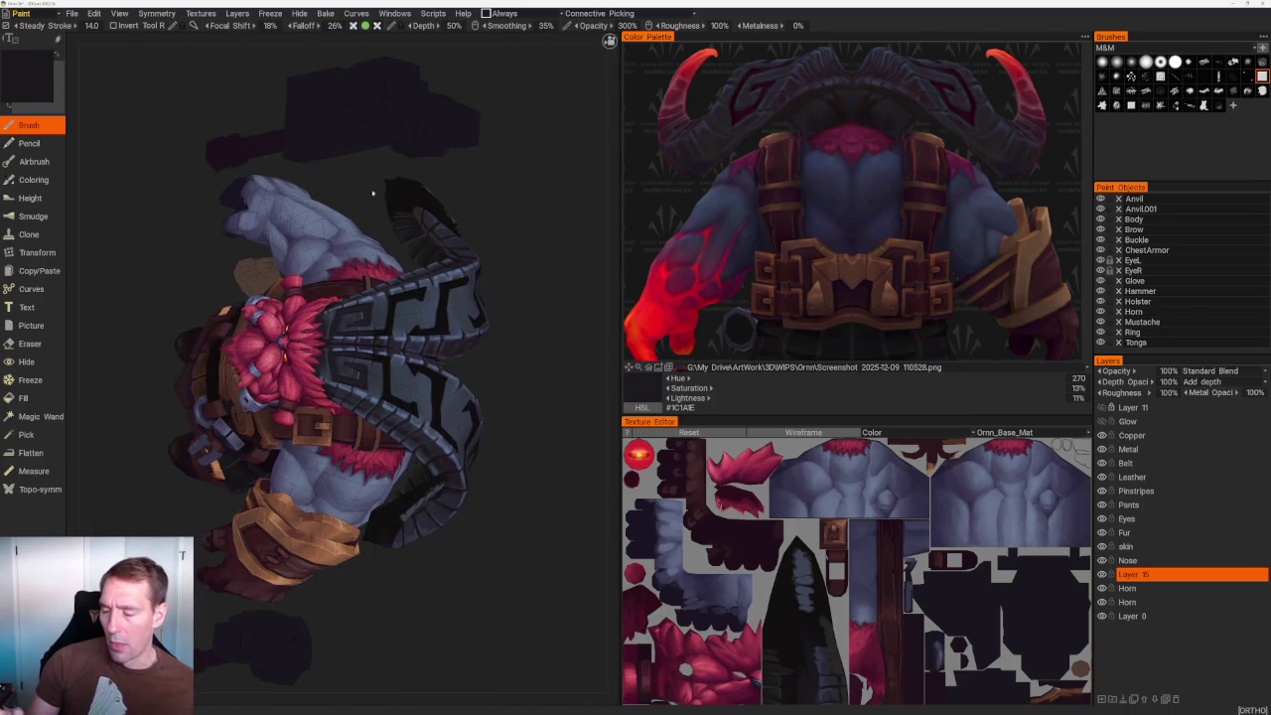
Sample blue-grey from the armour, stroke a highlight along the band's left edge, then switch to erasing.
scroll(368, 193, up, 3)
scroll(427, 328, up, 3)
scroll(466, 417, up, 3)
scroll(484, 454, up, 1)
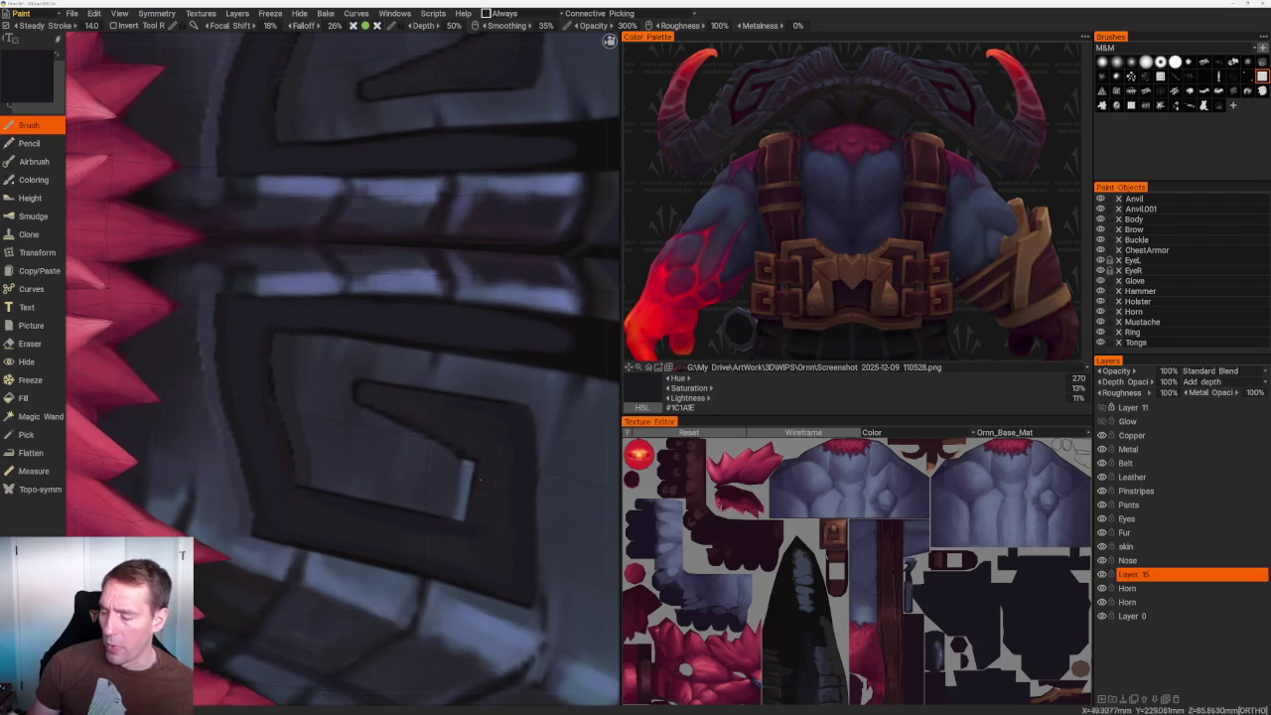
key(v)
drag(215, 303, 210, 149)
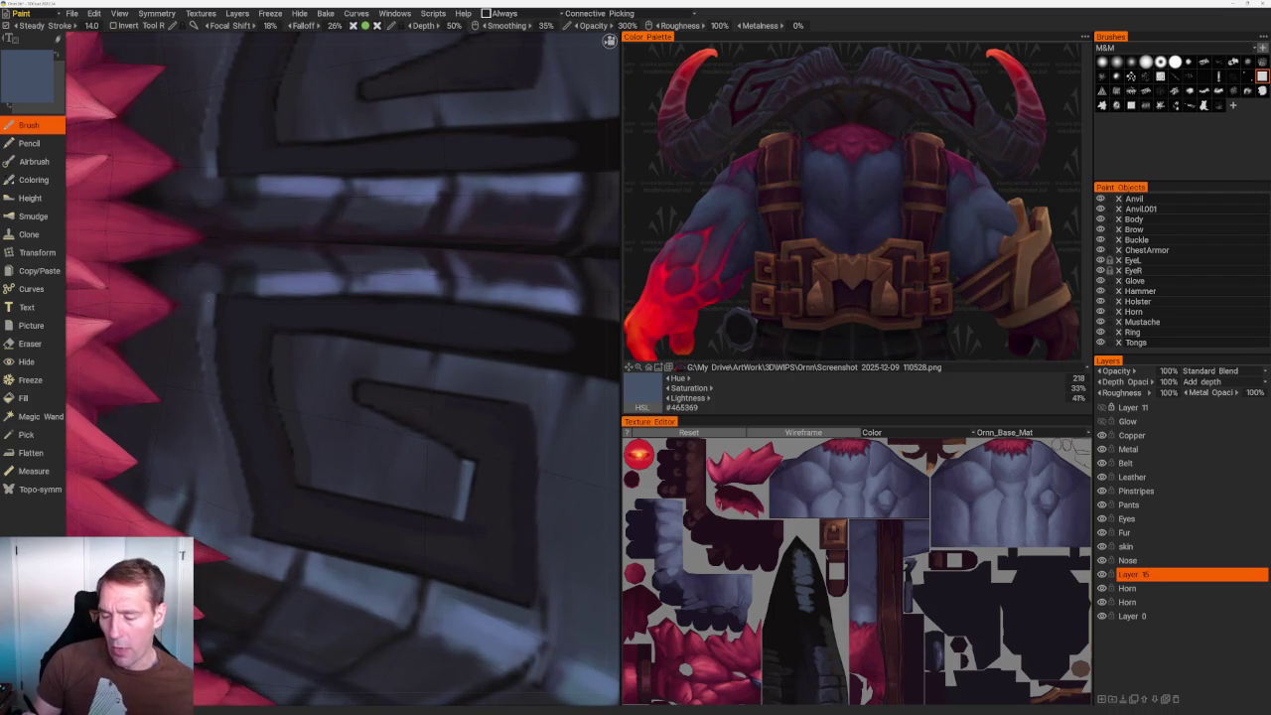
mouse_move(208, 367)
mouse_down()
mouse_move(214, 99)
mouse_move(216, 417)
mouse_up()
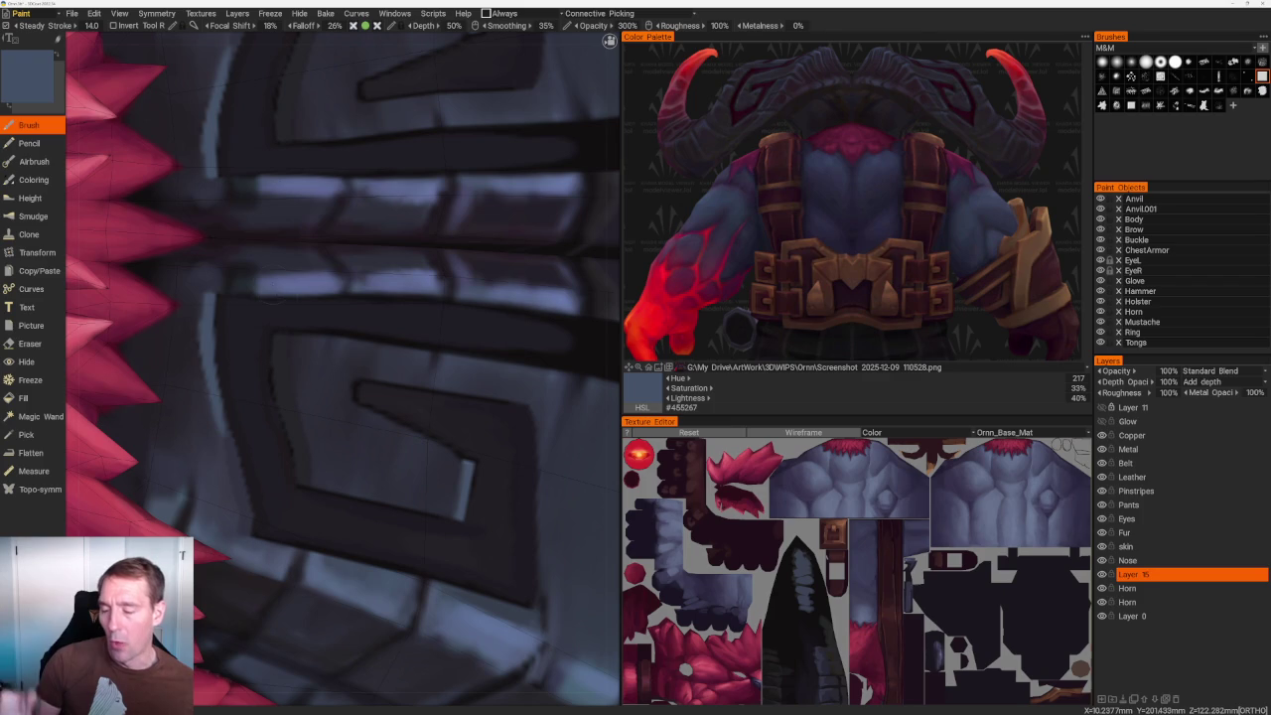
middle_drag(337, 377, 357, 368)
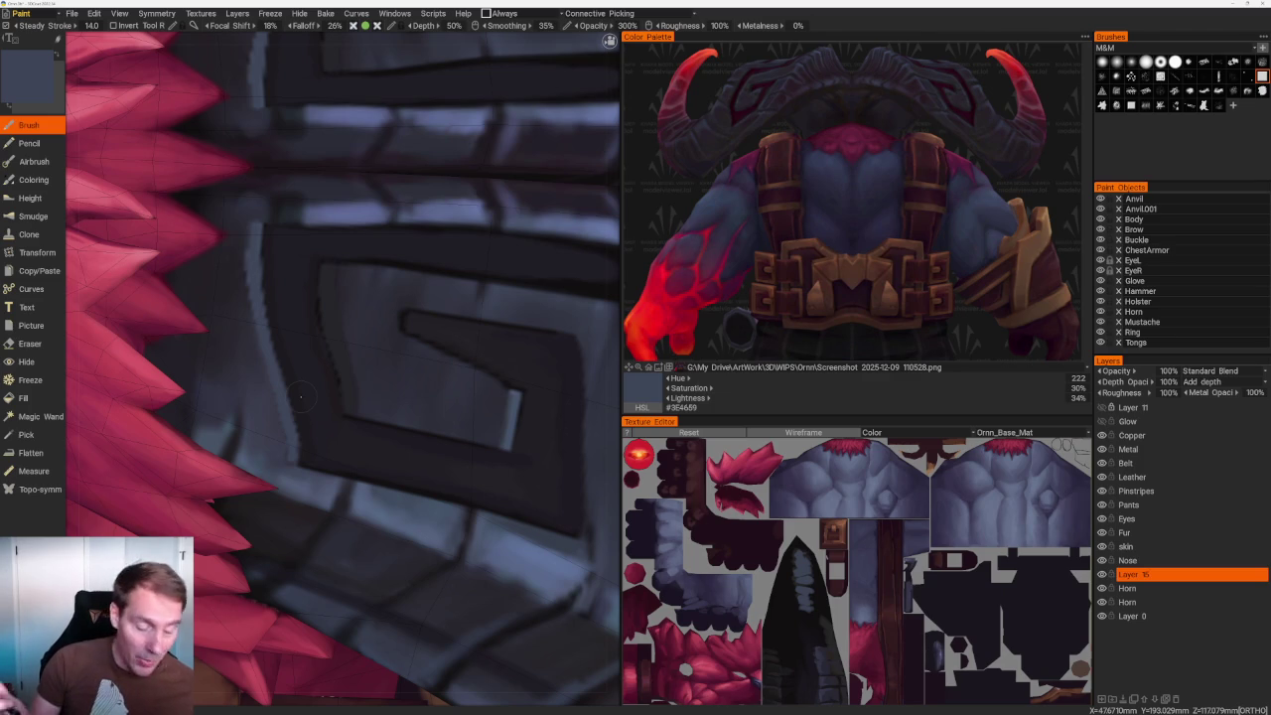
key(e)
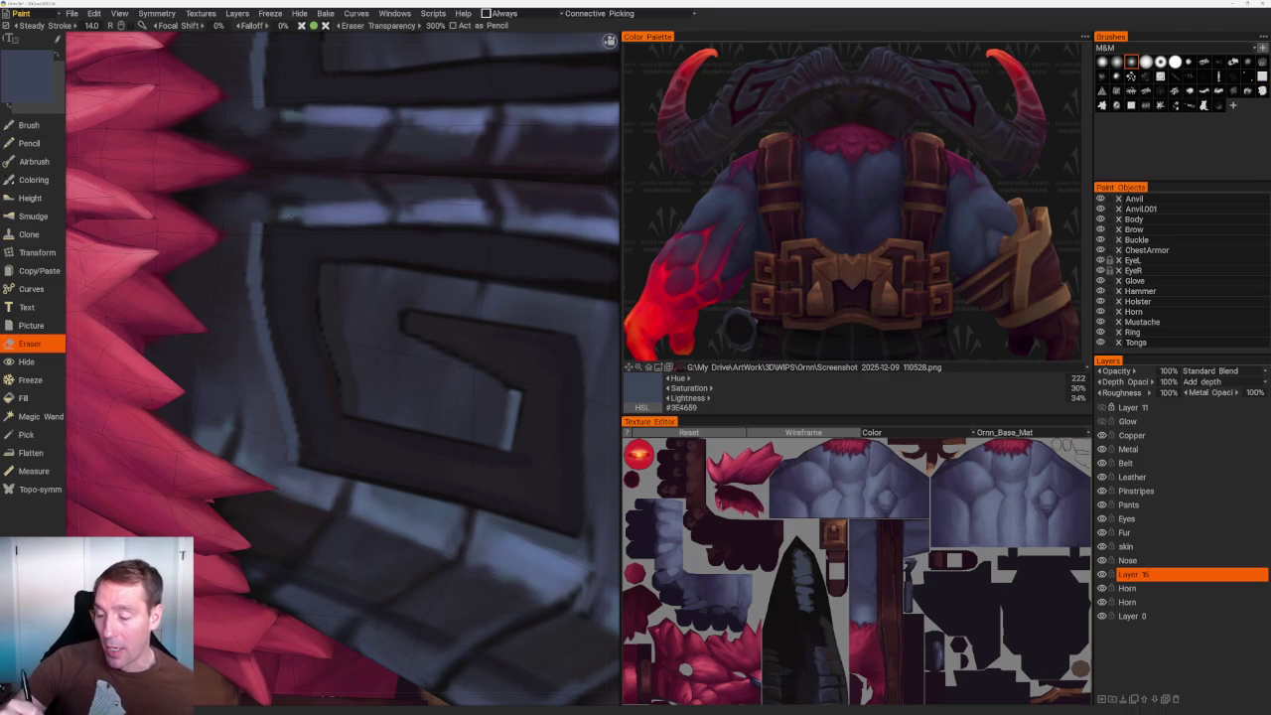
Frame the character from the front and zoom in on the chest armour spiral.
key(KP_1)
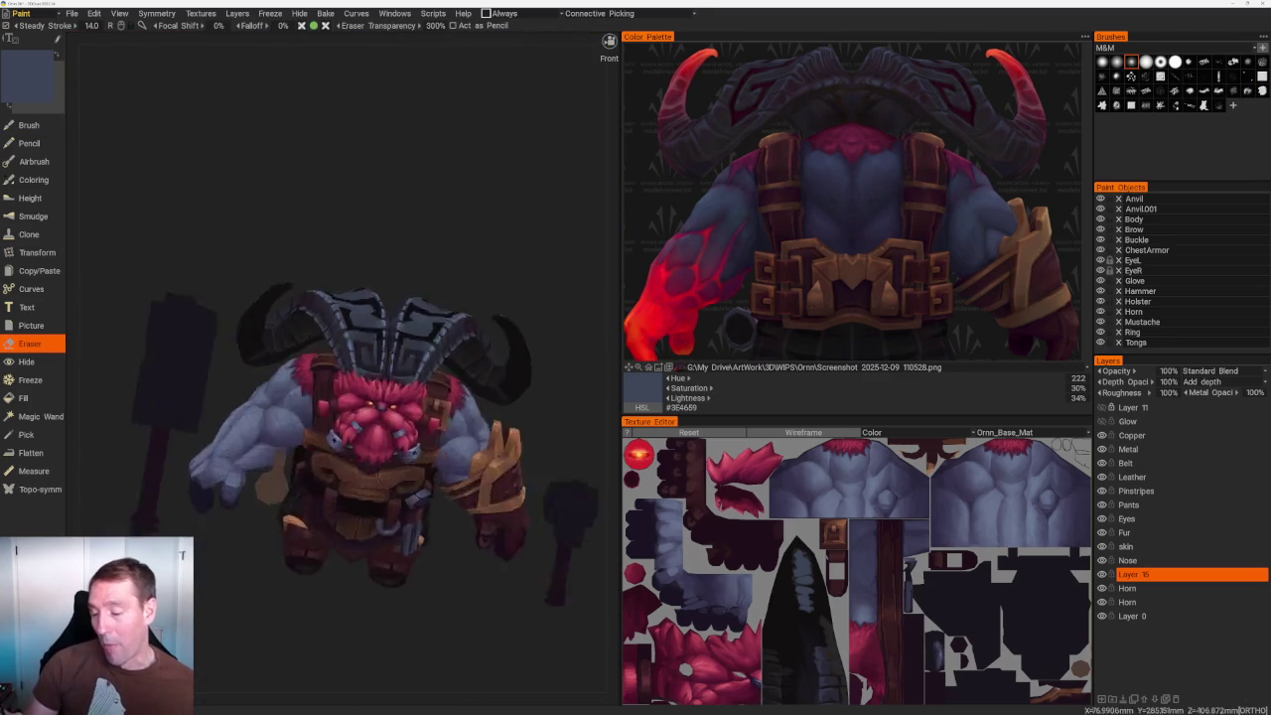
scroll(408, 324, up, 5)
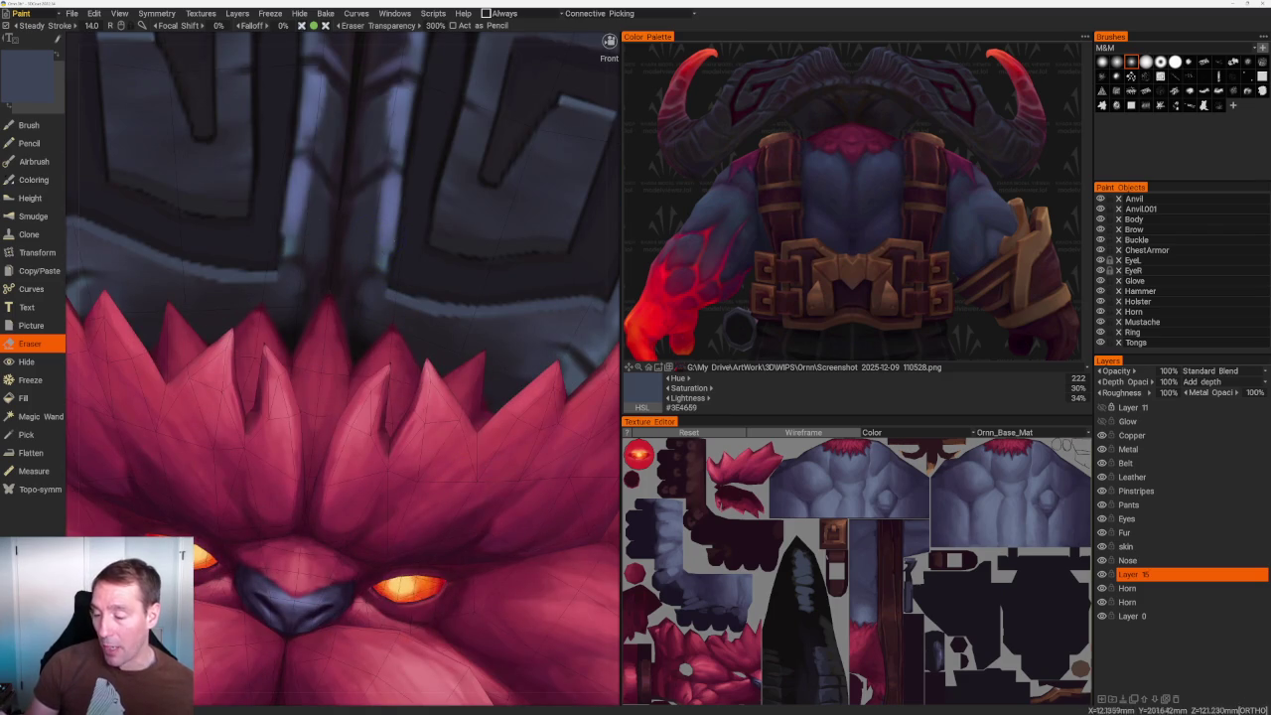
scroll(390, 265, up, 3)
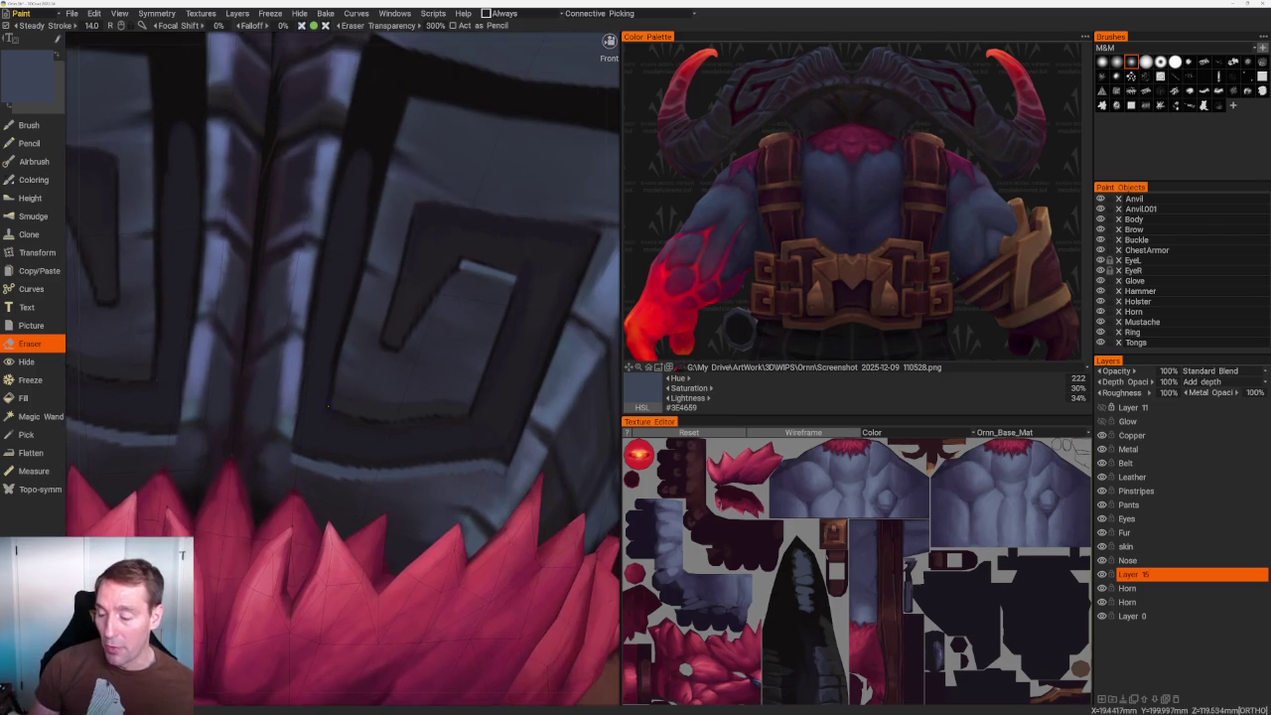
scroll(390, 265, up, 1)
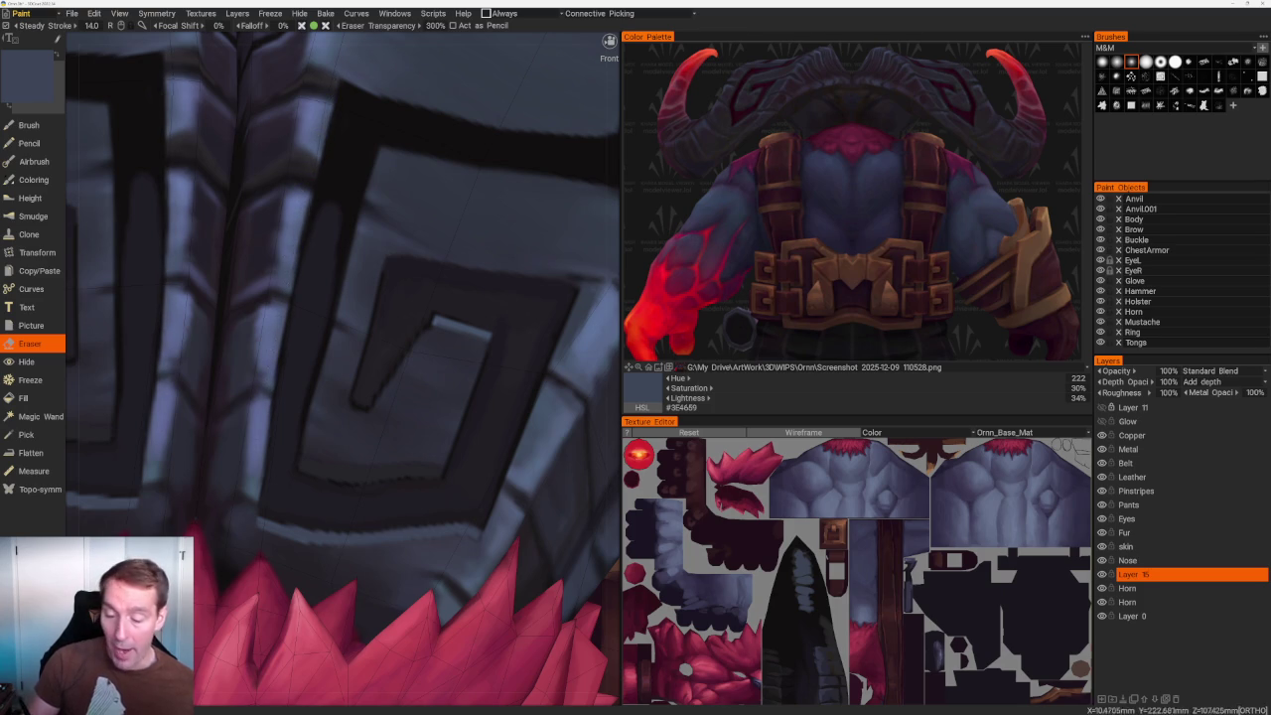
scroll(392, 142, down, 5)
scroll(443, 142, up, 1)
scroll(443, 142, up, 4)
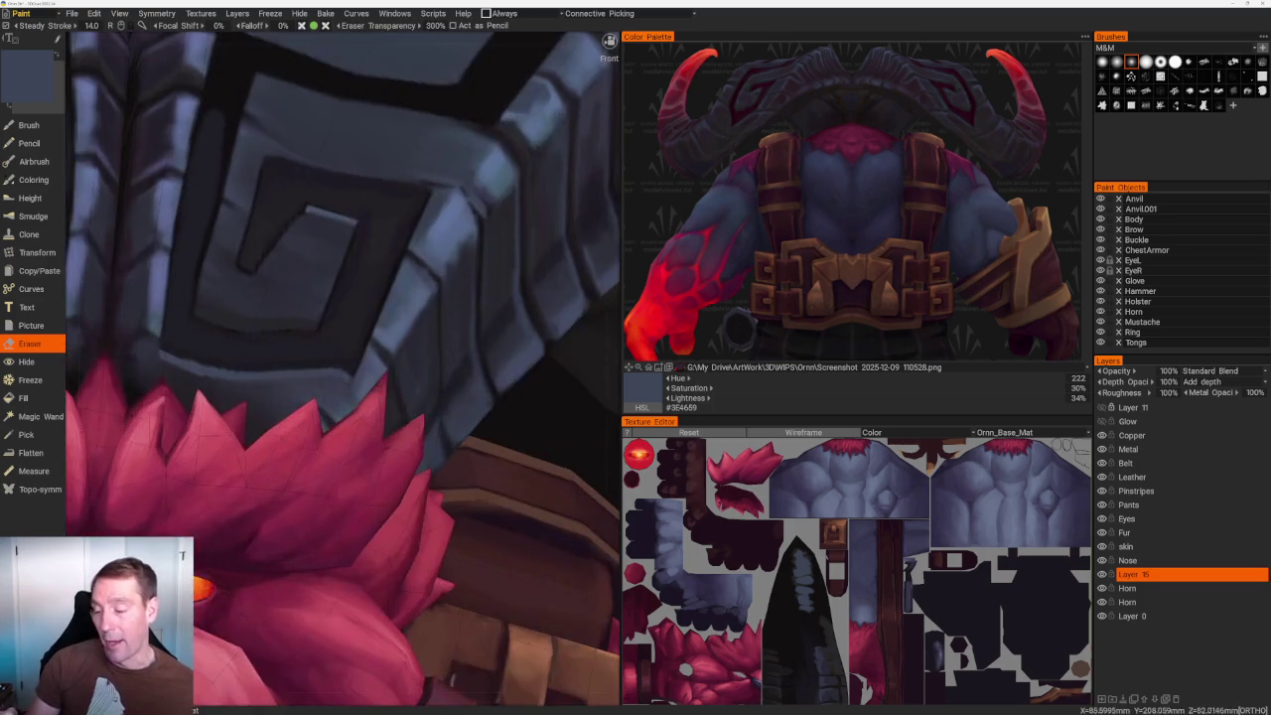
scroll(324, 252, up, 3)
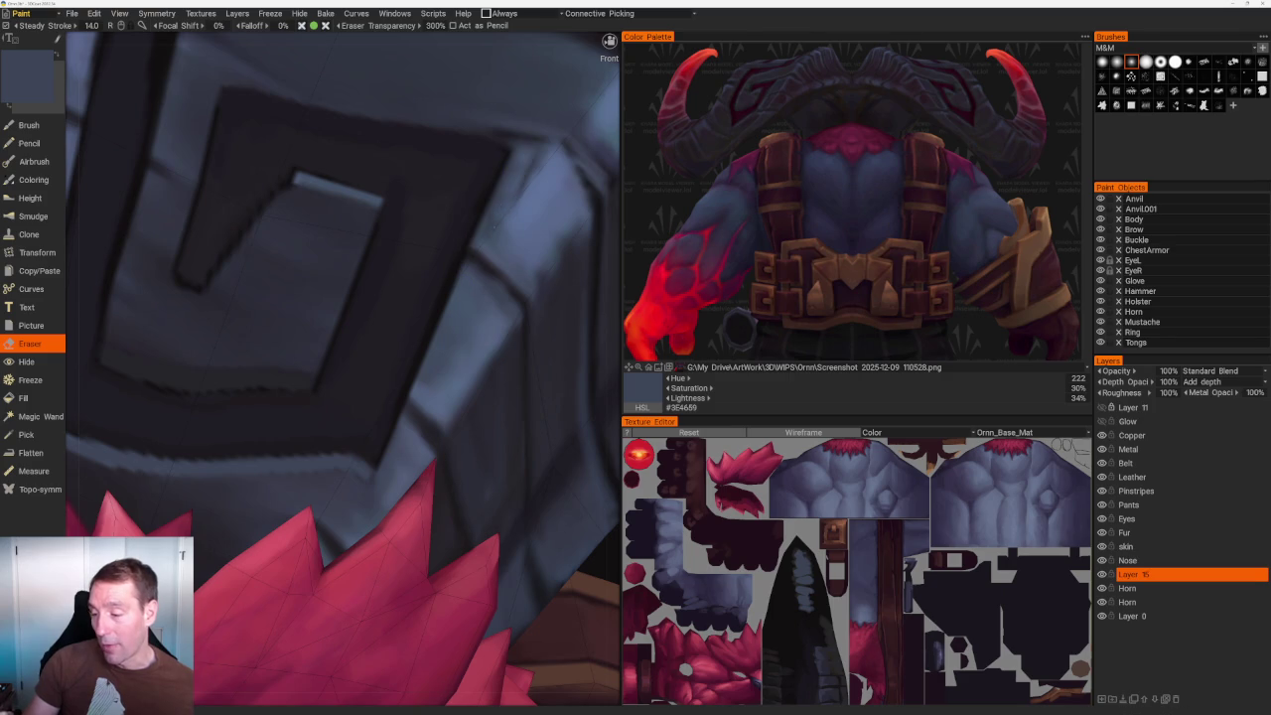
middle_drag(337, 249, 268, 362)
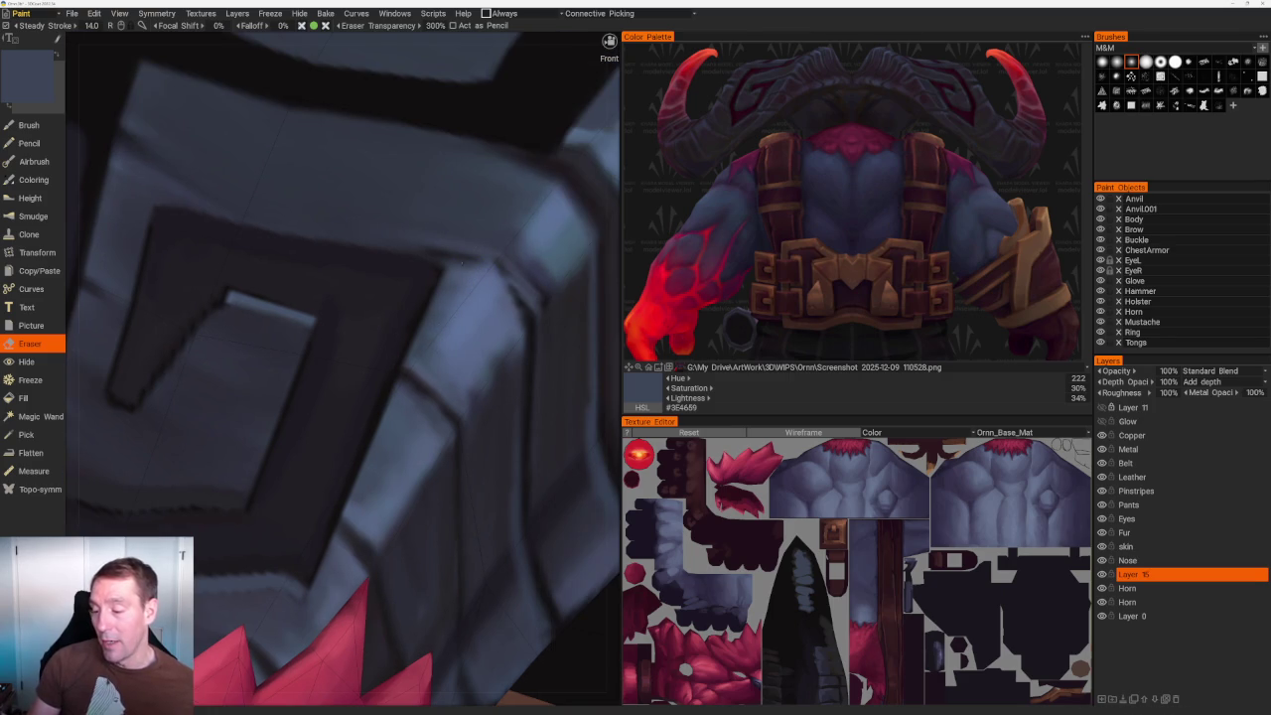
scroll(347, 156, down, 5)
middle_drag(347, 156, 358, 207)
scroll(357, 208, up, 5)
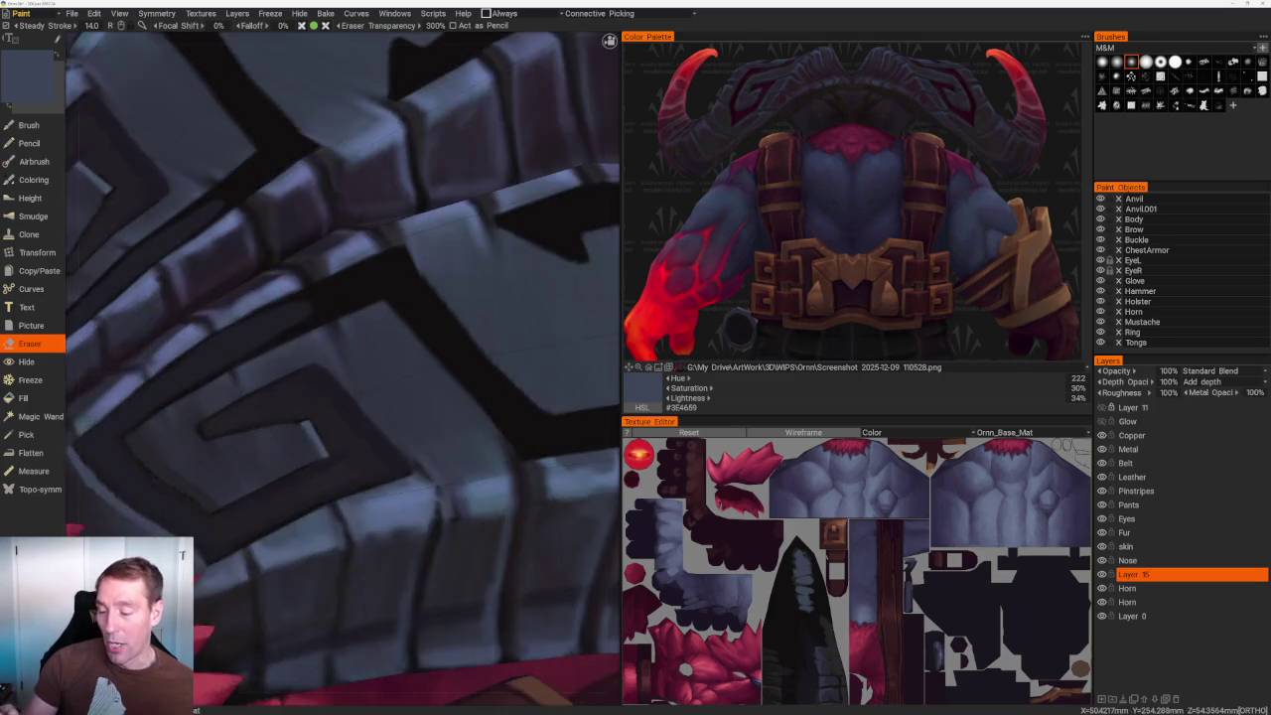
scroll(370, 253, up, 2)
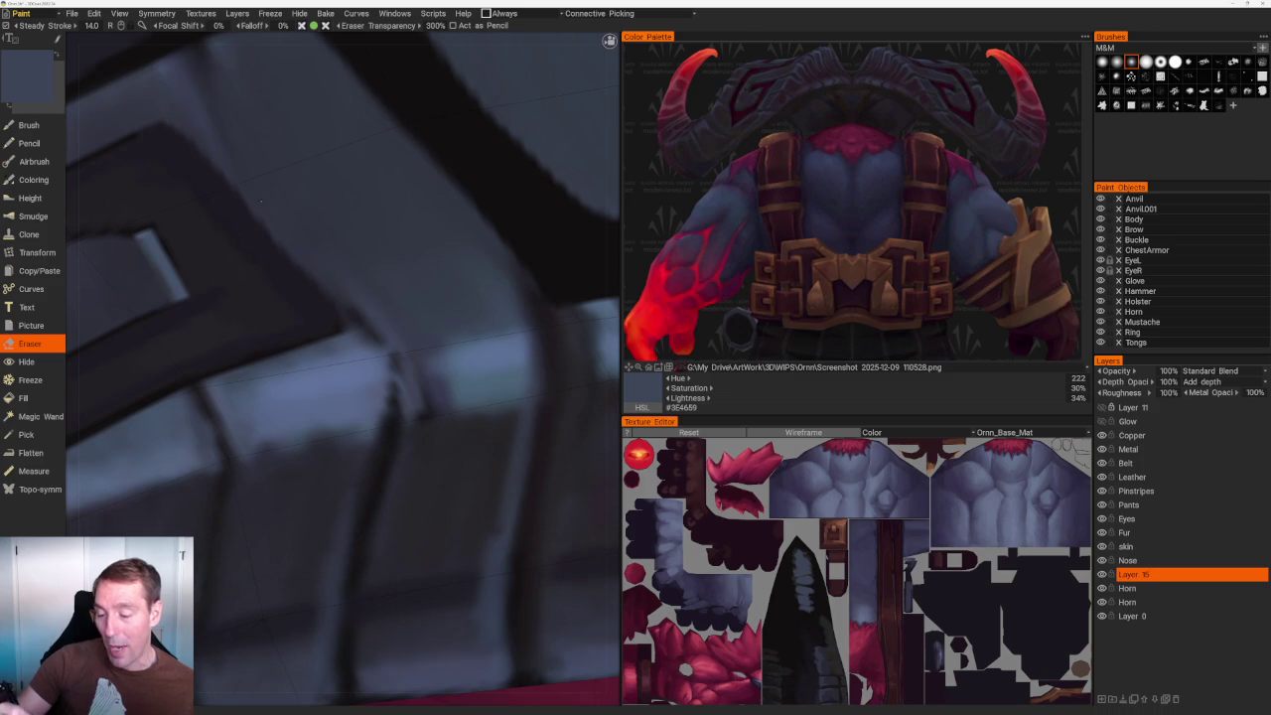
Erase the dark band's ragged edge, then return to the Brush loaded with near-black #110F10.
drag(314, 288, 347, 333)
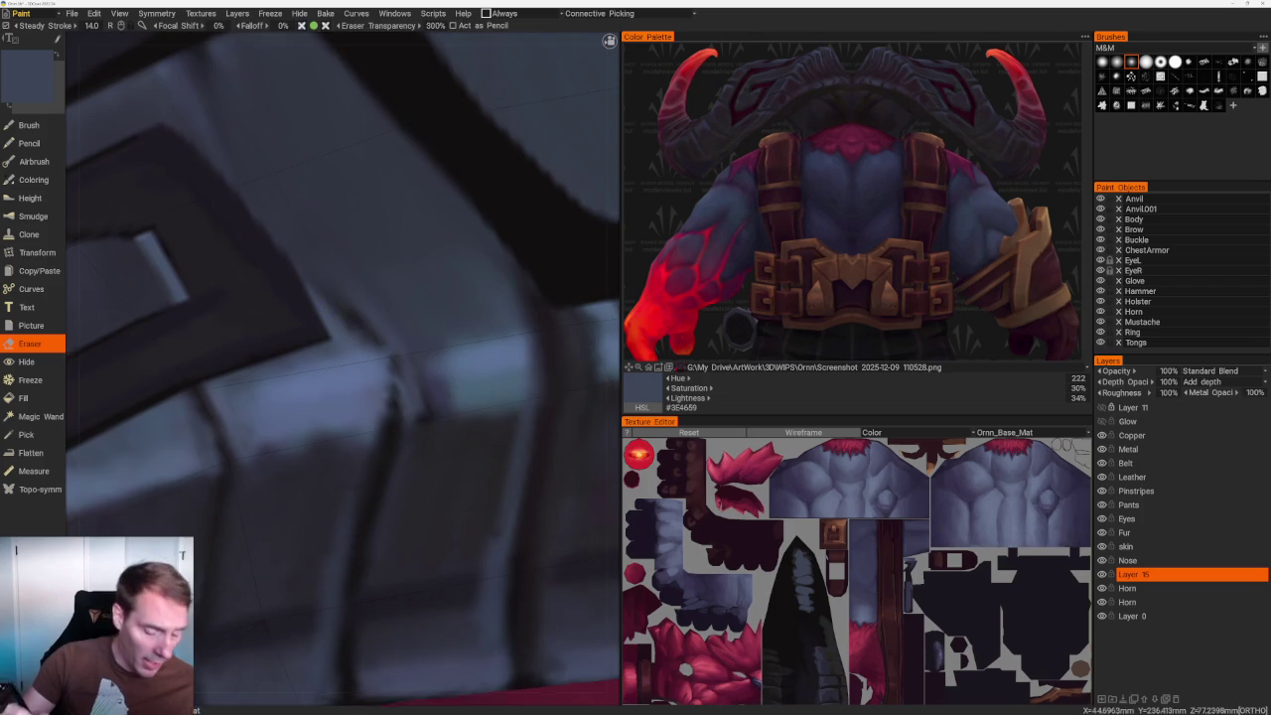
middle_drag(149, 230, 190, 279)
key(b)
key(v)
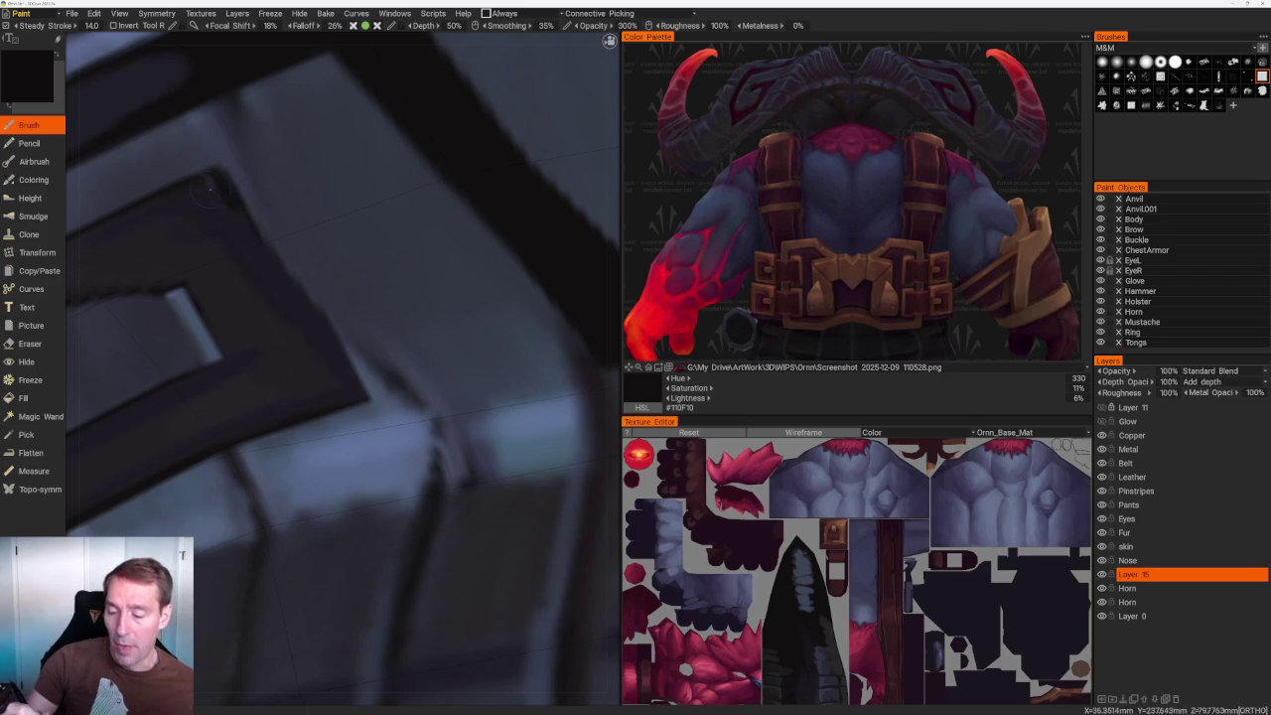
Re-sample the near-black #110F10 from the band and switch back to the Eraser.
key(v)
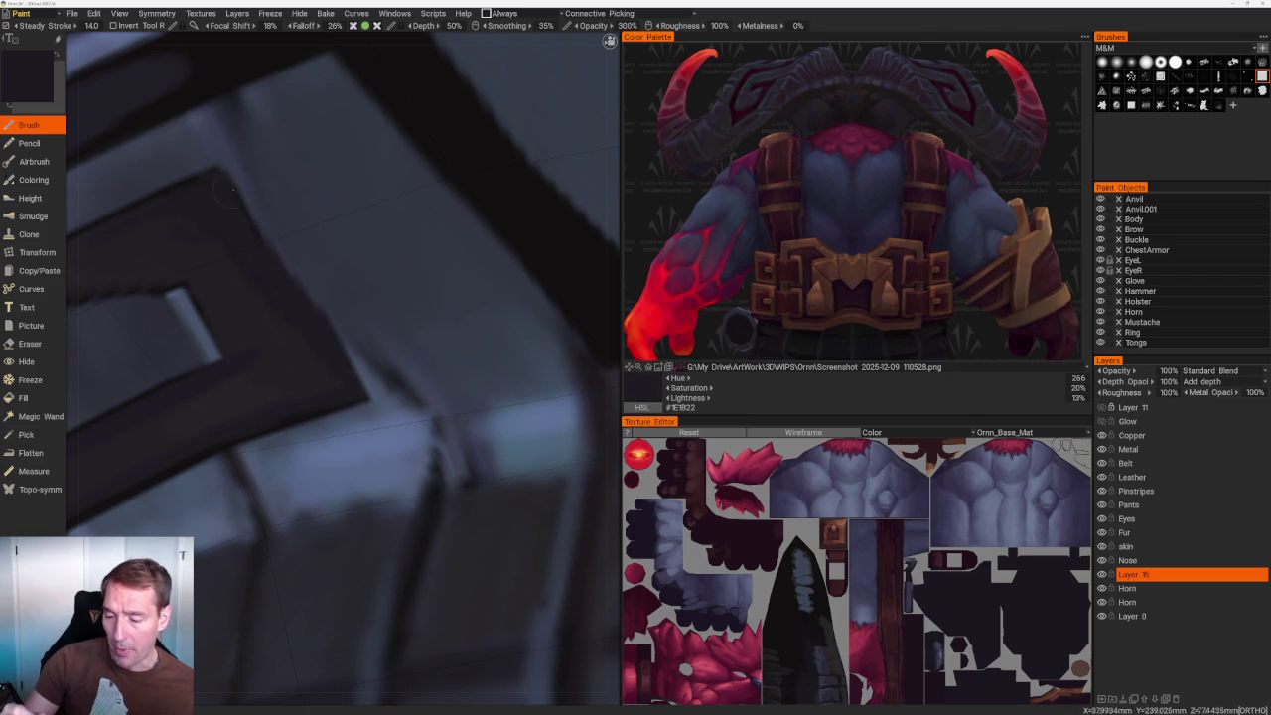
key(v)
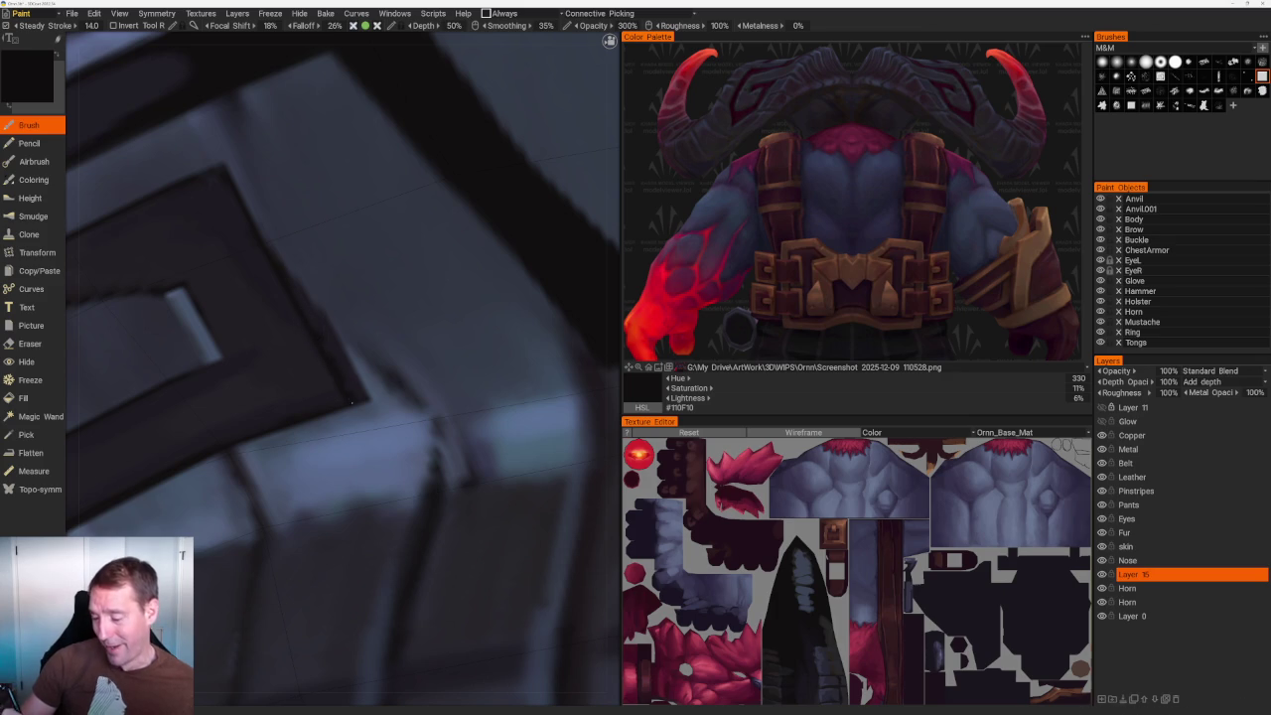
key(e)
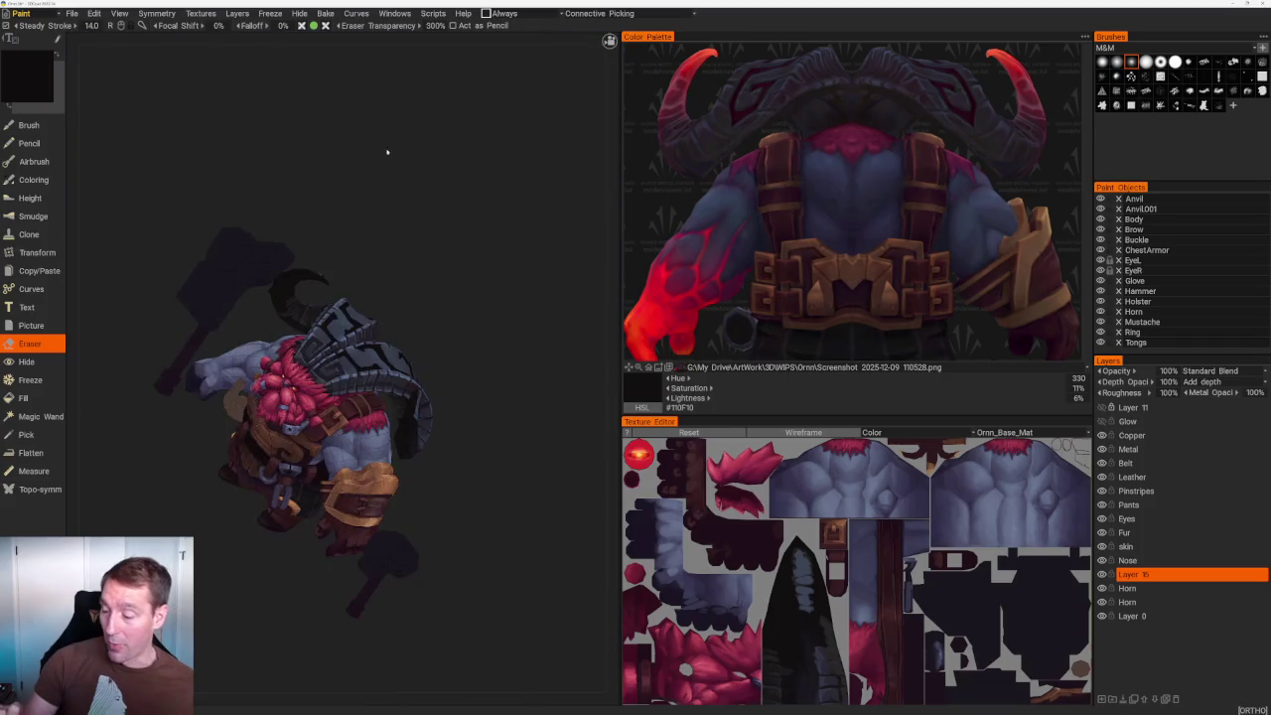
Frame the spiral upright in close-up and open the brush shape options and recent reference images.
shift+drag(383, 214, 425, 161)
scroll(425, 162, up, 3)
scroll(425, 162, up, 3)
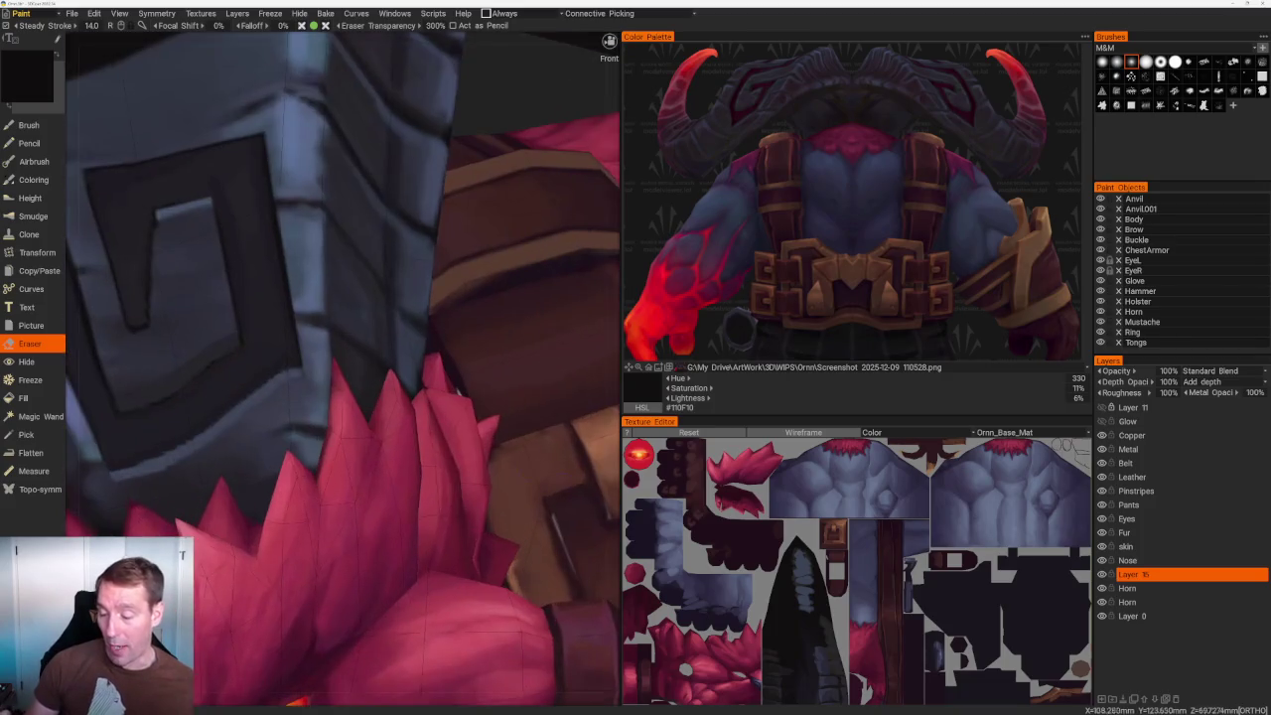
scroll(425, 162, up, 3)
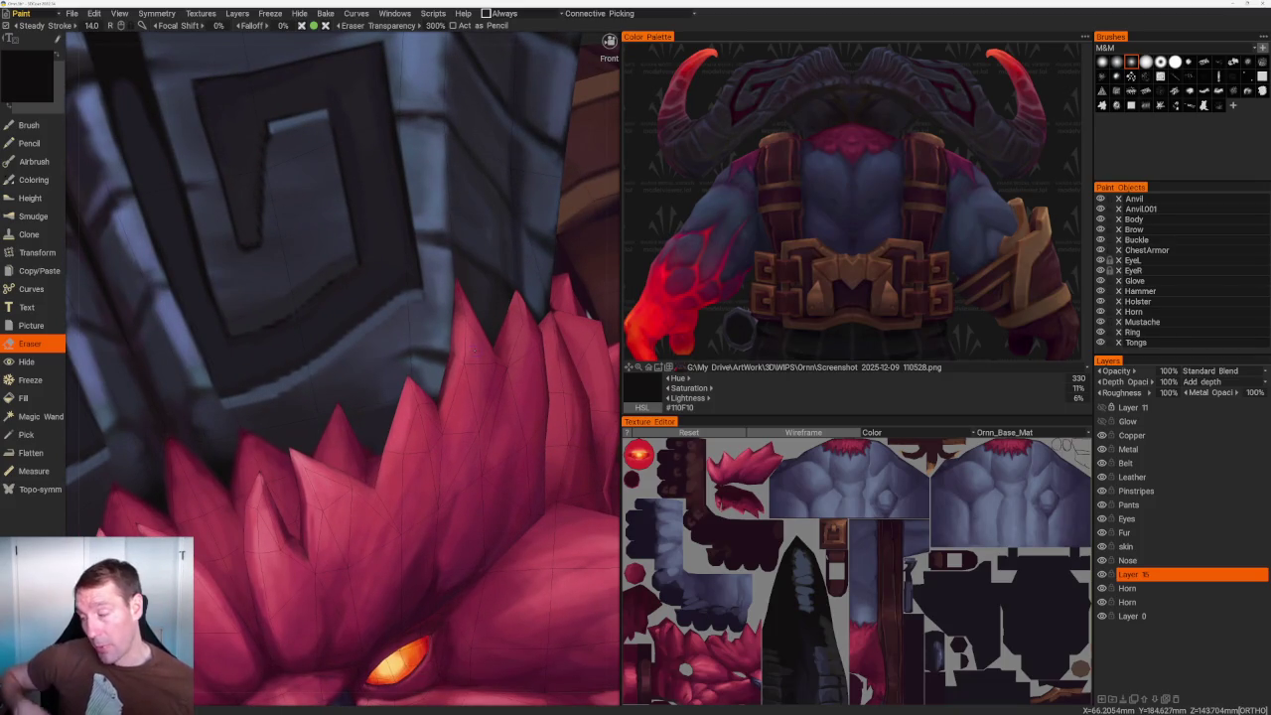
click(1105, 48)
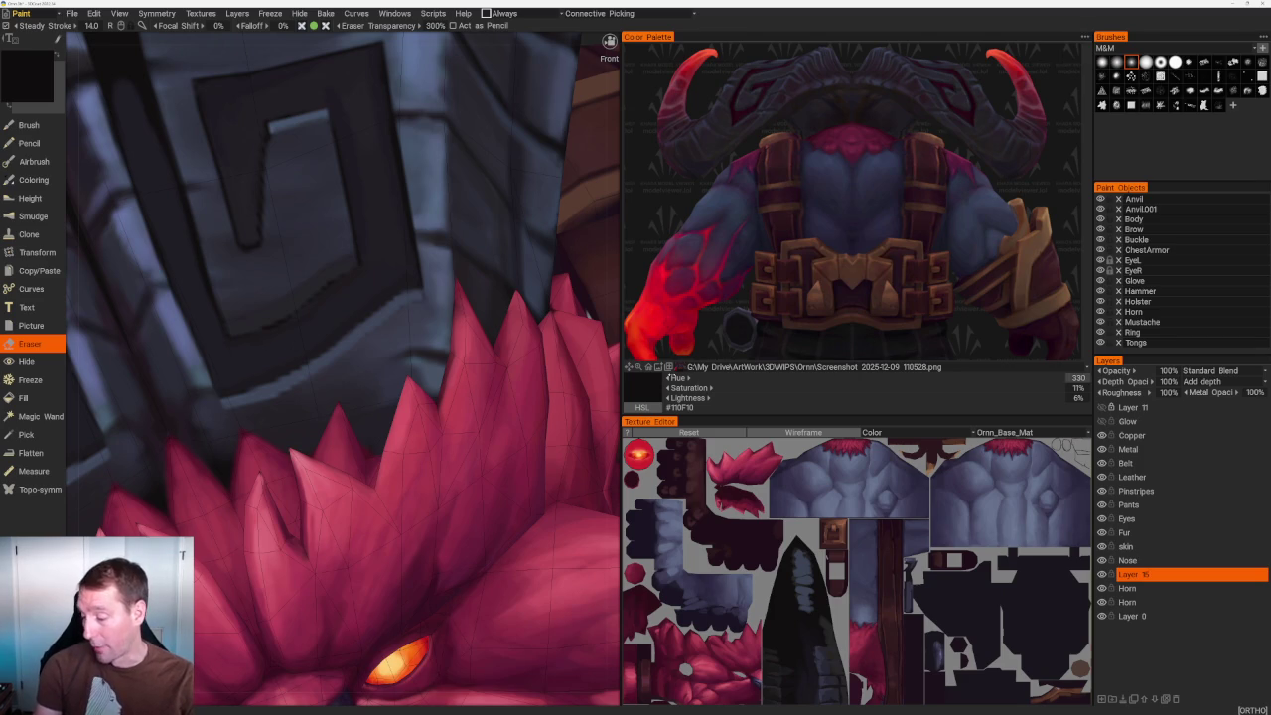
click(695, 367)
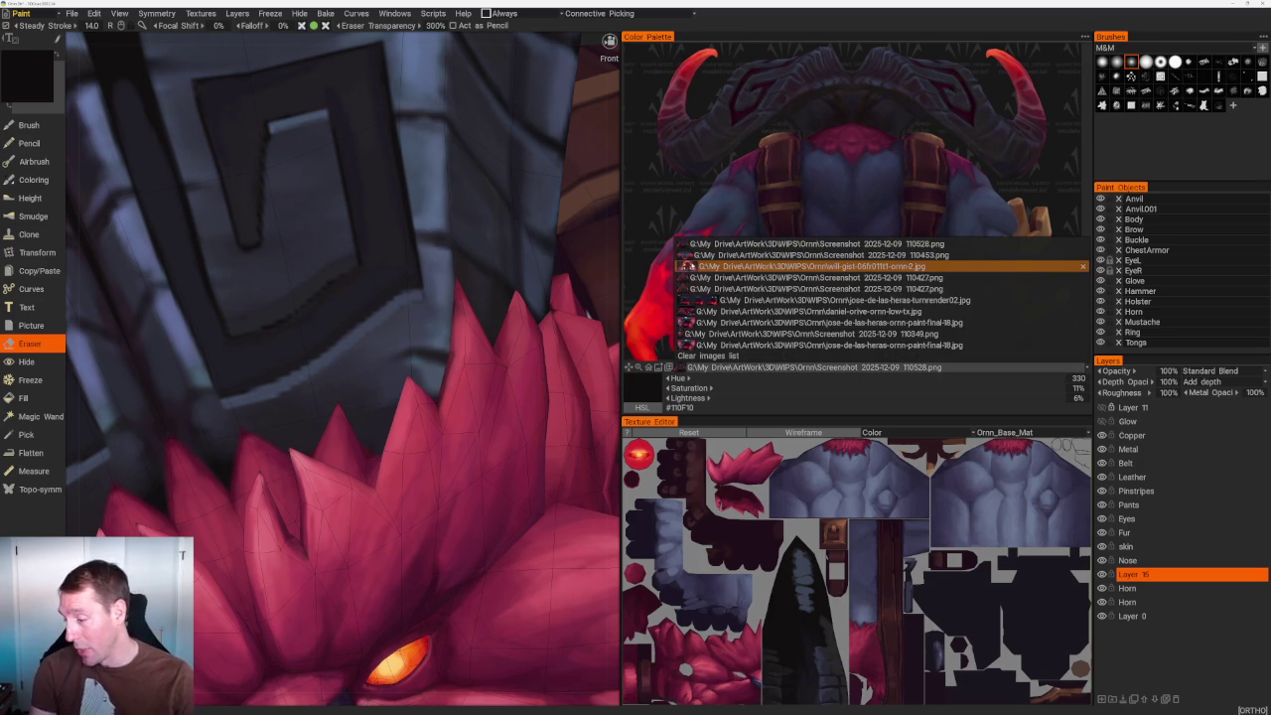
Set the reference image to Screenshot 2025-12-09 110427.png.
click(700, 278)
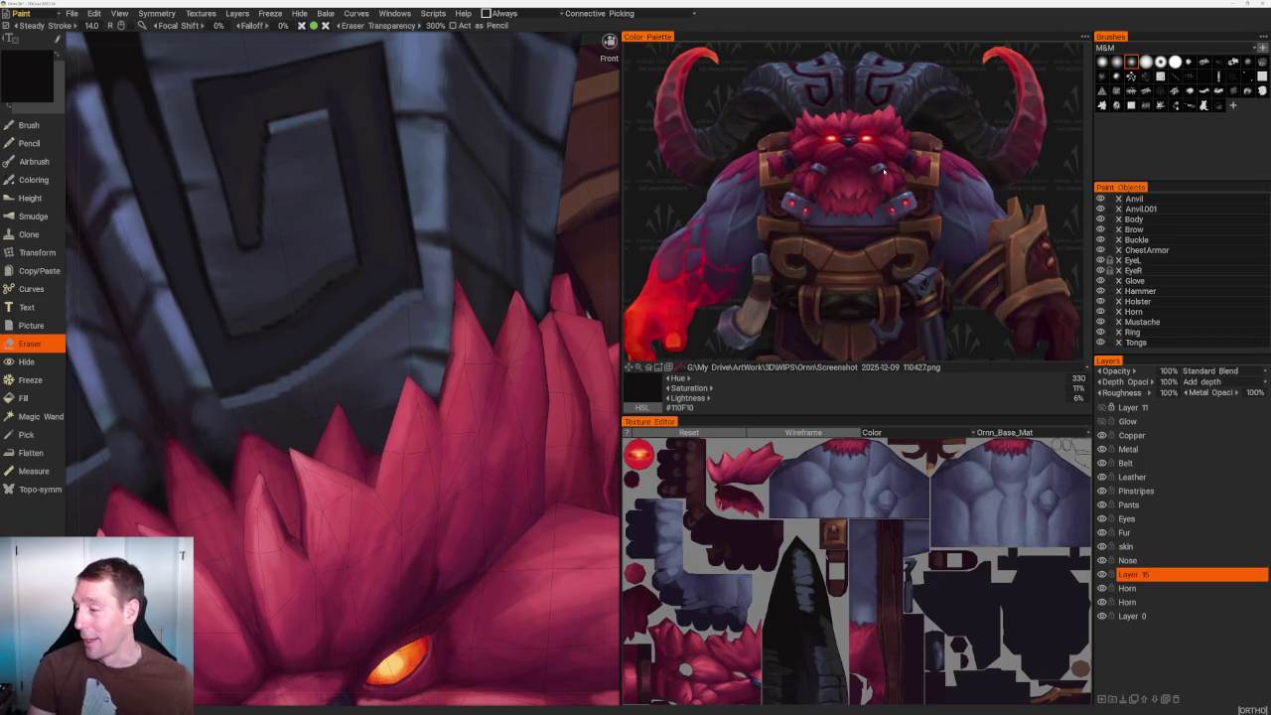
scroll(882, 174, up, 5)
scroll(894, 162, down, 2)
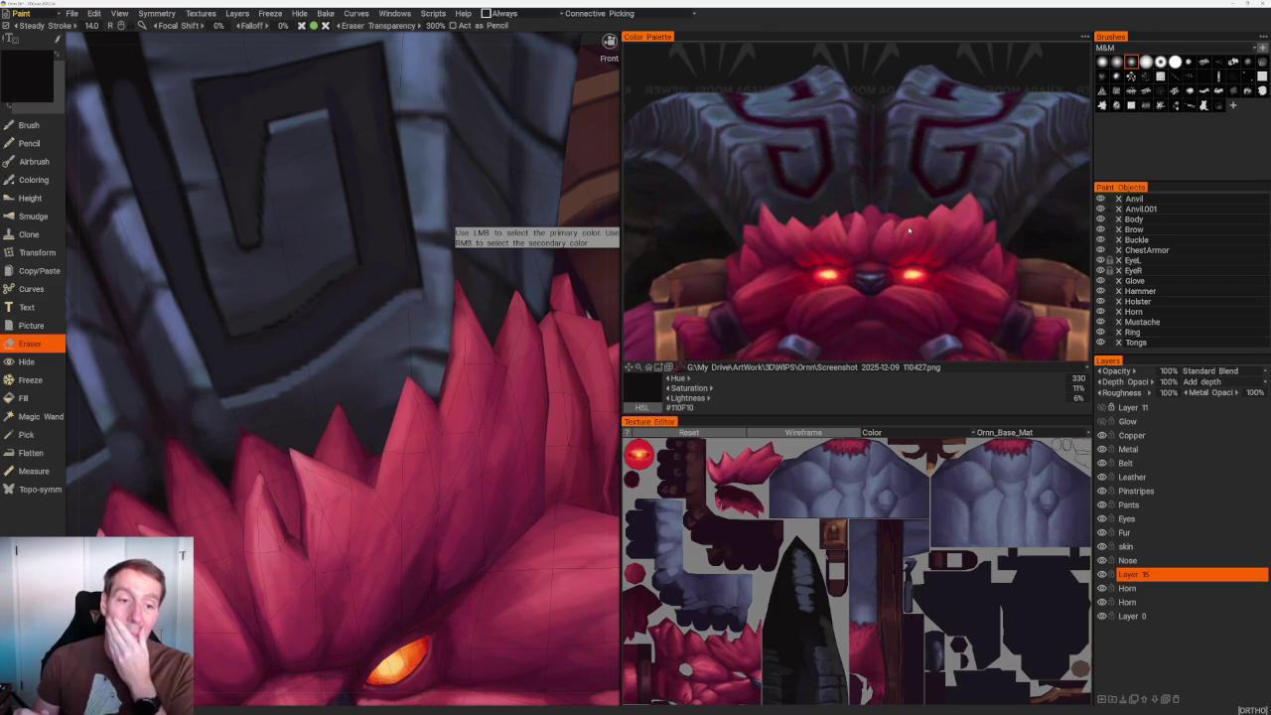
Zoom in on the helmet and horn, then erase excess dark paint from the spiral band.
middle_drag(417, 357, 371, 303)
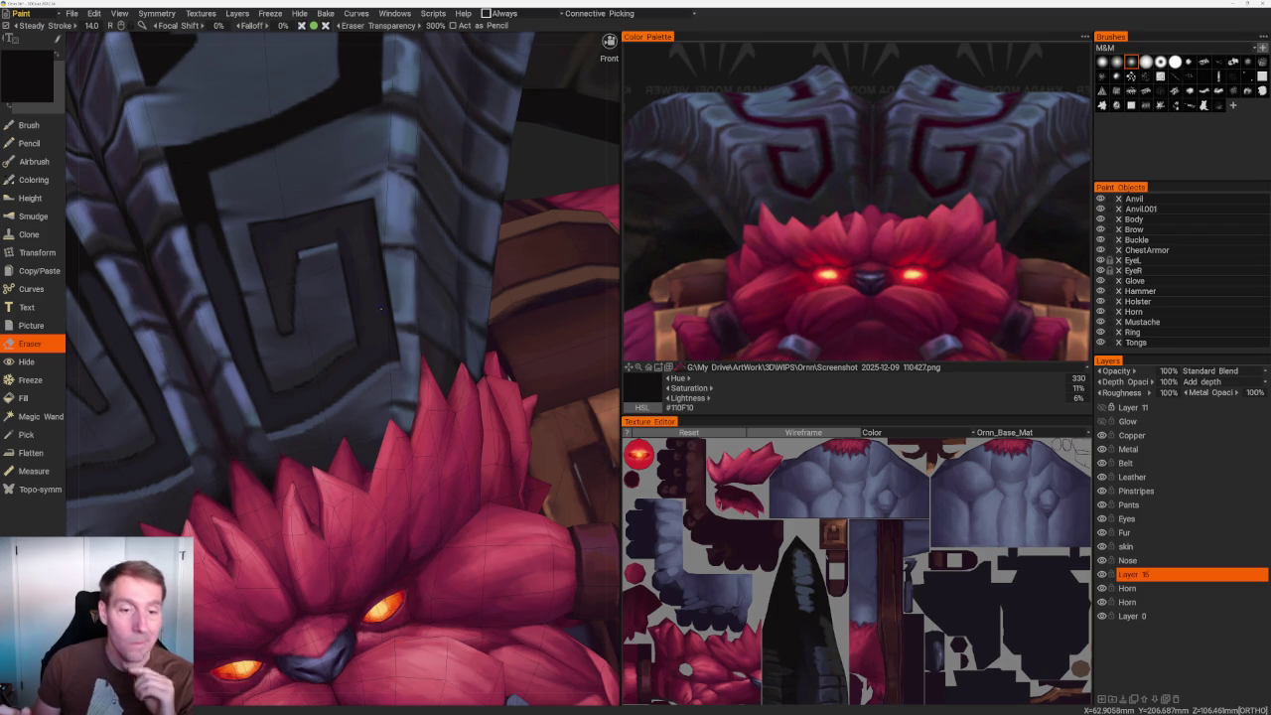
middle_drag(380, 308, 338, 302)
mouse_move(343, 358)
middle_down()
mouse_move(327, 338)
mouse_move(278, 347)
middle_up()
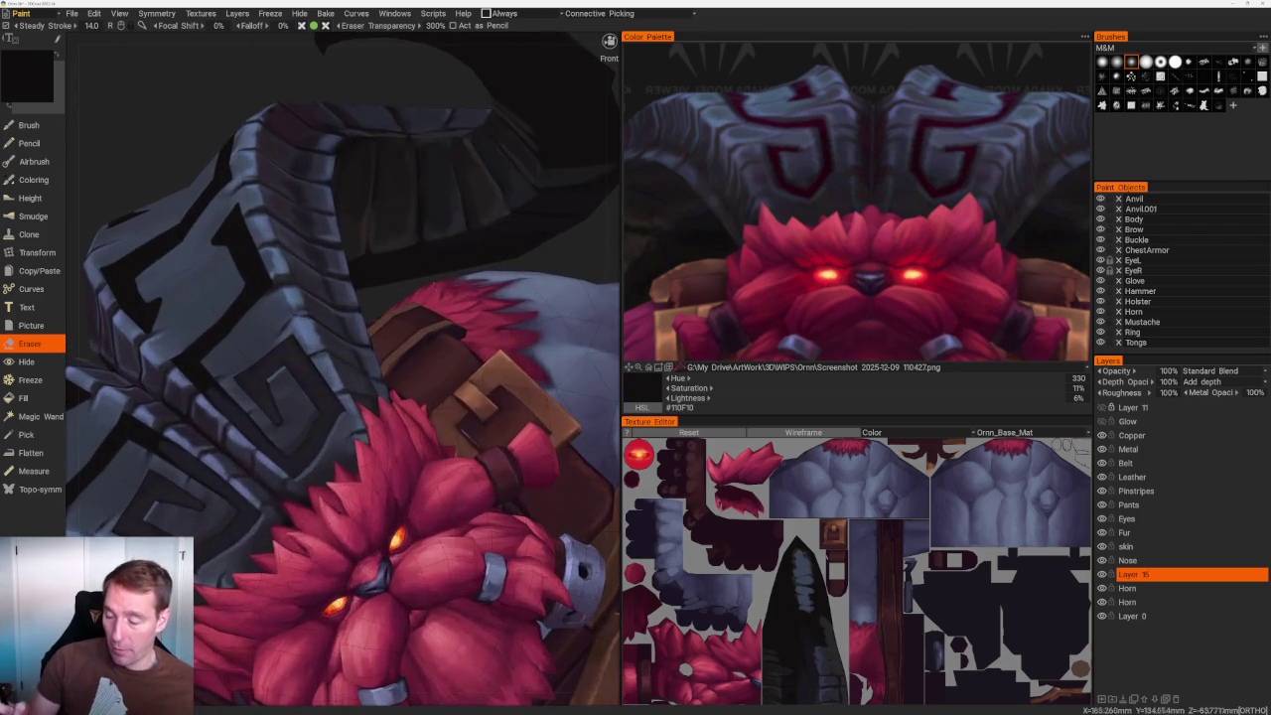
scroll(321, 190, down, 5)
mouse_move(334, 188)
middle_down()
mouse_move(315, 190)
mouse_move(332, 193)
middle_up()
scroll(331, 193, up, 5)
scroll(169, 298, up, 2)
scroll(169, 298, up, 1)
scroll(169, 298, up, 2)
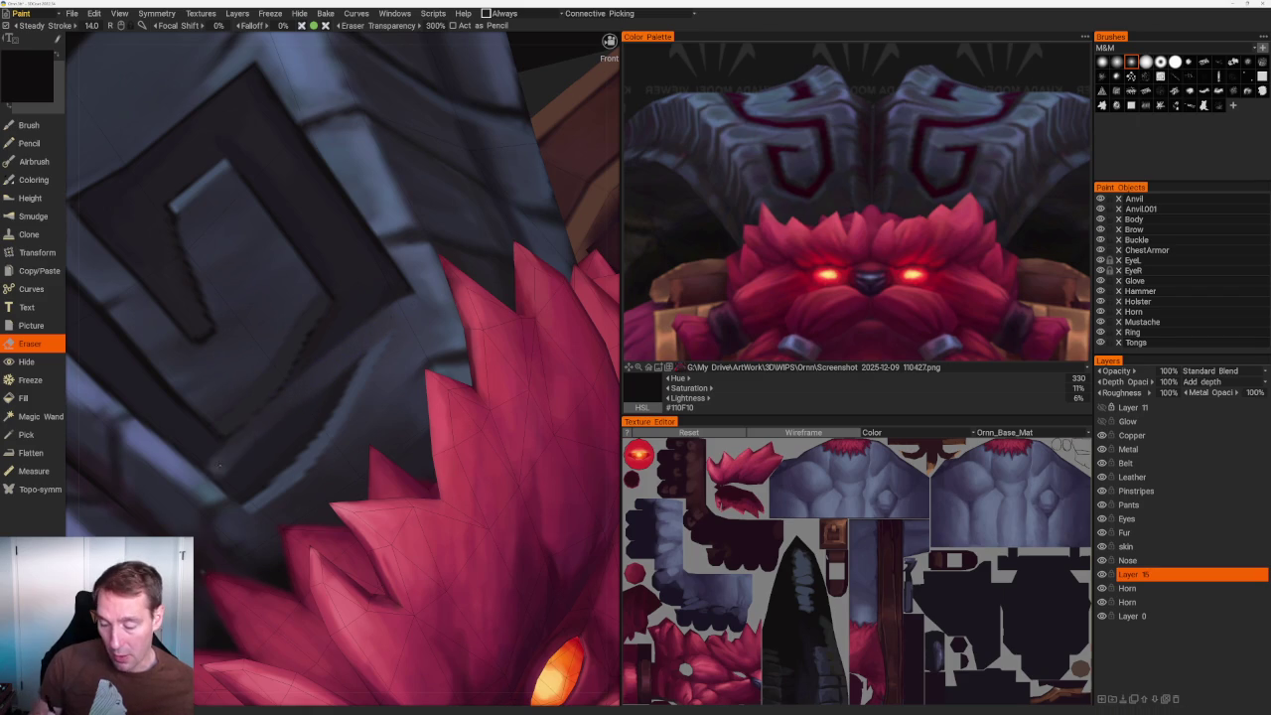
drag(358, 360, 228, 492)
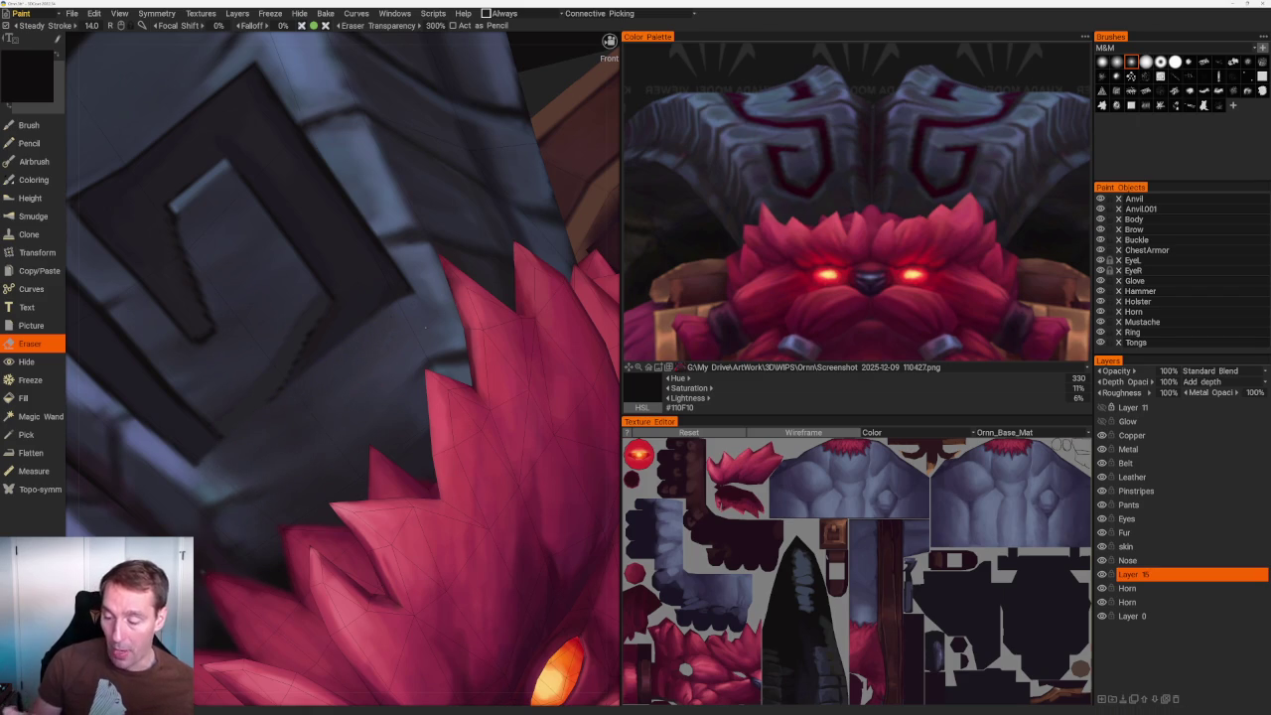
scroll(341, 193, down, 5)
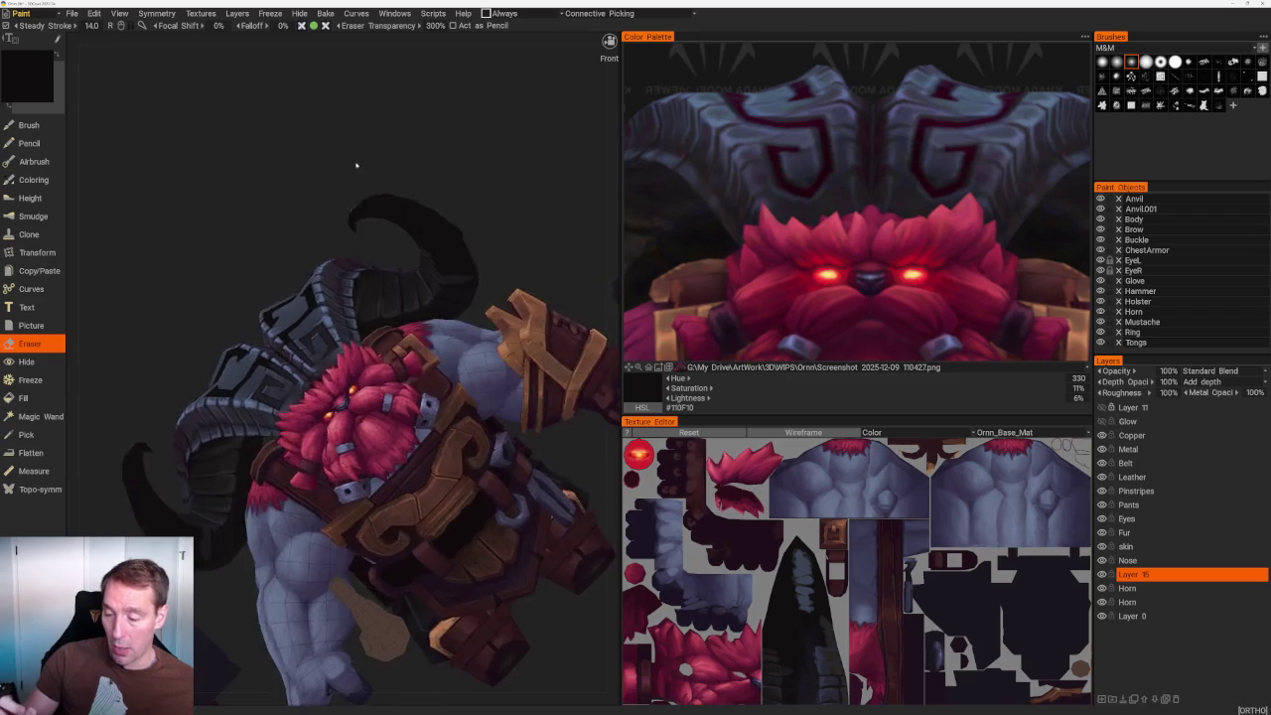
Paint thin dark outline strokes along the spiral's edge with the Brush.
scroll(441, 269, up, 5)
key(b)
scroll(441, 268, down, 3)
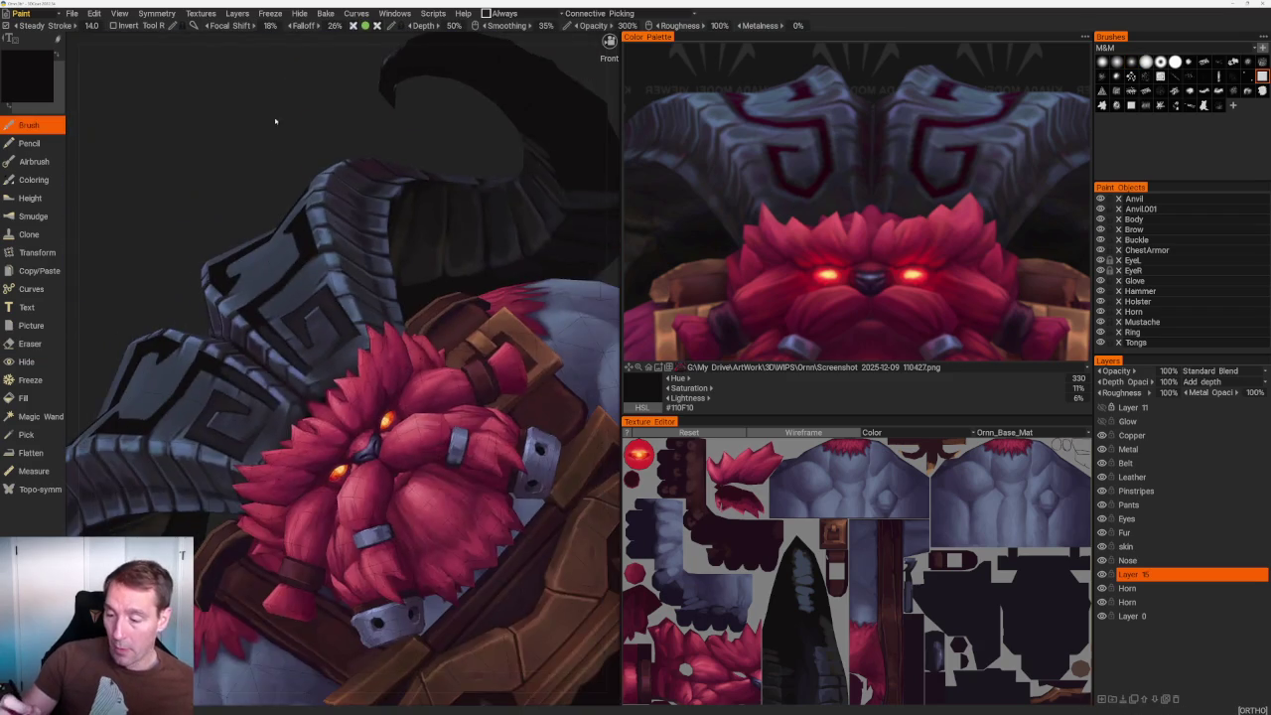
scroll(441, 268, up, 3)
scroll(441, 268, up, 2)
scroll(441, 268, up, 2)
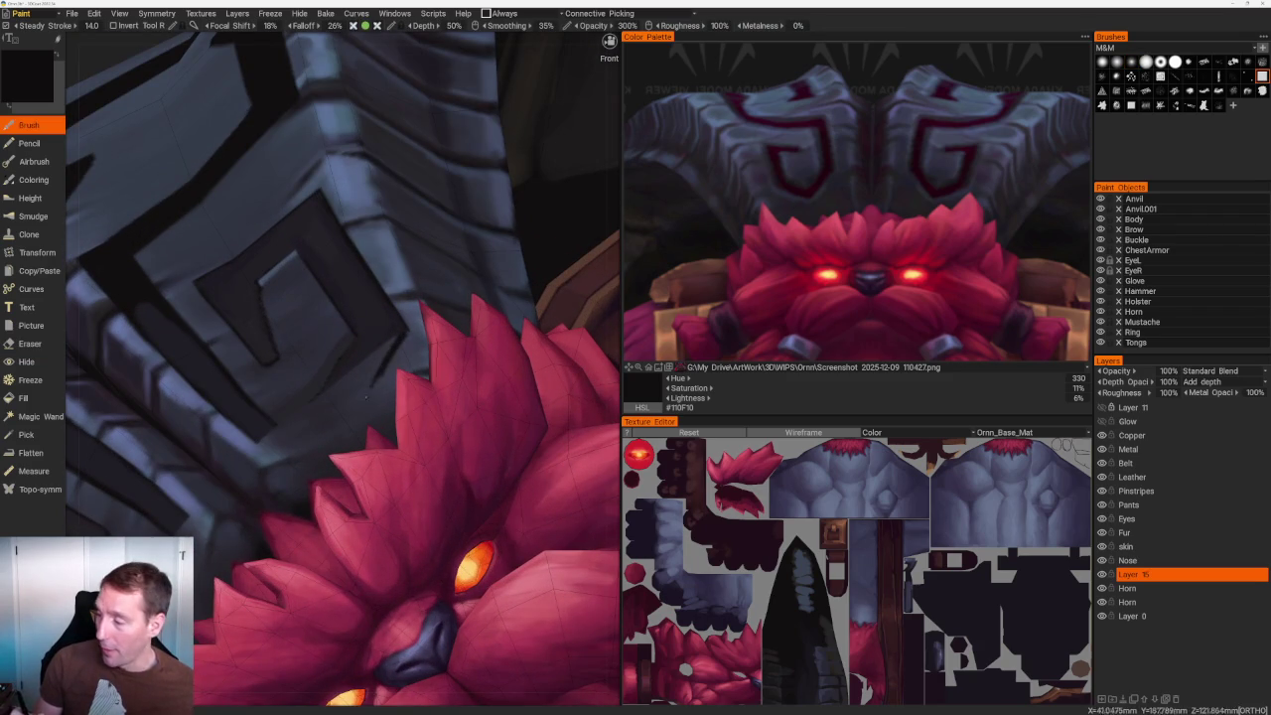
scroll(312, 165, down, 5)
scroll(312, 165, up, 5)
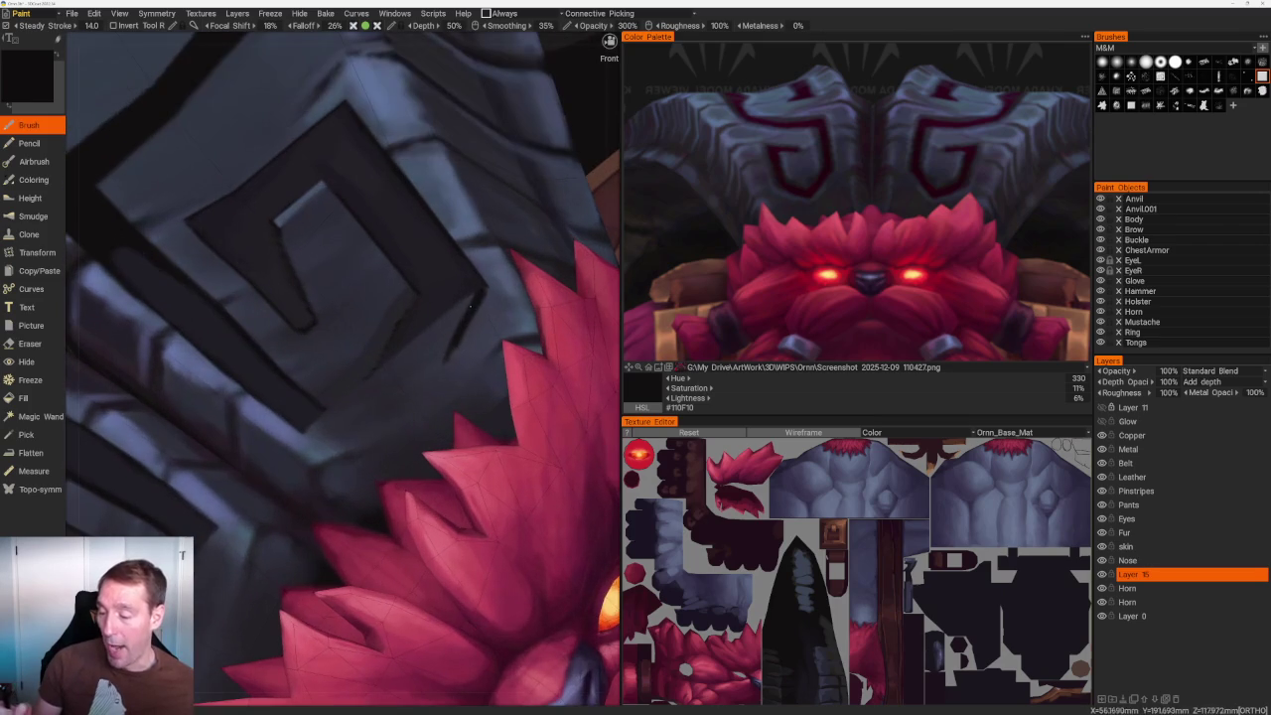
drag(443, 348, 419, 405)
drag(412, 306, 375, 367)
From the front, darken the spiral band and its lower-edge outline.
scroll(255, 185, down, 5)
mouse_move(255, 185)
middle_down()
mouse_move(269, 241)
mouse_move(284, 207)
mouse_move(283, 296)
middle_up()
scroll(284, 296, up, 3)
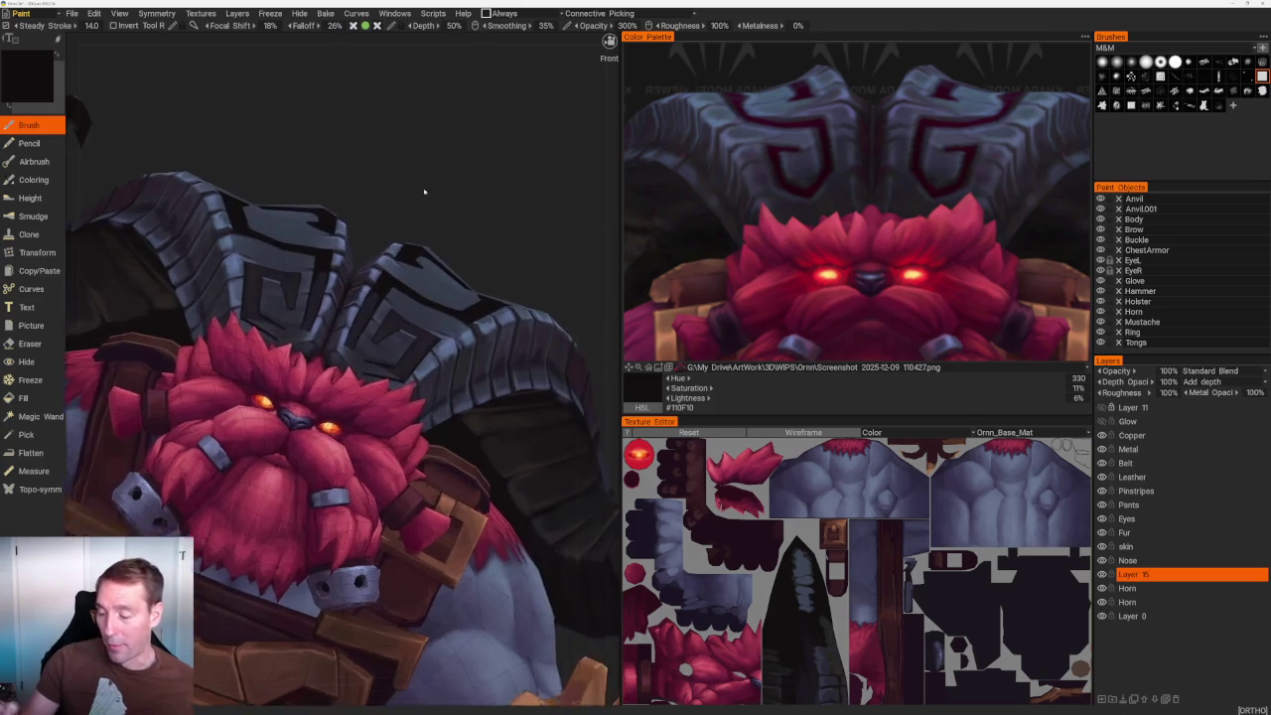
scroll(440, 190, up, 3)
scroll(422, 350, up, 2)
drag(345, 330, 373, 407)
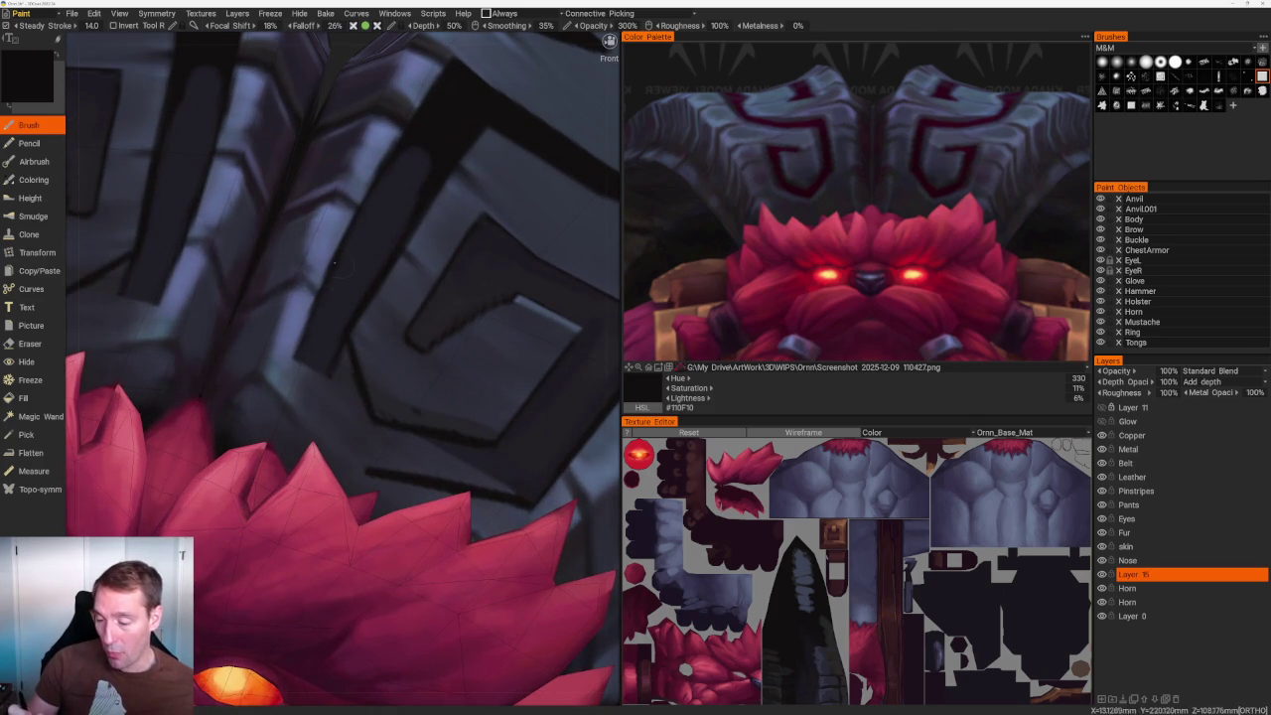
drag(319, 276, 293, 352)
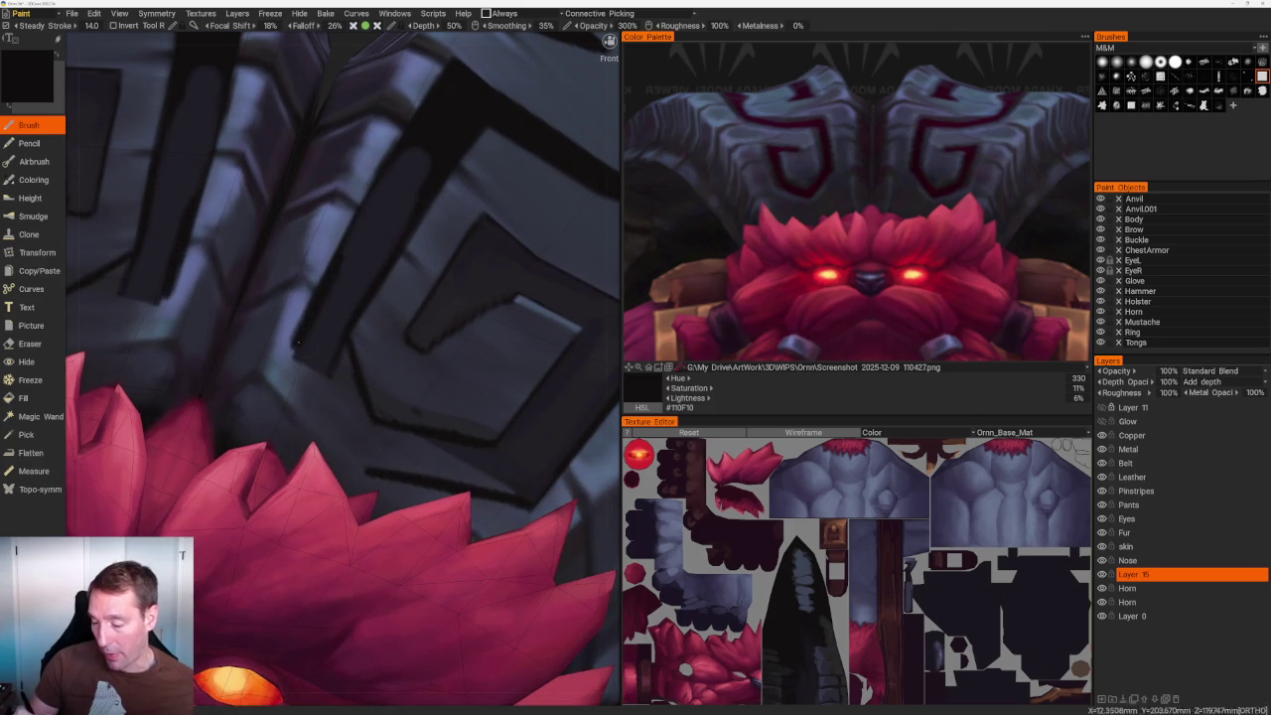
scroll(374, 210, down, 5)
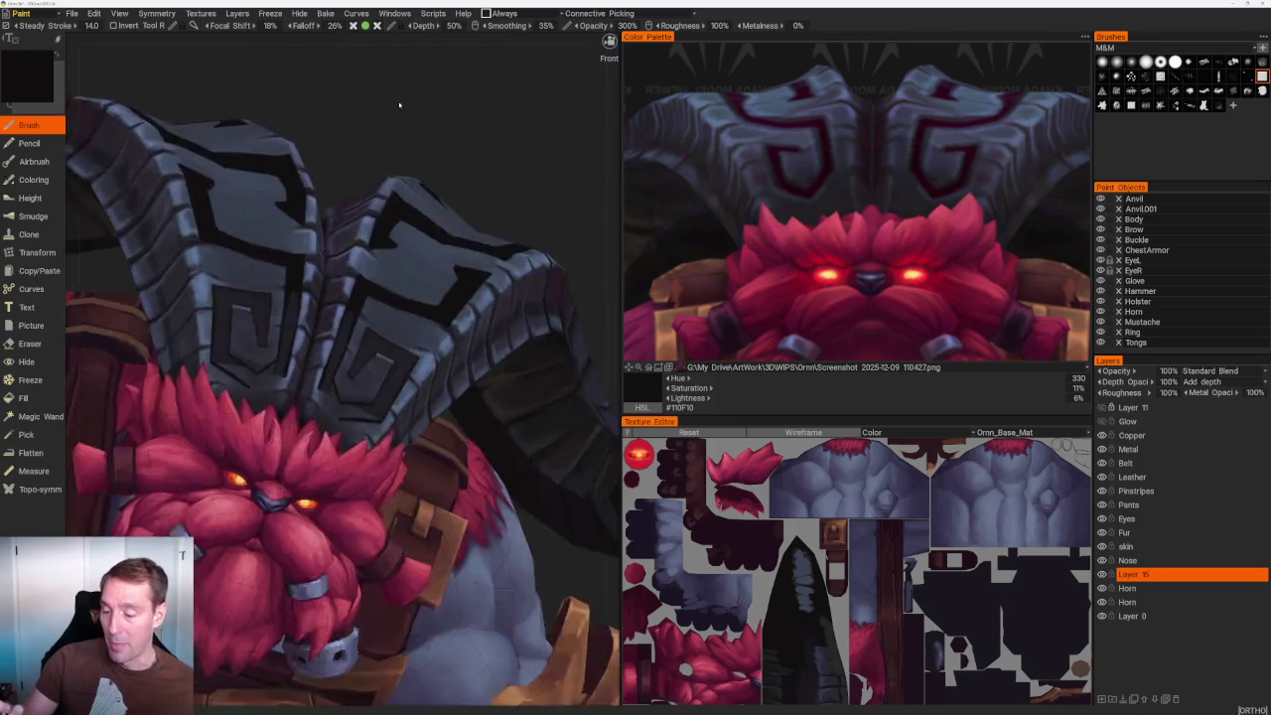
scroll(435, 317, up, 5)
drag(286, 402, 309, 504)
drag(263, 410, 321, 517)
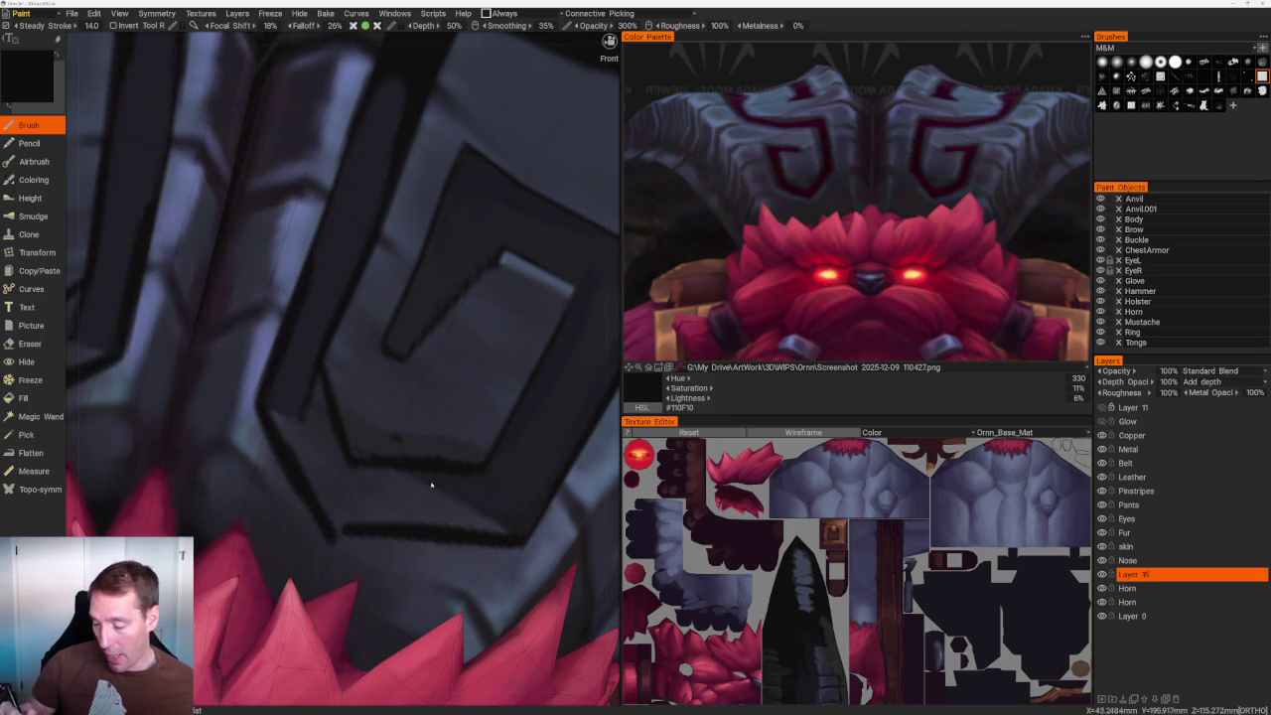
From a side view, darken the chevron's outer and inner edges, then switch to erasing and hide Layer 15.
scroll(425, 218, down, 5)
right_drag(425, 219, 425, 198)
scroll(425, 198, up, 3)
scroll(350, 273, up, 3)
scroll(349, 273, up, 3)
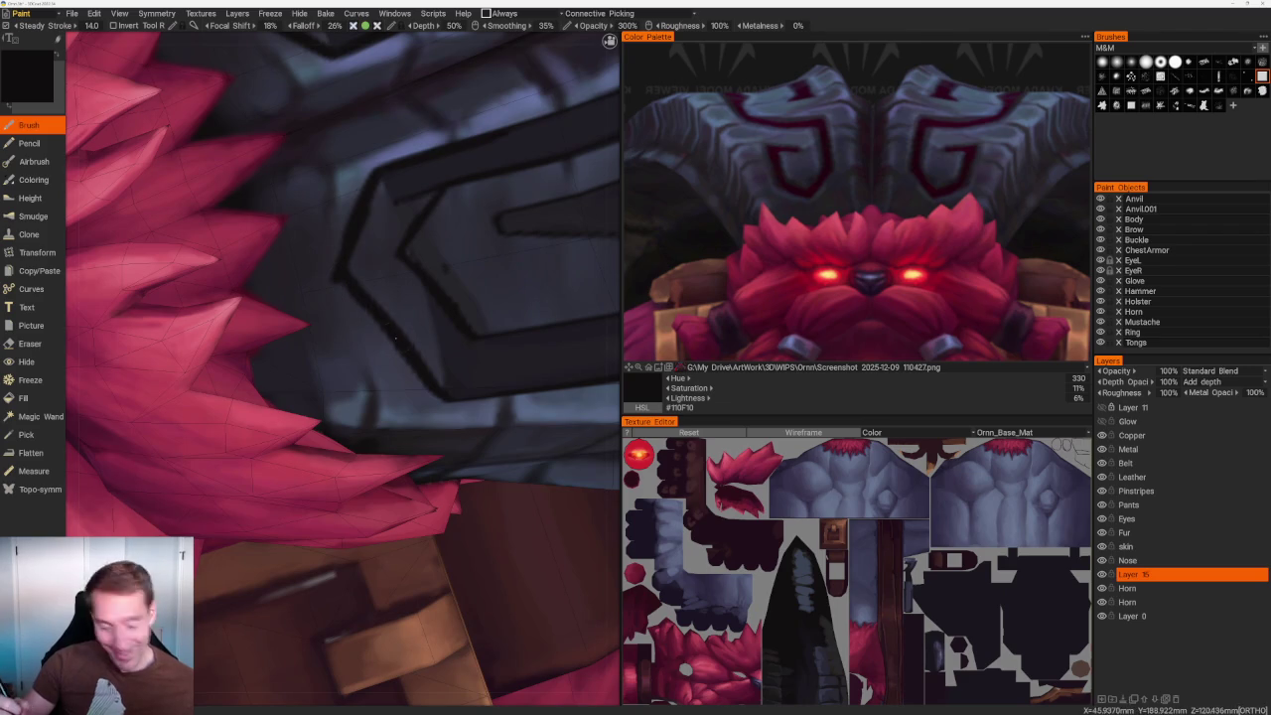
key(e)
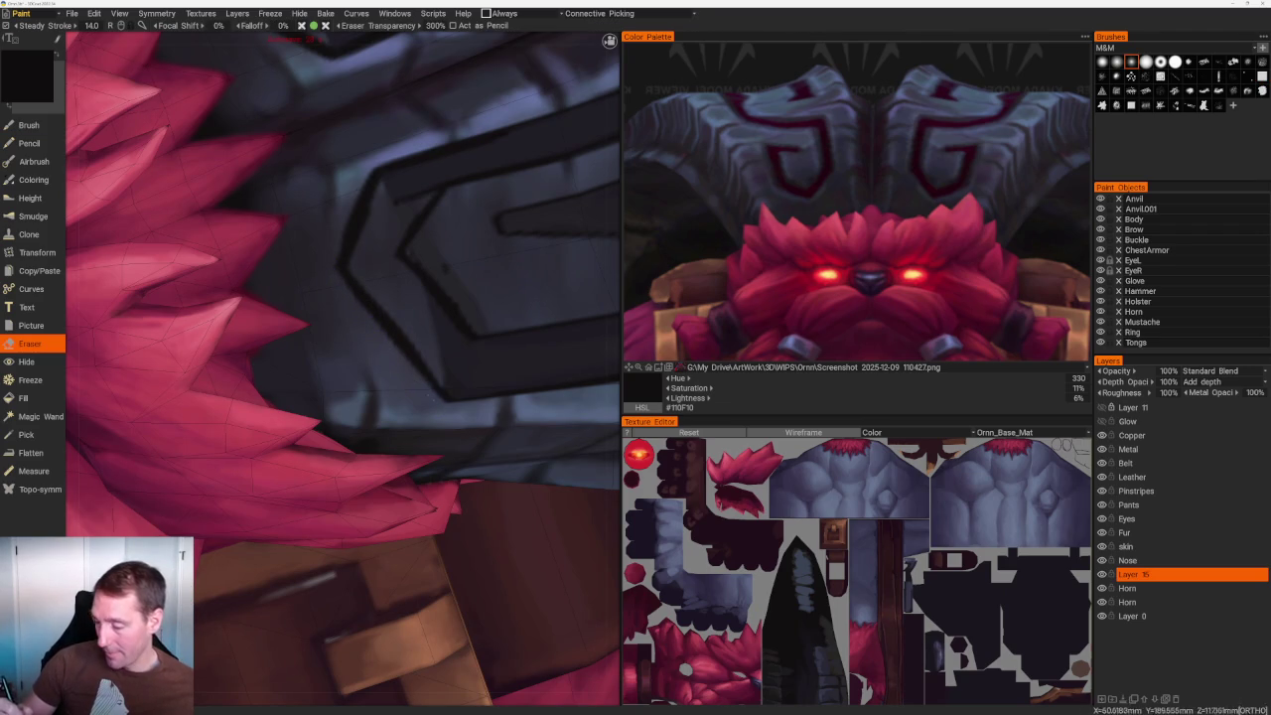
middle_drag(349, 299, 353, 243)
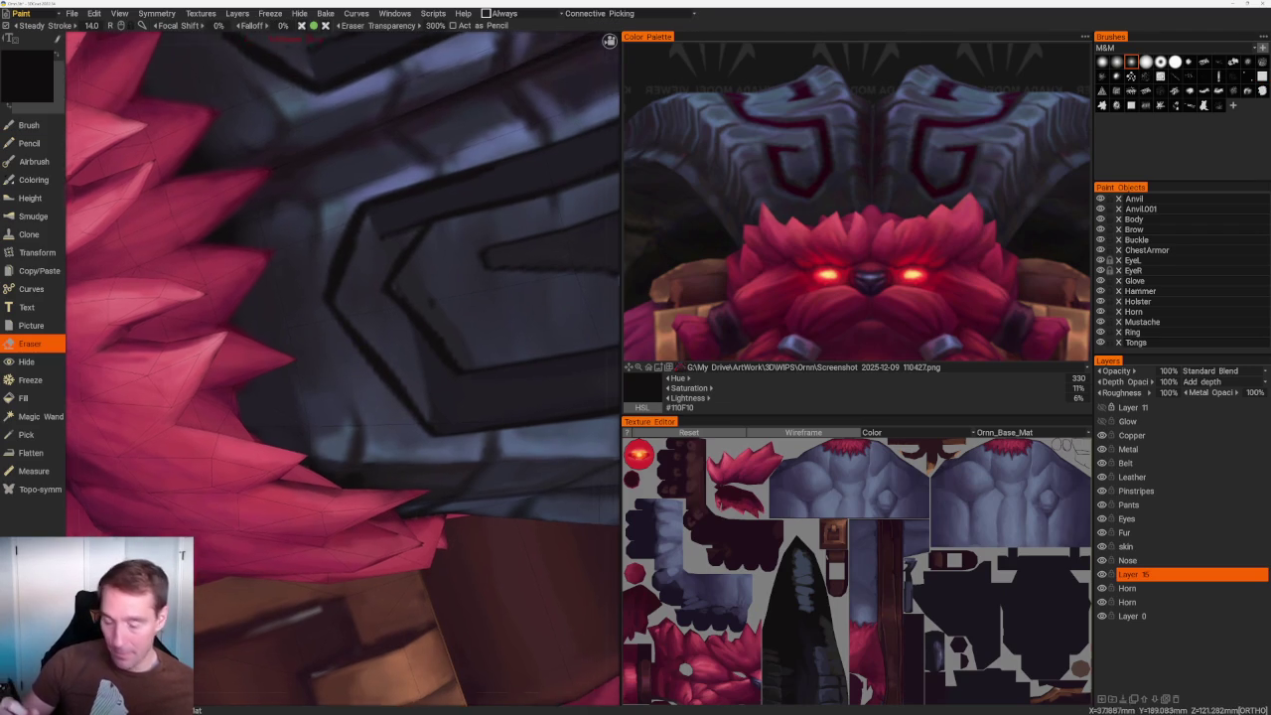
key(b)
mouse_move(353, 234)
mouse_down()
mouse_move(316, 317)
mouse_move(347, 297)
mouse_move(415, 408)
mouse_up()
drag(351, 357, 405, 419)
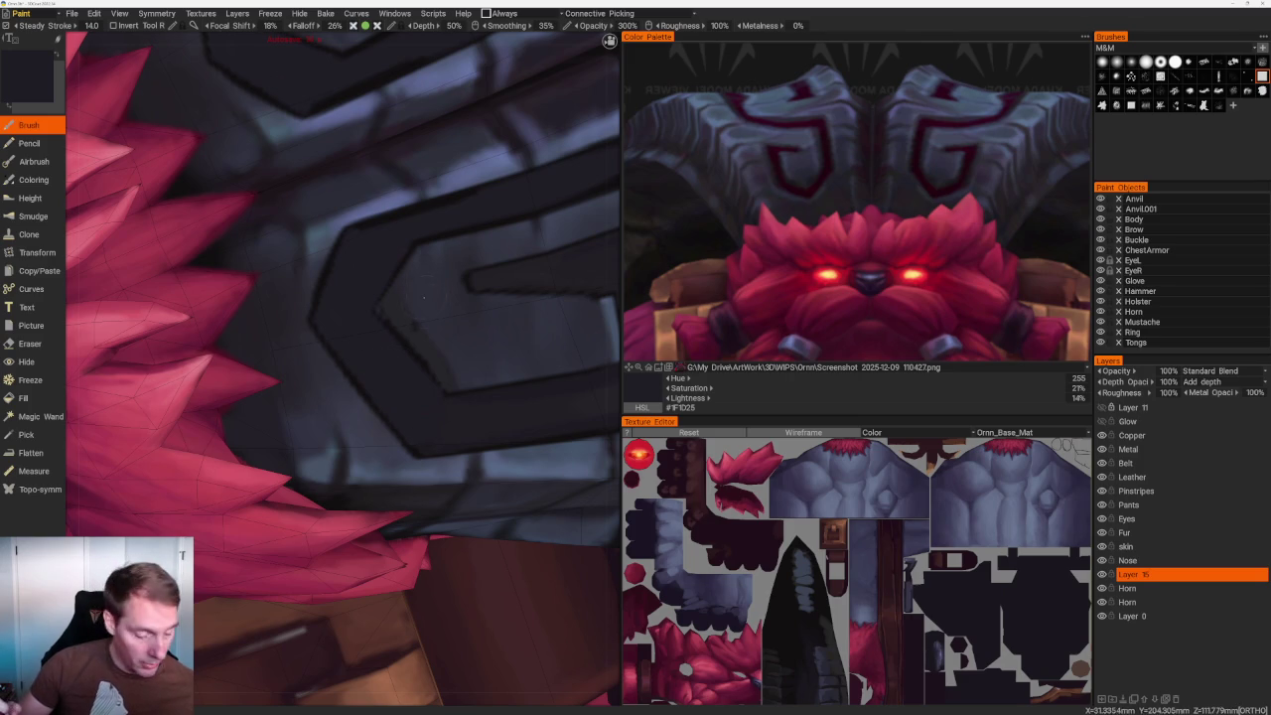
key(e)
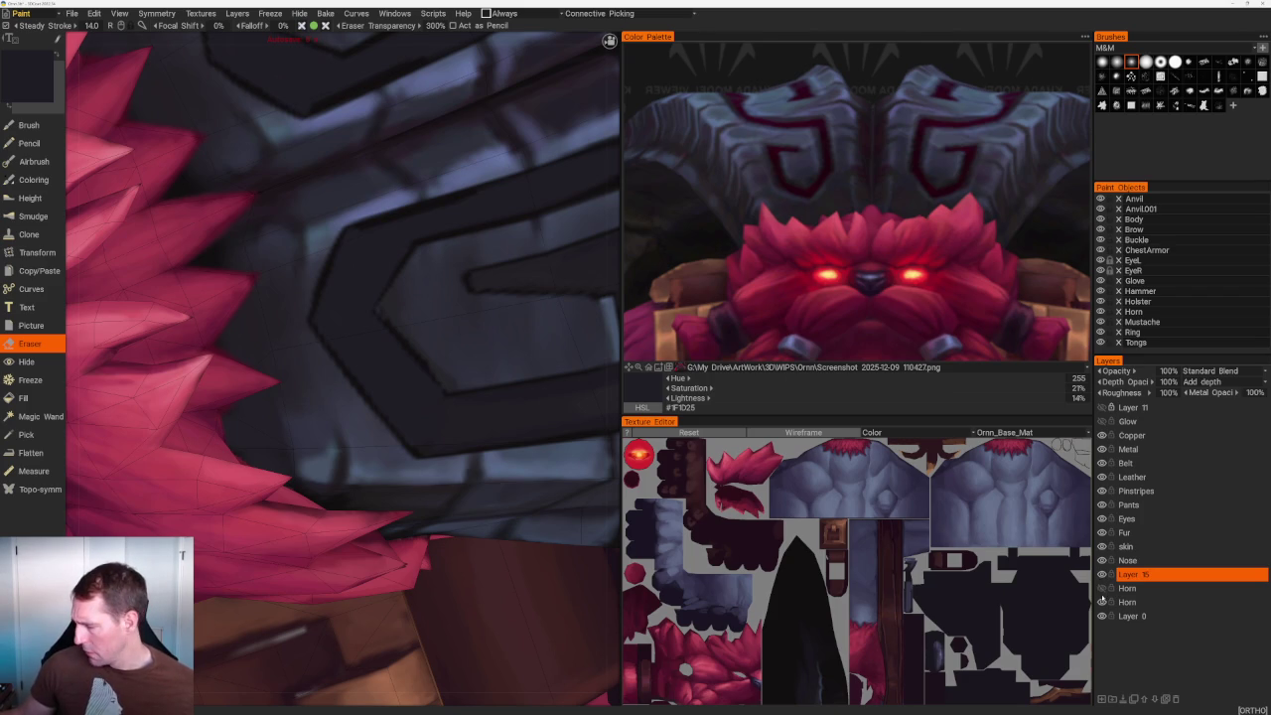
click(1101, 576)
Show Layer 15 again and hide the horn colour layer, leaving black spirals on grey.
click(1101, 576)
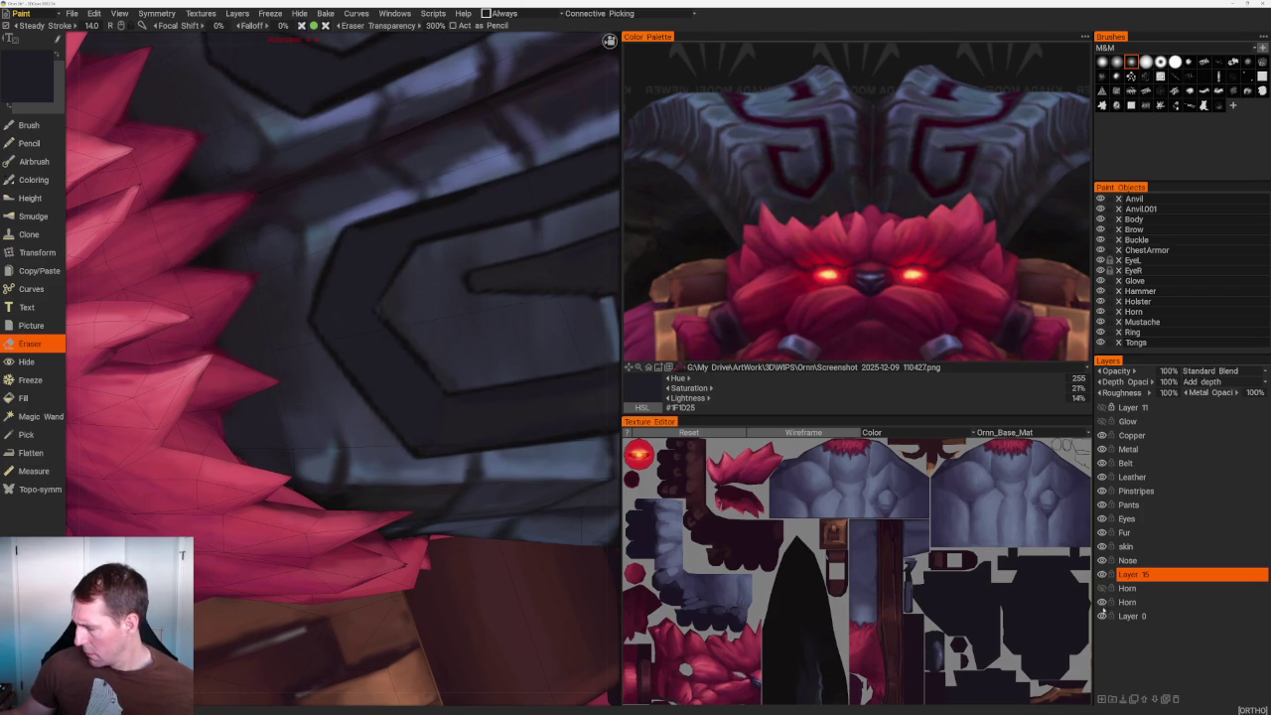
click(1101, 588)
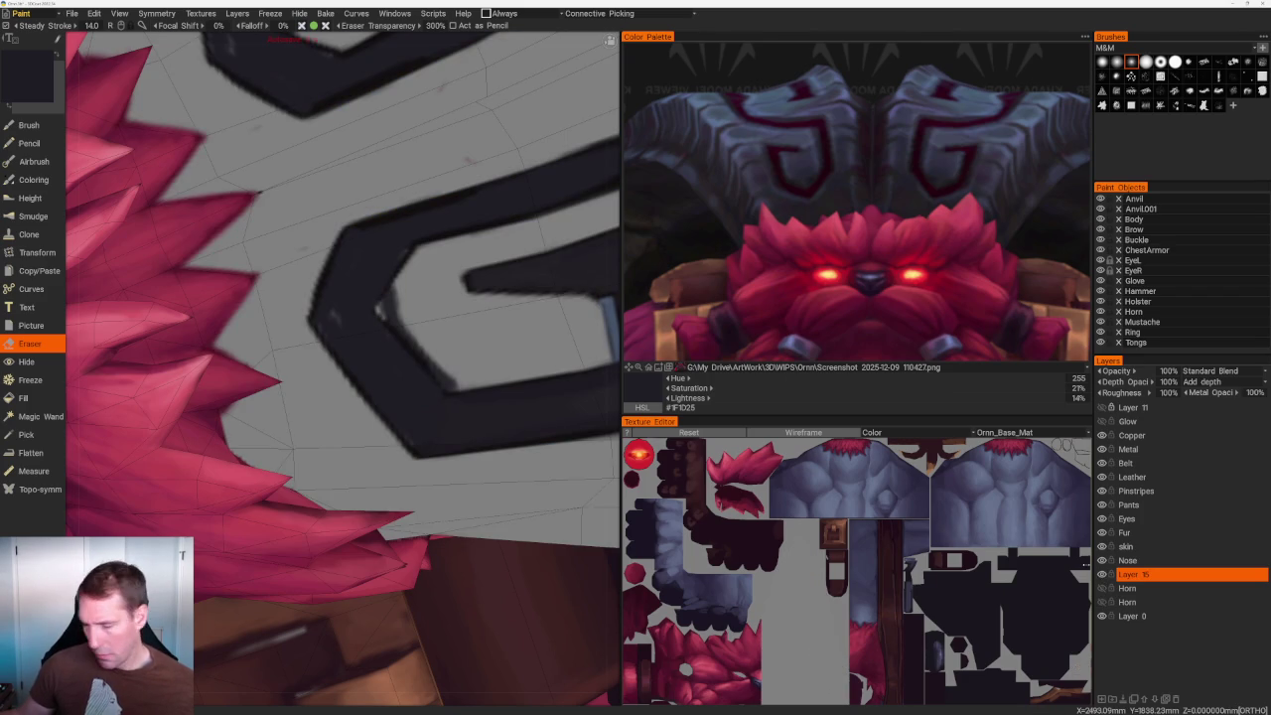
scroll(342, 367, down, 2)
key(b)
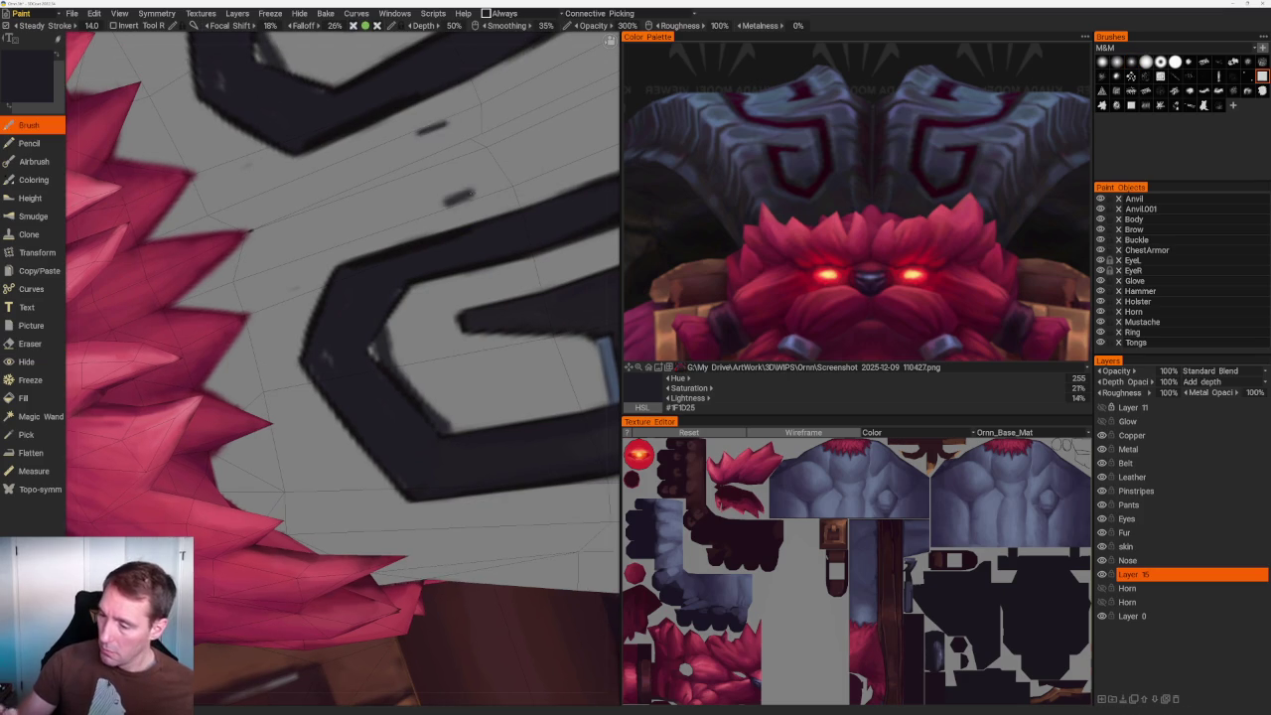
key(e)
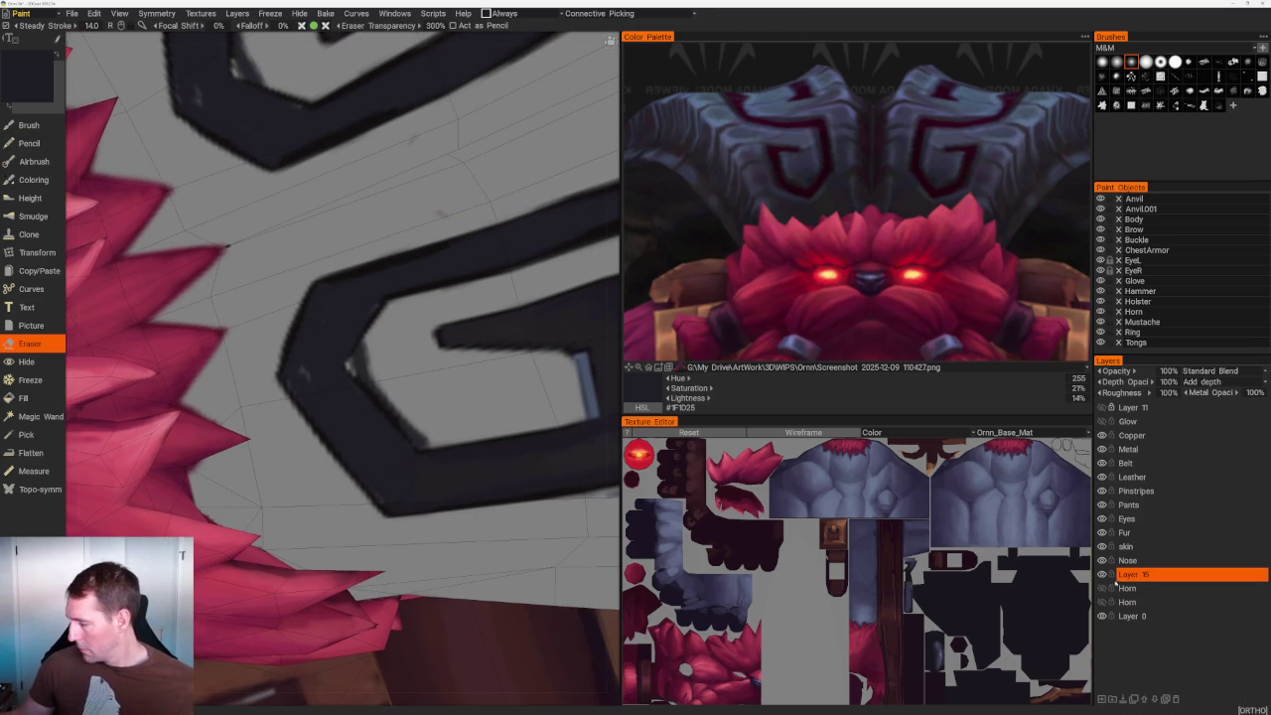
click(1126, 533)
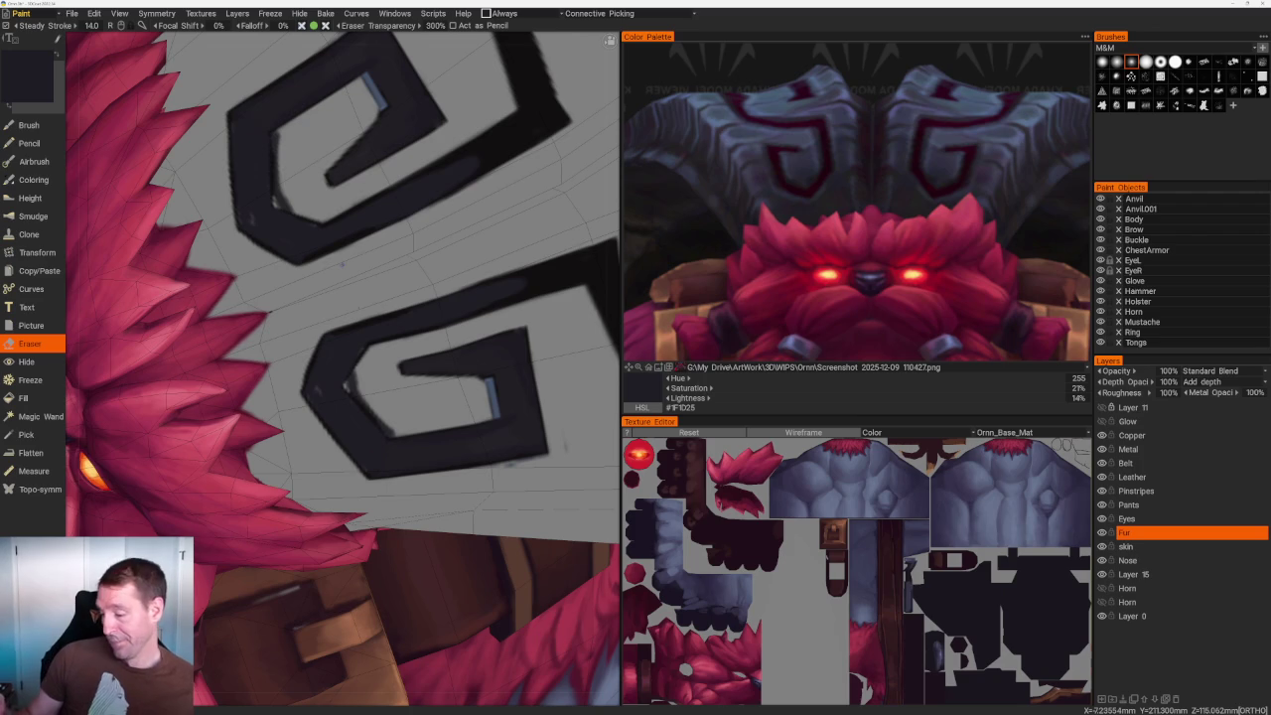
middle_drag(397, 398, 293, 357)
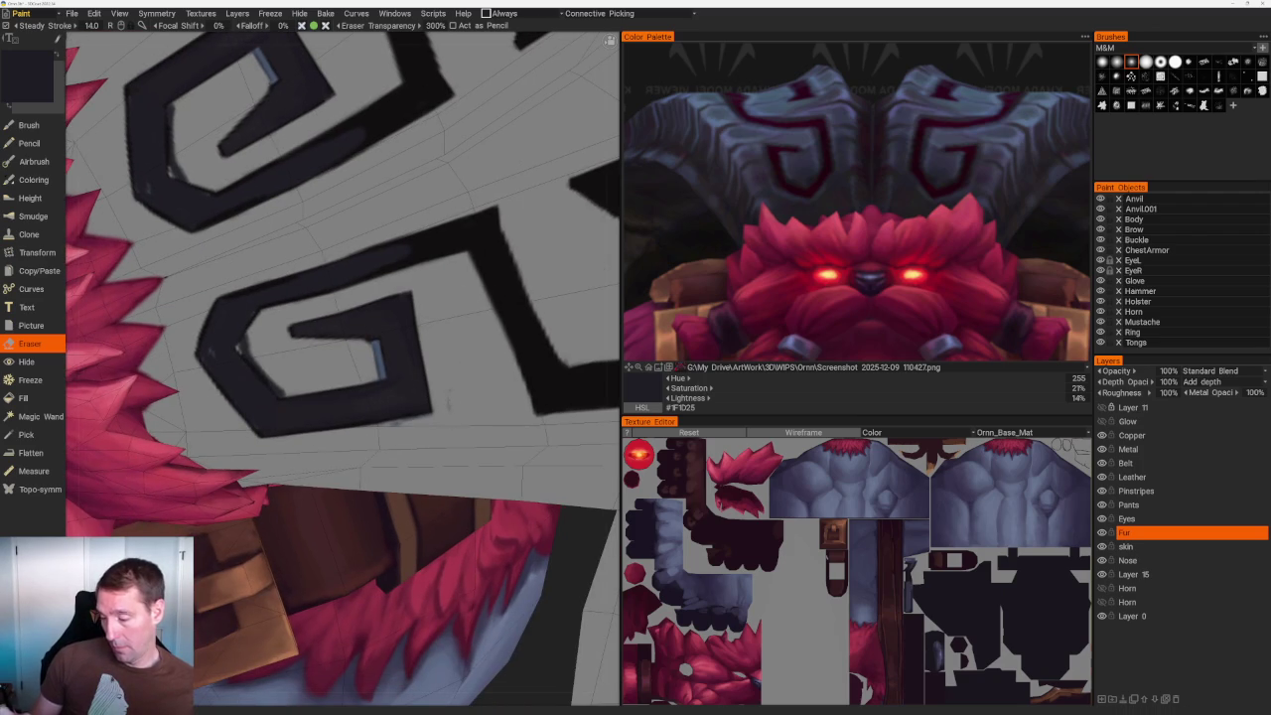
click(1132, 574)
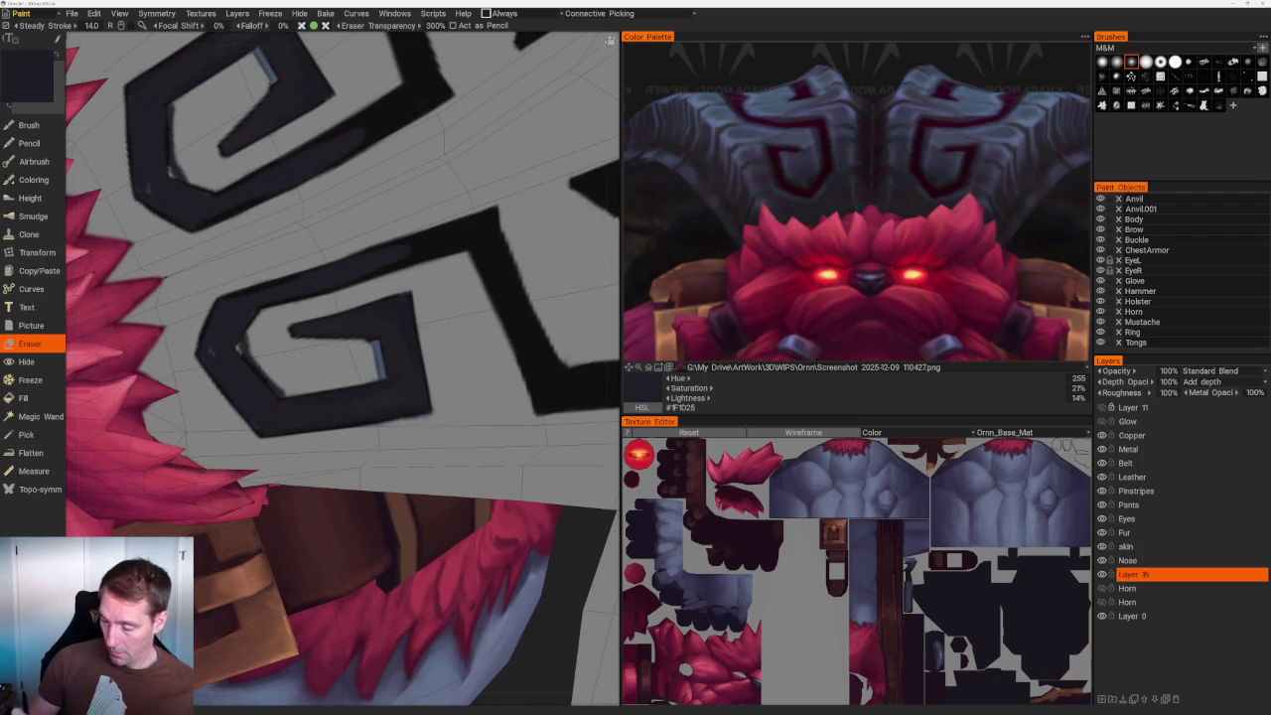
In front view, pick the blue-grey and paint a highlight along the spiral's lower edge.
key(KP_1)
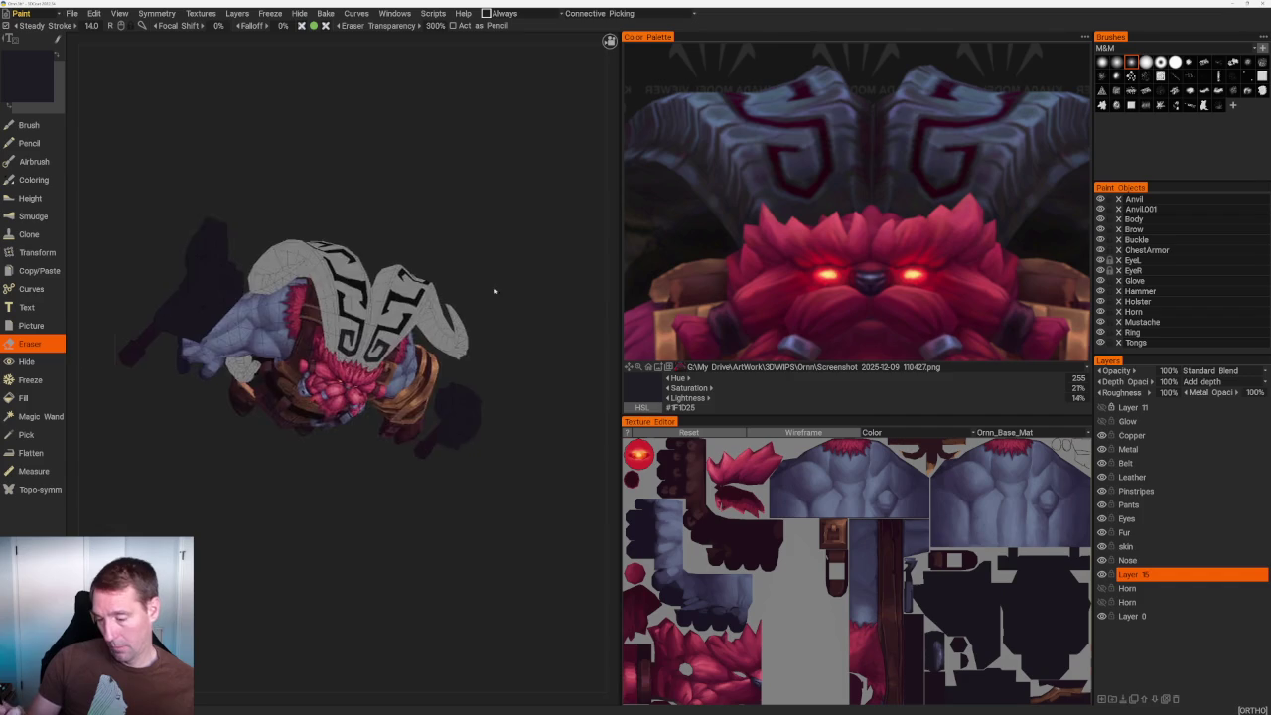
scroll(390, 384, up, 5)
scroll(390, 384, up, 2)
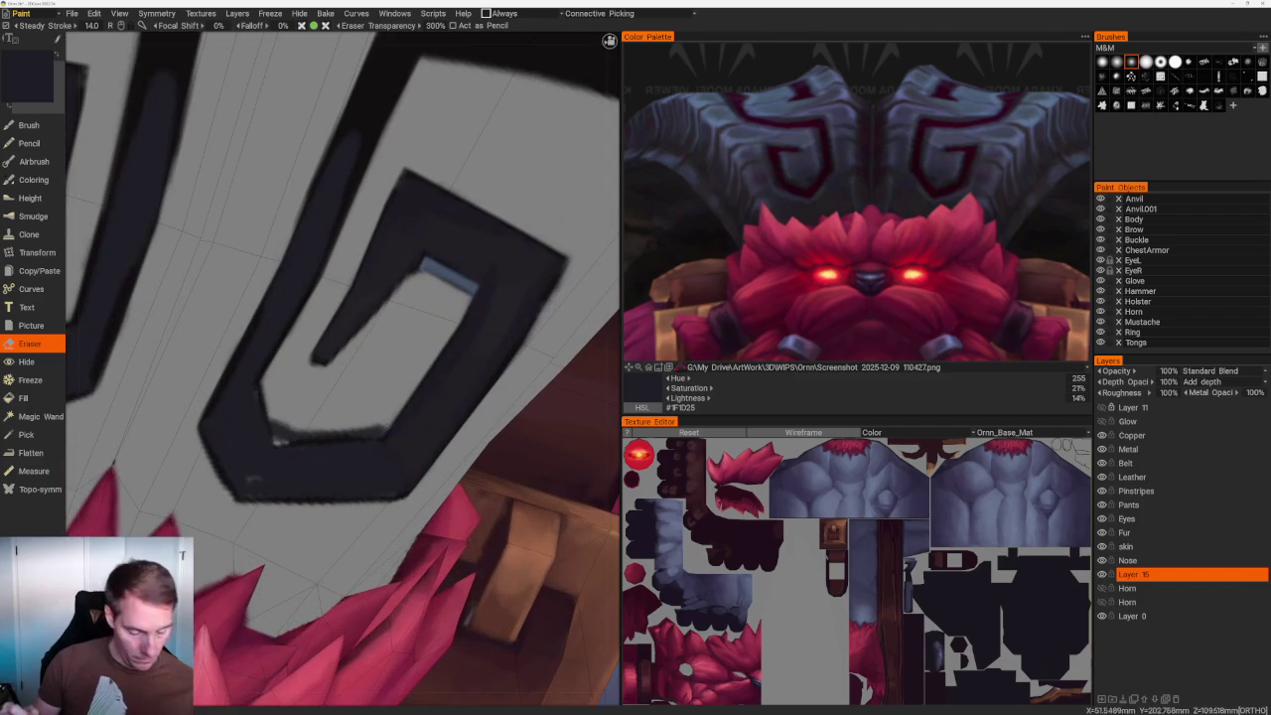
scroll(390, 385, up, 3)
key(b)
scroll(392, 386, up, 2)
key(v)
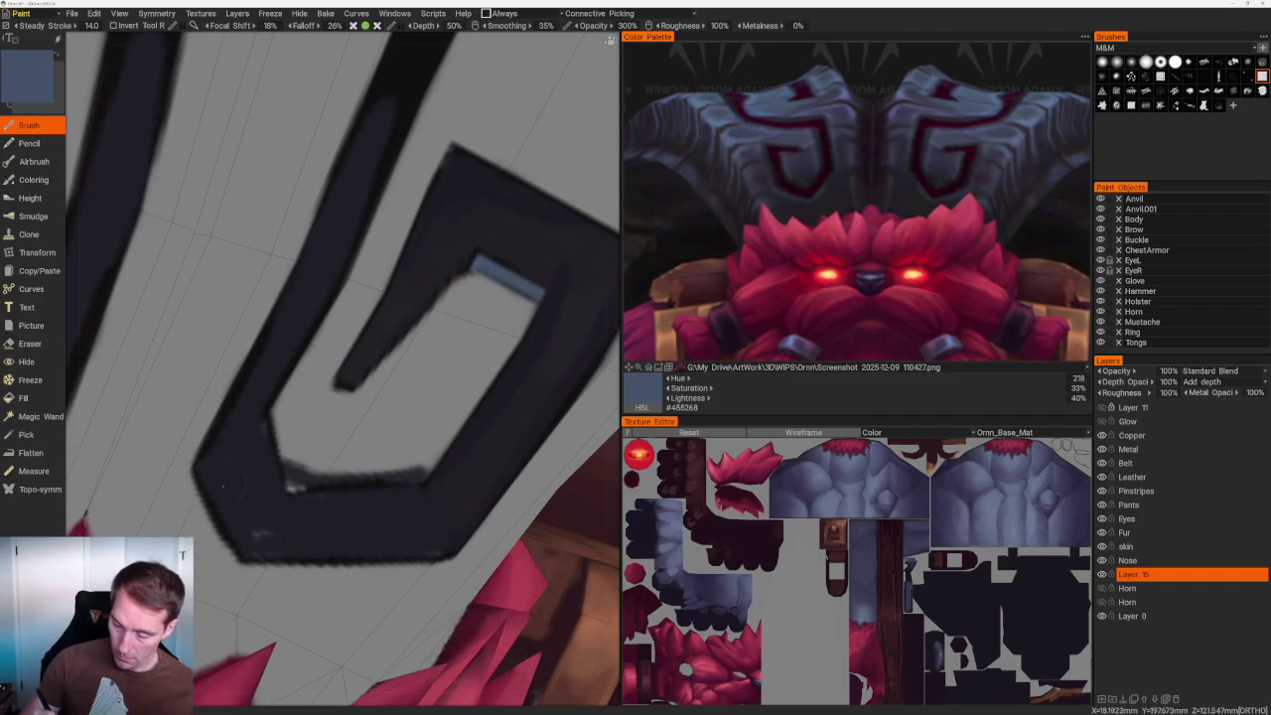
drag(188, 469, 230, 549)
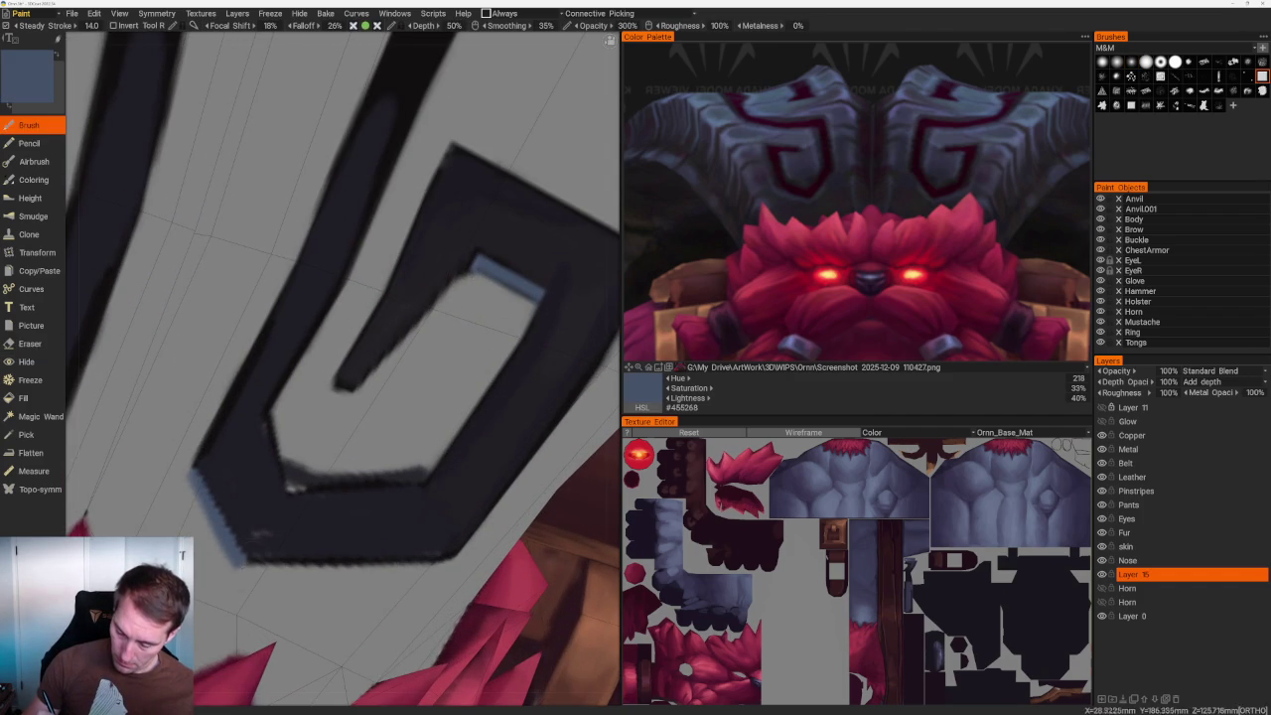
Reload the bluish near-black outline colour (hue 255, saturation 21%, lightness 14%) for painting.
scroll(433, 254, down, 5)
scroll(433, 254, down, 2)
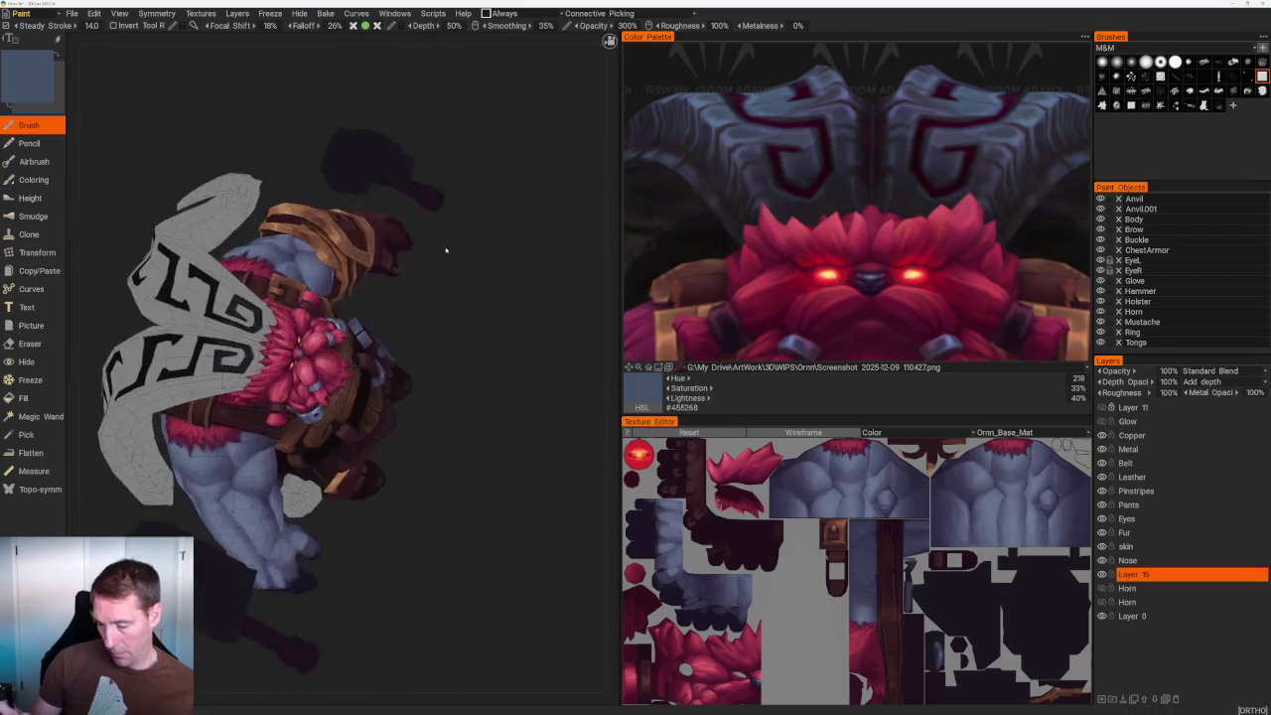
scroll(433, 254, up, 4)
scroll(433, 255, up, 3)
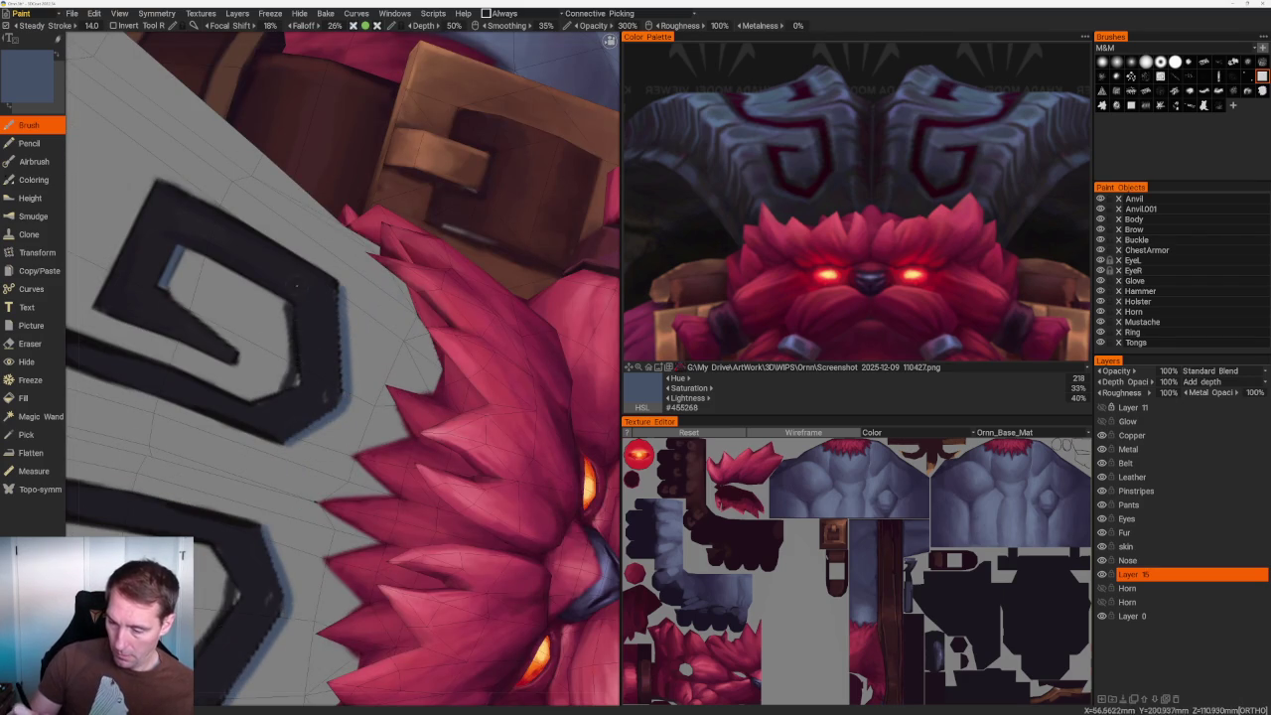
key(v)
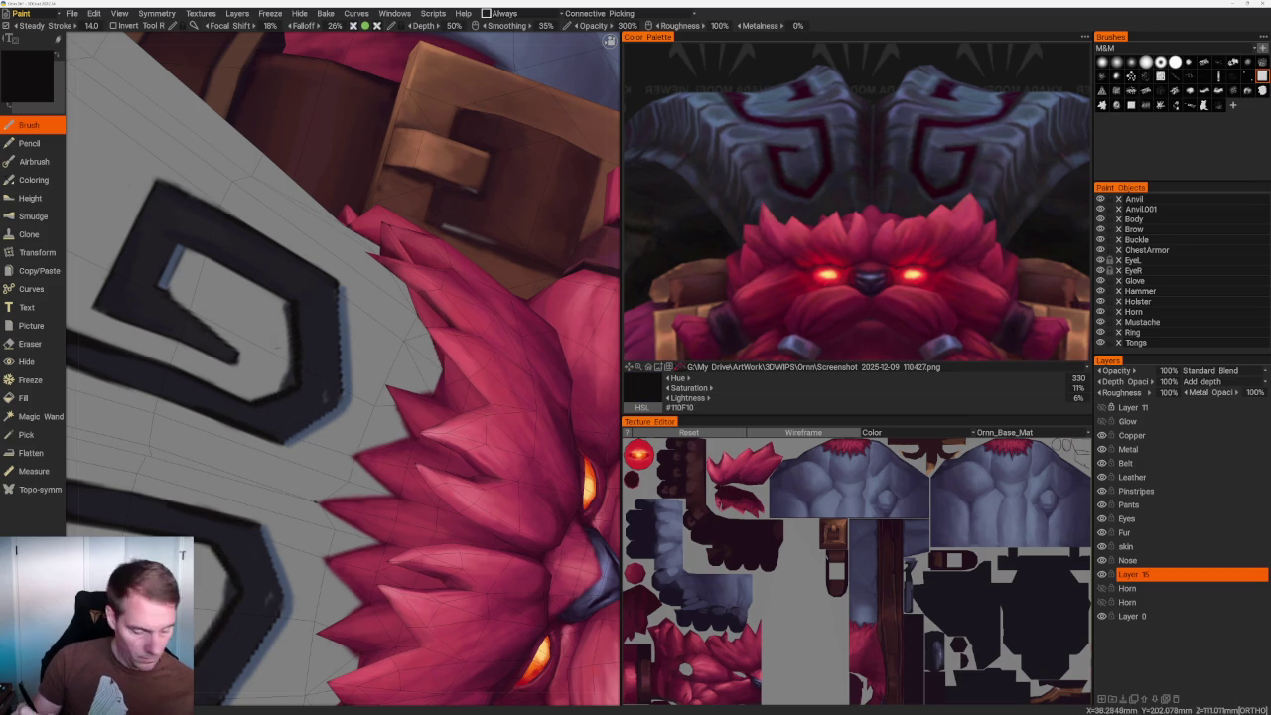
key(e)
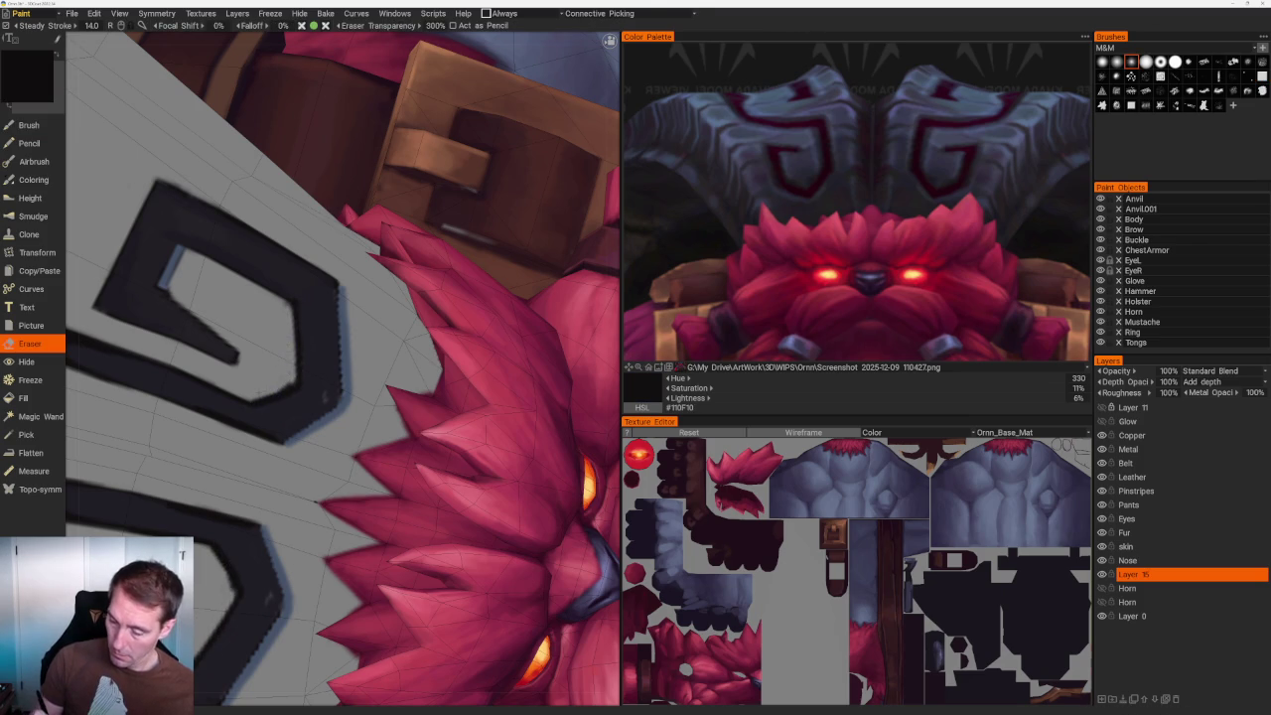
key(b)
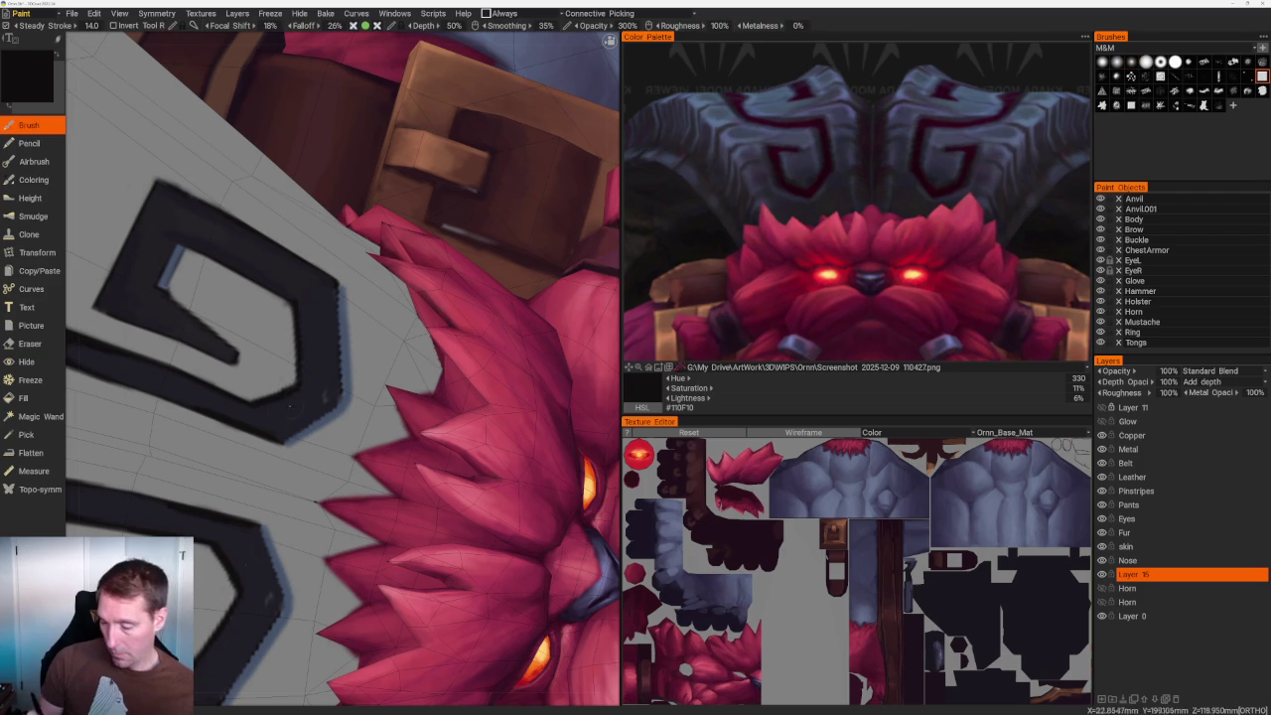
key(v)
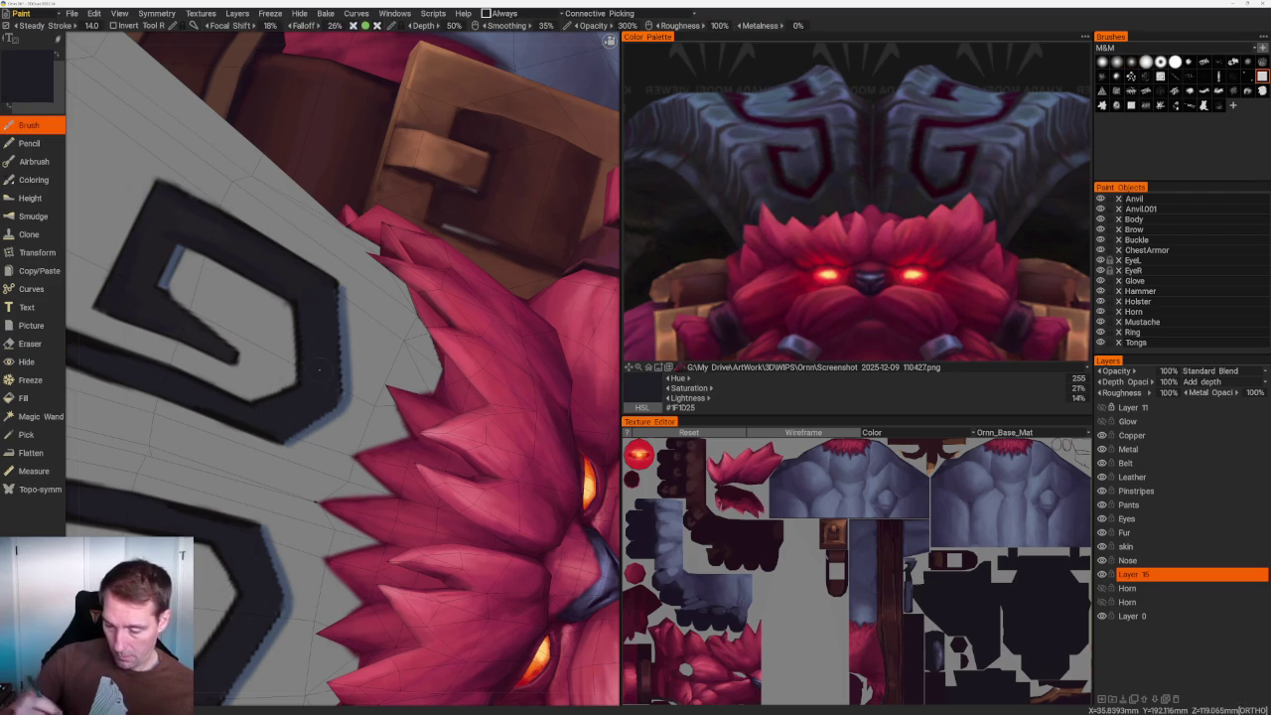
scroll(422, 209, down, 5)
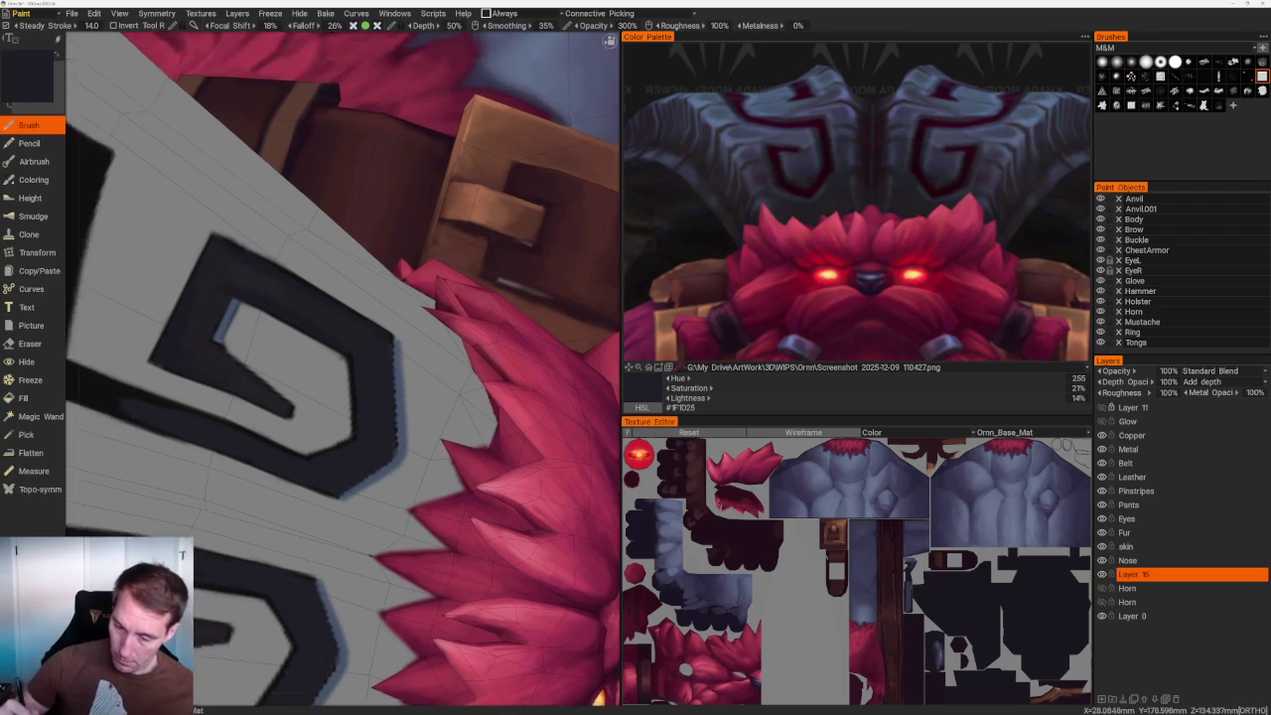
scroll(422, 209, down, 5)
mouse_move(422, 209)
mouse_down()
mouse_move(500, 159)
mouse_move(405, 190)
mouse_up()
scroll(476, 228, up, 3)
scroll(471, 179, up, 3)
scroll(427, 169, down, 3)
scroll(405, 190, up, 4)
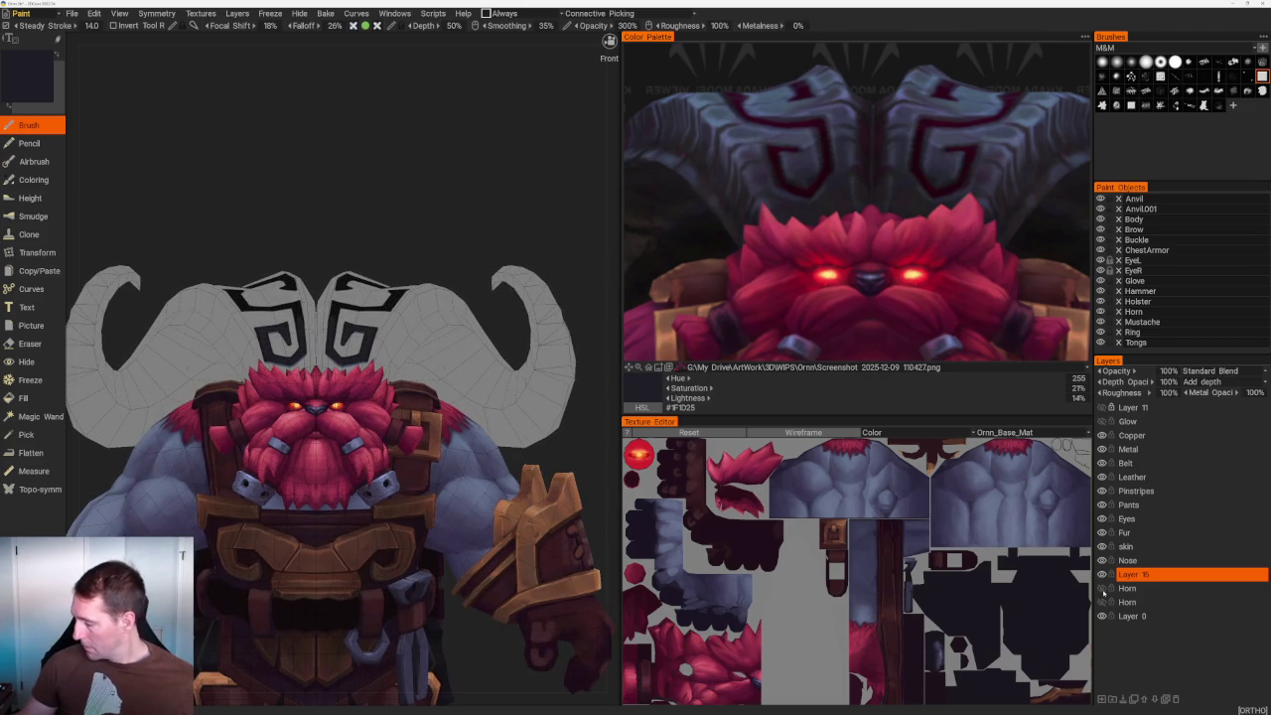
Orbit to a top-down view, zoom in and switch to the Eraser.
mouse_move(409, 197)
mouse_down()
mouse_move(394, 249)
mouse_move(414, 241)
mouse_move(388, 222)
mouse_move(489, 211)
mouse_move(451, 238)
mouse_up()
scroll(389, 222, up, 2)
scroll(388, 223, down, 5)
scroll(491, 418, up, 3)
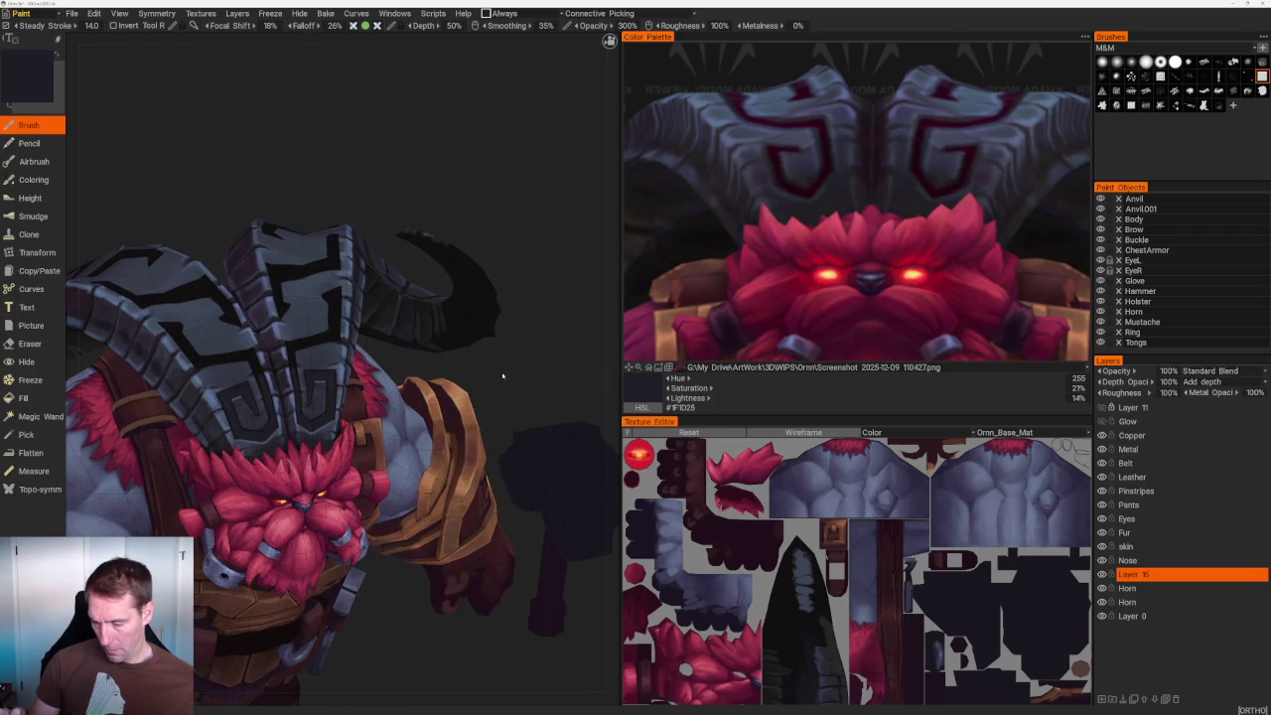
scroll(501, 364, up, 2)
scroll(527, 364, up, 3)
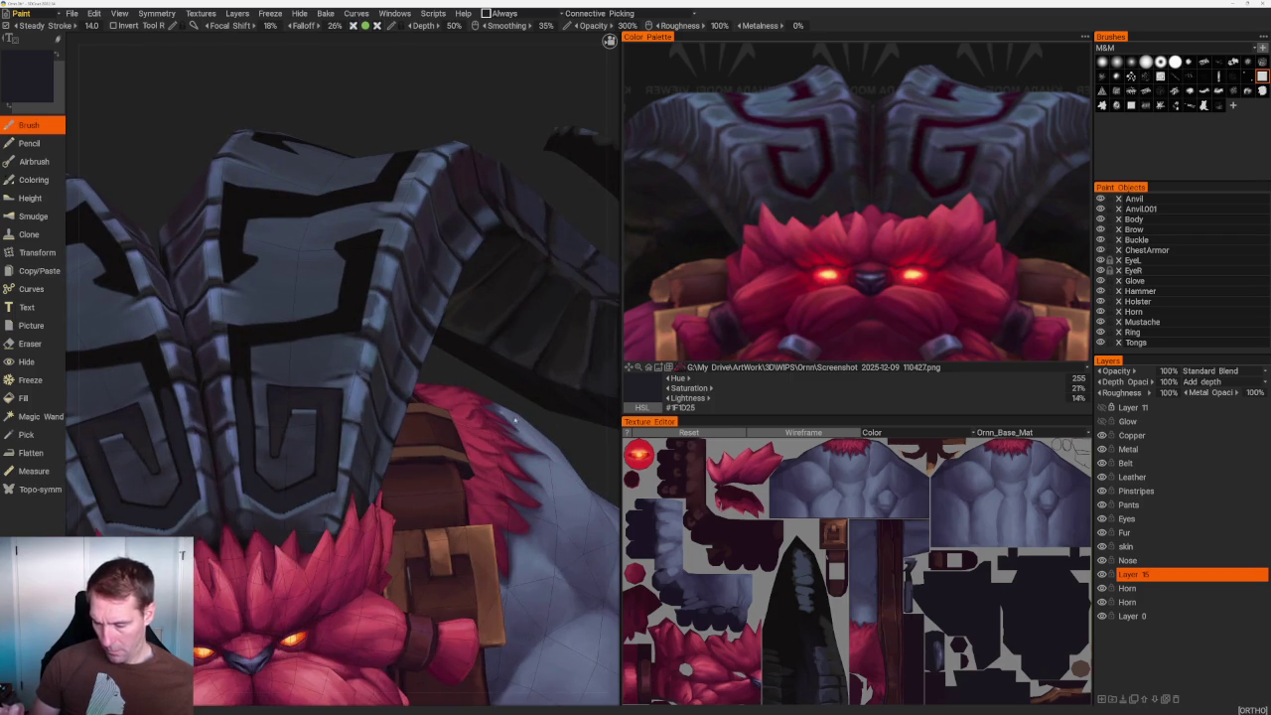
key(e)
scroll(363, 383, up, 2)
scroll(363, 382, up, 2)
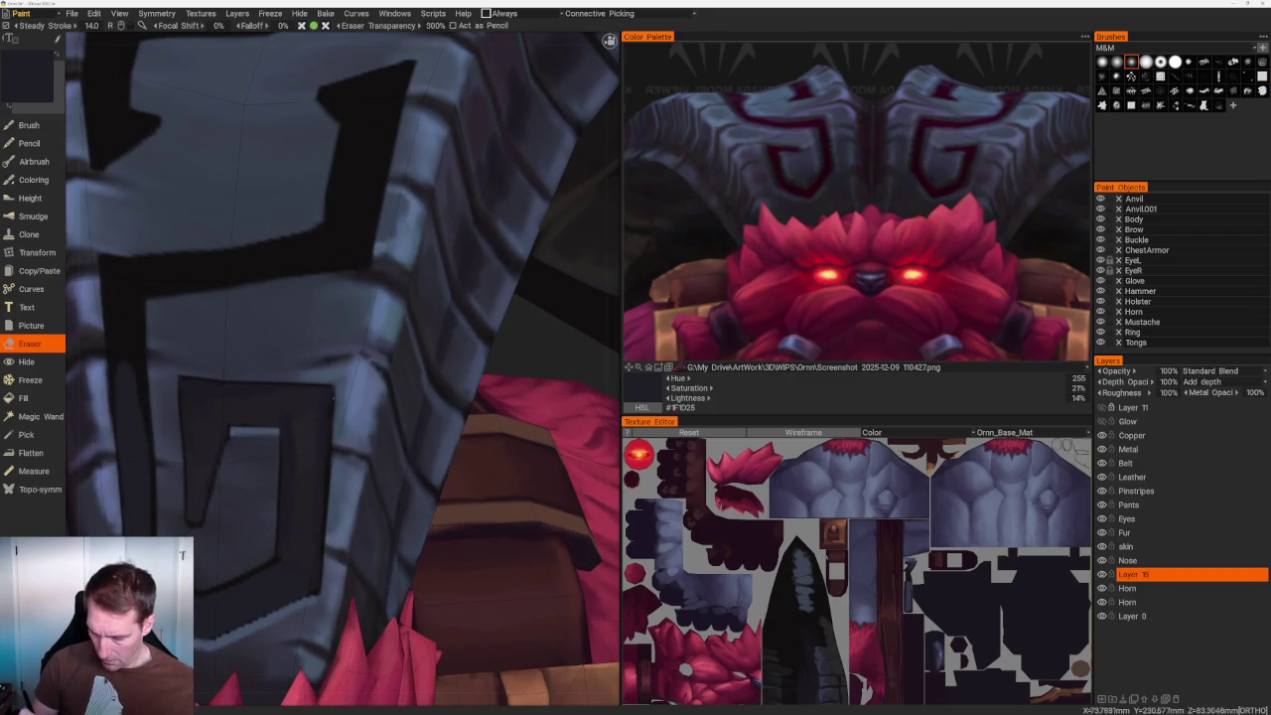
Erase back the dark right edge of the horn's inner box in several strokes.
drag(328, 383, 319, 547)
key(ctrl+z)
drag(331, 386, 321, 568)
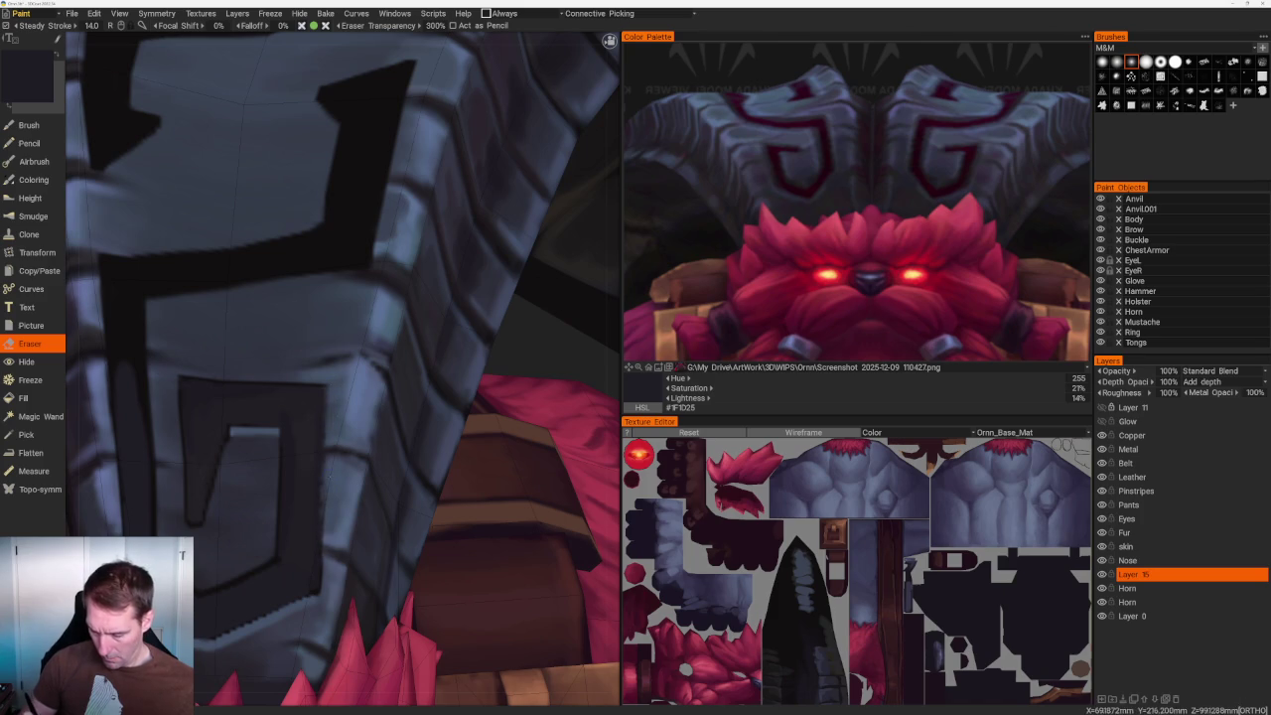
drag(323, 394, 320, 546)
drag(322, 489, 320, 594)
drag(317, 458, 317, 540)
drag(319, 423, 315, 451)
mouse_move(316, 564)
mouse_down()
mouse_move(315, 596)
mouse_move(313, 581)
mouse_up()
drag(314, 383, 314, 401)
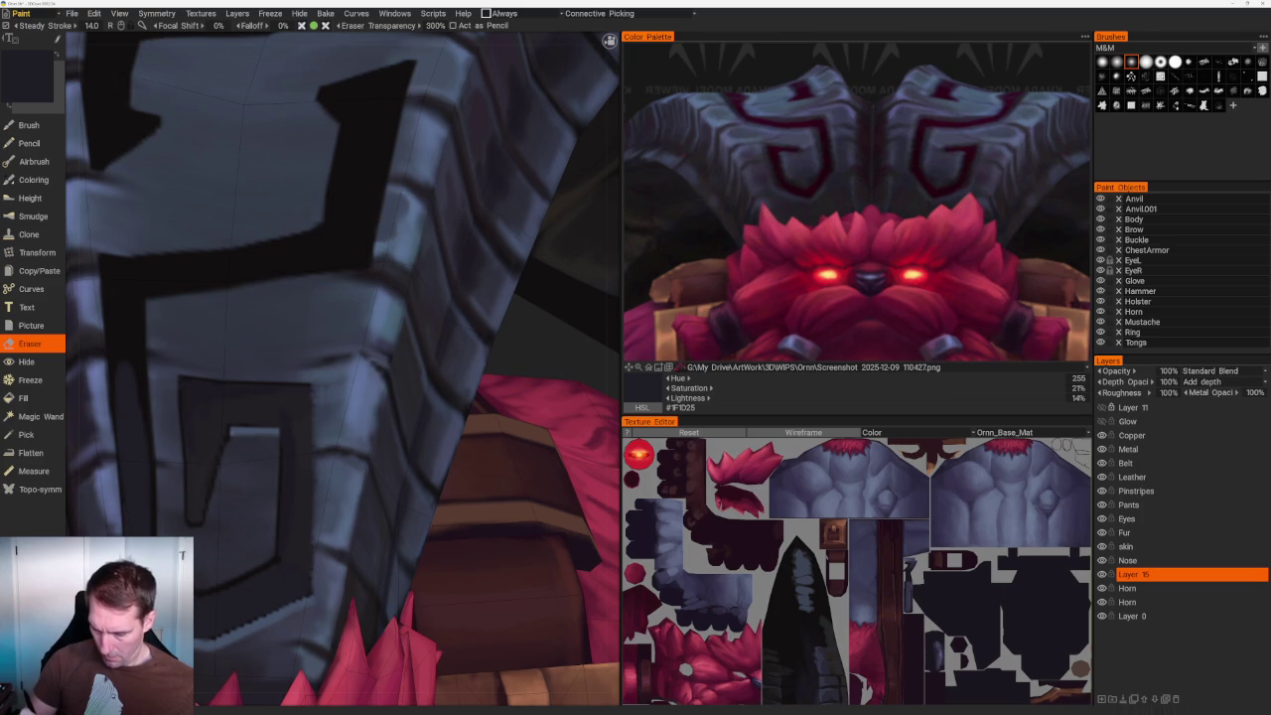
Snap to the front view, zoom in and sample the dark armour colour with the Brush.
key(b)
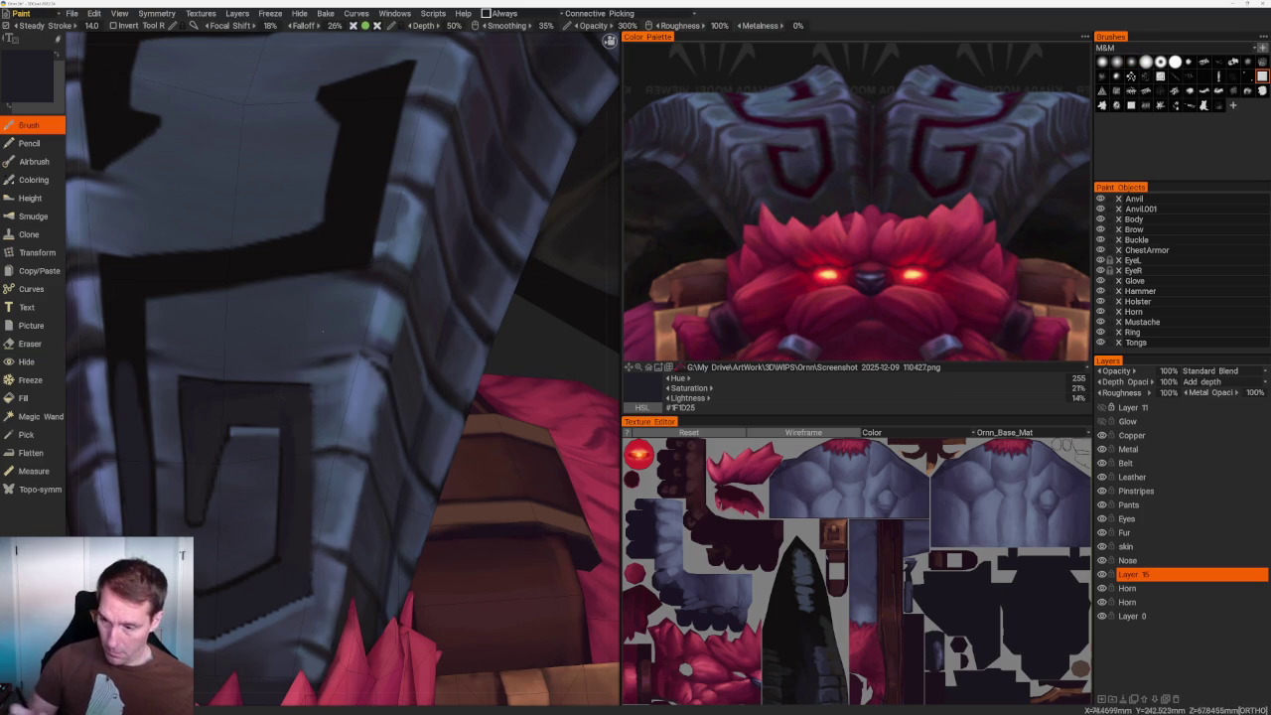
key(KP_1)
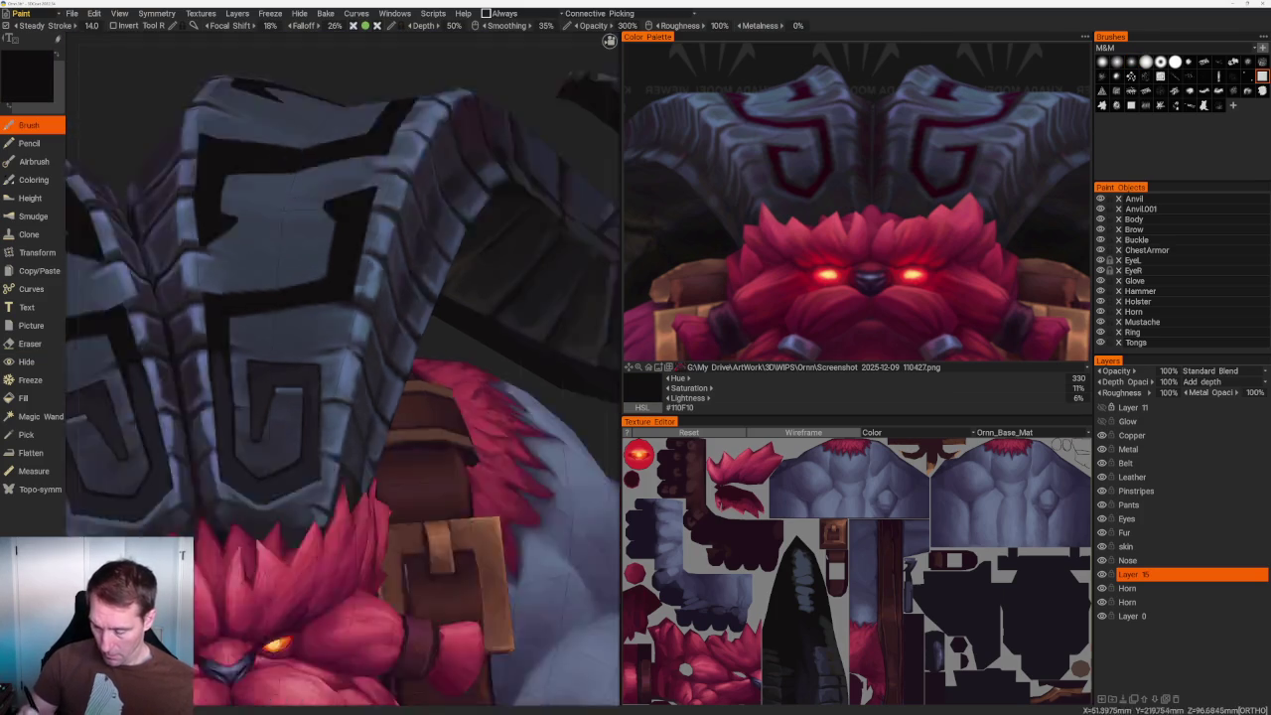
scroll(352, 157, up, 5)
scroll(351, 157, up, 2)
scroll(351, 157, up, 2)
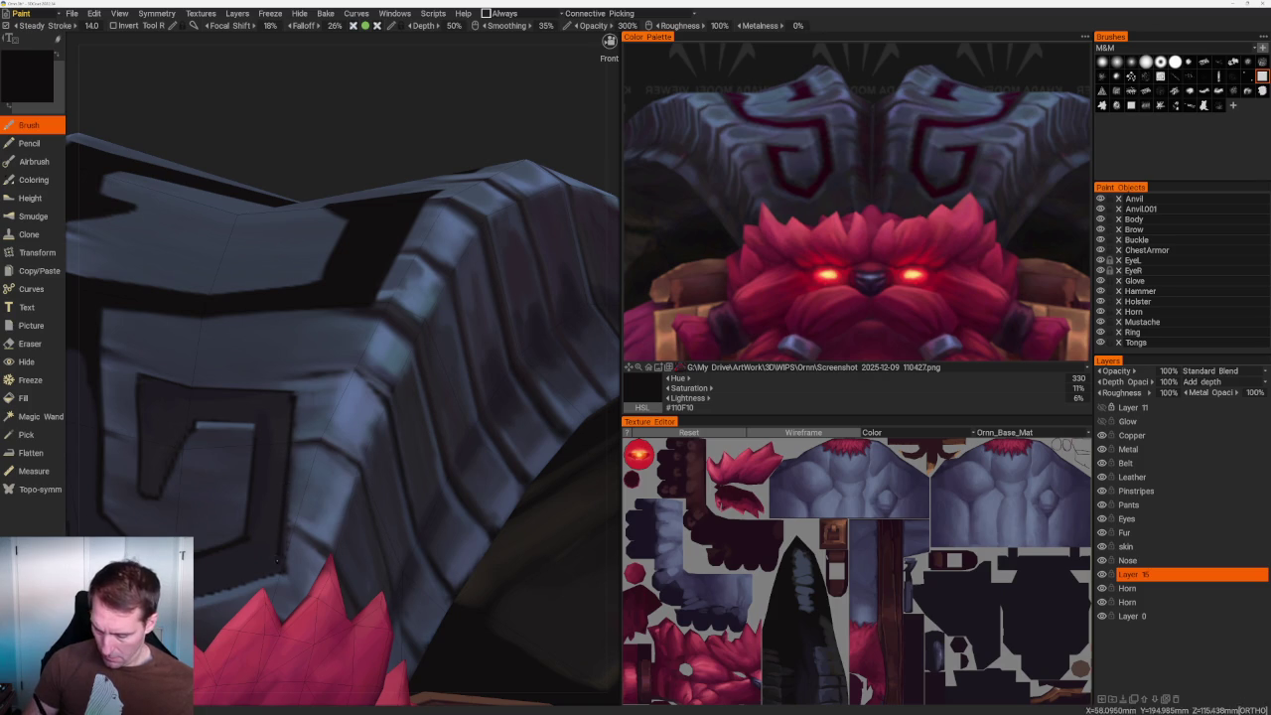
scroll(280, 561, up, 2)
key(e)
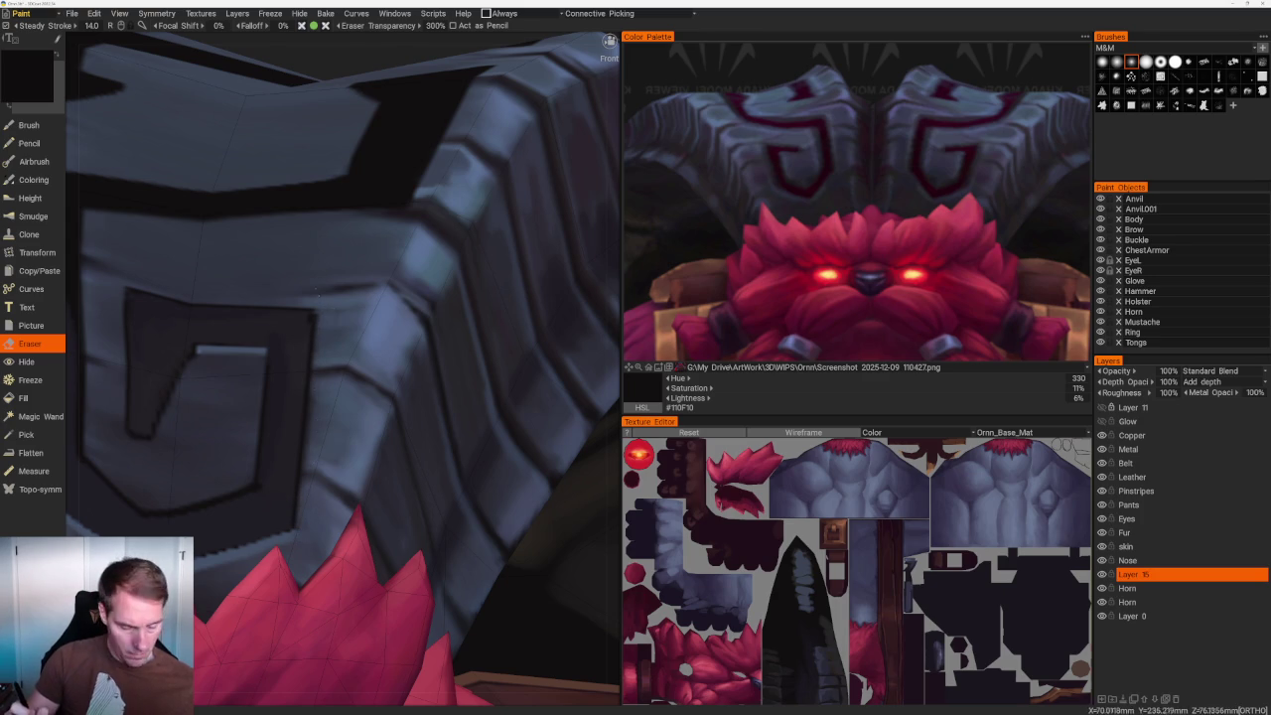
key(b)
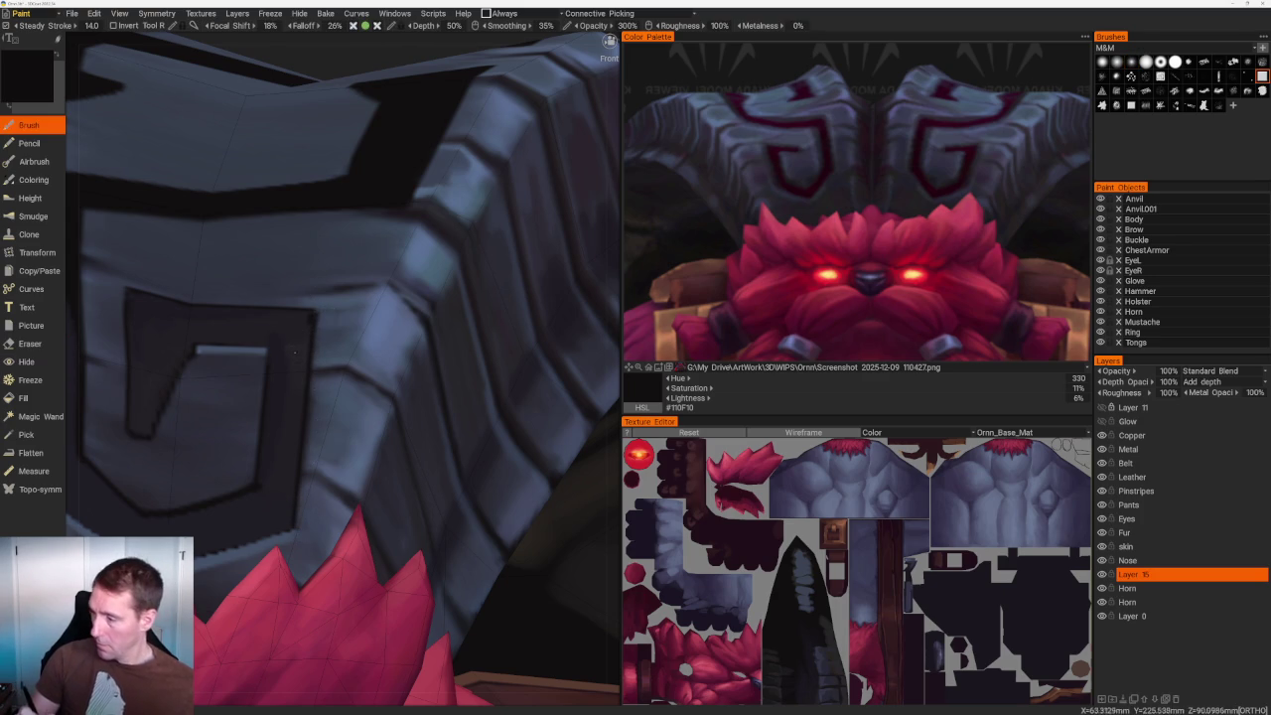
key(v)
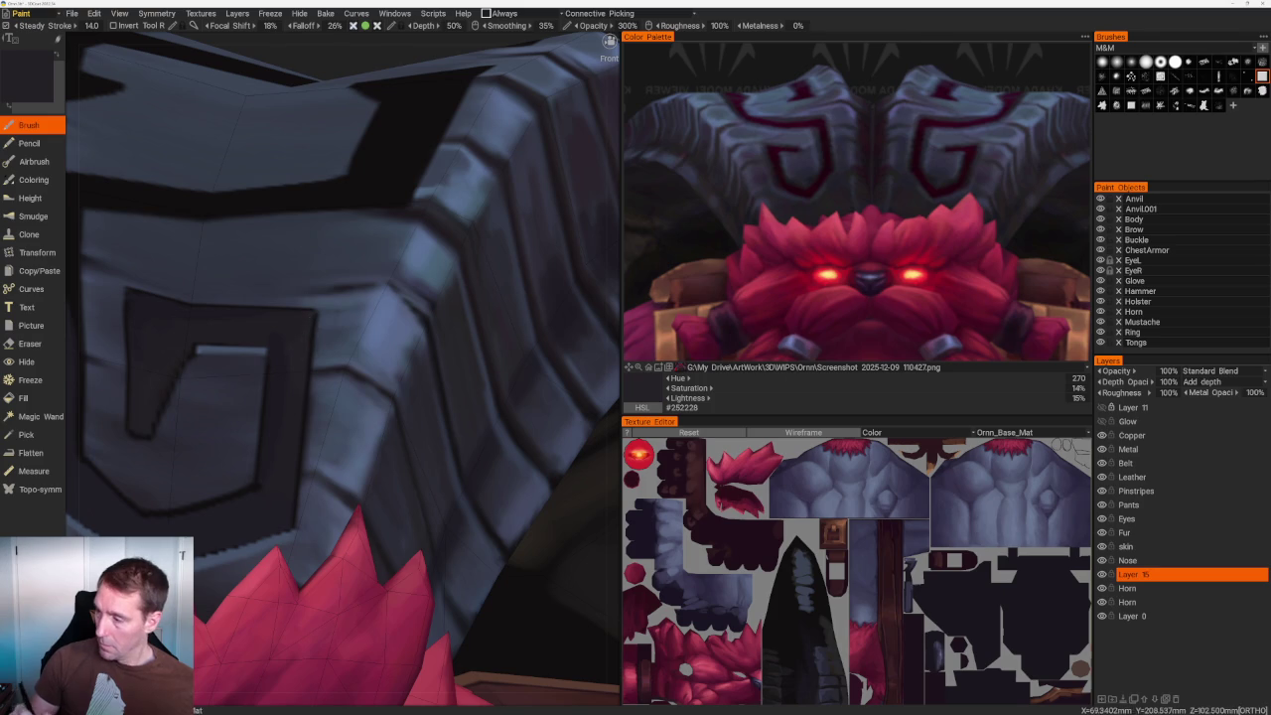
Erase the G spiral's rough left dark edge down its length.
scroll(309, 318, down, 3)
mouse_move(298, 235)
middle_down()
mouse_move(477, 202)
mouse_move(482, 300)
middle_up()
scroll(476, 201, up, 3)
scroll(481, 300, up, 3)
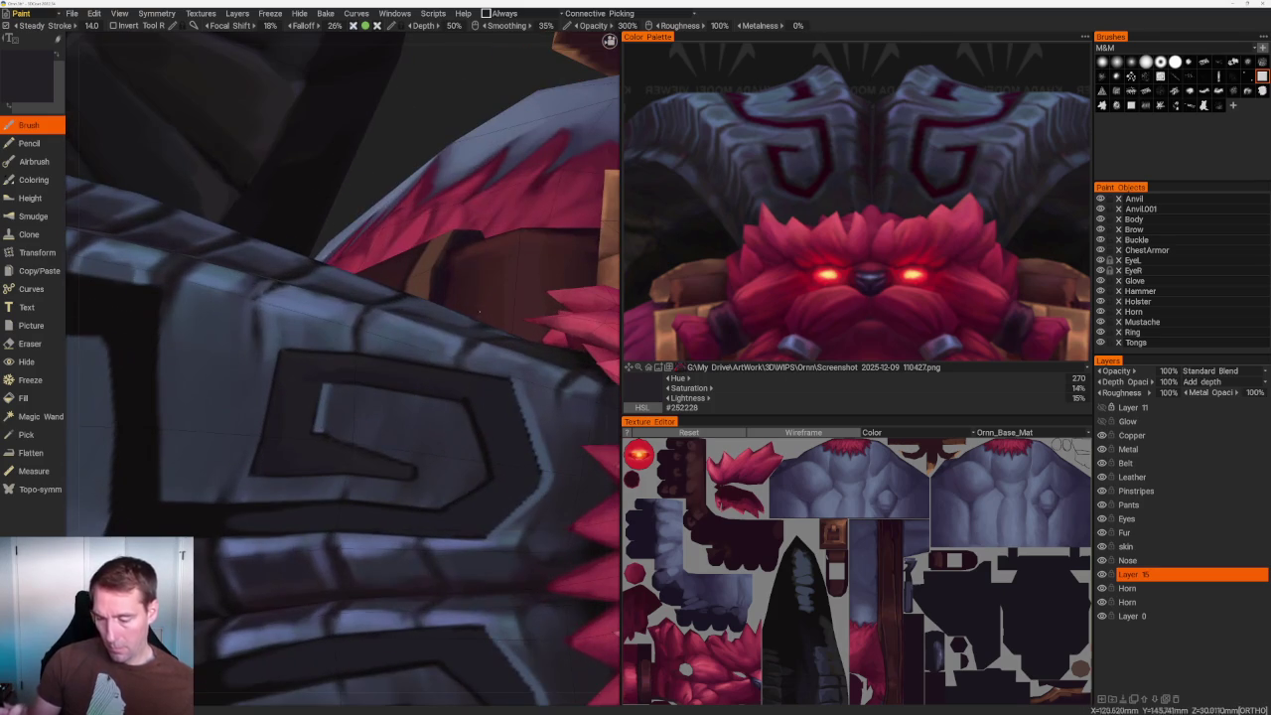
key(e)
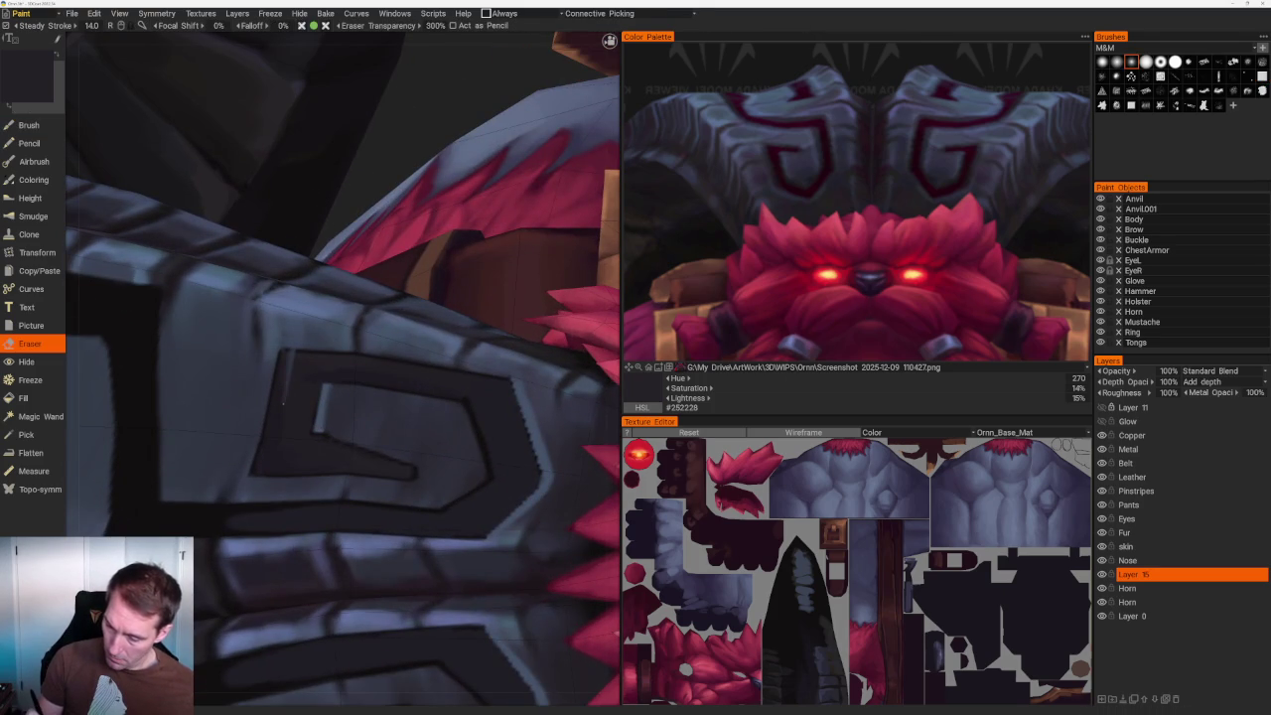
drag(291, 375, 269, 477)
drag(286, 345, 258, 474)
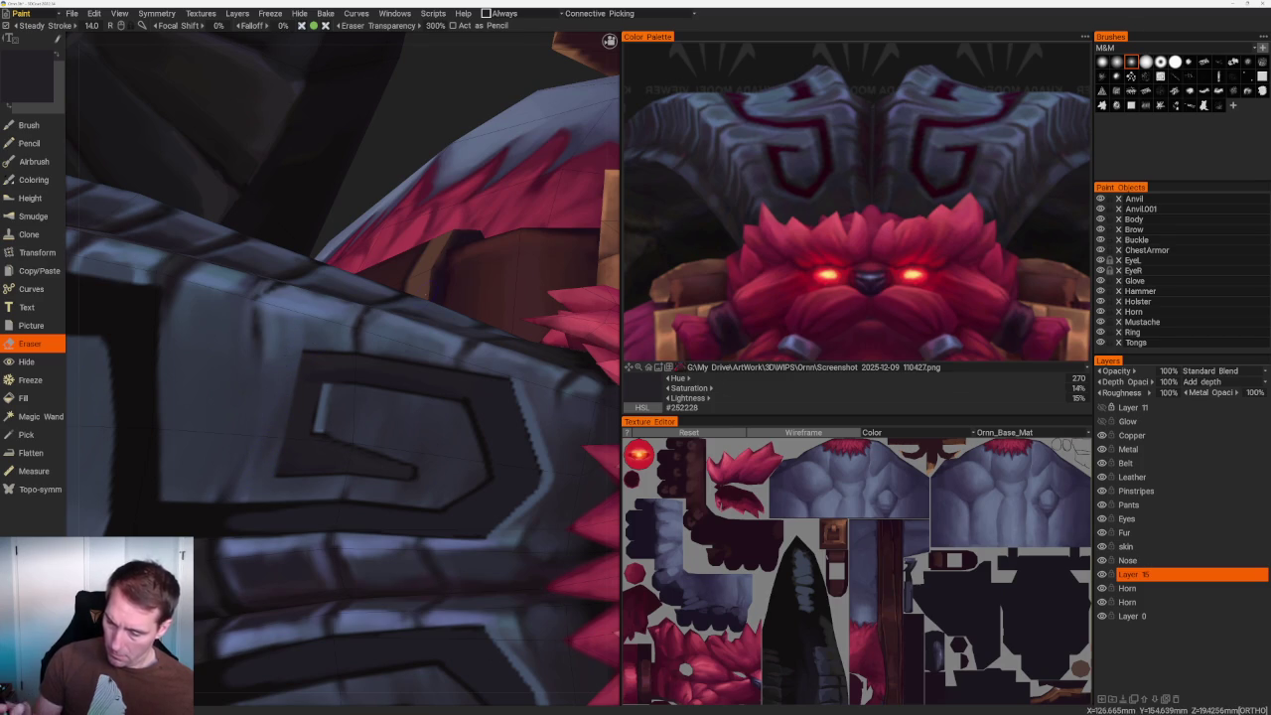
Sample the G outline's dark #1A1820 with the Brush and orbit to a three-quarter view.
key(b)
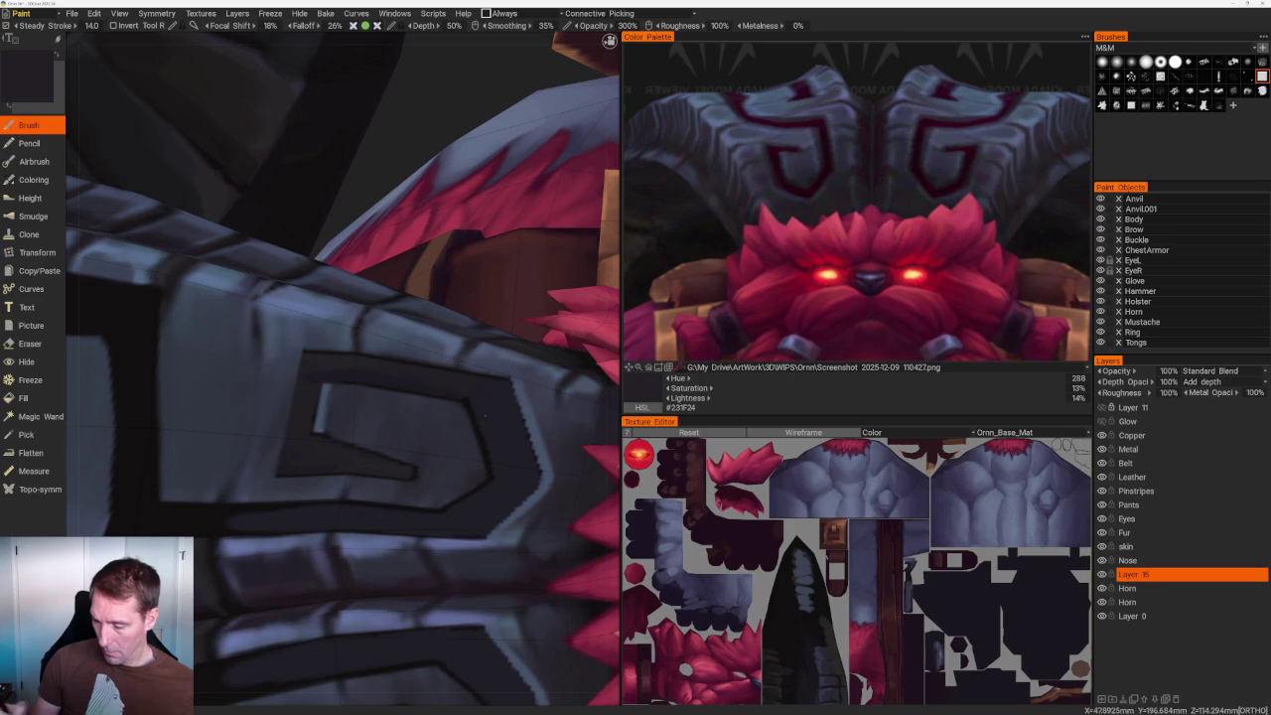
key(v)
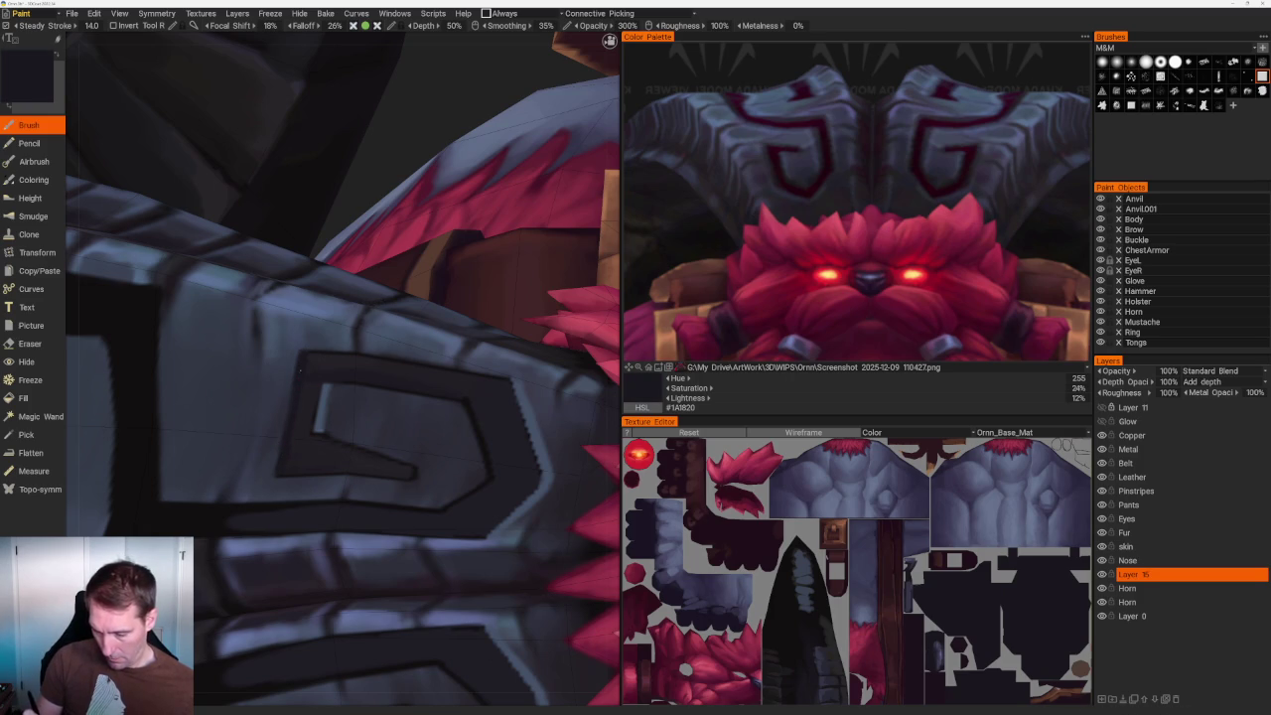
scroll(566, 447, up, 2)
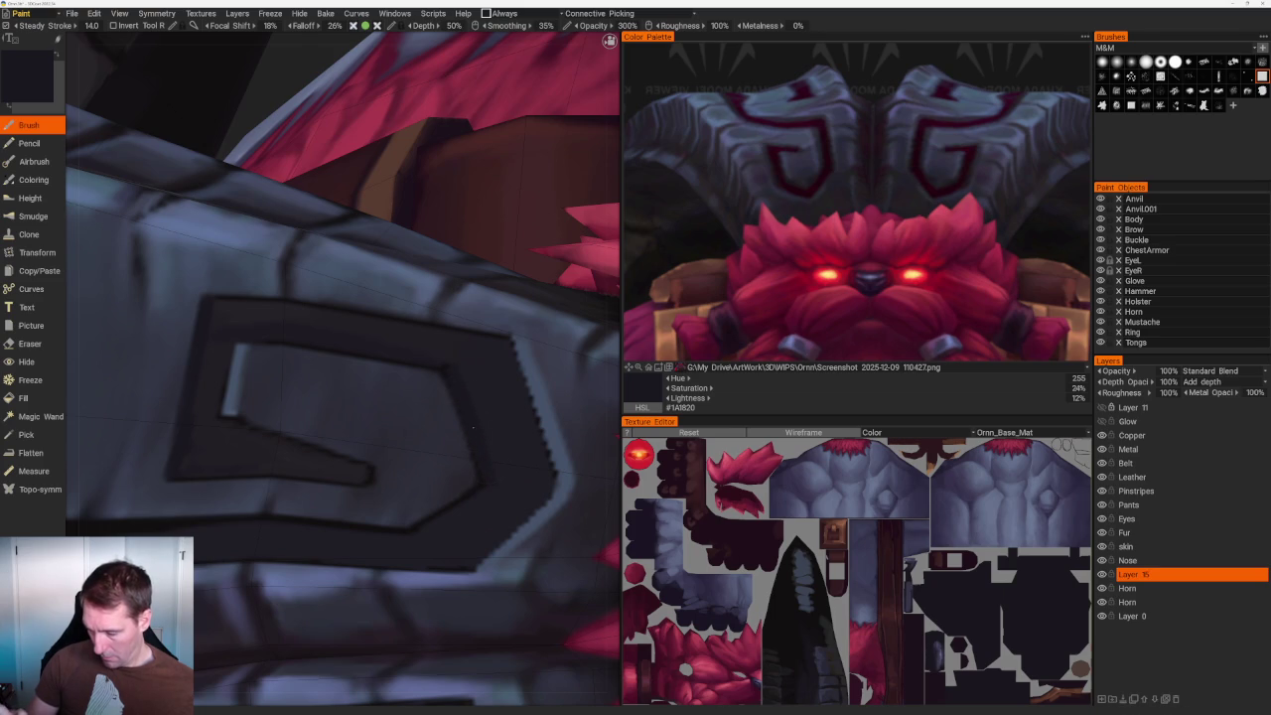
middle_drag(459, 394, 440, 397)
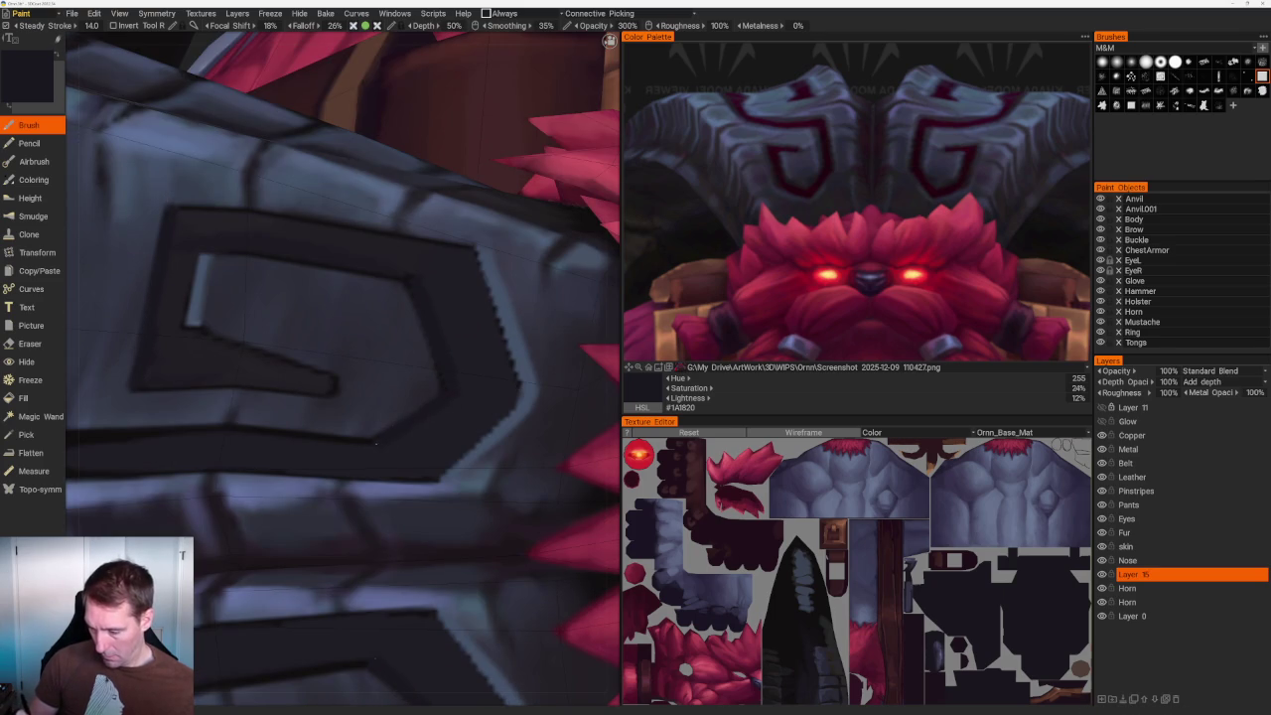
mouse_move(459, 395)
middle_down()
mouse_move(398, 297)
mouse_move(412, 328)
middle_up()
scroll(378, 150, down, 5)
mouse_move(377, 150)
middle_down()
mouse_move(411, 193)
mouse_move(327, 227)
middle_up()
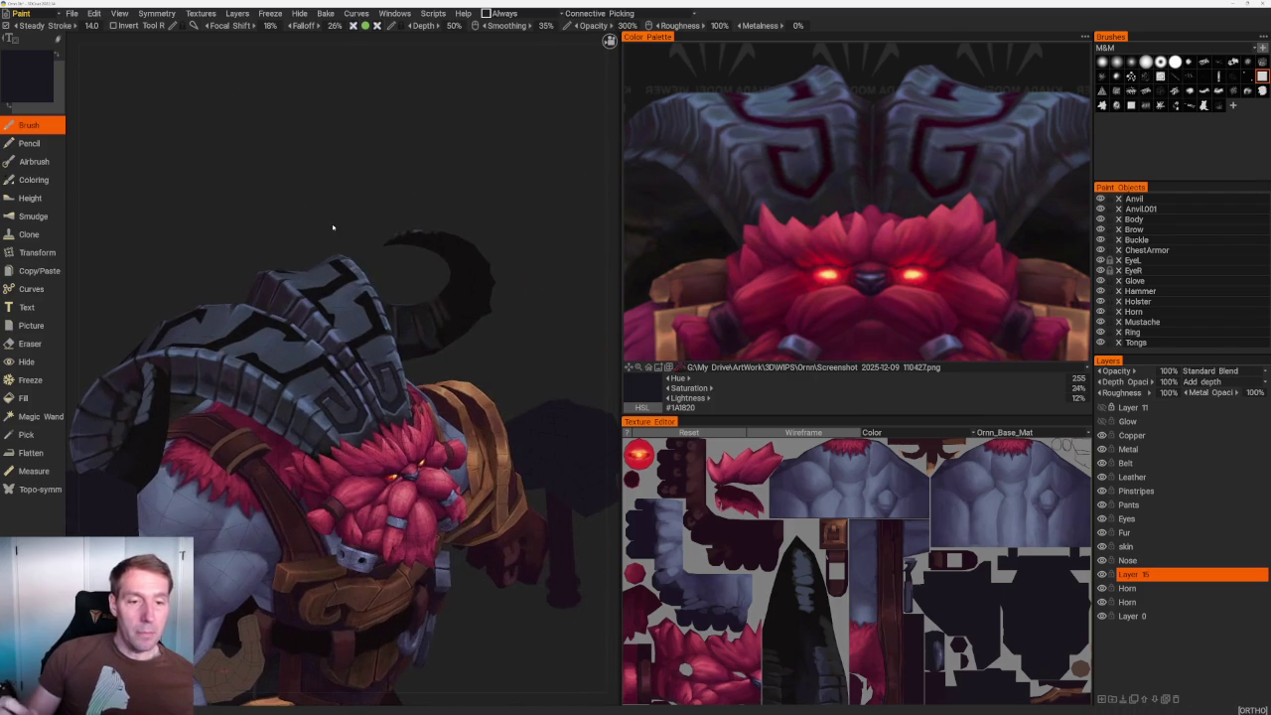
Zoom into the helmet spirals and sample blue-grey, then darker slate blue.
mouse_move(508, 279)
middle_down()
mouse_move(514, 269)
mouse_move(488, 269)
middle_up()
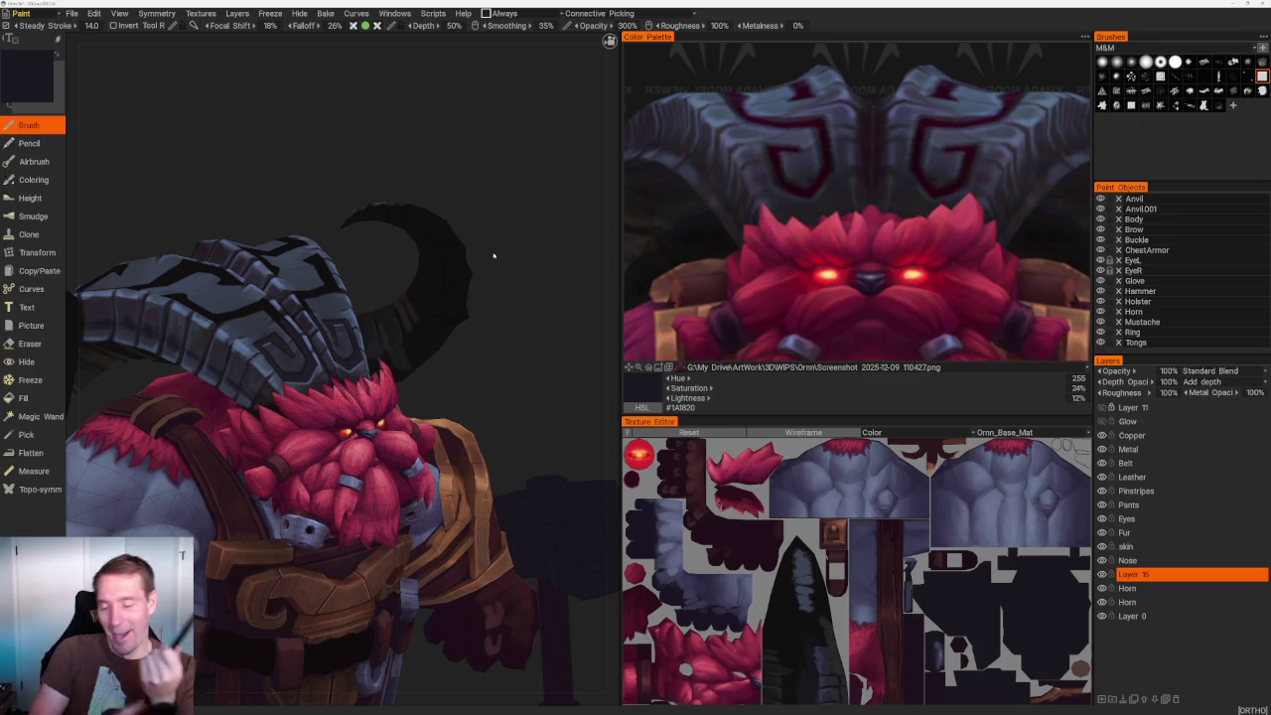
middle_drag(493, 256, 429, 212)
scroll(331, 260, up, 3)
scroll(330, 260, up, 4)
scroll(331, 260, up, 2)
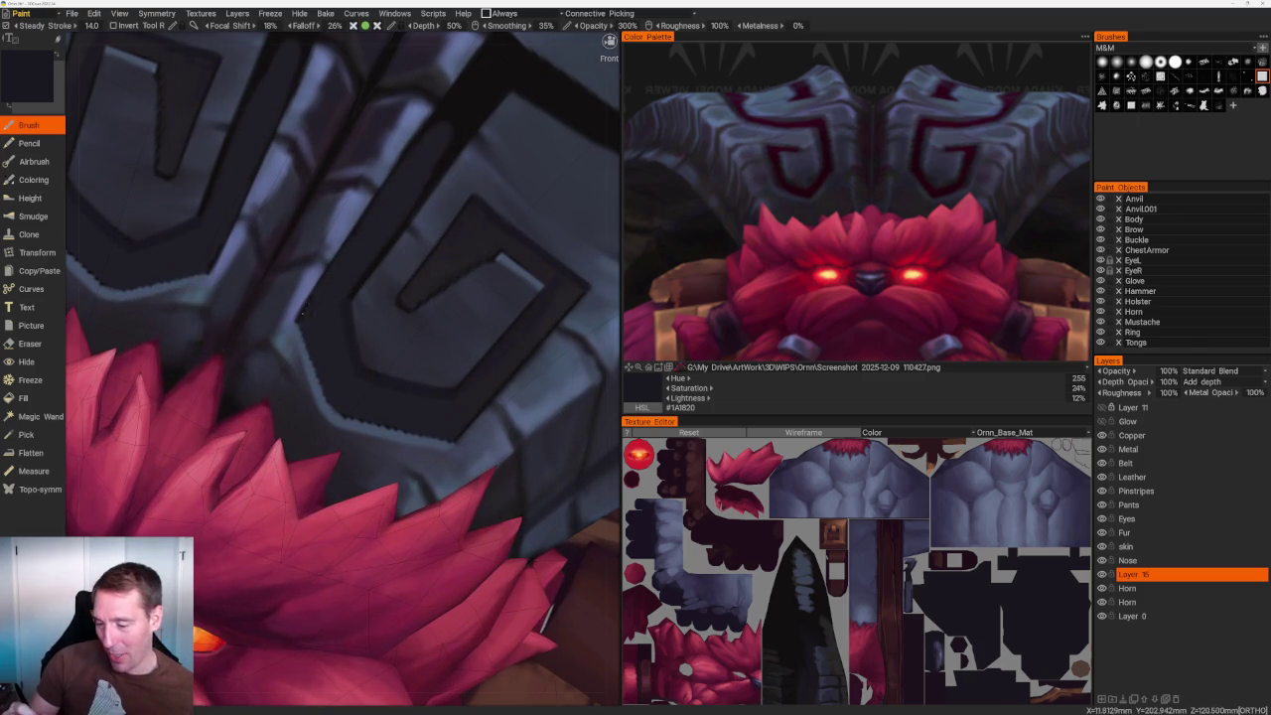
key(v)
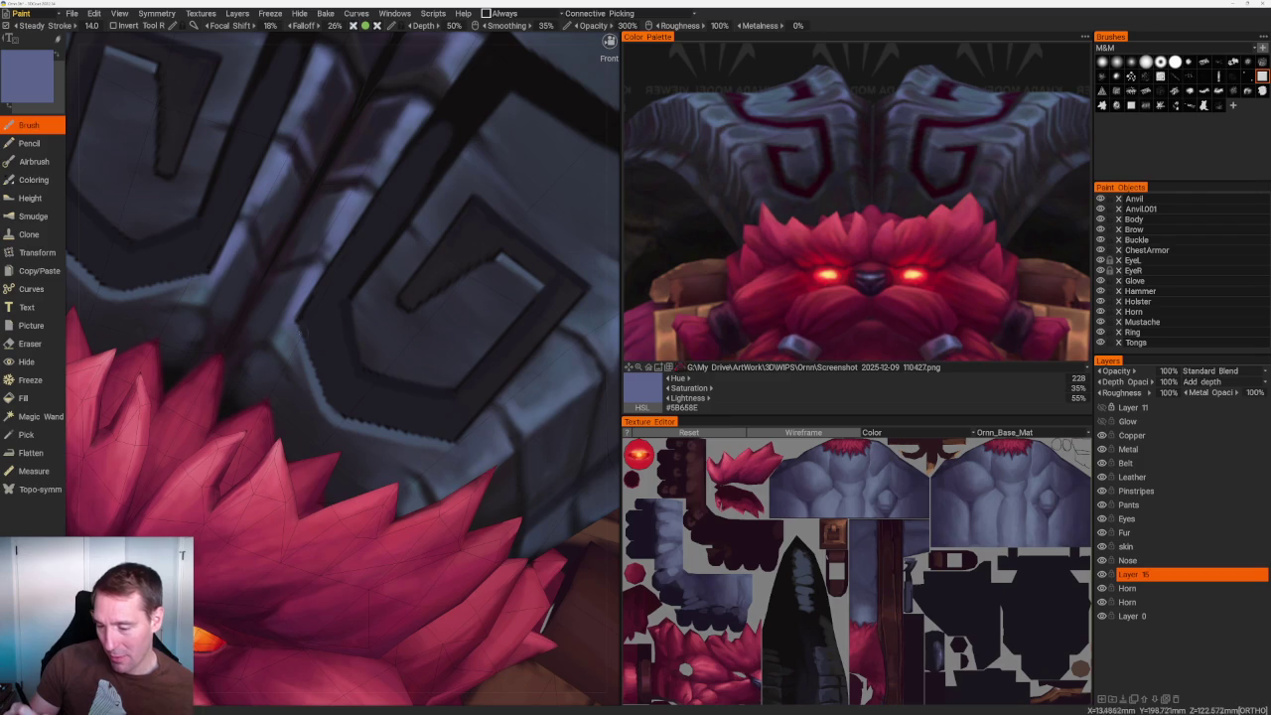
key(v)
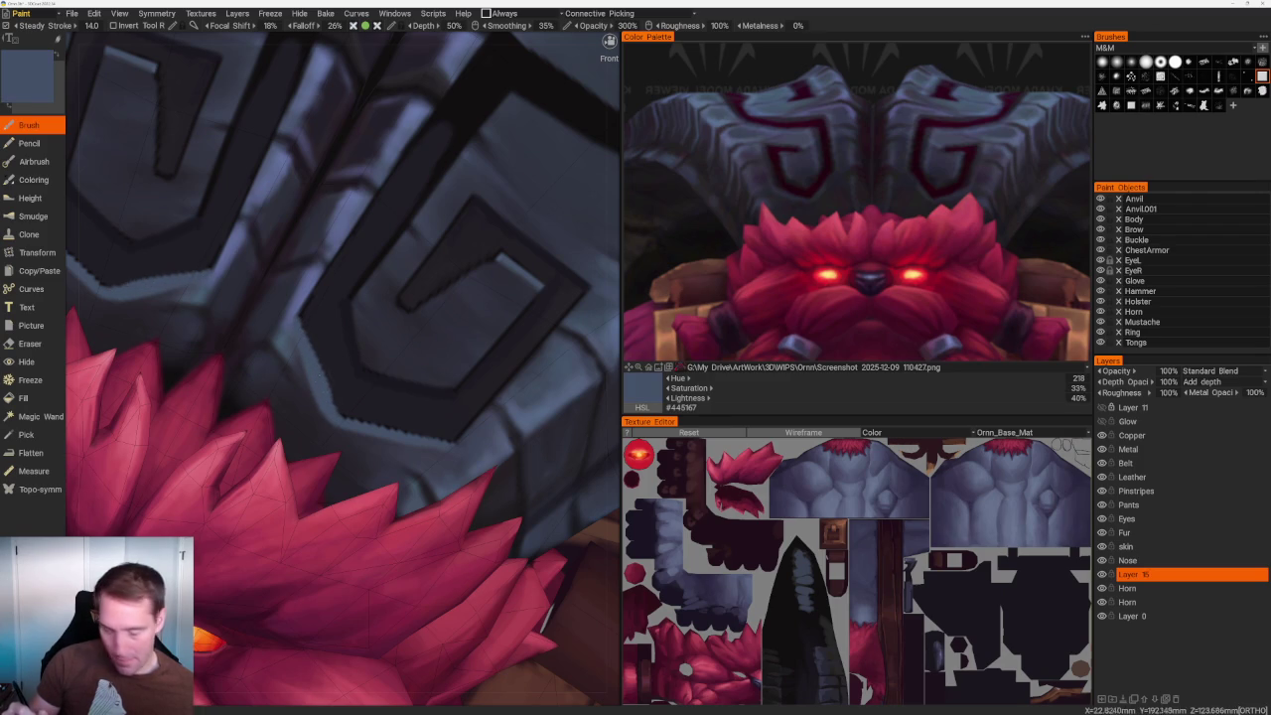
Toggle Eraser and Brush, resample a dark colour, and orbit through top-down and side views.
key(e)
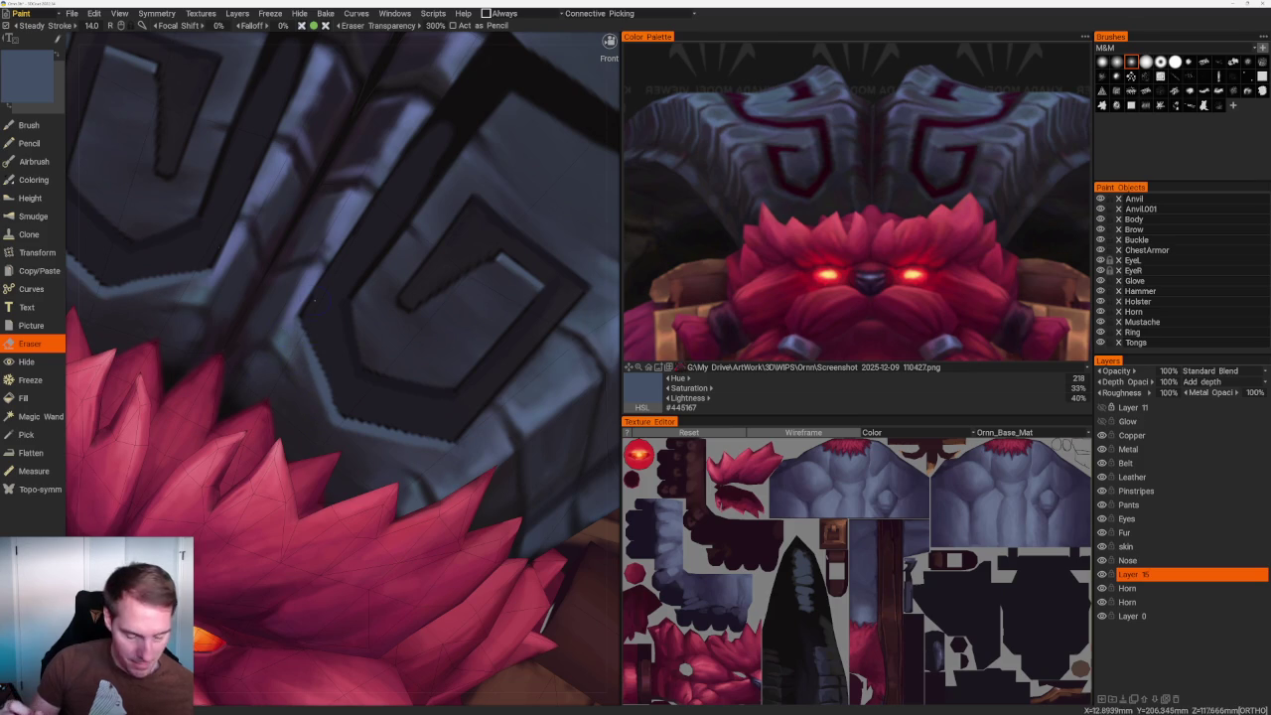
key(b)
key(v)
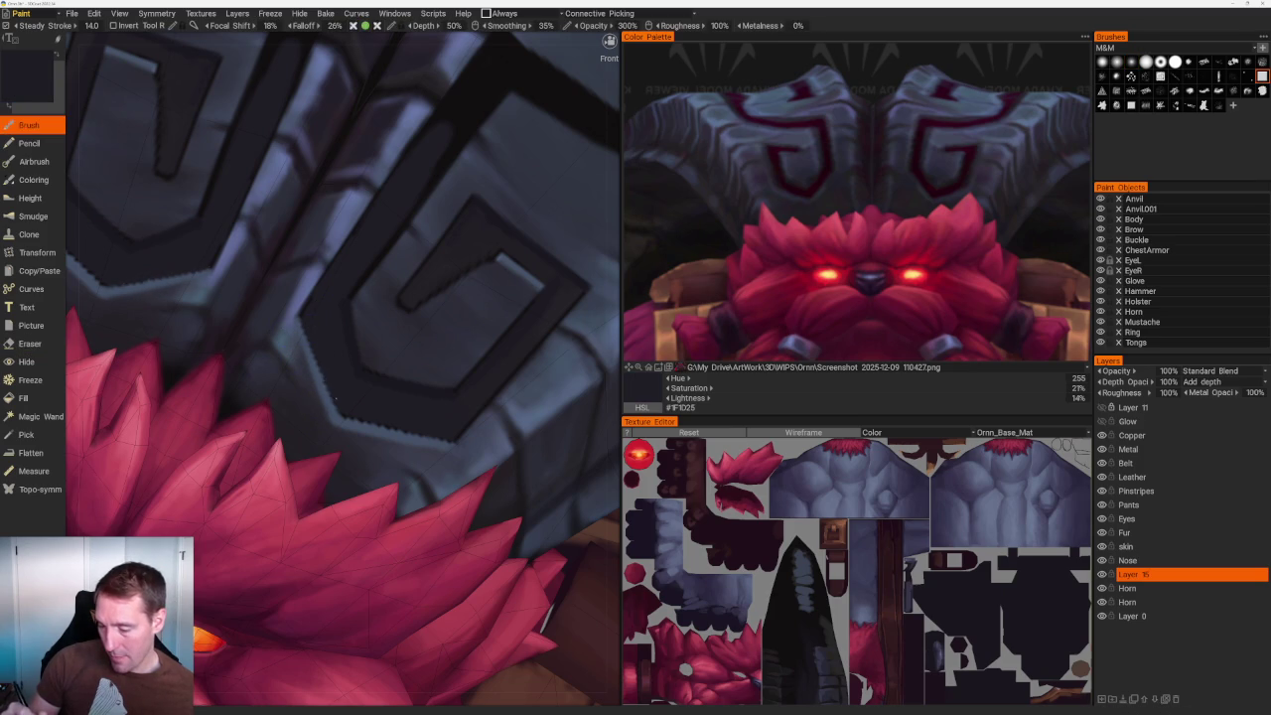
scroll(327, 382, down, 10)
mouse_move(432, 218)
mouse_down()
mouse_move(454, 325)
mouse_move(469, 312)
mouse_move(482, 364)
mouse_up()
scroll(426, 446, up, 4)
scroll(510, 275, up, 2)
scroll(510, 275, up, 4)
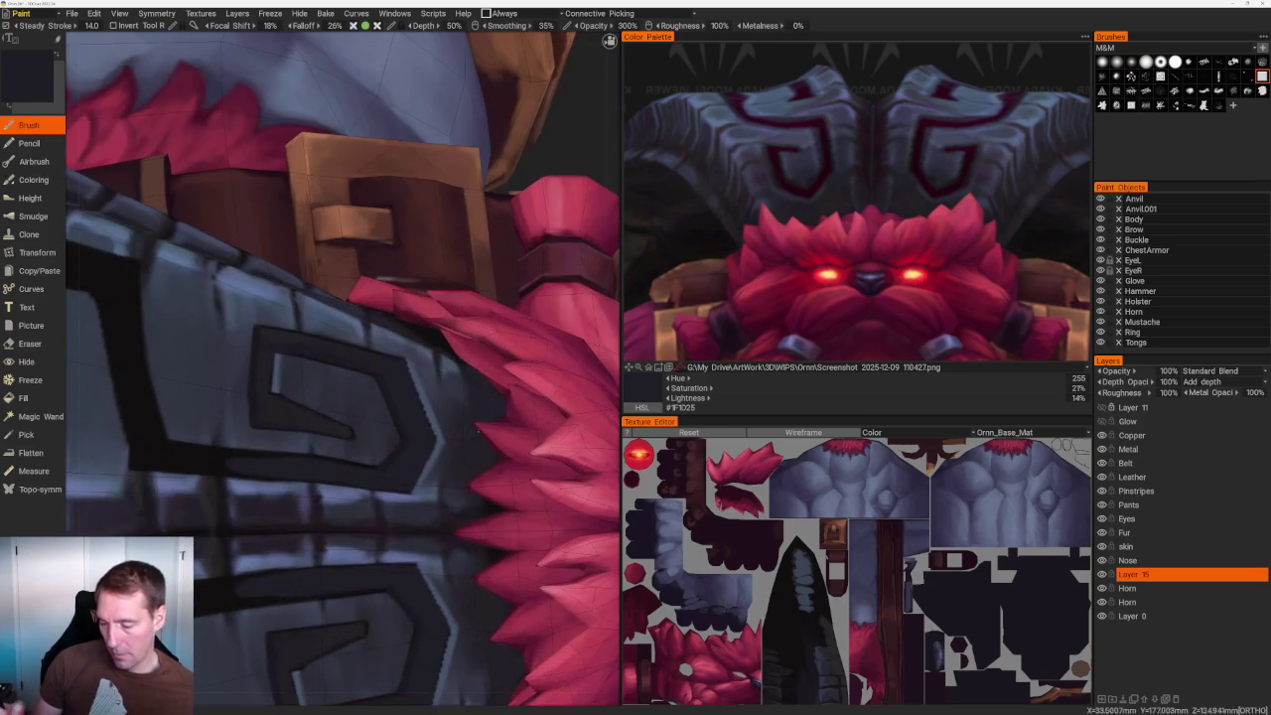
scroll(356, 479, down, 5)
mouse_move(476, 269)
mouse_down()
mouse_move(556, 318)
mouse_move(517, 328)
mouse_up()
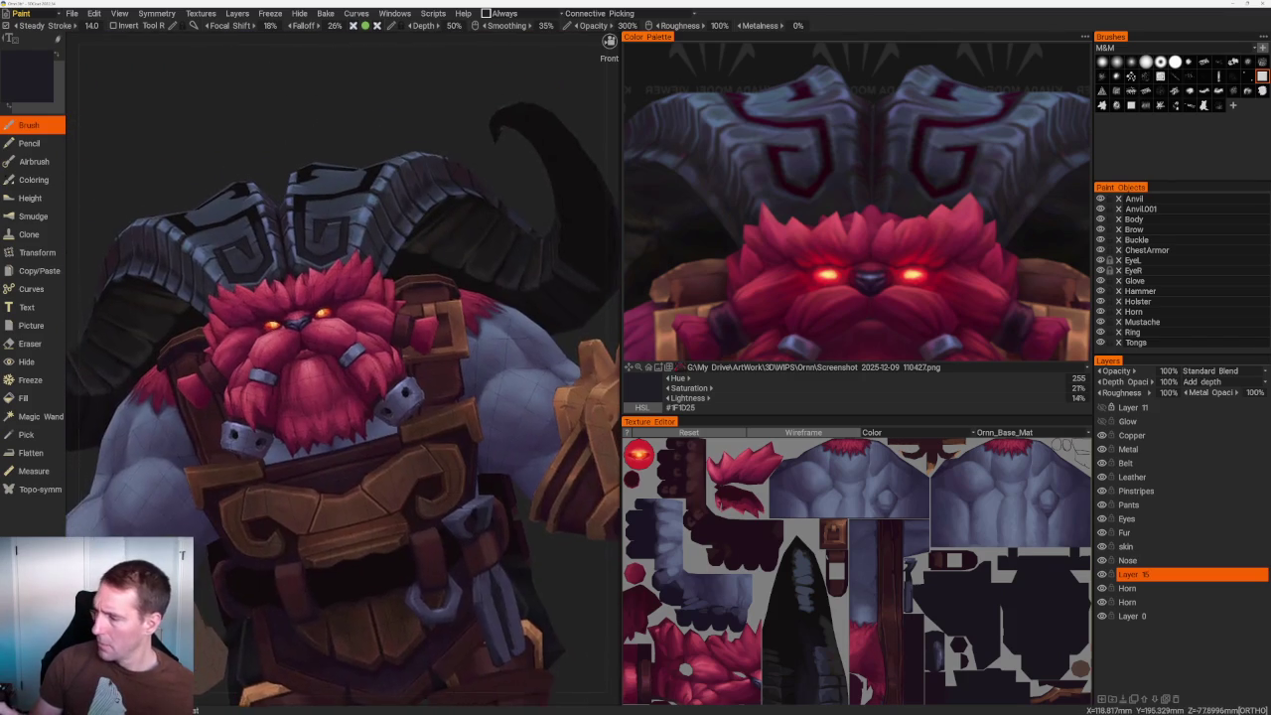
scroll(342, 398, up, 2)
scroll(342, 397, up, 4)
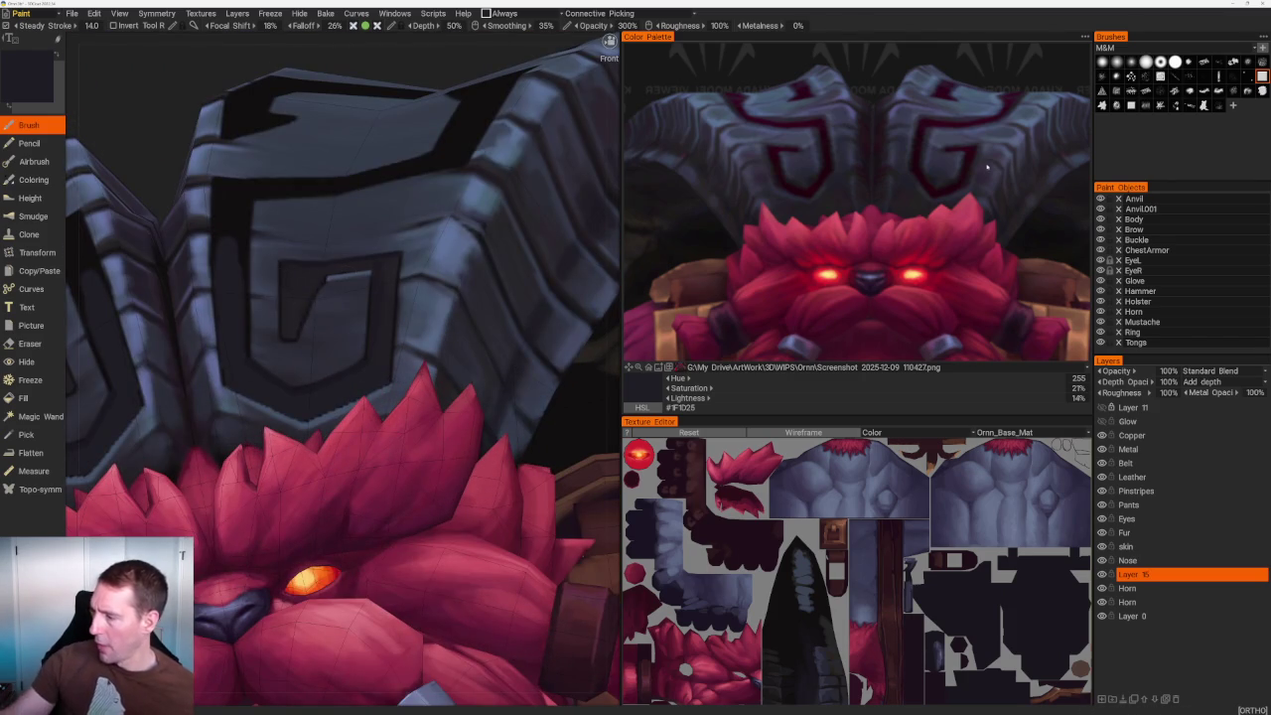
Switch to the Eraser and load the red-lit ornn2.jpg reference image.
key(e)
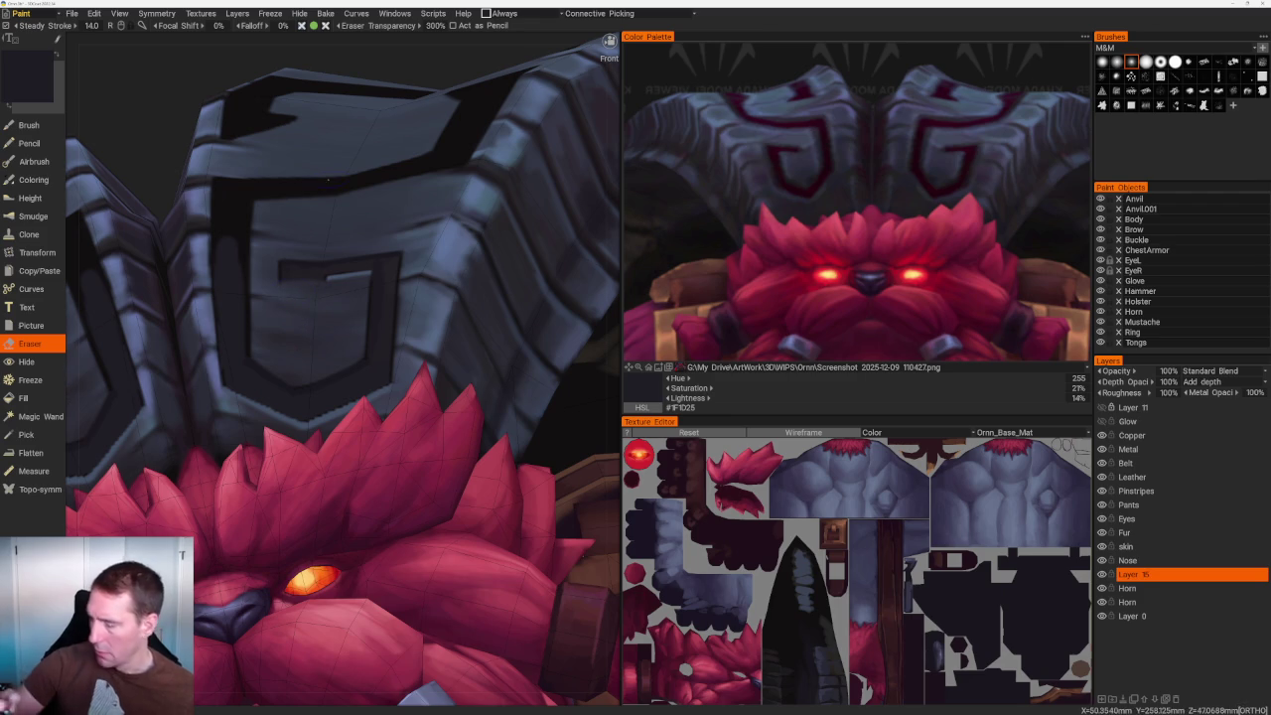
mouse_move(341, 148)
mouse_down()
mouse_move(526, 177)
mouse_move(462, 198)
mouse_up()
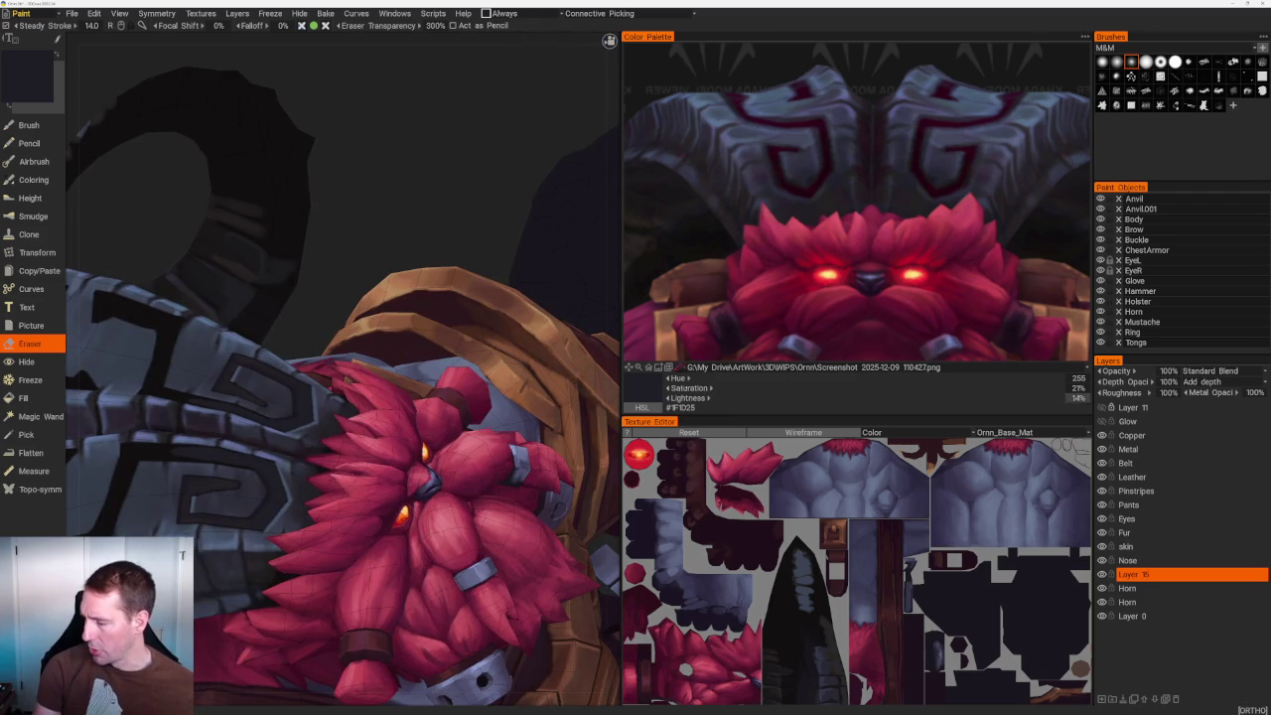
click(744, 366)
click(820, 278)
Snap to the front view, zoom in and pick near-black with the Brush.
scroll(820, 203, up, 2)
scroll(854, 248, up, 3)
scroll(873, 268, down, 2)
scroll(893, 286, down, 1)
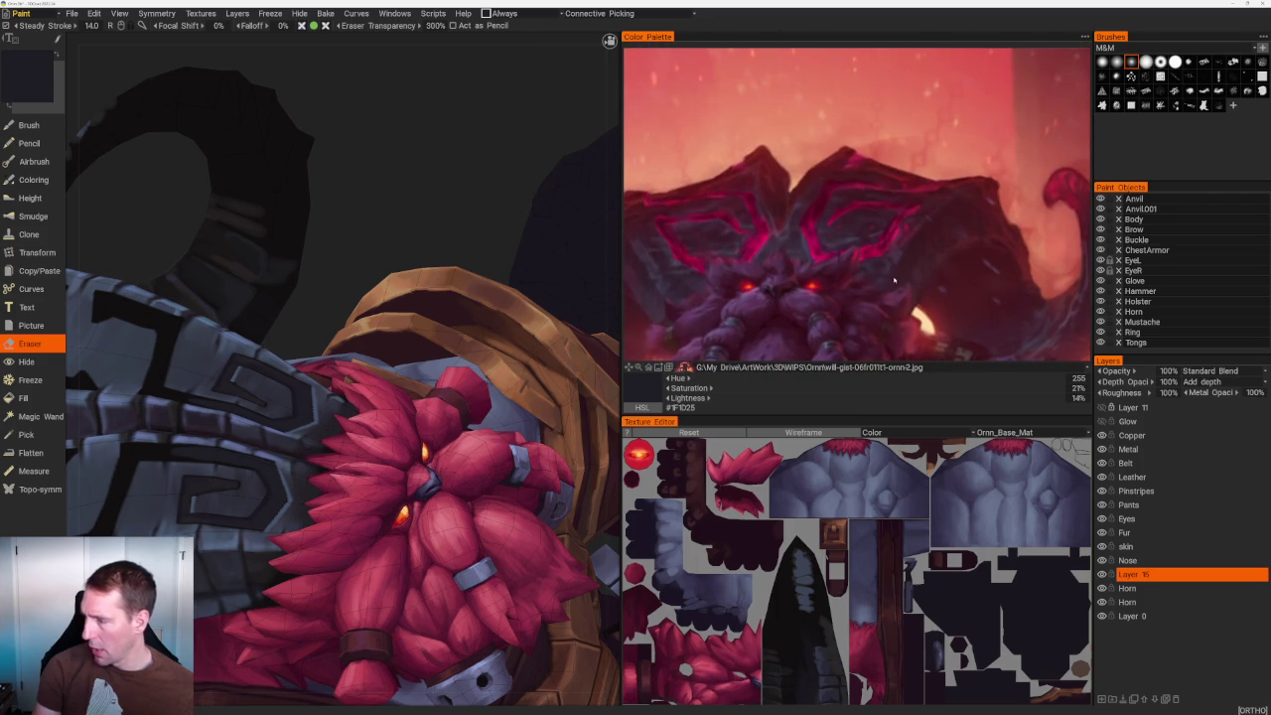
scroll(297, 377, up, 2)
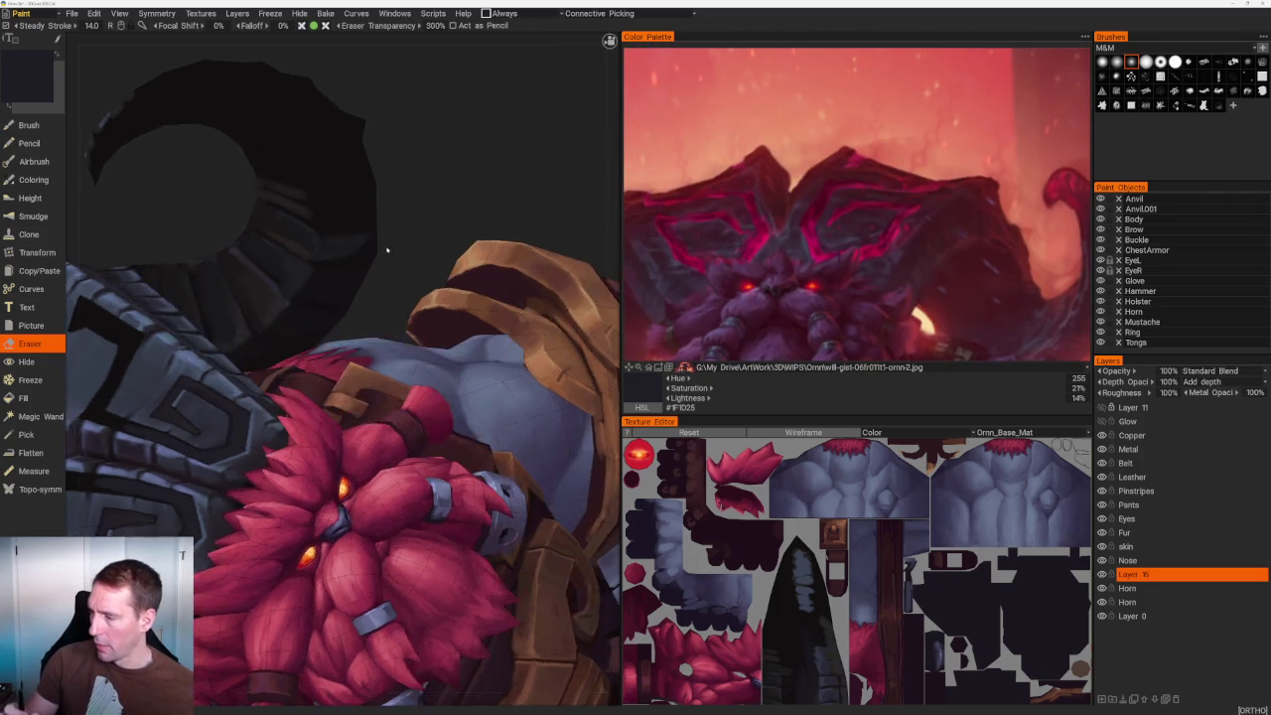
scroll(298, 377, up, 2)
scroll(328, 346, up, 1)
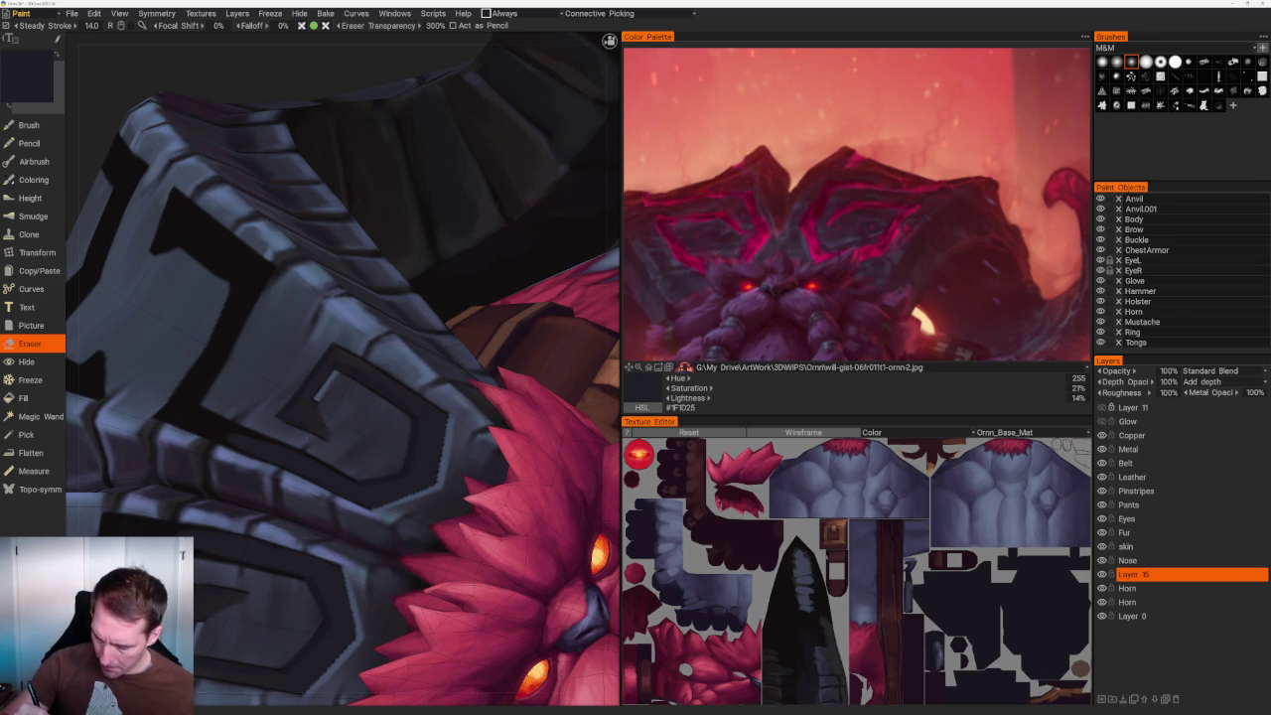
key(KP_1)
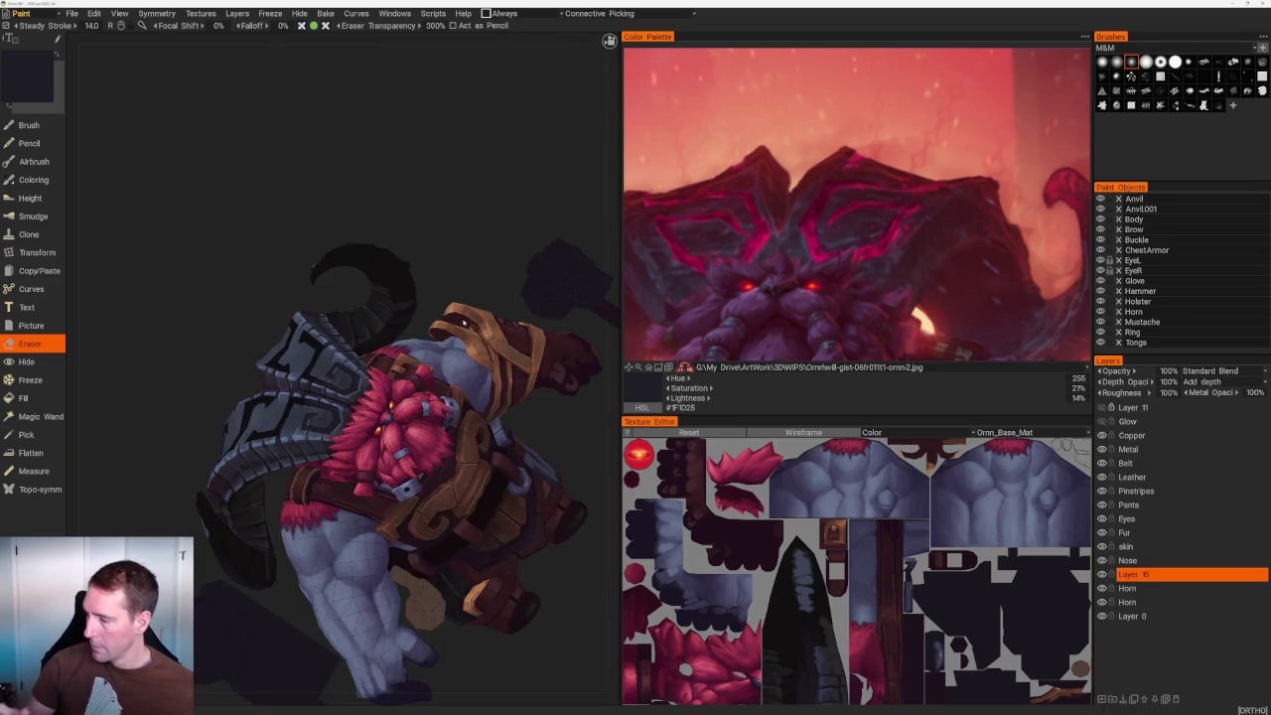
scroll(344, 387, up, 3)
scroll(343, 387, up, 3)
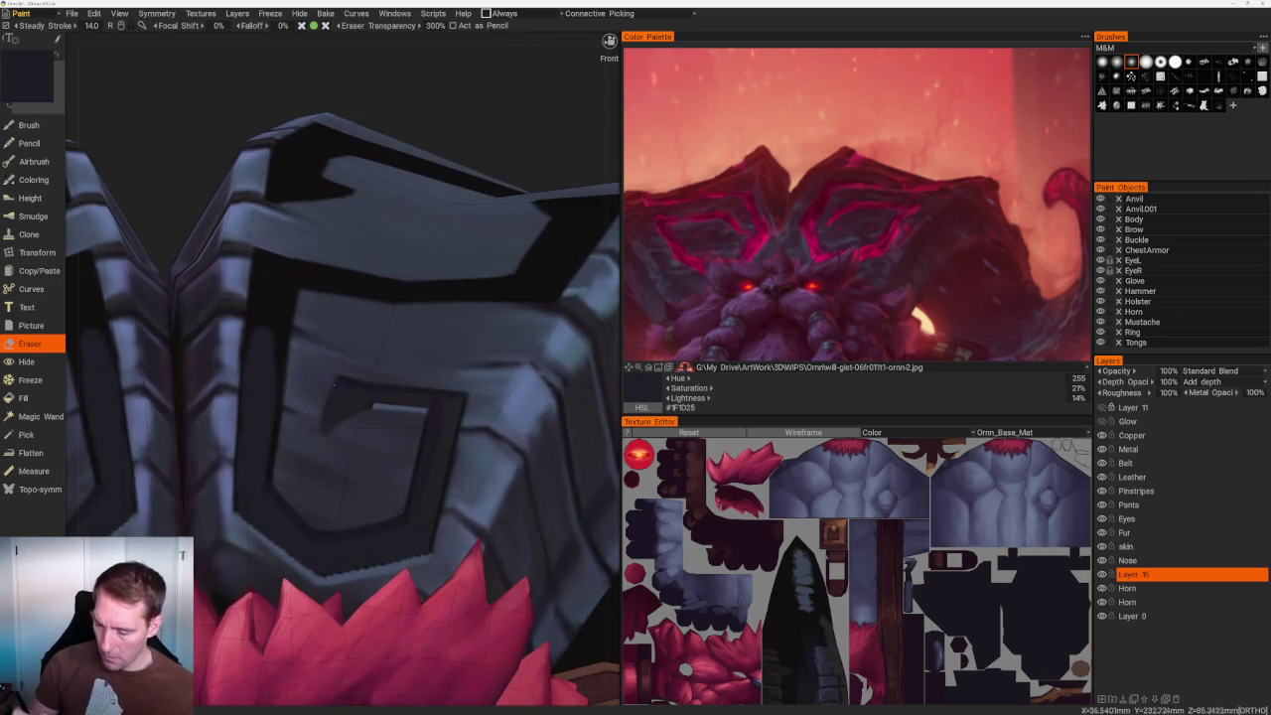
key(b)
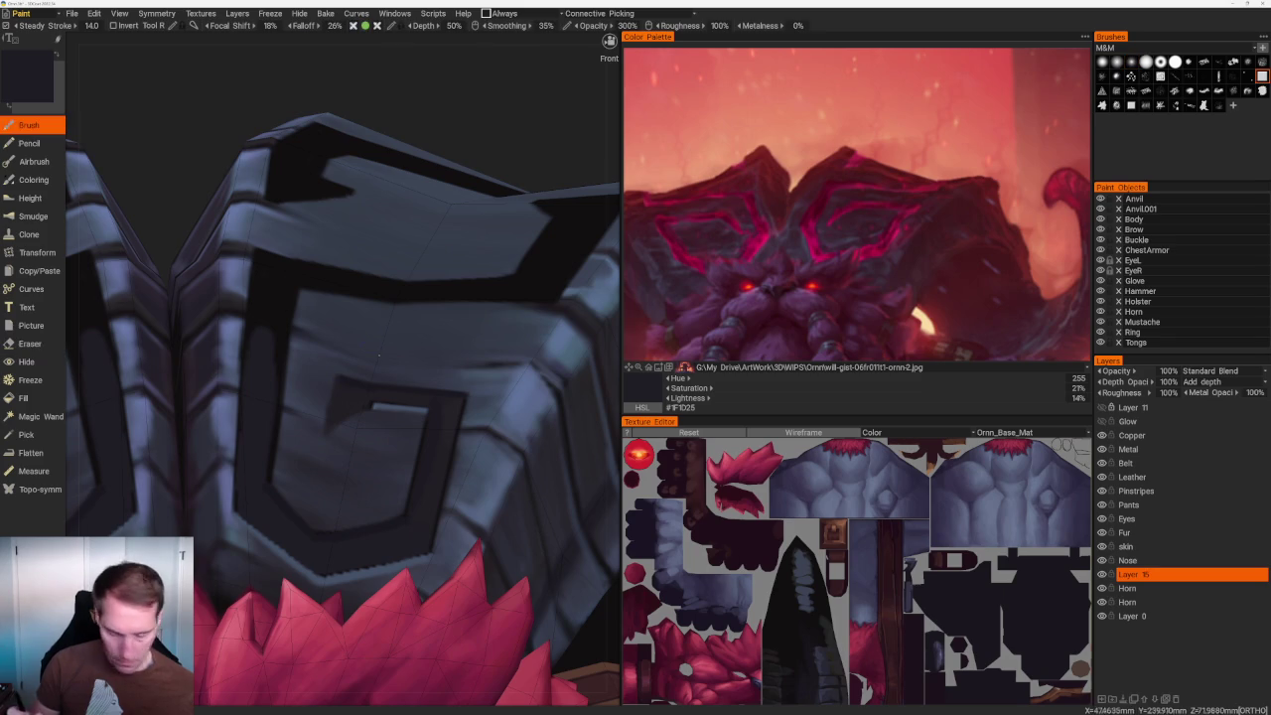
key(v)
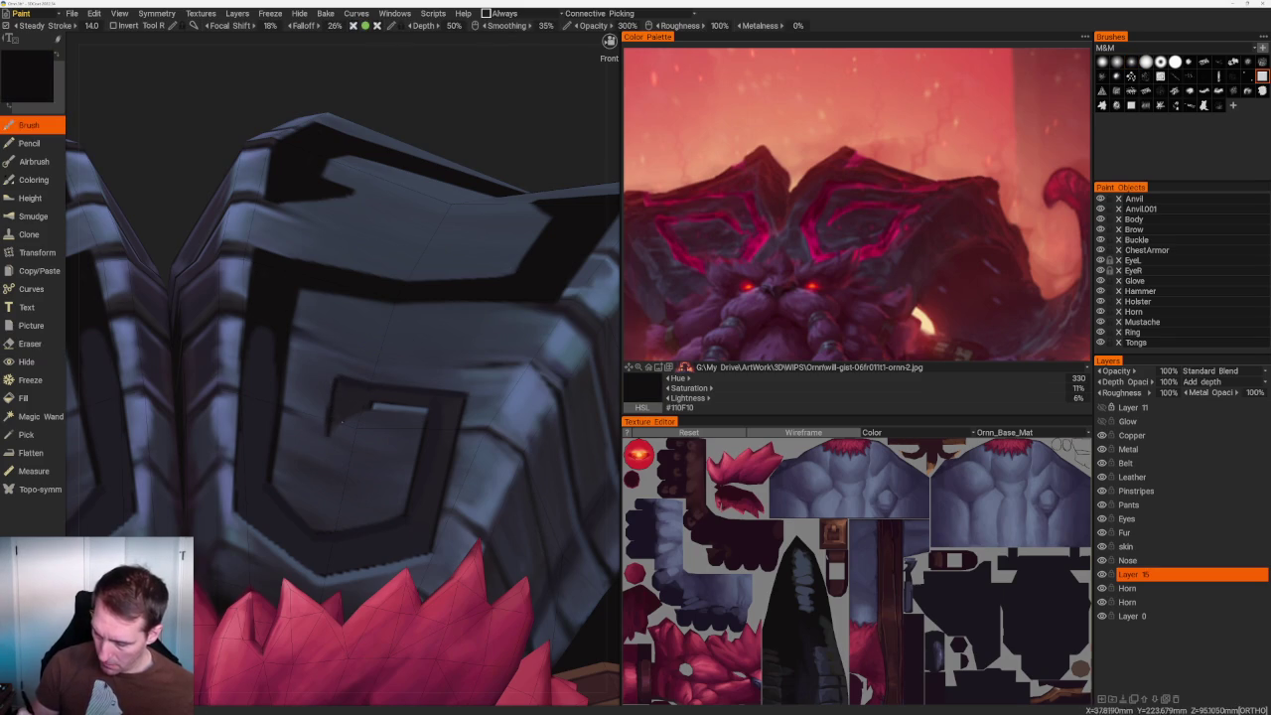
Orbit to the shoulder spiral, sample dark grey and paint along its right dark border.
scroll(418, 392, down, 5)
drag(317, 209, 417, 298)
scroll(440, 332, up, 5)
scroll(440, 332, up, 3)
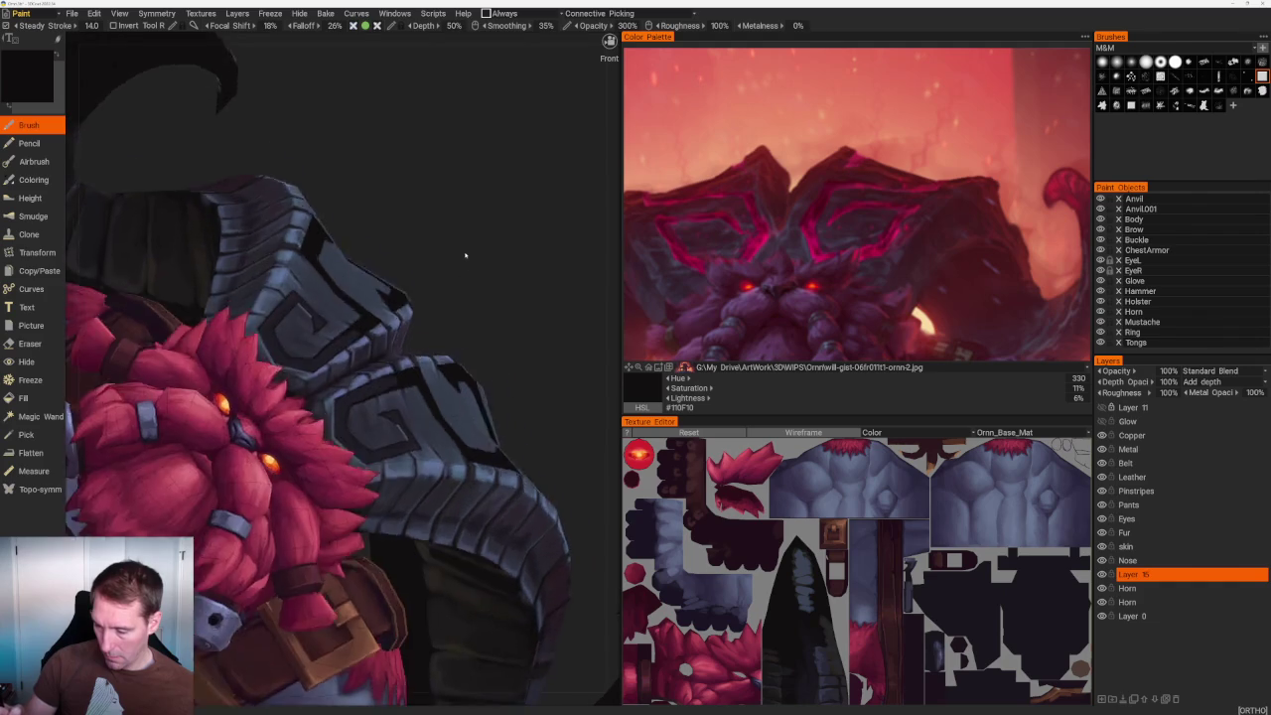
scroll(446, 258, up, 3)
drag(425, 401, 377, 395)
scroll(343, 390, up, 3)
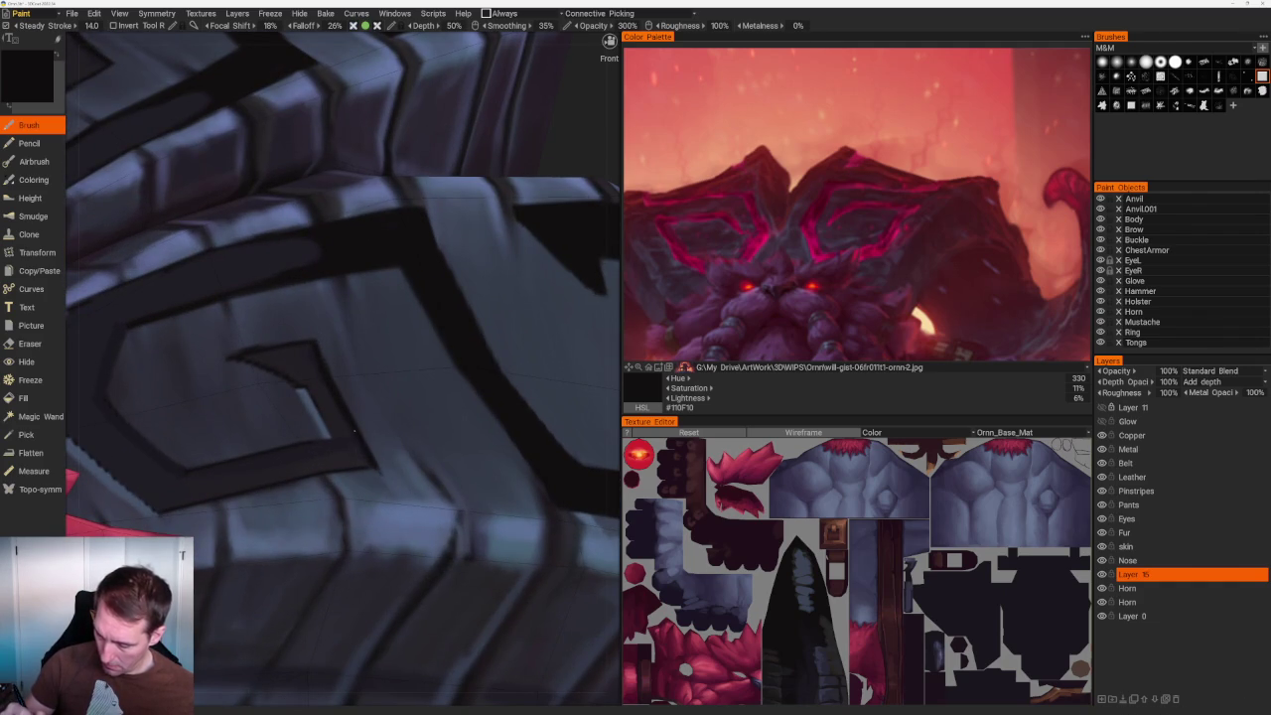
scroll(446, 213, down, 5)
mouse_move(445, 213)
mouse_down()
mouse_move(487, 264)
mouse_move(446, 273)
mouse_up()
scroll(446, 272, up, 3)
scroll(432, 405, up, 5)
scroll(432, 404, down, 1)
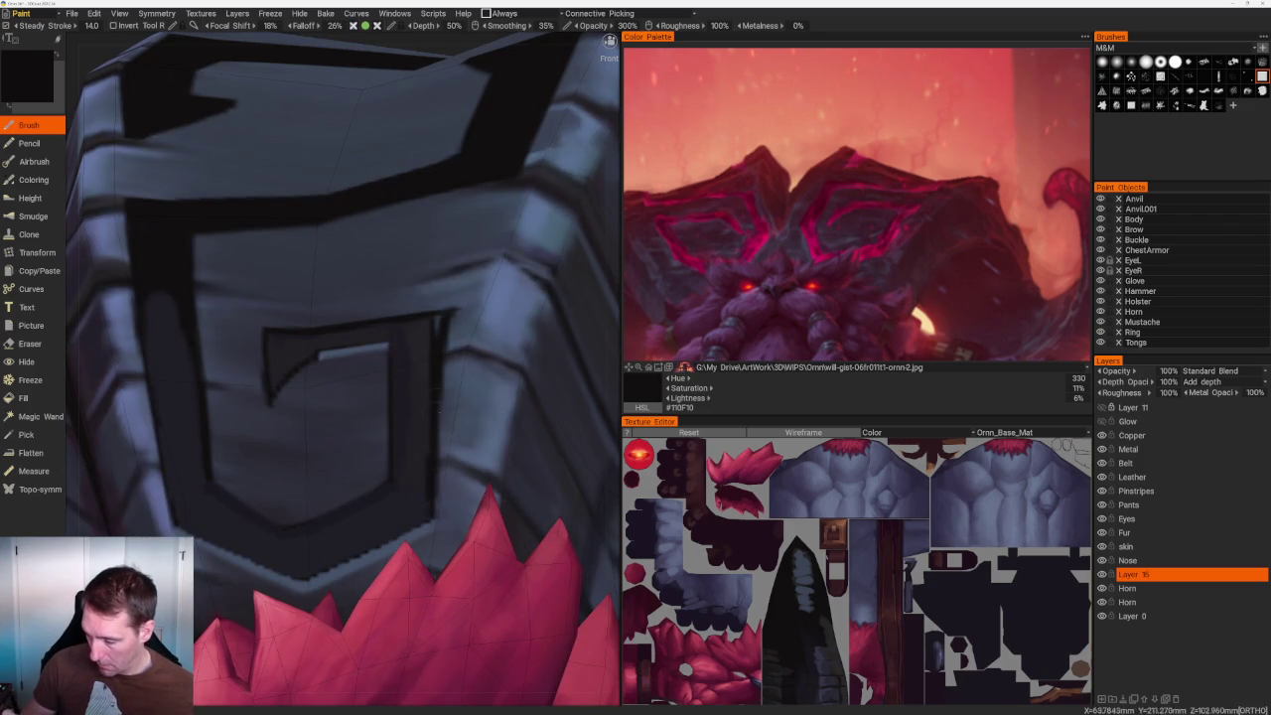
key(v)
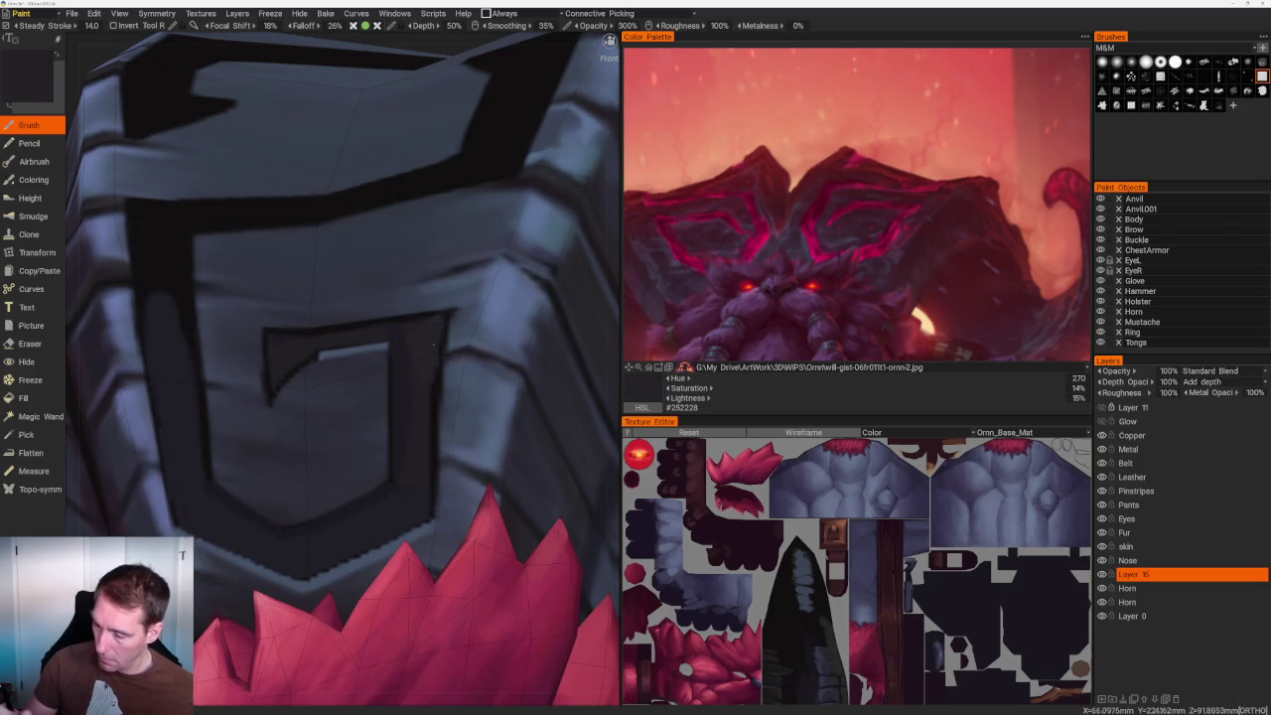
drag(430, 351, 423, 428)
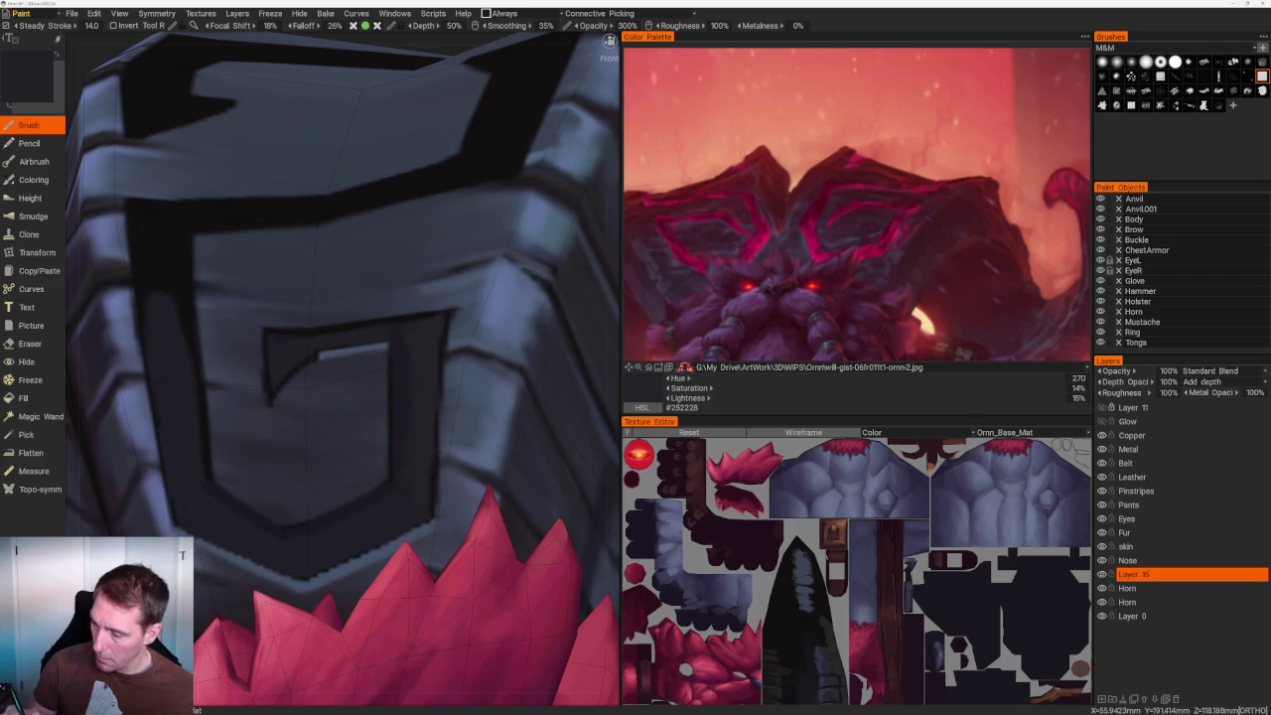
Resample the bluish near-black base colour (hue 255, saturation 21%, lightness 14%).
scroll(342, 373, down, 5)
mouse_move(428, 229)
mouse_down()
mouse_move(423, 182)
mouse_move(460, 156)
mouse_move(488, 281)
mouse_move(429, 368)
mouse_up()
scroll(341, 469, up, 3)
scroll(342, 469, up, 3)
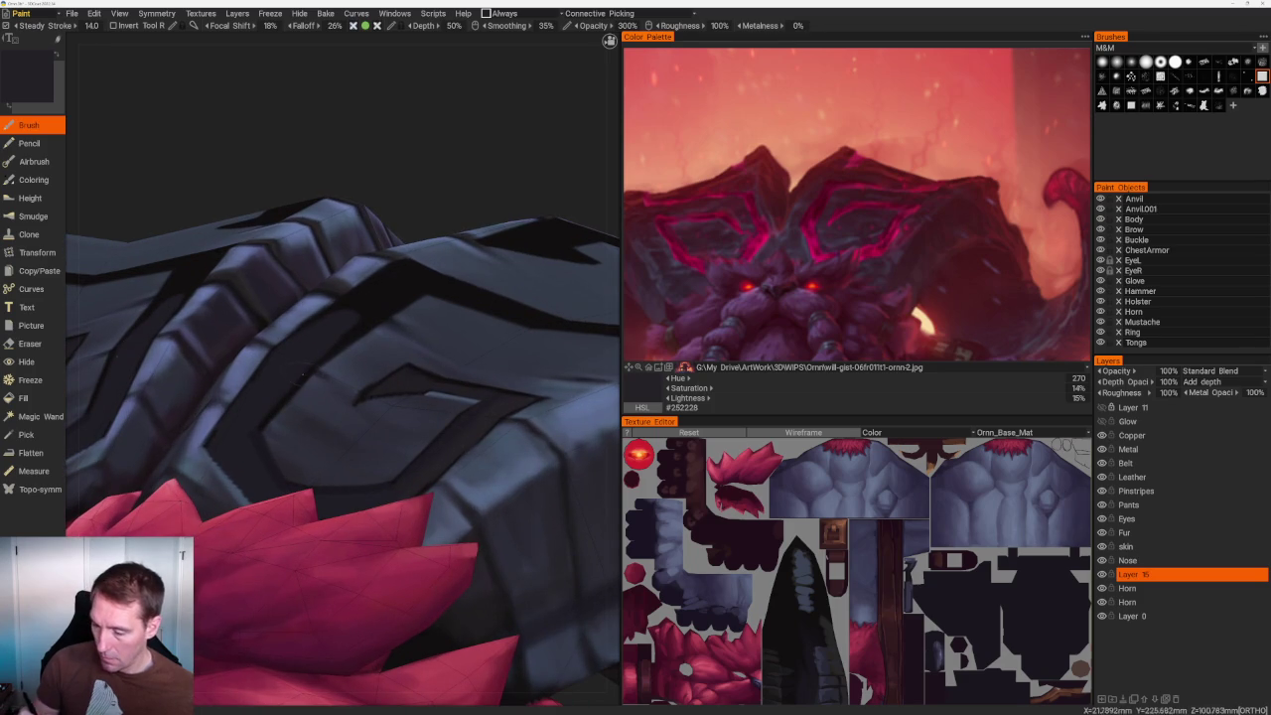
key(v)
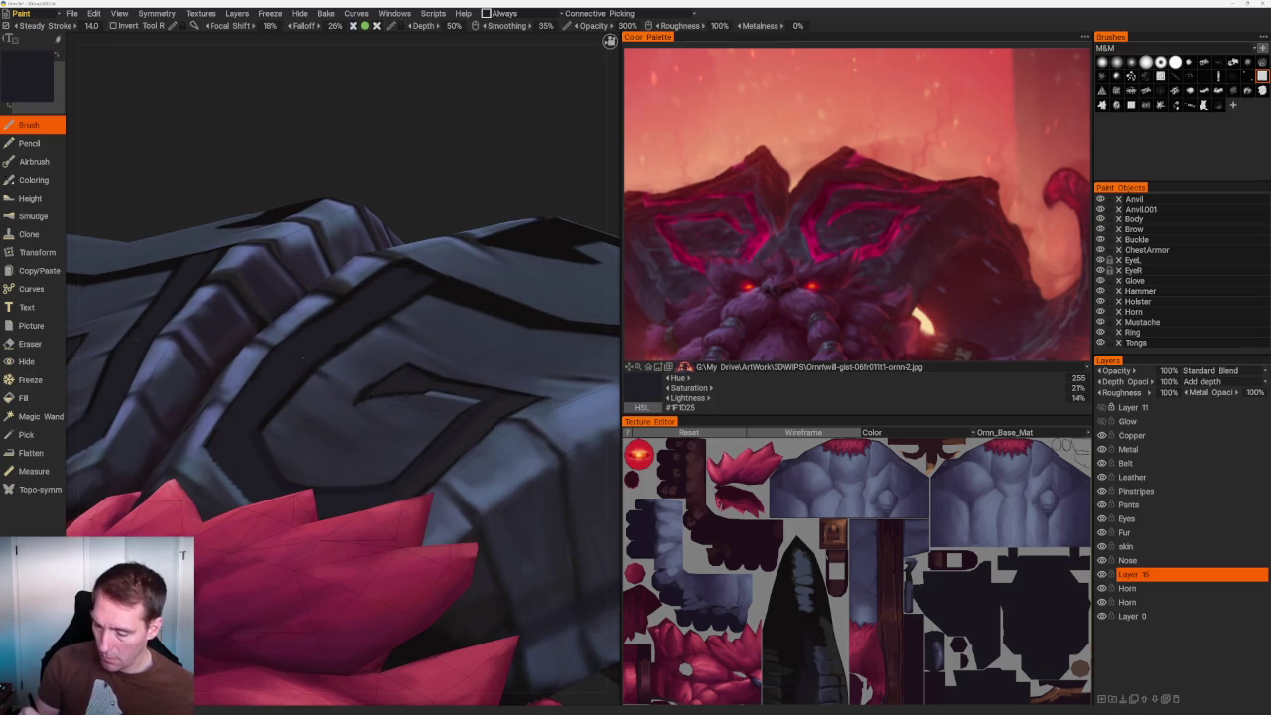
scroll(341, 222, down, 5)
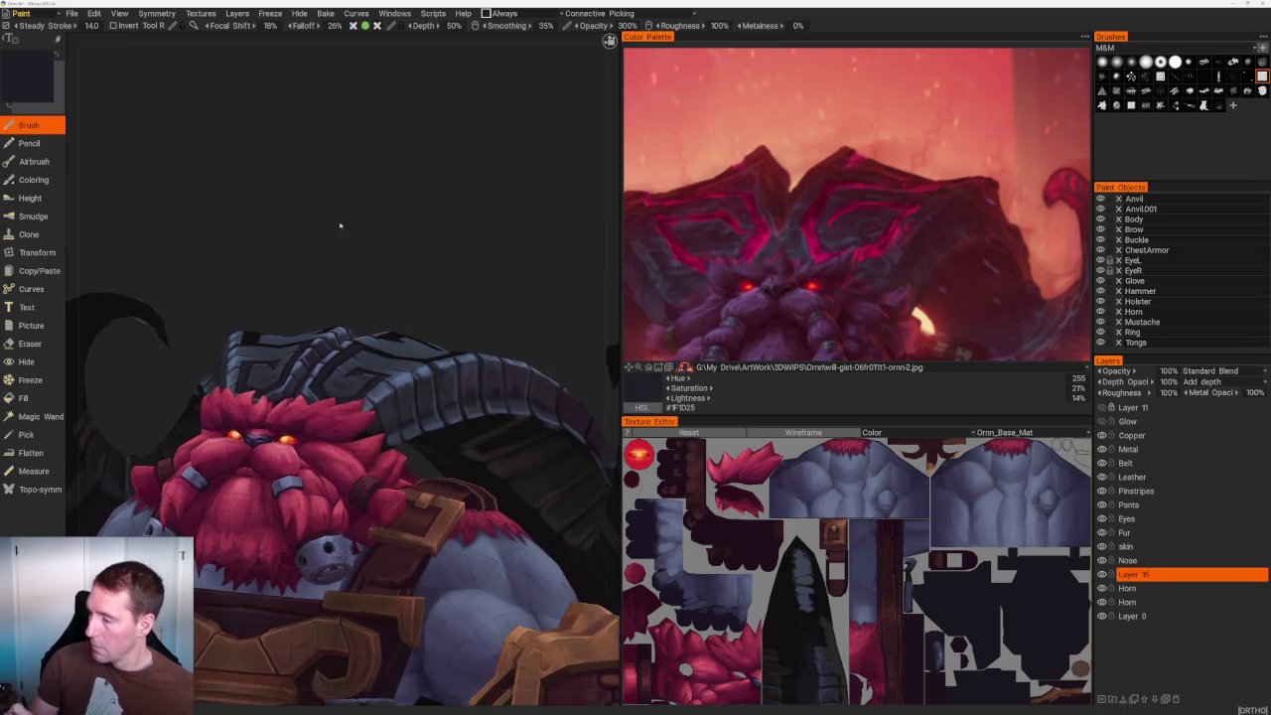
Rotate around the head, switch to the Eraser and orbit to a top-down view.
middle_drag(476, 235, 431, 195)
scroll(431, 195, up, 2)
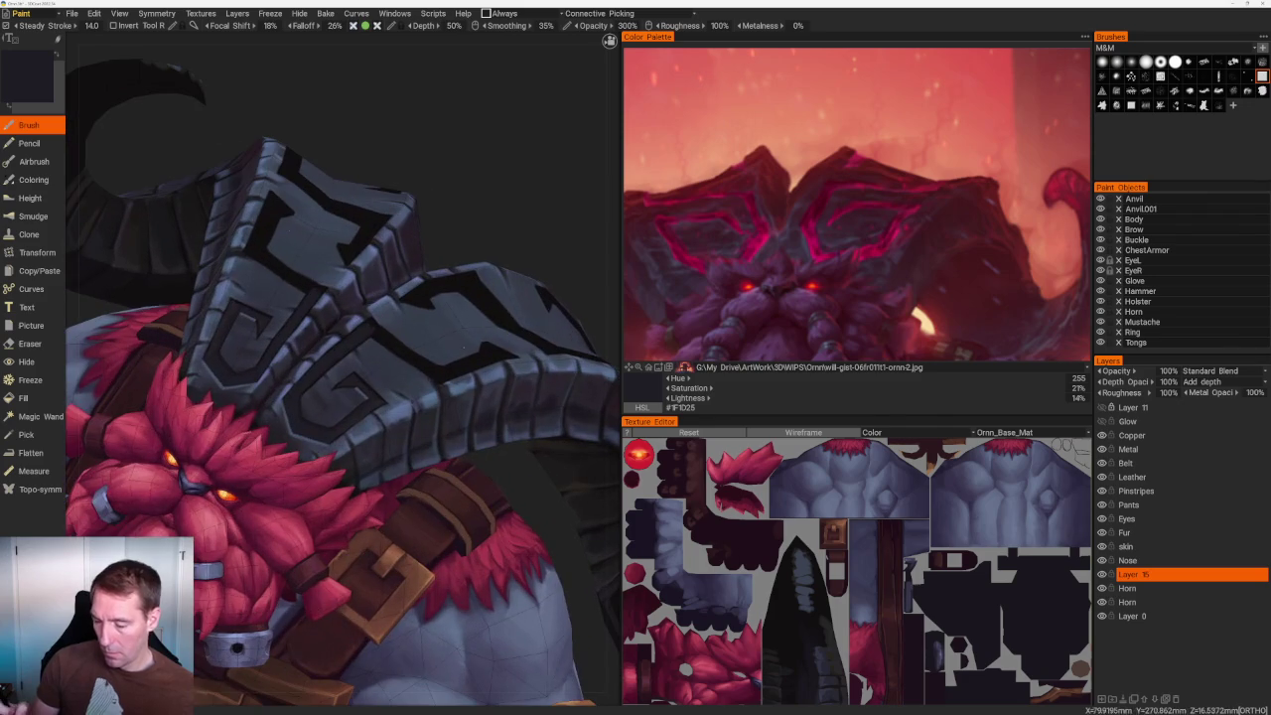
scroll(524, 480, up, 3)
scroll(523, 480, up, 3)
key(e)
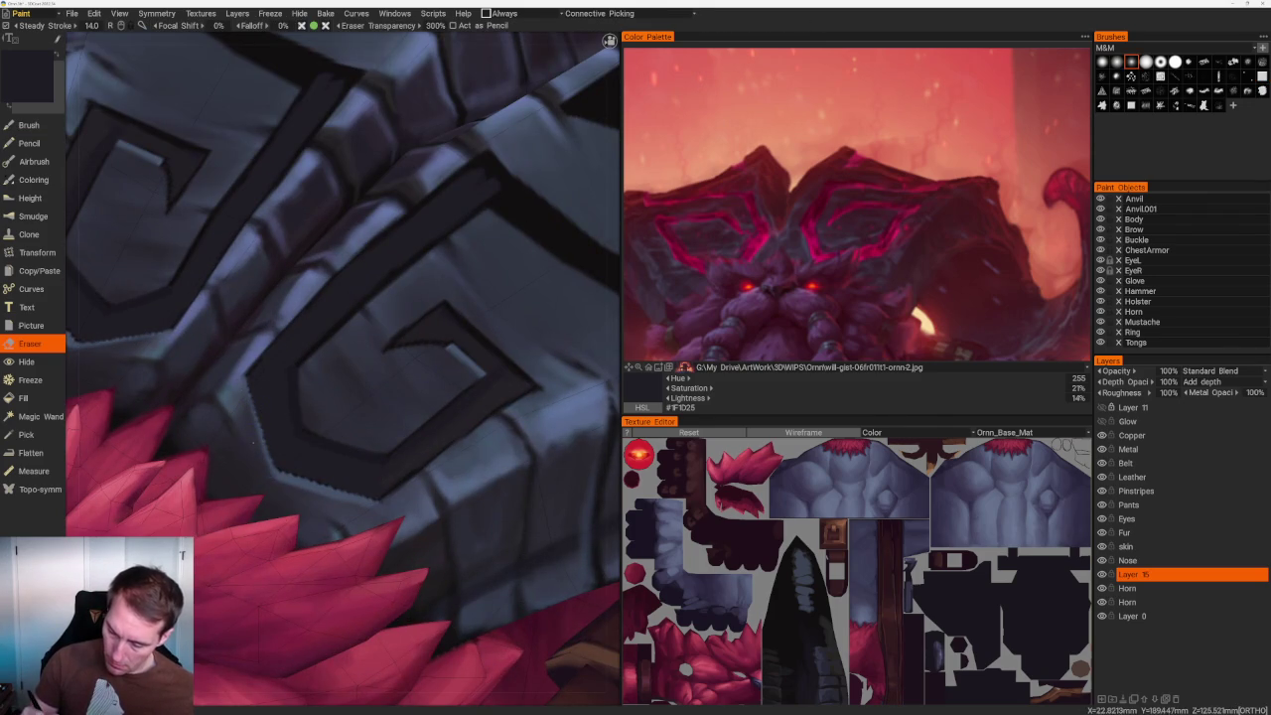
scroll(342, 367, down, 5)
drag(298, 258, 327, 193)
scroll(327, 193, up, 3)
scroll(327, 192, up, 3)
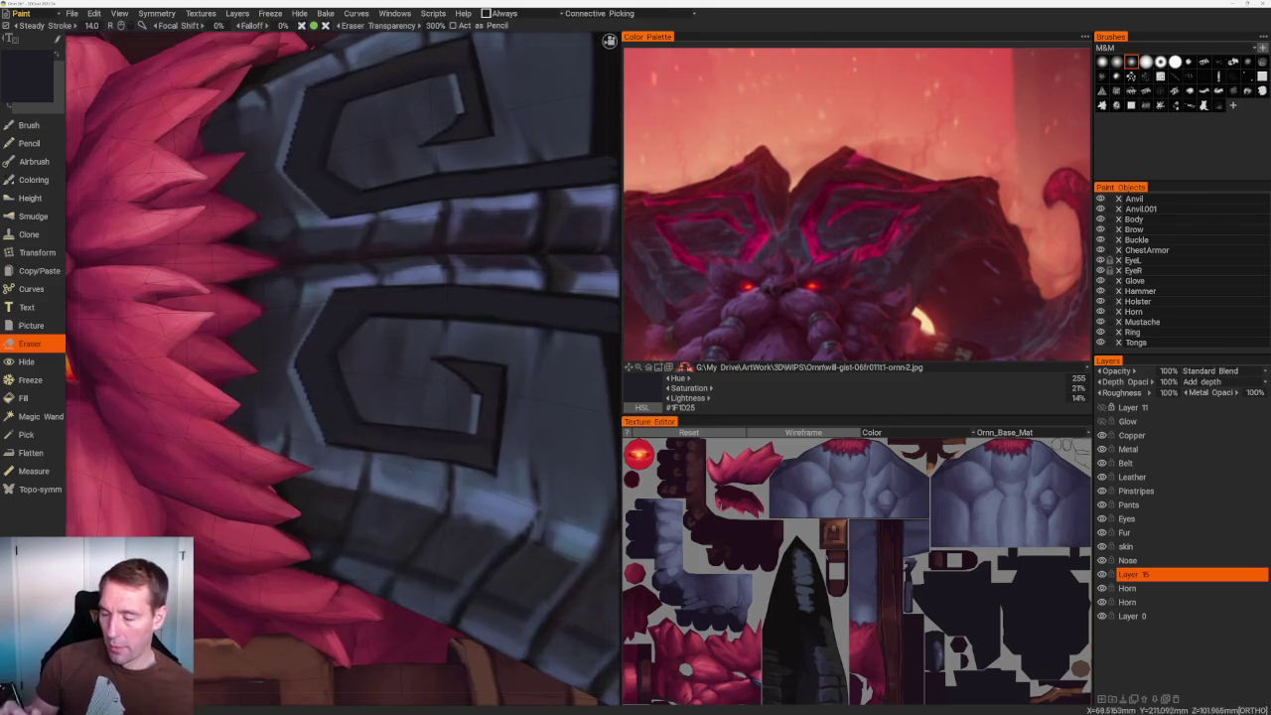
scroll(343, 367, down, 5)
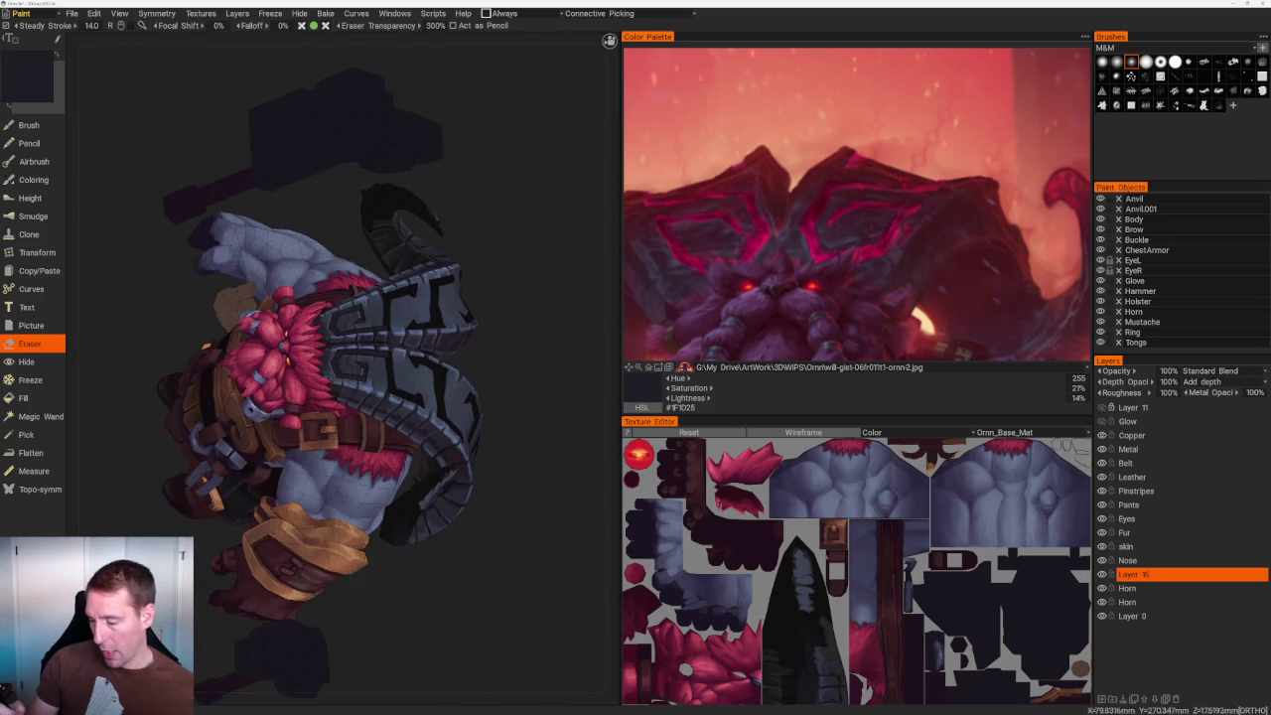
Orbit to a side-on view of the horned arm piece with the Brush active.
drag(342, 367, 429, 379)
scroll(429, 379, up, 3)
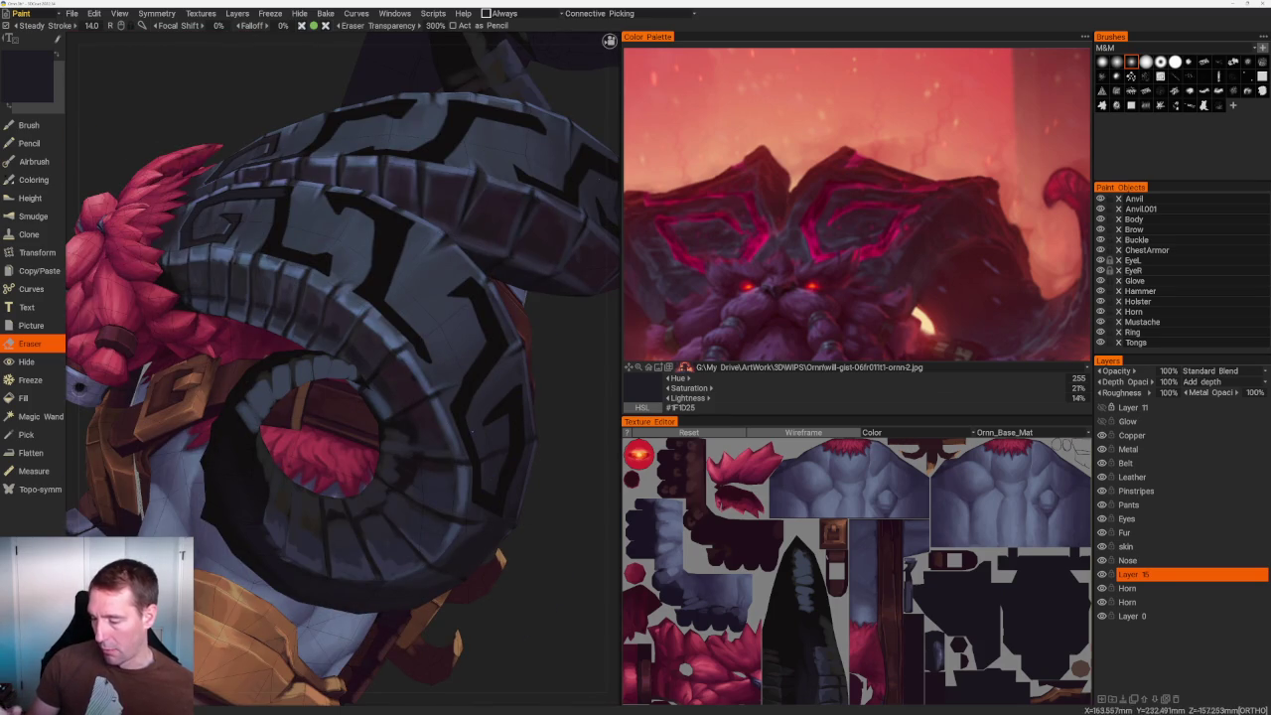
scroll(428, 223, down, 2)
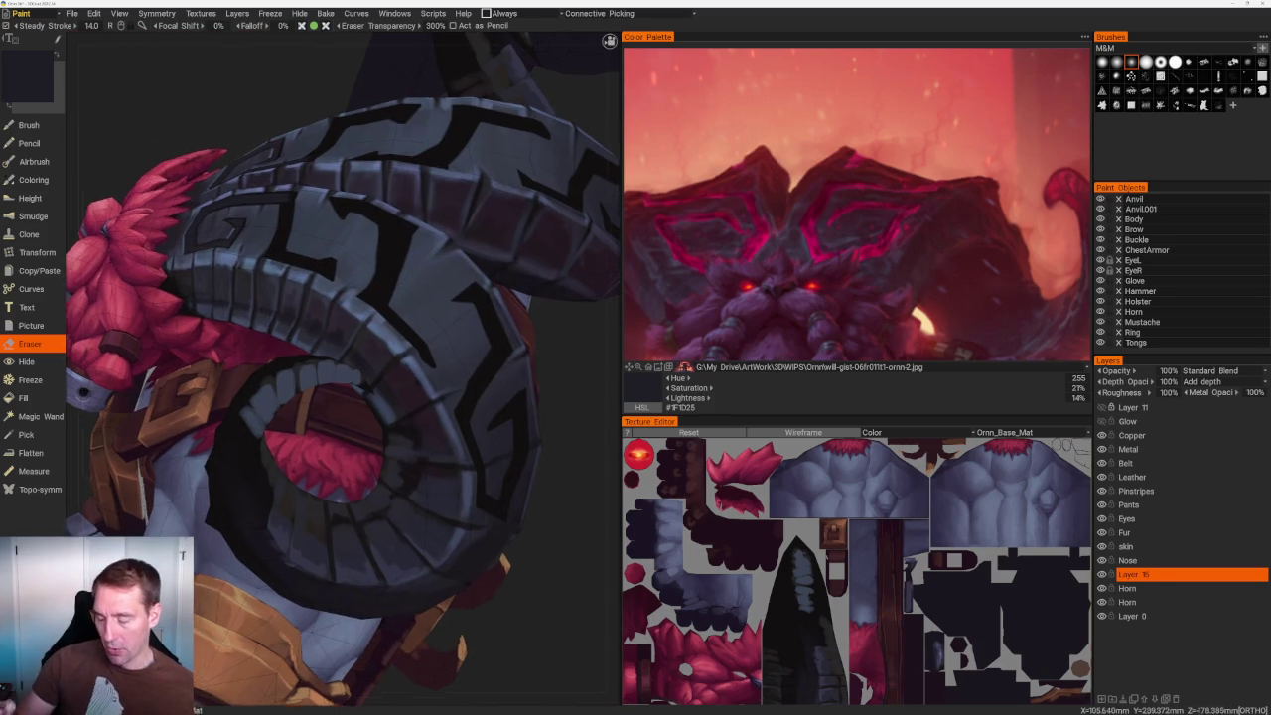
scroll(428, 223, down, 6)
mouse_move(428, 224)
mouse_down()
mouse_move(218, 520)
mouse_move(284, 596)
mouse_move(394, 539)
mouse_move(343, 557)
mouse_move(510, 232)
mouse_move(510, 196)
mouse_move(424, 165)
mouse_up()
scroll(344, 557, up, 5)
scroll(424, 165, up, 4)
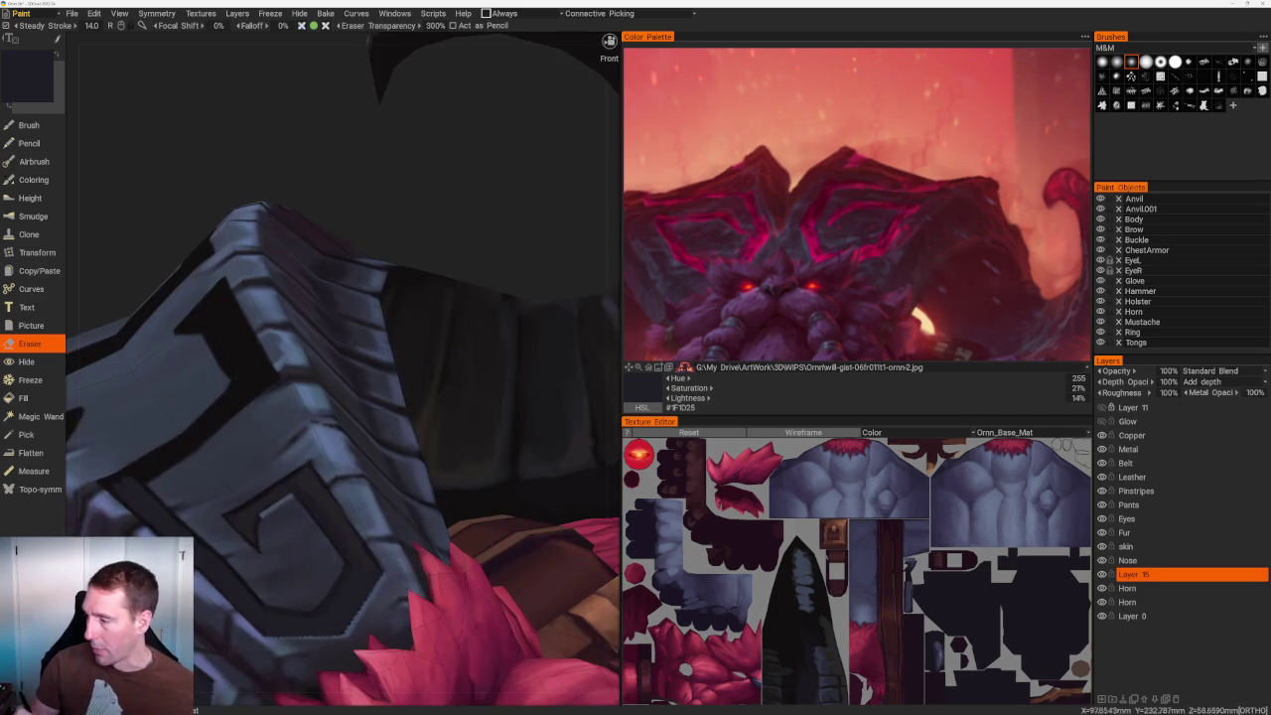
scroll(424, 165, up, 1)
key(b)
middle_drag(398, 59, 506, 45)
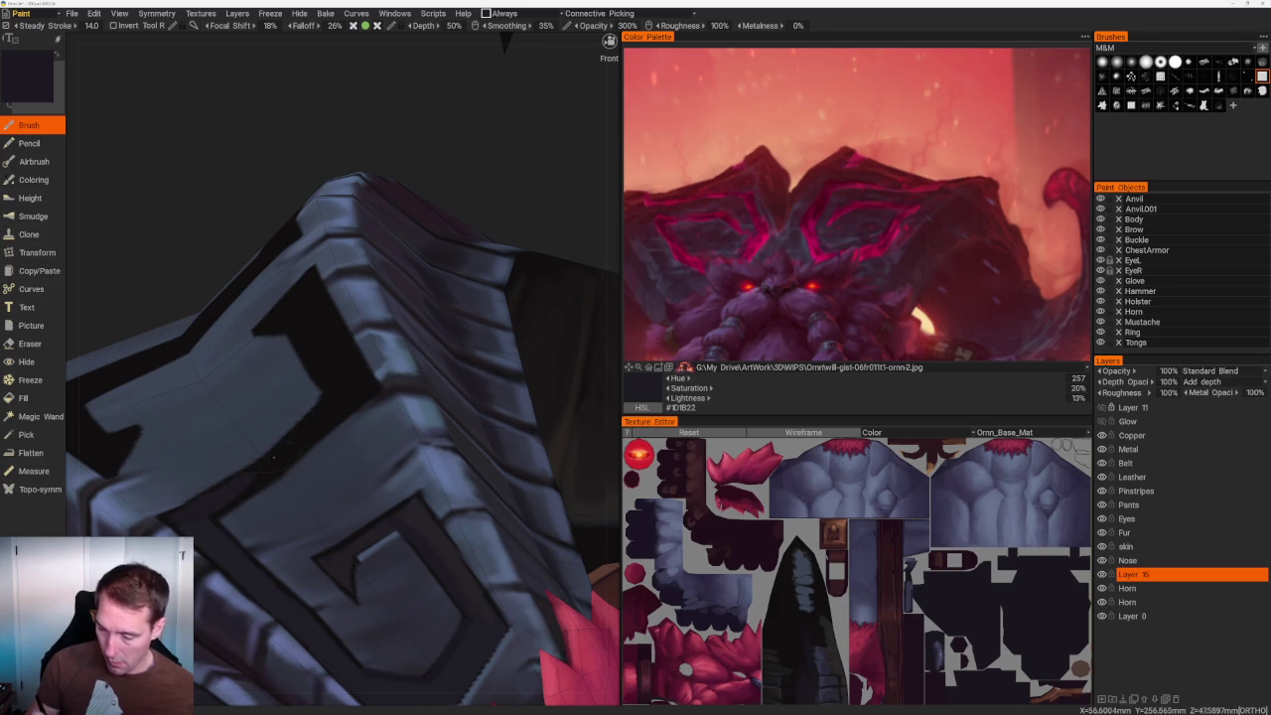
scroll(374, 205, down, 5)
mouse_move(374, 205)
mouse_down()
mouse_move(398, 255)
mouse_move(383, 245)
mouse_up()
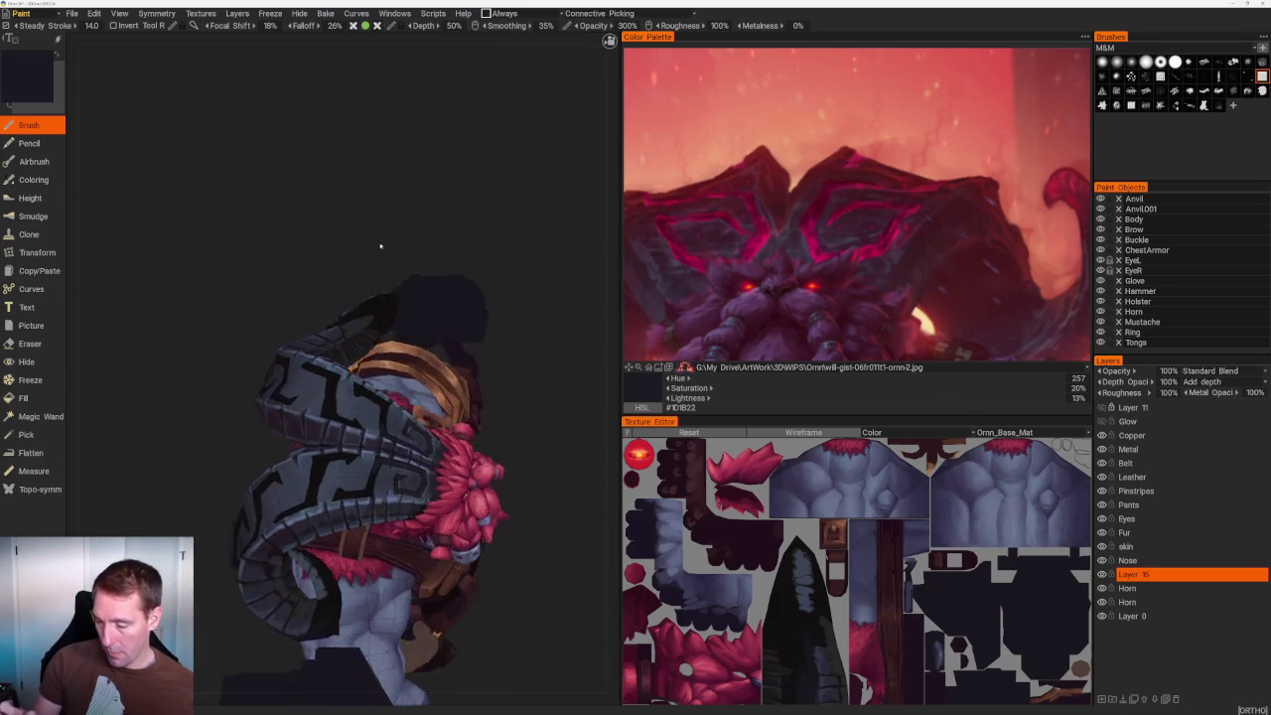
scroll(384, 245, up, 3)
scroll(383, 245, up, 2)
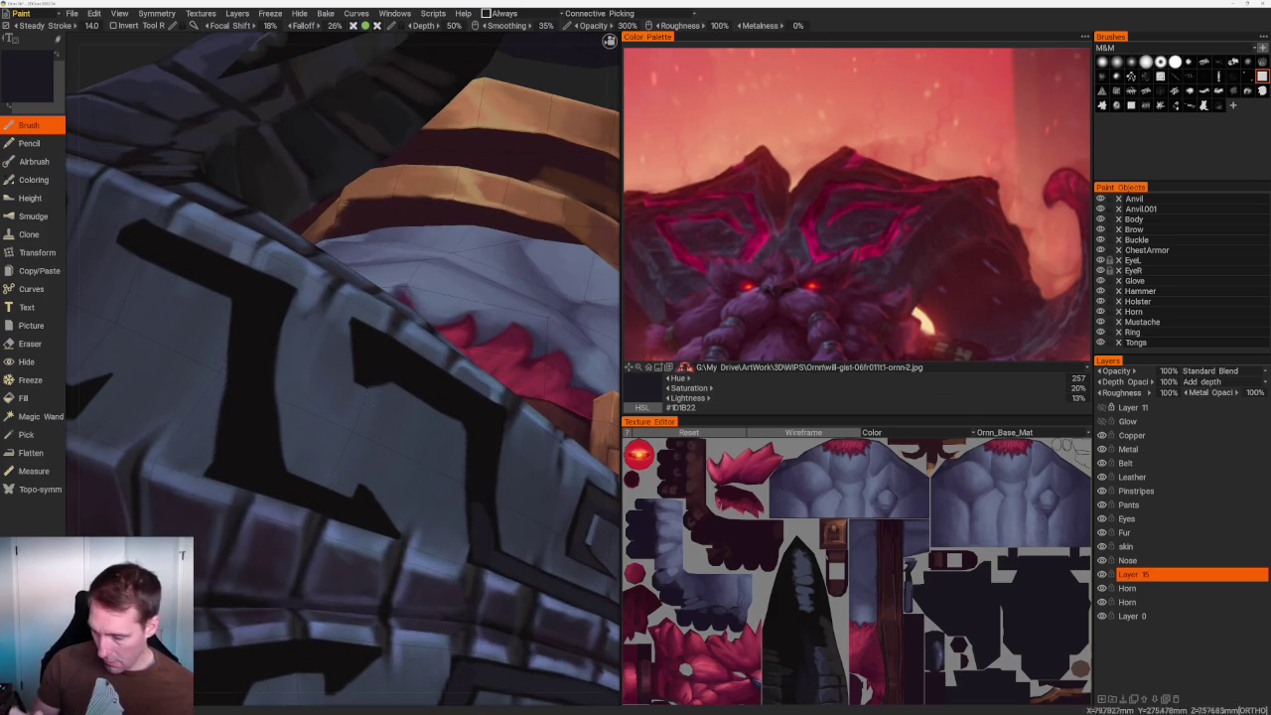
Pick near-black and paint a long black stroke down from the stripe, redoing the first attempt.
key(v)
drag(367, 377, 349, 433)
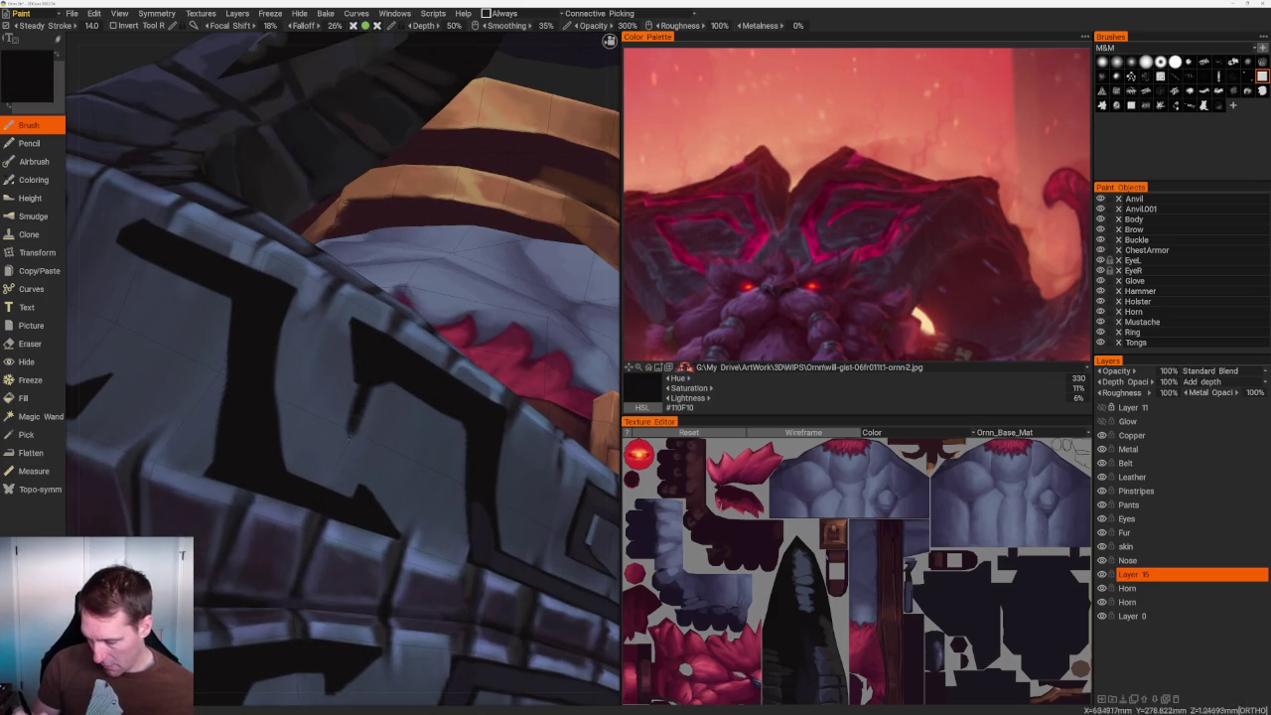
key(ctrl+z)
drag(364, 385, 334, 465)
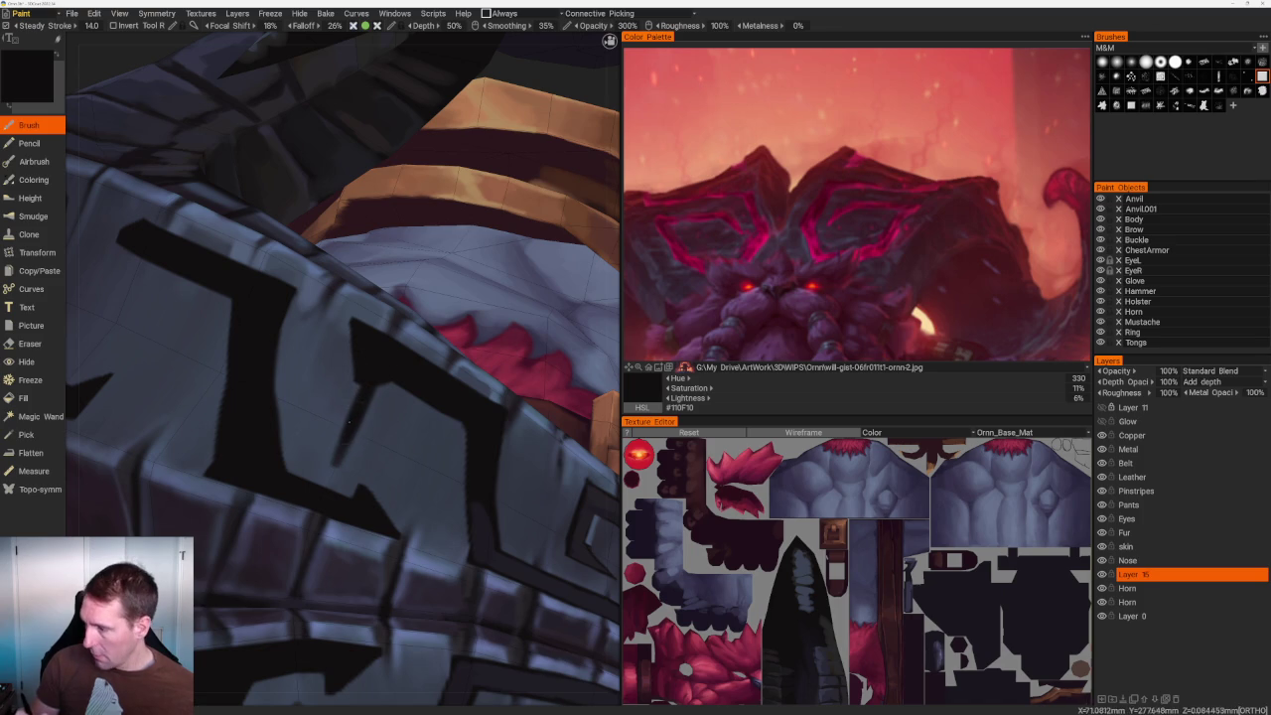
drag(353, 416, 324, 490)
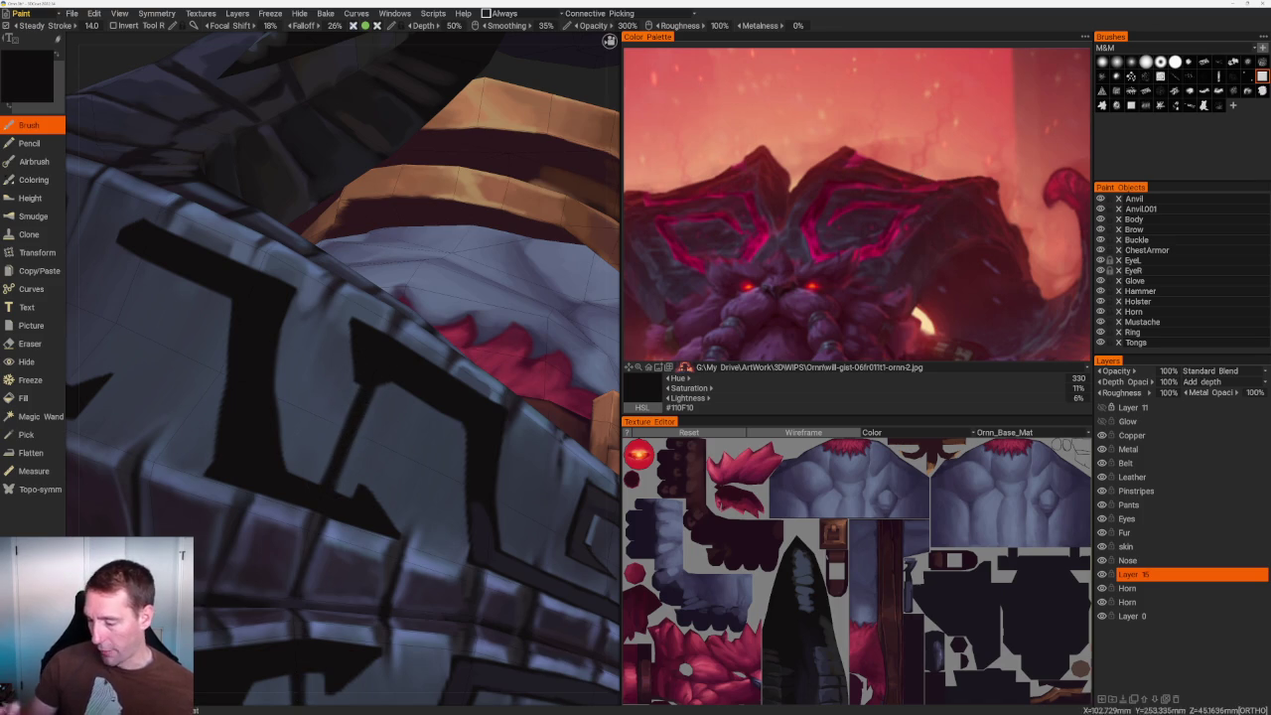
Rotate toward the patterned armour plate and switch to the Eraser with #110F10 loaded.
scroll(341, 161, down, 5)
mouse_move(341, 162)
mouse_down()
mouse_move(292, 145)
mouse_move(338, 246)
mouse_up()
scroll(338, 246, up, 5)
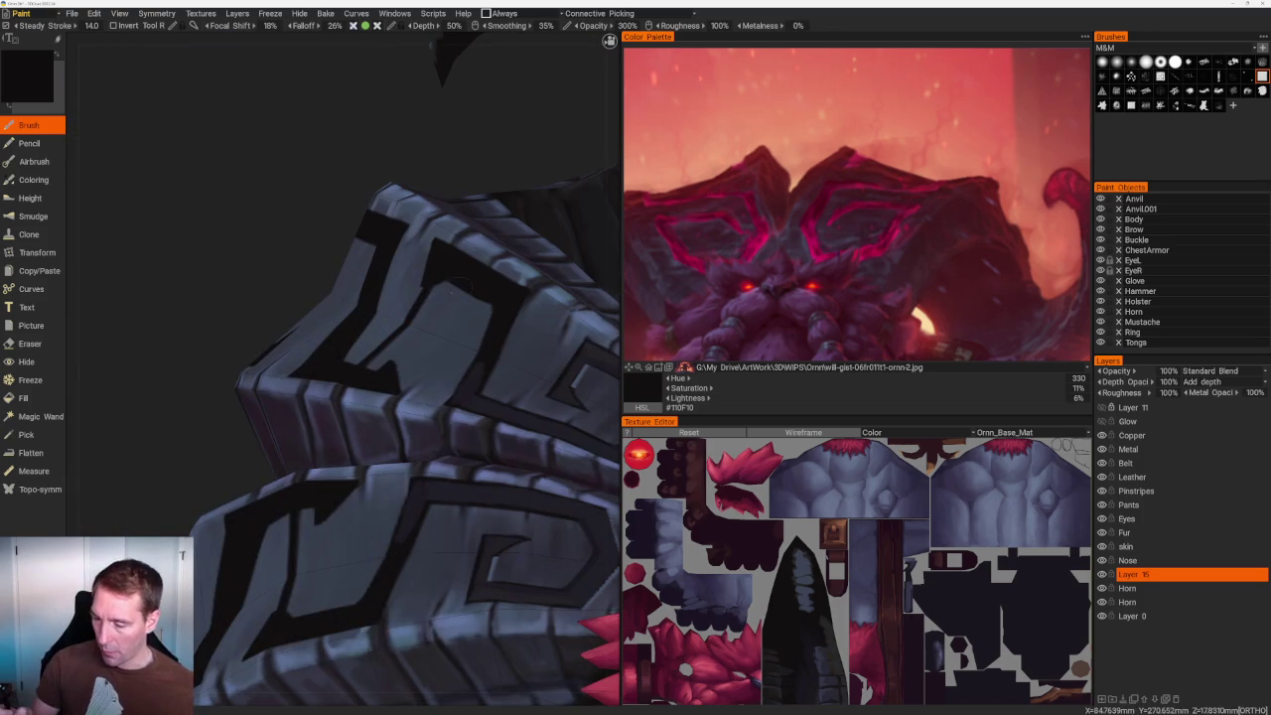
scroll(337, 246, up, 2)
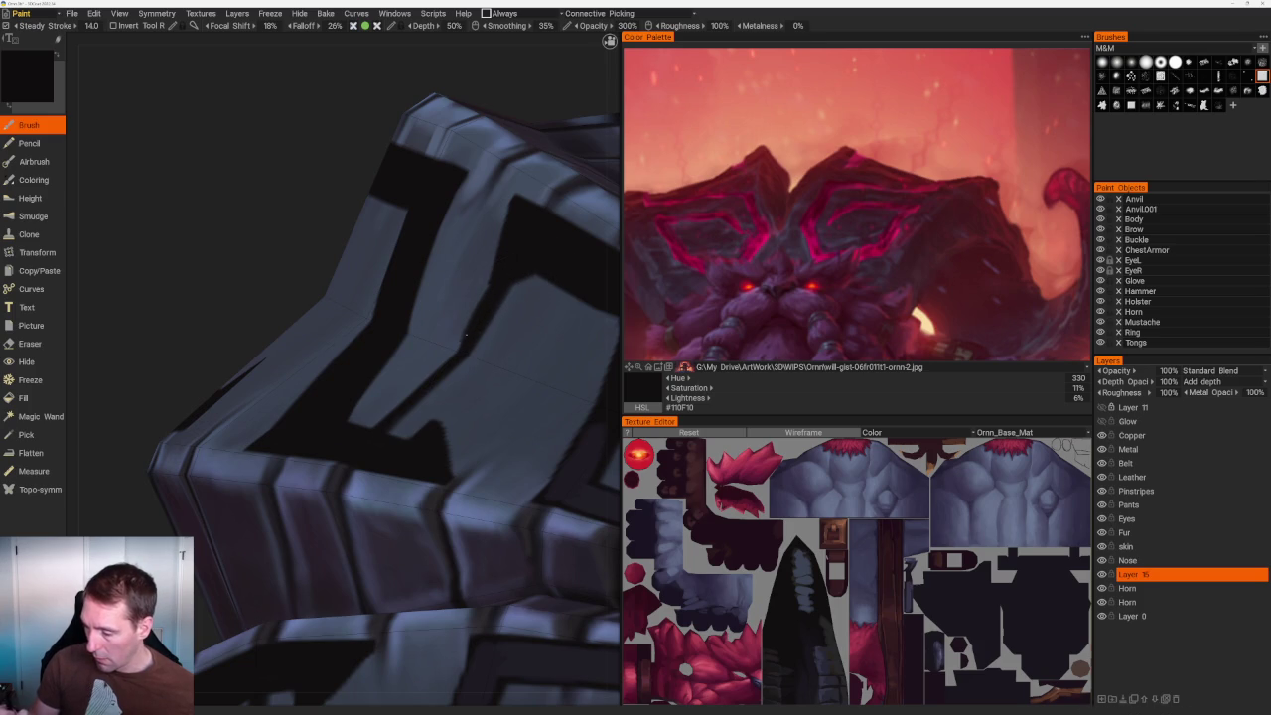
scroll(461, 340, down, 2)
scroll(440, 142, down, 3)
scroll(397, 297, up, 3)
scroll(359, 465, up, 2)
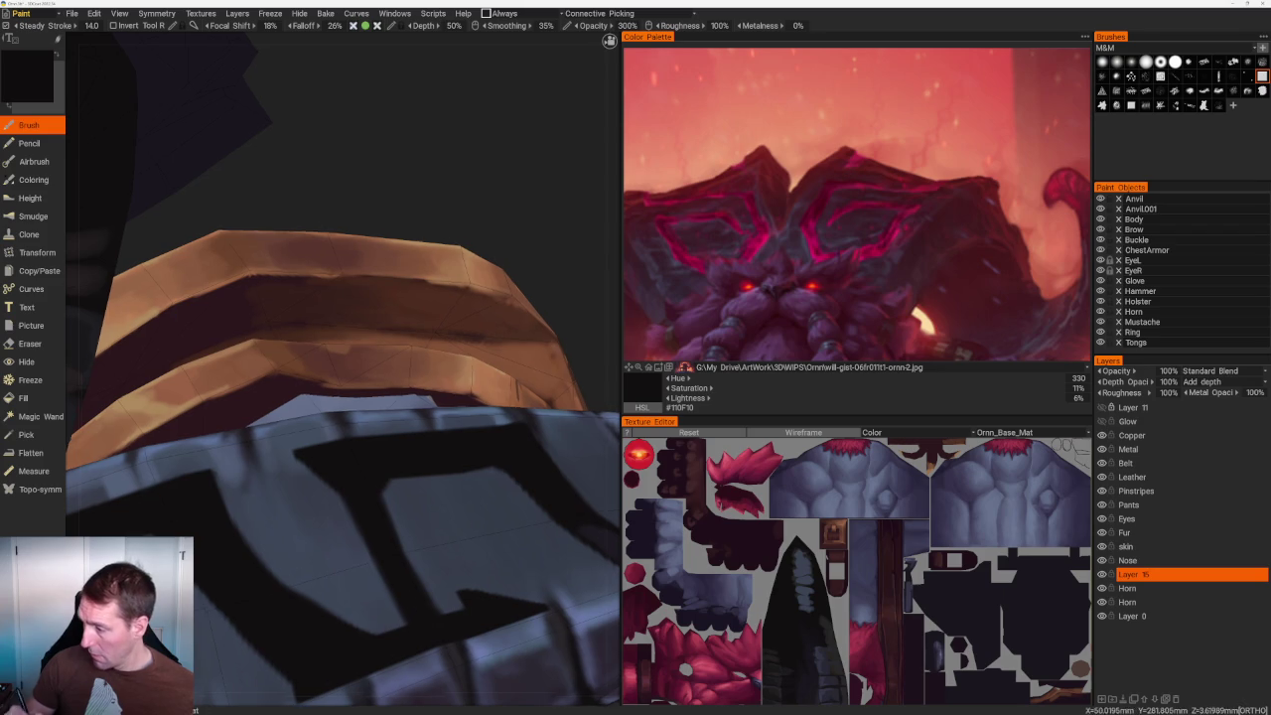
scroll(406, 584, down, 4)
drag(511, 244, 440, 255)
drag(447, 397, 403, 382)
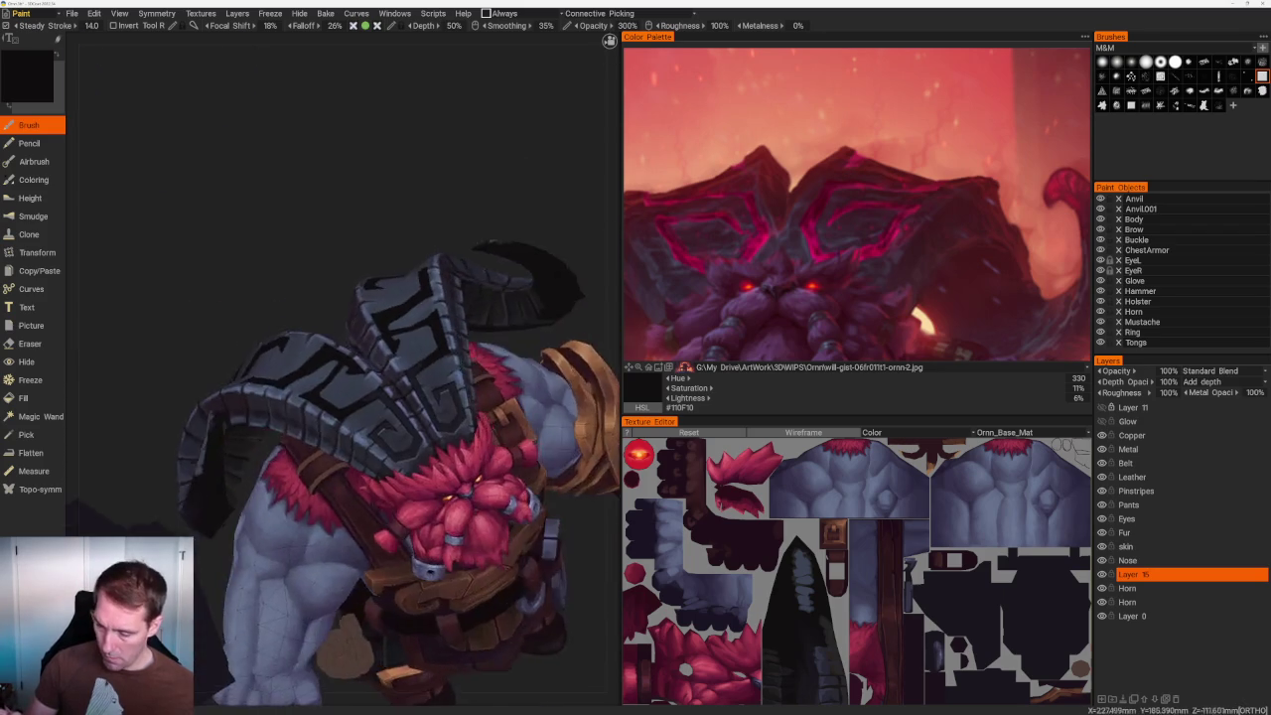
scroll(398, 380, up, 3)
scroll(398, 380, up, 2)
key(e)
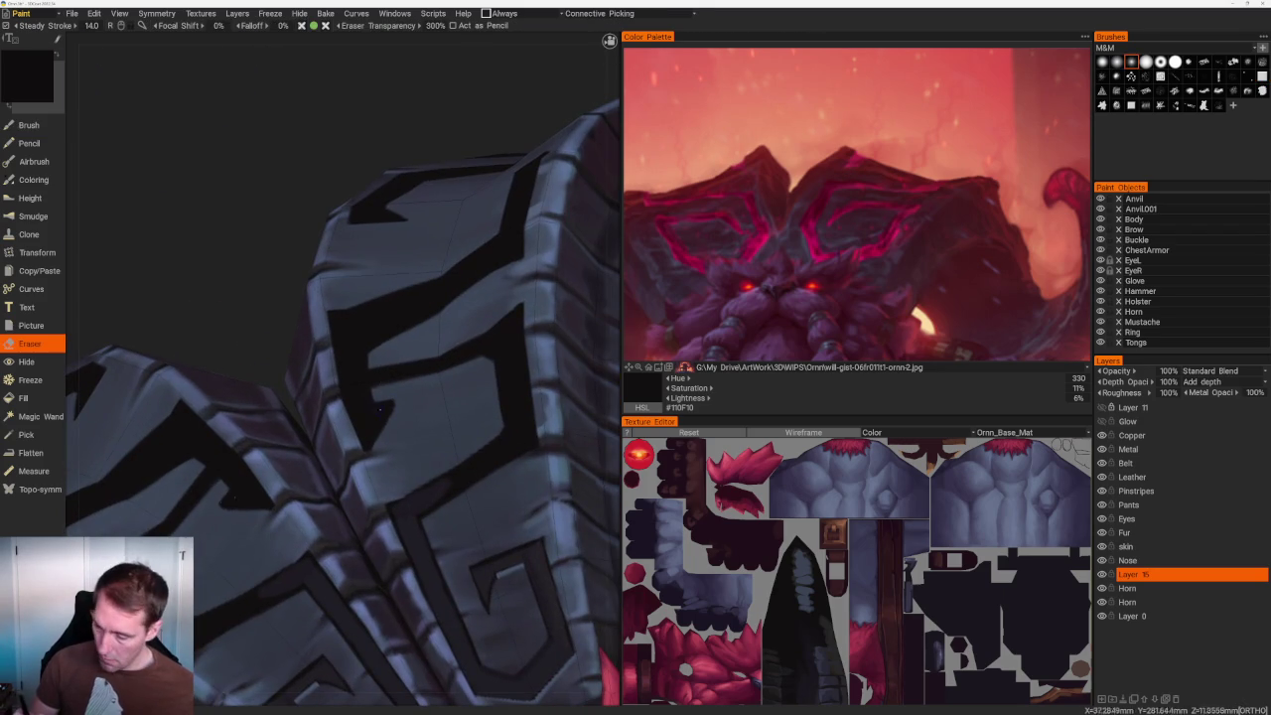
Erase stray black patches on the armour plate and reorient the model.
drag(378, 437, 345, 406)
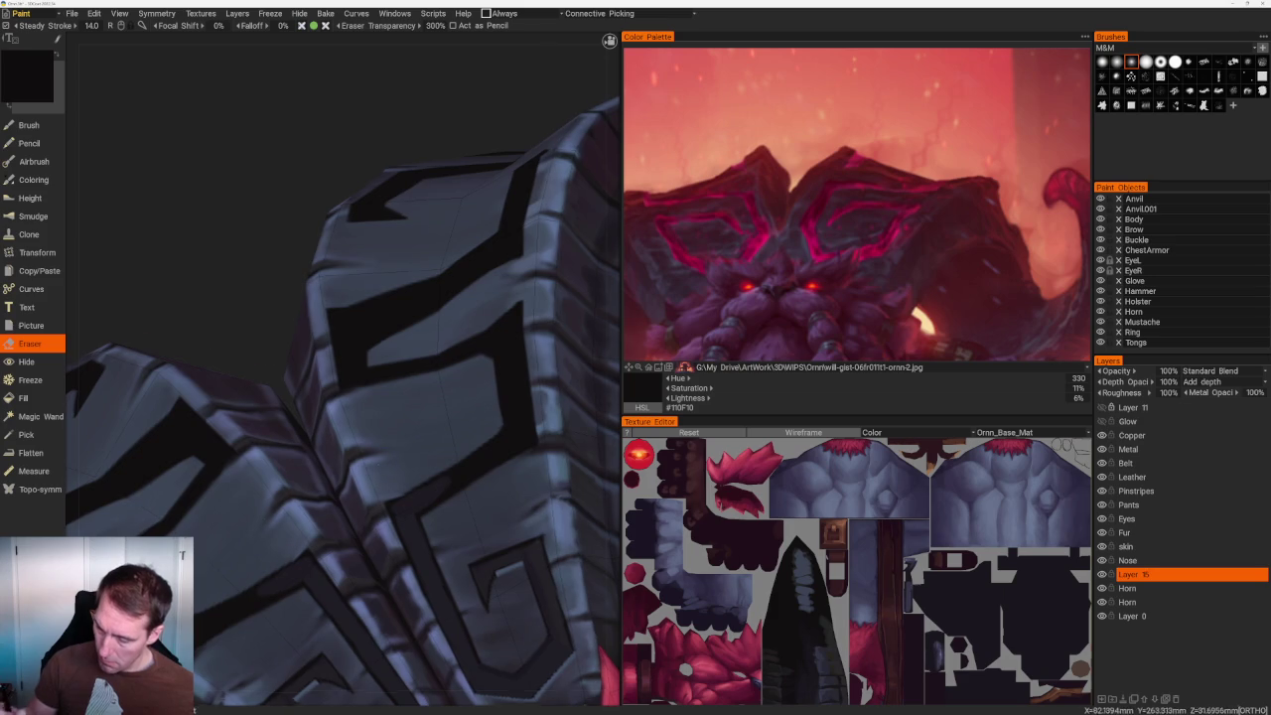
scroll(417, 298, down, 10)
drag(329, 232, 421, 329)
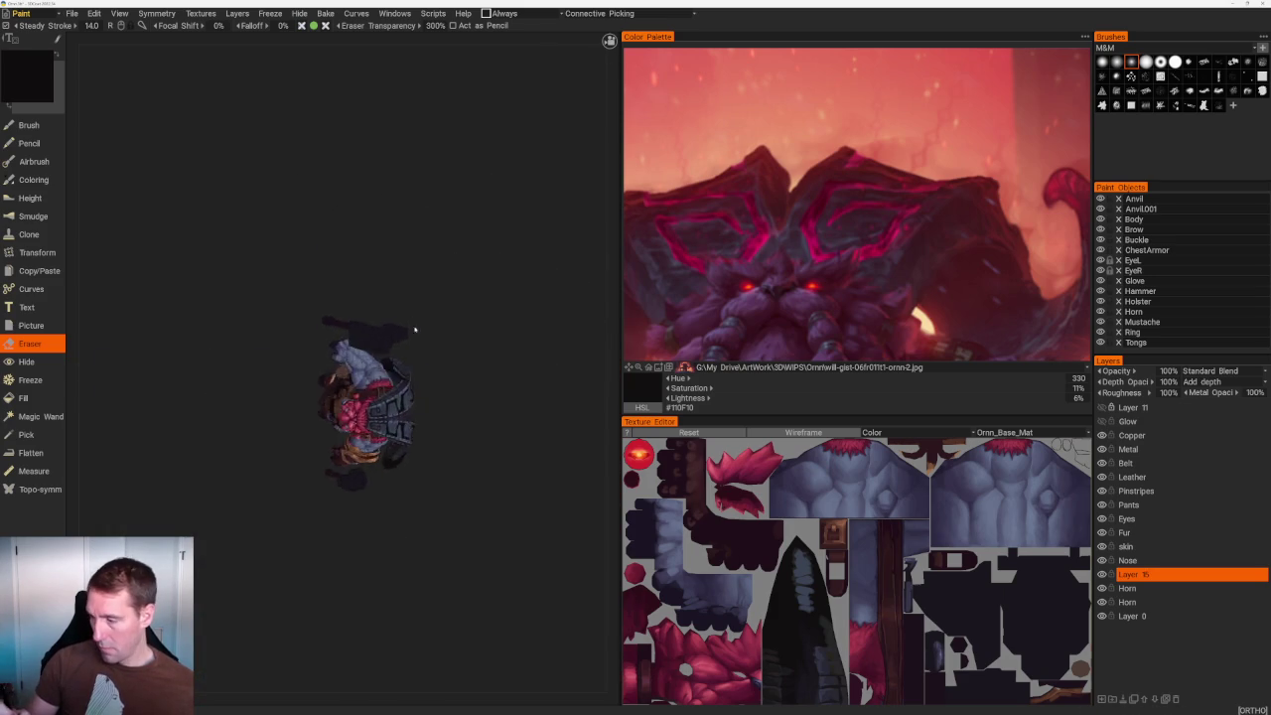
scroll(421, 328, up, 5)
Inspect the horn armour up close from several angles, then return to the Brush.
drag(397, 434, 460, 411)
scroll(466, 447, up, 5)
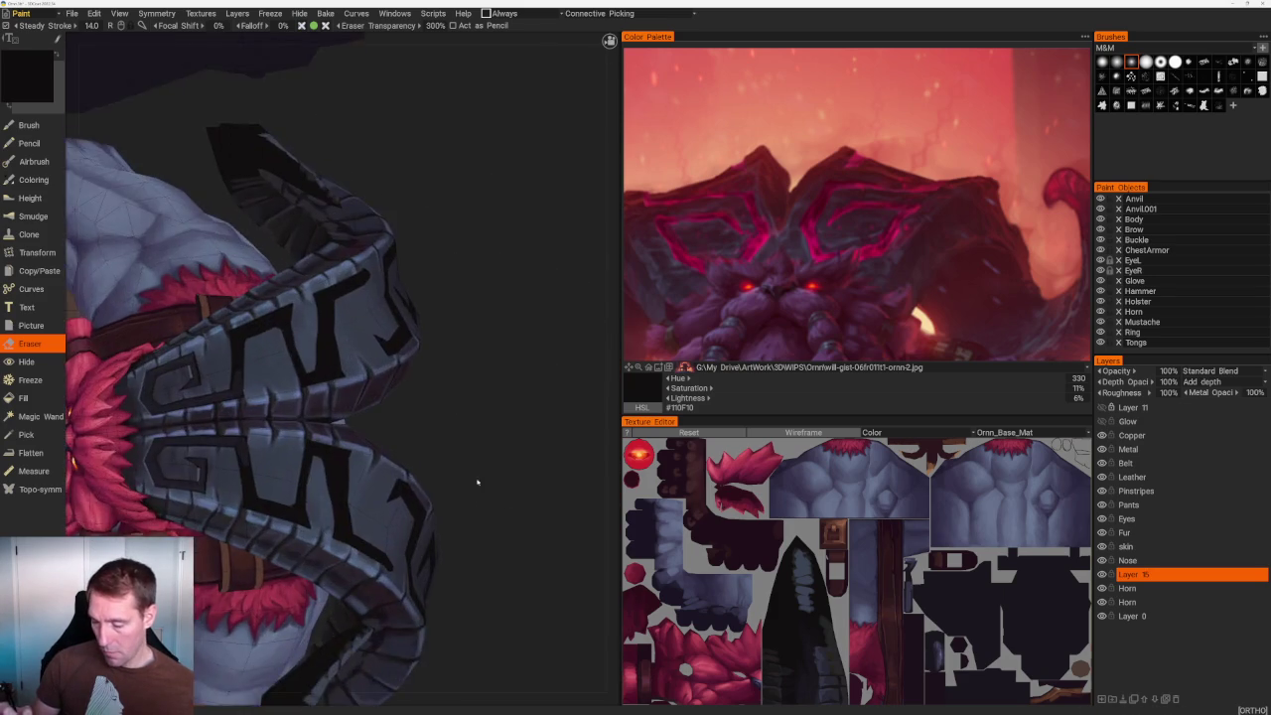
scroll(478, 496, up, 3)
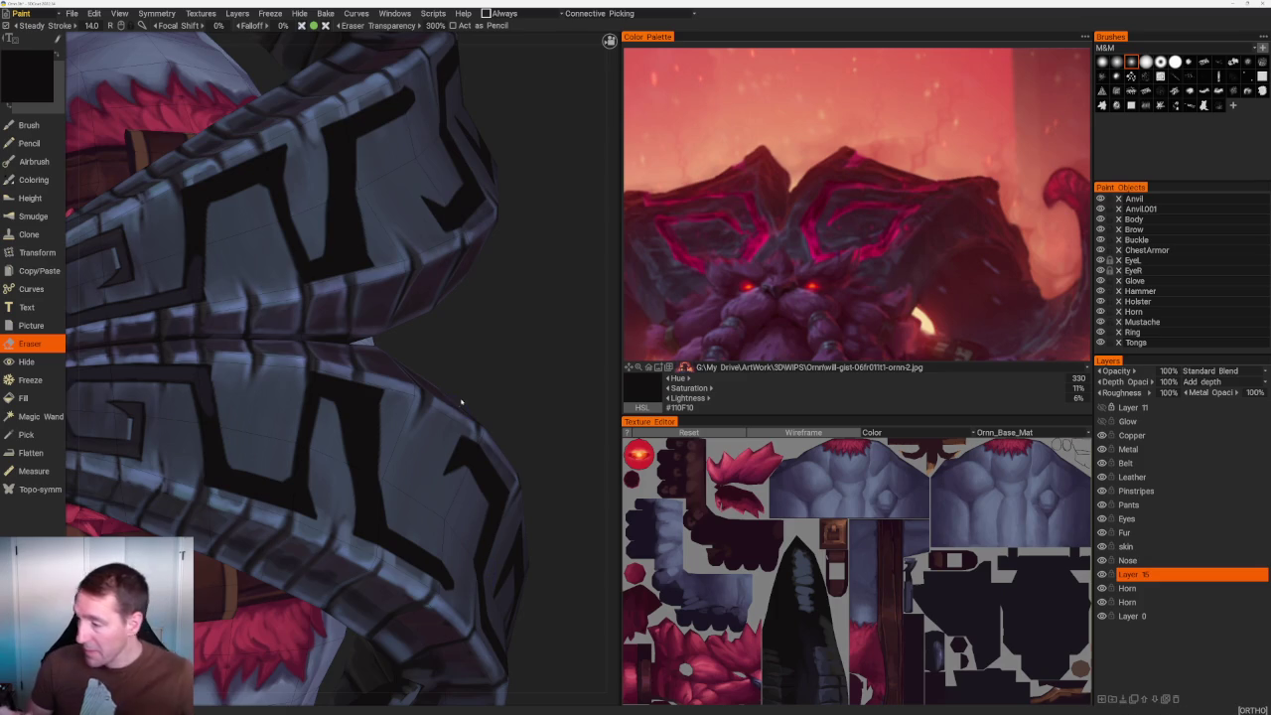
mouse_move(420, 340)
mouse_down()
mouse_move(460, 311)
mouse_move(536, 370)
mouse_move(454, 276)
mouse_move(481, 434)
mouse_up()
scroll(497, 328, down, 5)
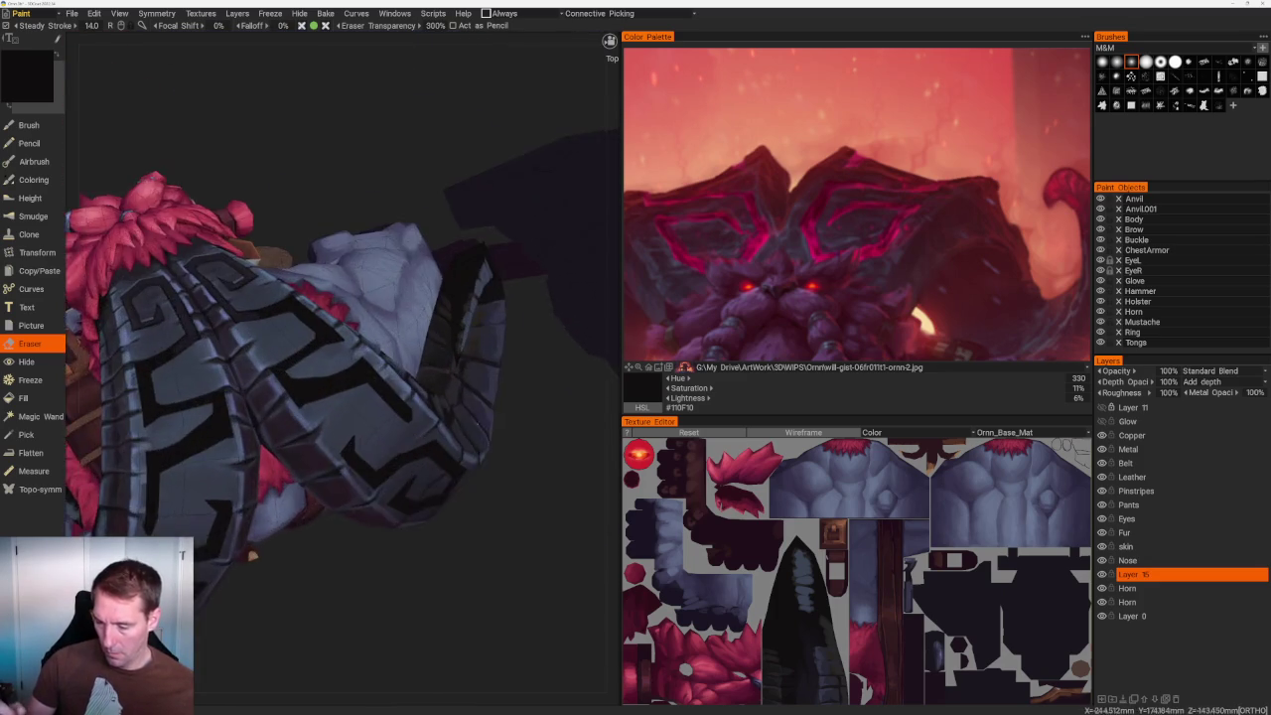
scroll(482, 434, up, 3)
key(b)
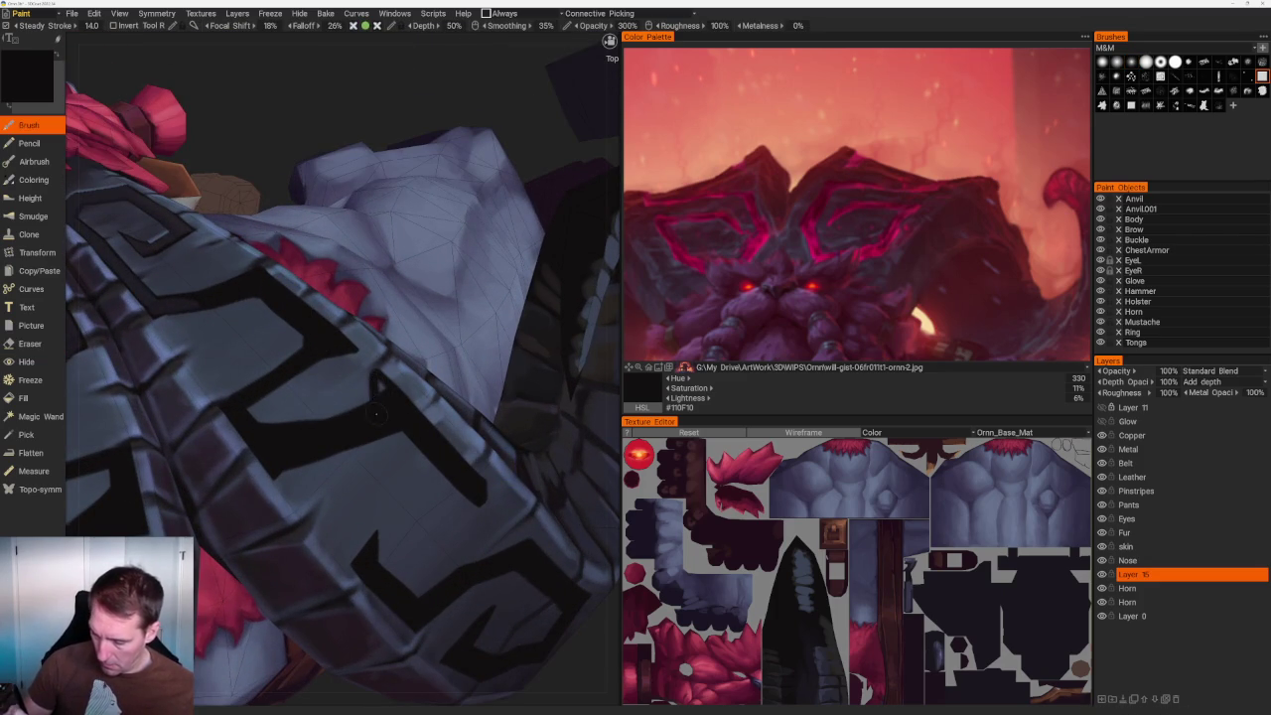
Turn the armour model to a front view and rotate it slightly.
scroll(252, 183, down, 5)
mouse_move(437, 253)
middle_down()
mouse_move(426, 187)
mouse_move(440, 195)
mouse_move(394, 168)
mouse_move(417, 161)
mouse_move(343, 245)
mouse_move(395, 201)
middle_up()
scroll(493, 355, up, 5)
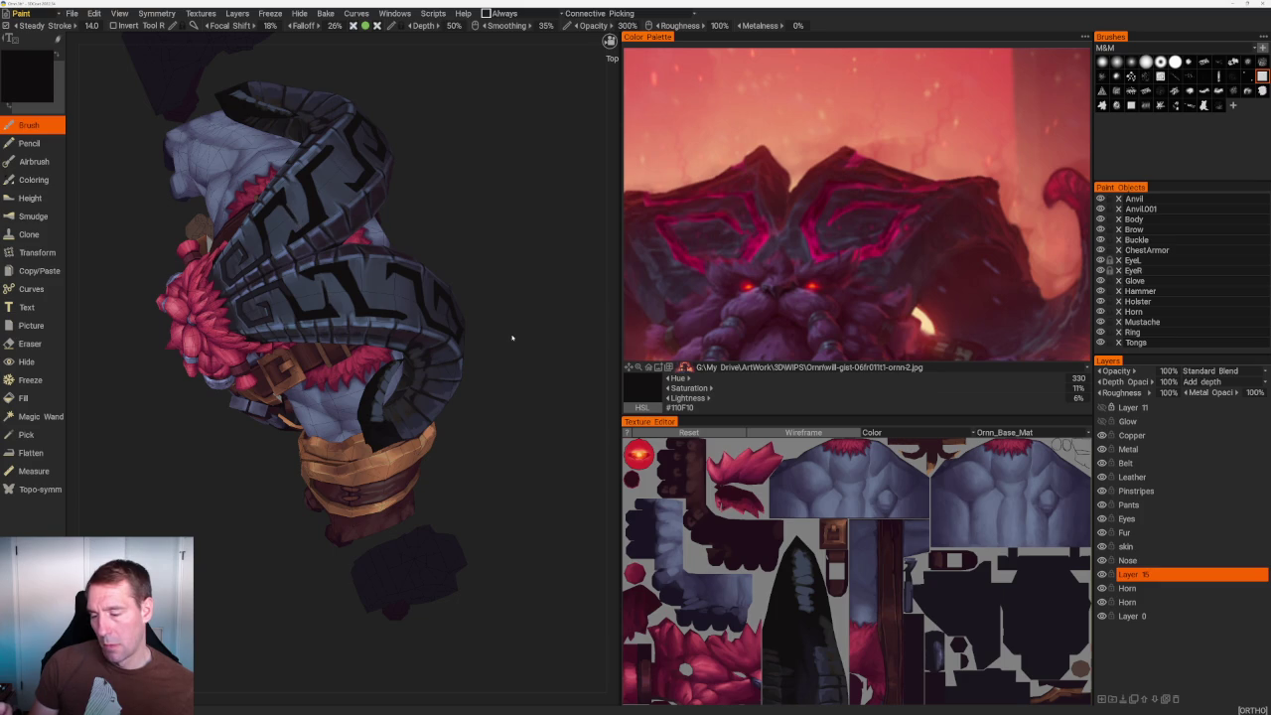
mouse_move(512, 338)
middle_down()
mouse_move(518, 349)
mouse_move(483, 358)
mouse_move(512, 417)
middle_up()
scroll(518, 350, down, 10)
scroll(510, 424, up, 3)
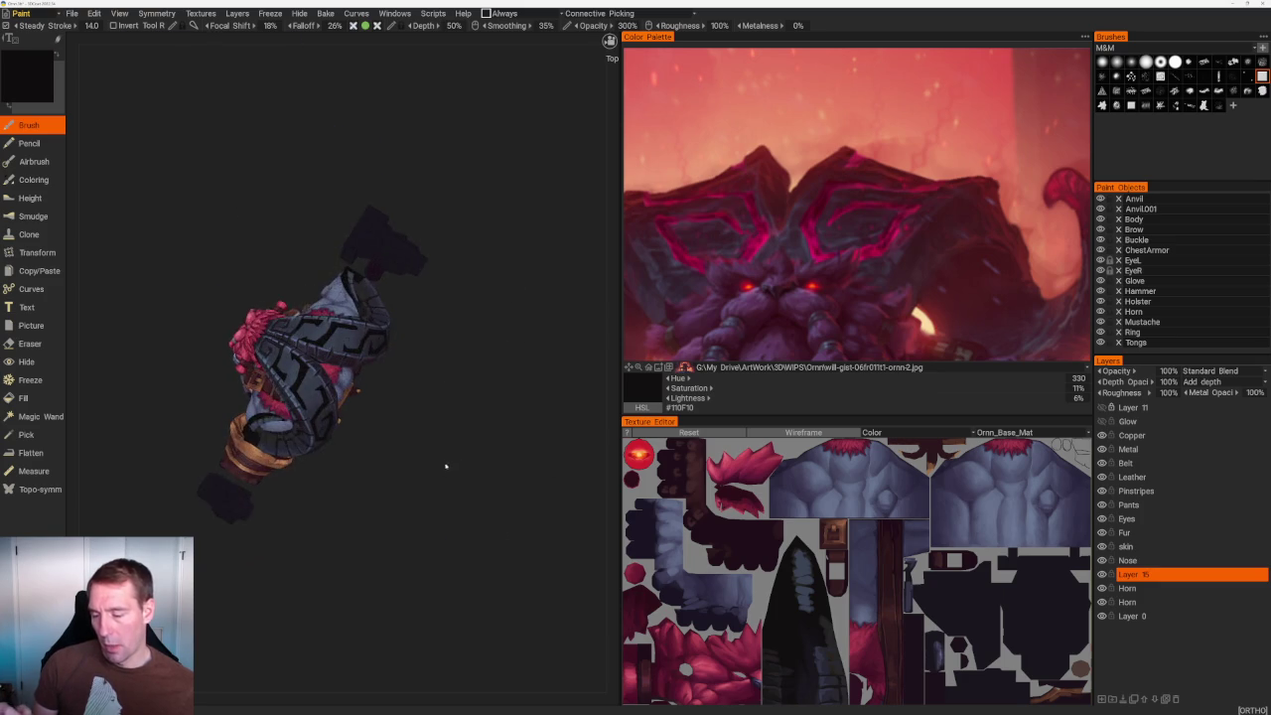
Zoom in and orbit around the armoured shoulder spirals.
scroll(446, 470, up, 2)
scroll(525, 528, up, 2)
scroll(494, 431, up, 3)
scroll(533, 421, up, 2)
mouse_move(533, 421)
middle_down()
mouse_move(557, 338)
mouse_move(457, 410)
mouse_move(427, 357)
middle_up()
scroll(427, 357, down, 5)
scroll(407, 328, up, 4)
scroll(392, 298, up, 2)
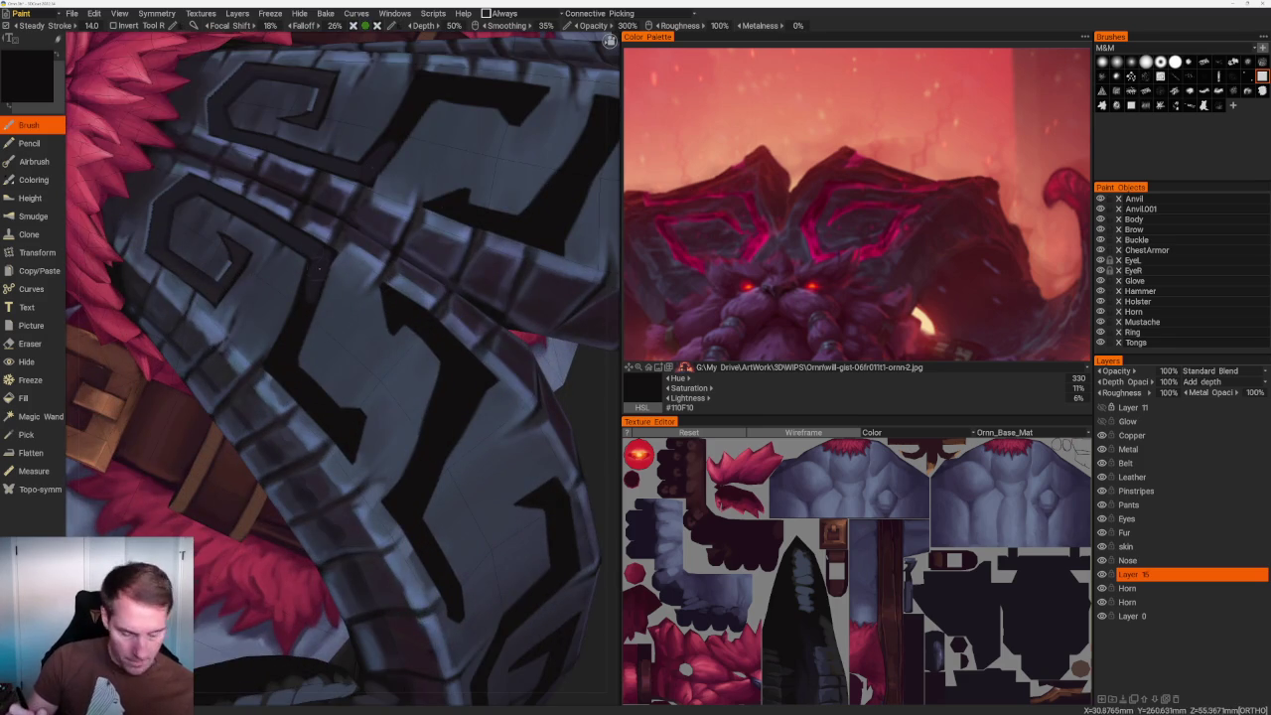
Sample near-black #110F10 from the outline, switch to the Eraser, and view from above.
key(v)
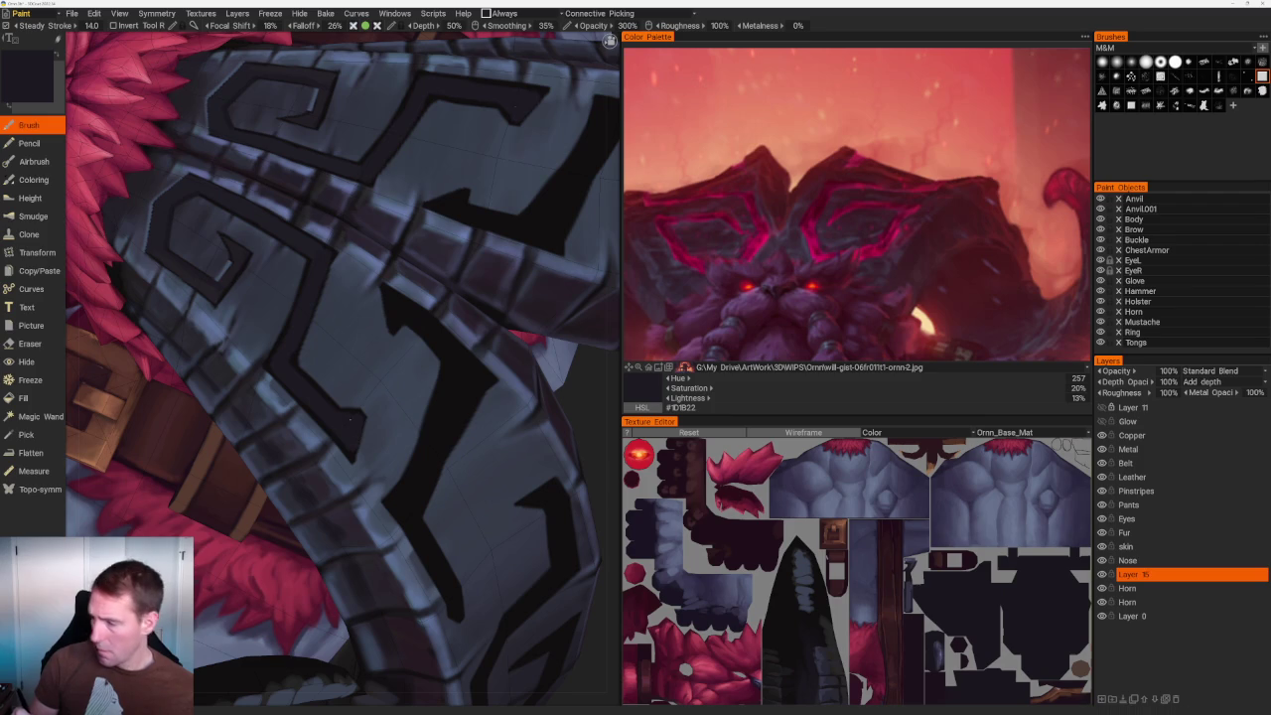
key(v)
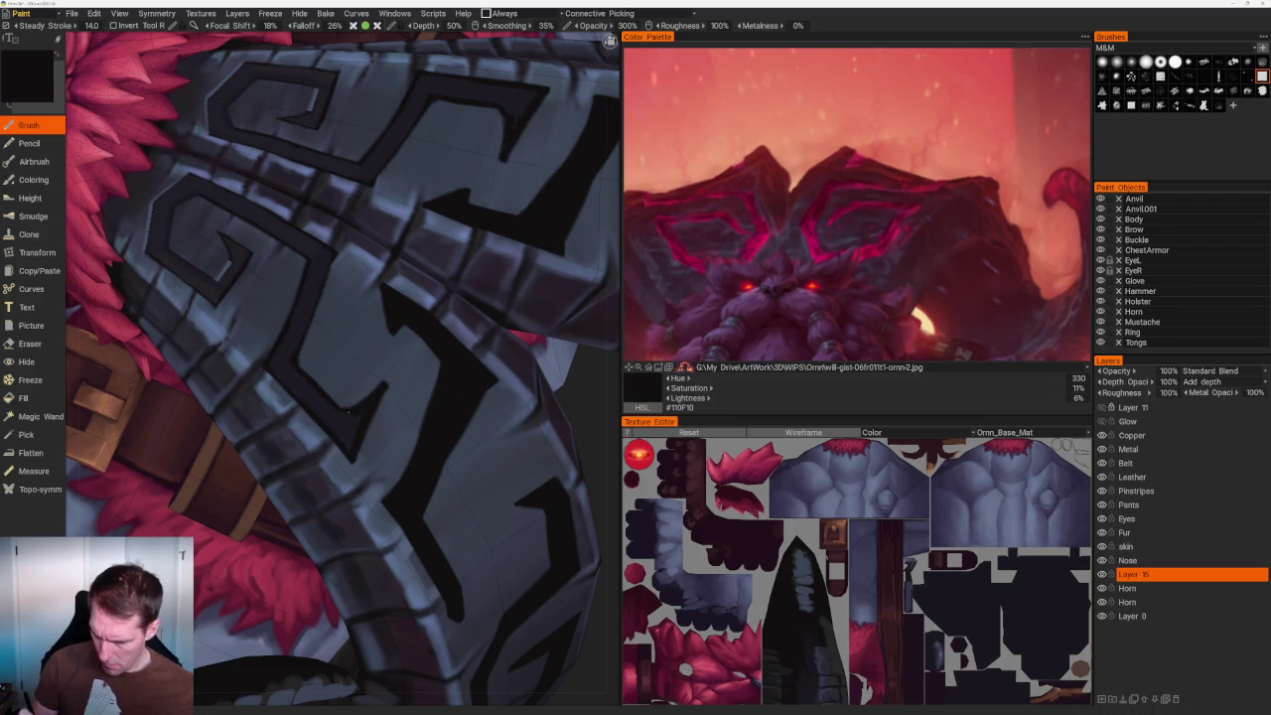
key(e)
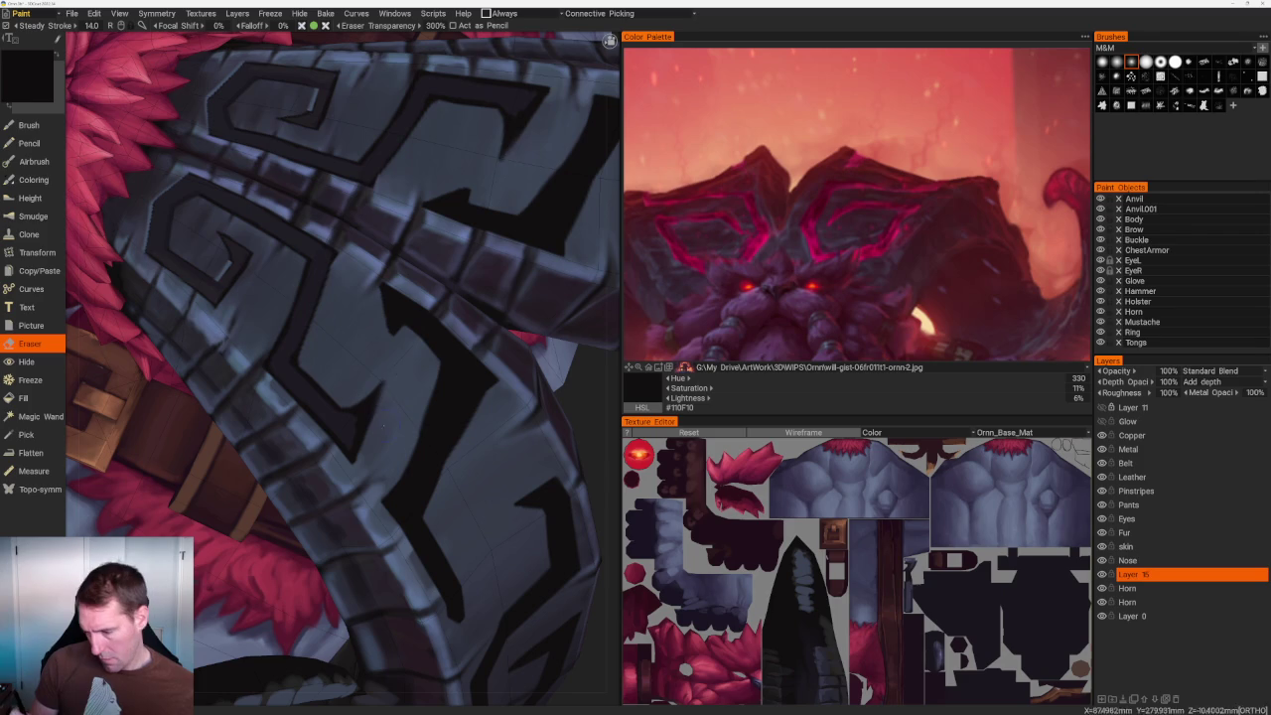
scroll(425, 190, down, 10)
mouse_move(425, 190)
mouse_down()
mouse_move(420, 227)
mouse_move(397, 228)
mouse_move(400, 207)
mouse_move(420, 218)
mouse_up()
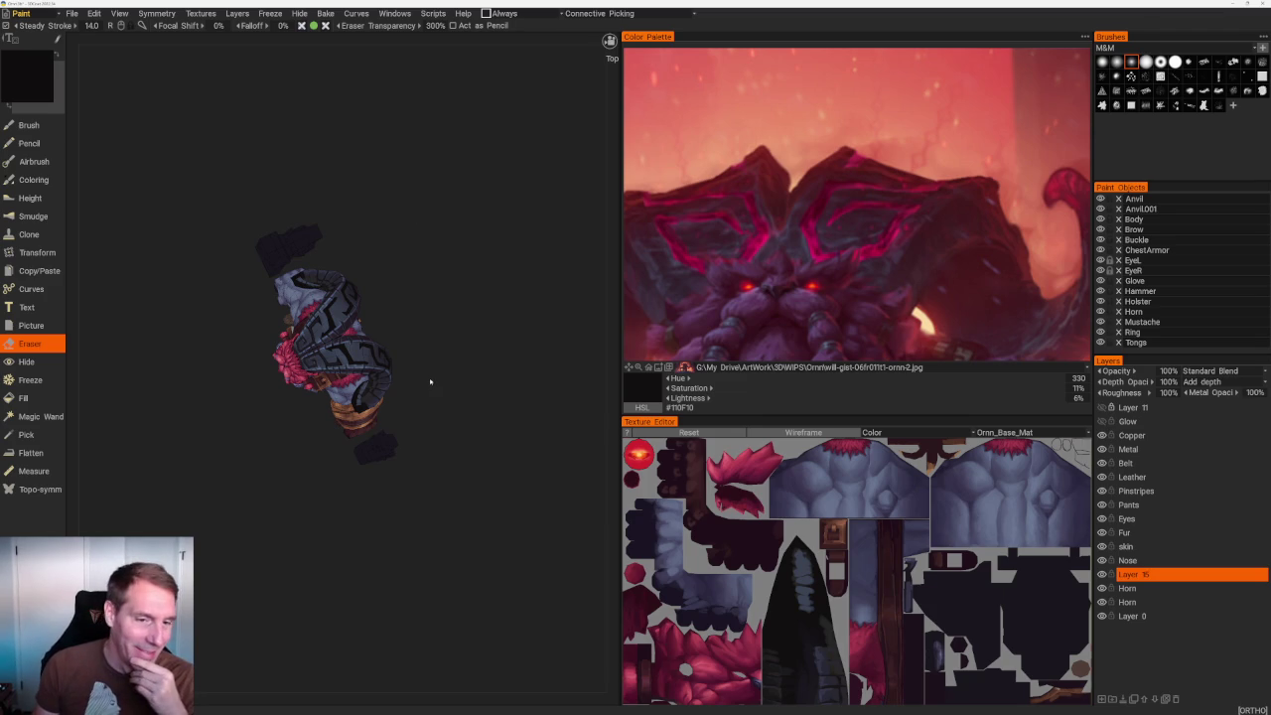
Orbit down onto the horned helmet, zoom in, and sample light blue-grey #566788 from the armour.
scroll(418, 447, up, 5)
mouse_move(500, 425)
middle_down()
mouse_move(533, 374)
mouse_move(527, 391)
mouse_move(500, 340)
mouse_move(513, 390)
middle_up()
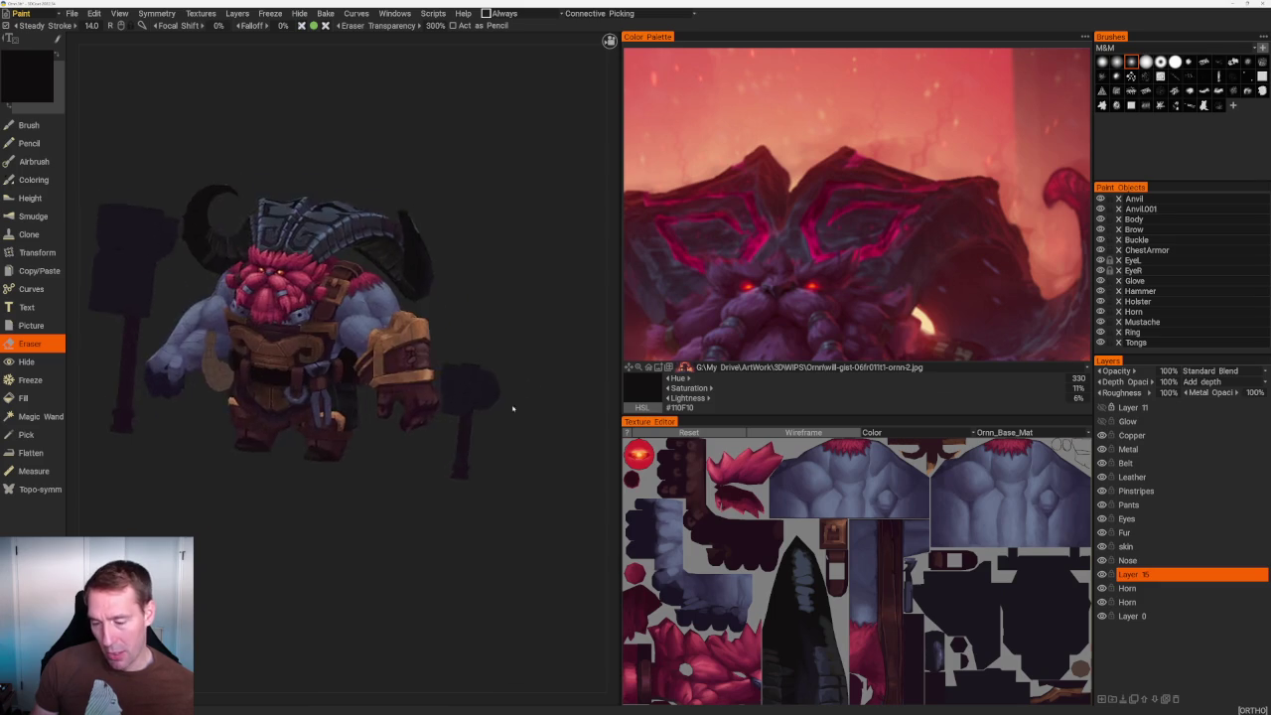
scroll(514, 390, up, 5)
scroll(470, 369, down, 3)
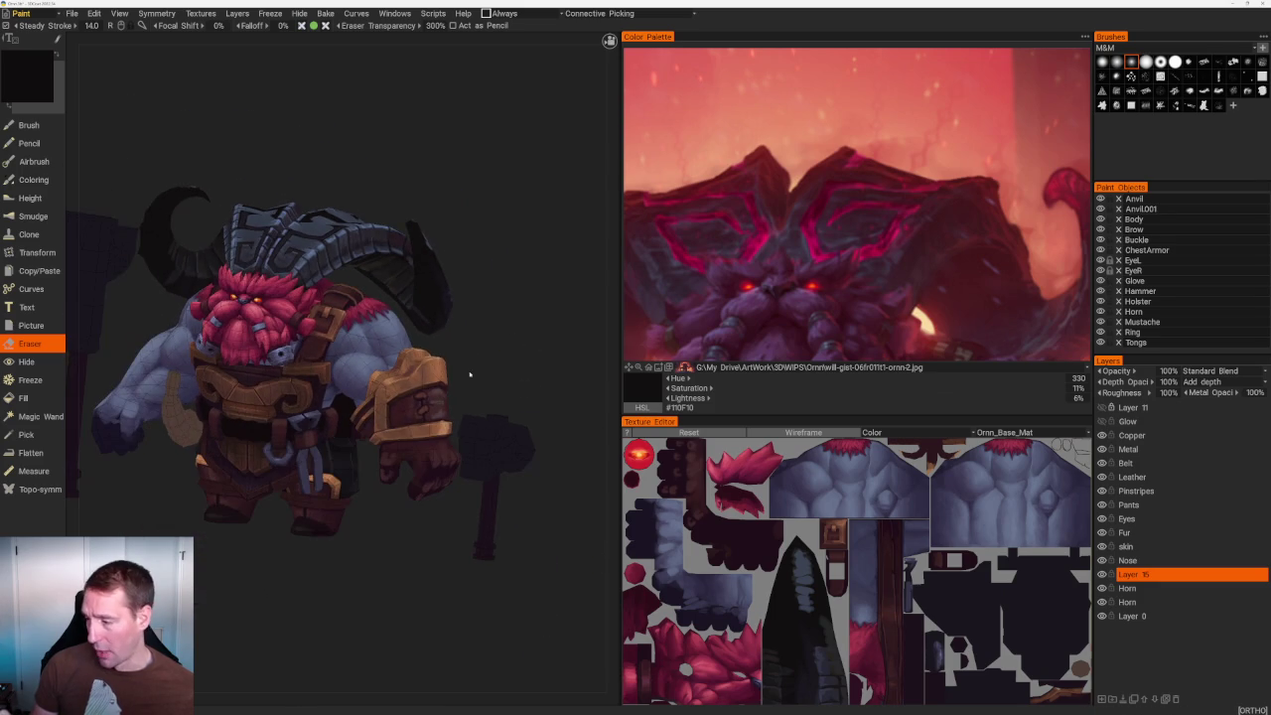
mouse_move(520, 370)
middle_down()
mouse_move(533, 317)
mouse_move(616, 400)
mouse_move(599, 420)
mouse_move(528, 390)
mouse_move(514, 332)
middle_up()
scroll(527, 367, up, 2)
mouse_move(539, 400)
middle_down()
mouse_move(548, 388)
mouse_move(525, 445)
mouse_move(539, 444)
mouse_move(527, 437)
middle_up()
scroll(496, 437, up, 1)
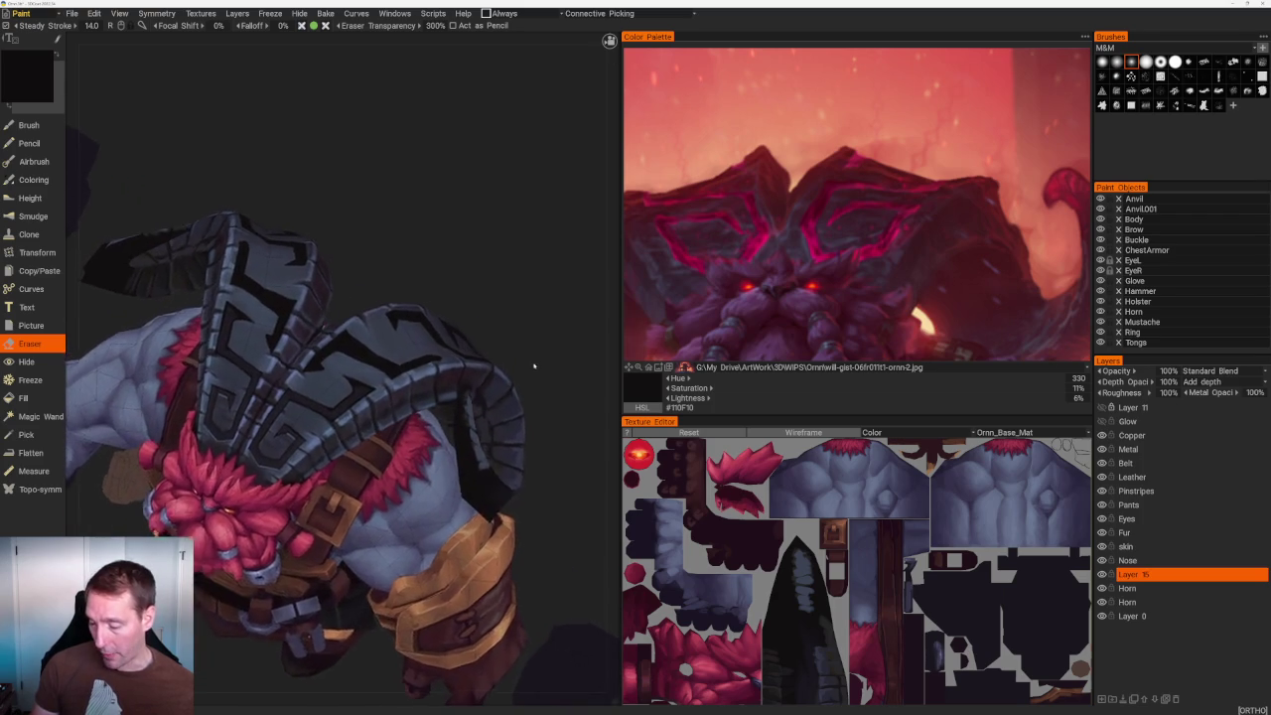
scroll(457, 437, up, 3)
scroll(402, 438, up, 3)
key(v)
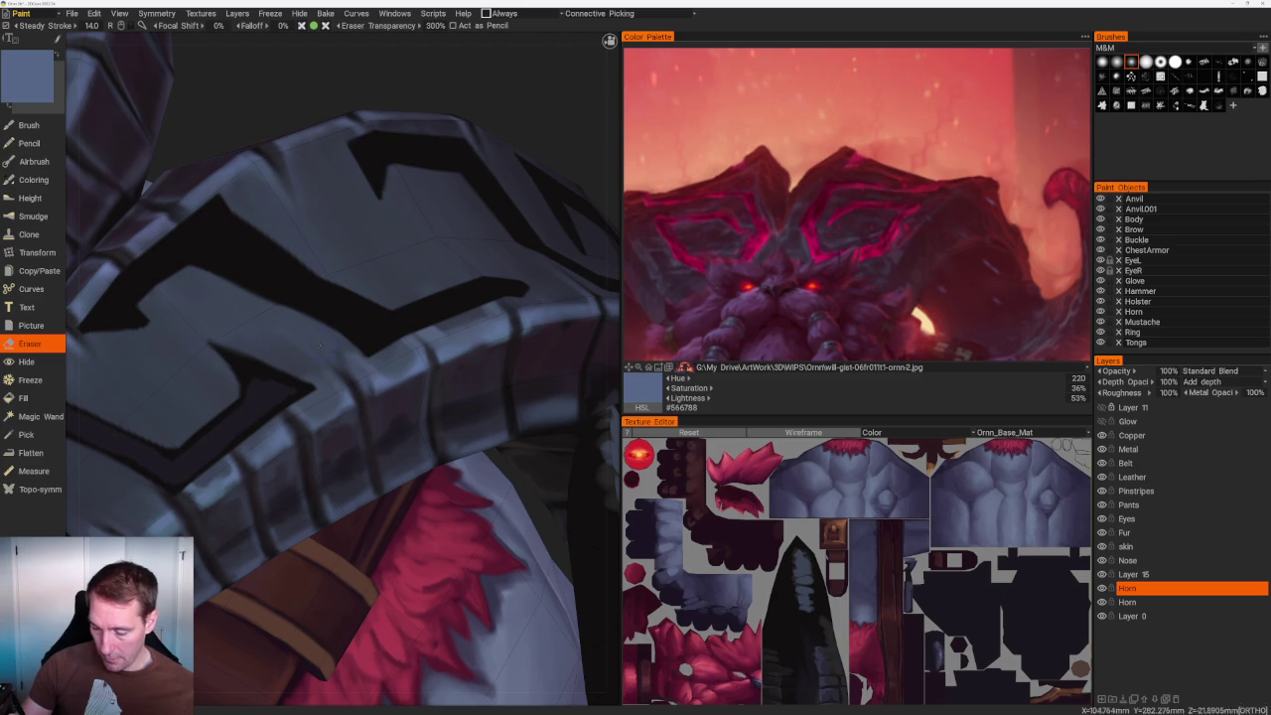
With the Brush active, sample darker blue-grey #49566F from the horn and orbit to the front.
key(b)
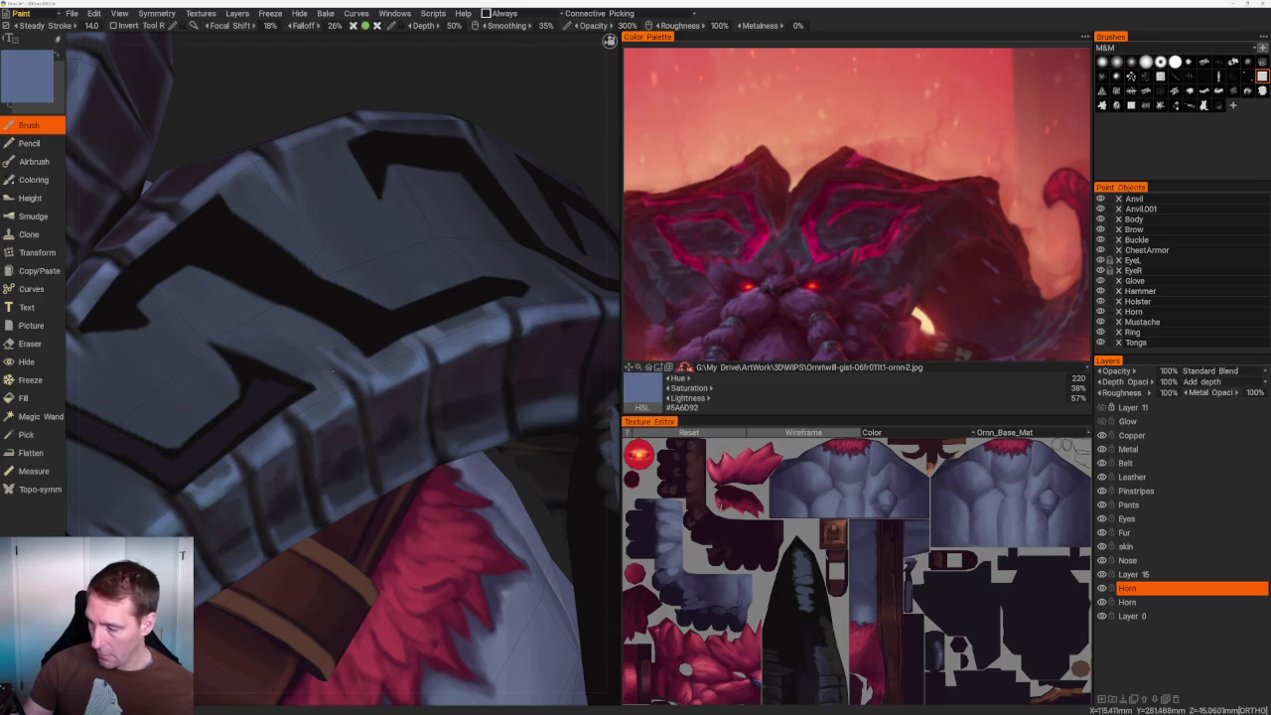
middle_drag(338, 378, 372, 437)
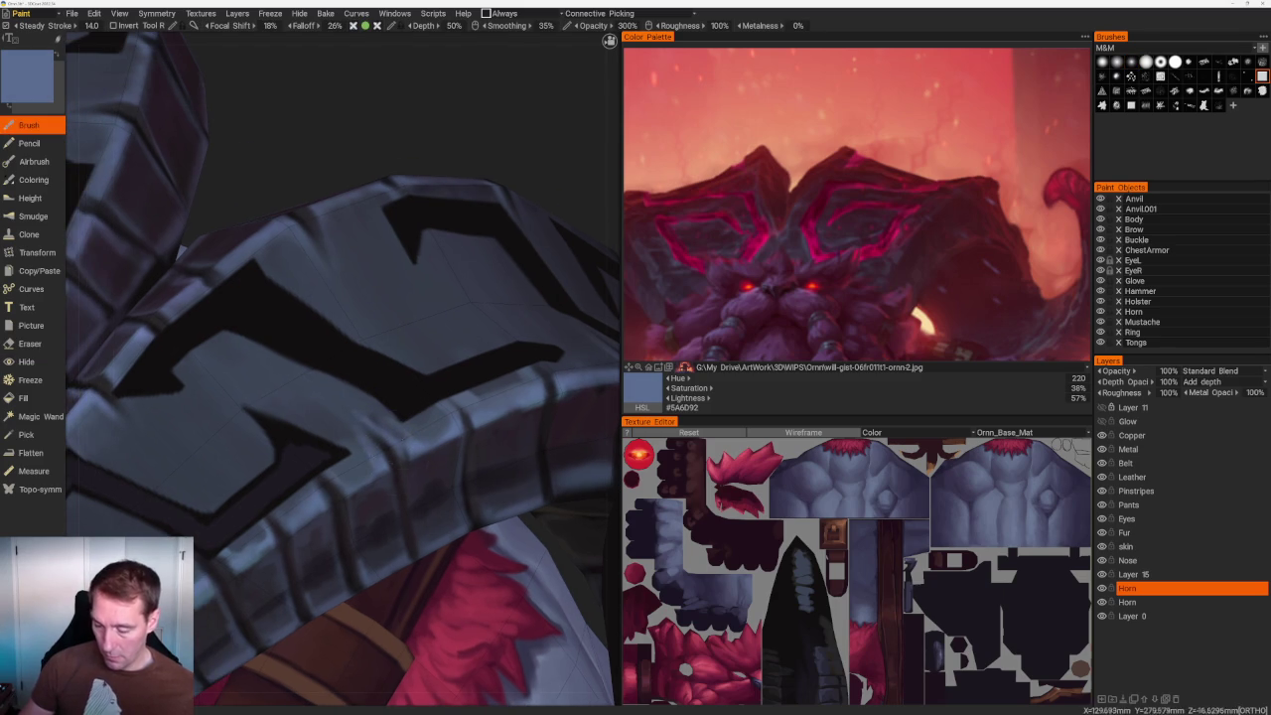
key(v)
key(v)
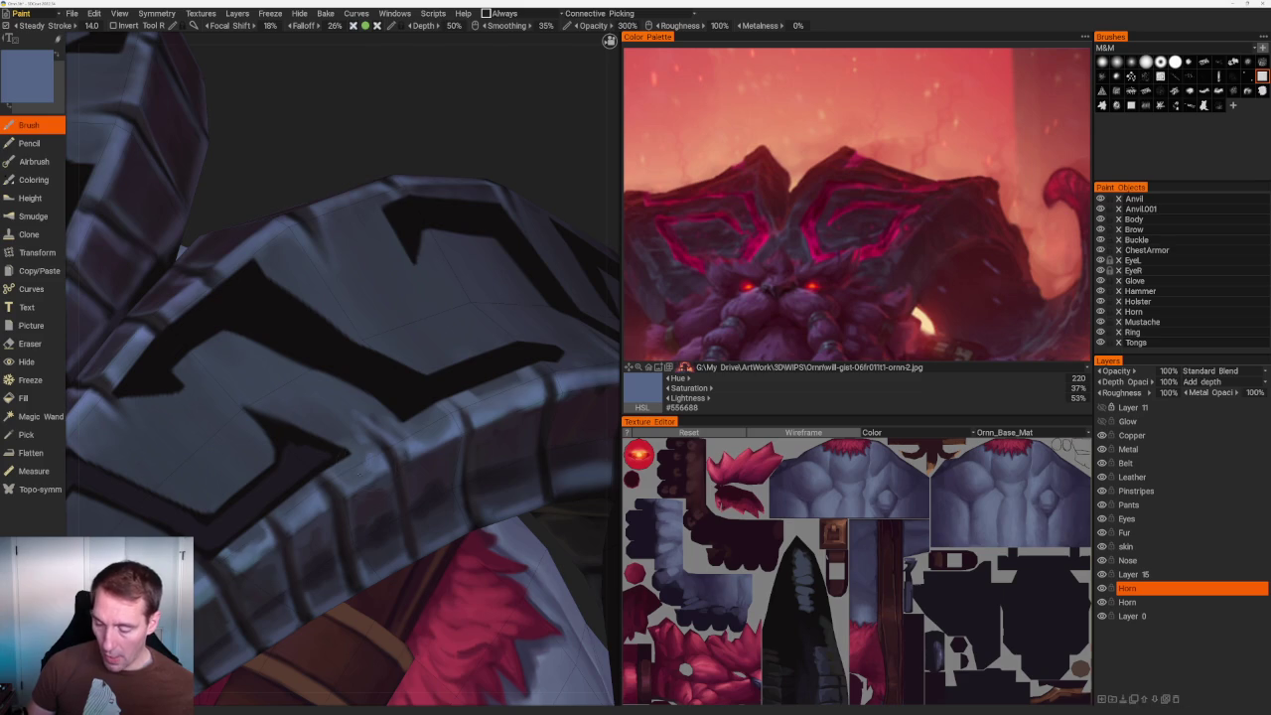
scroll(384, 247, down, 5)
drag(383, 247, 506, 275)
Zoom in and out on the character from the front.
scroll(485, 368, up, 1)
scroll(486, 367, up, 4)
scroll(436, 299, up, 3)
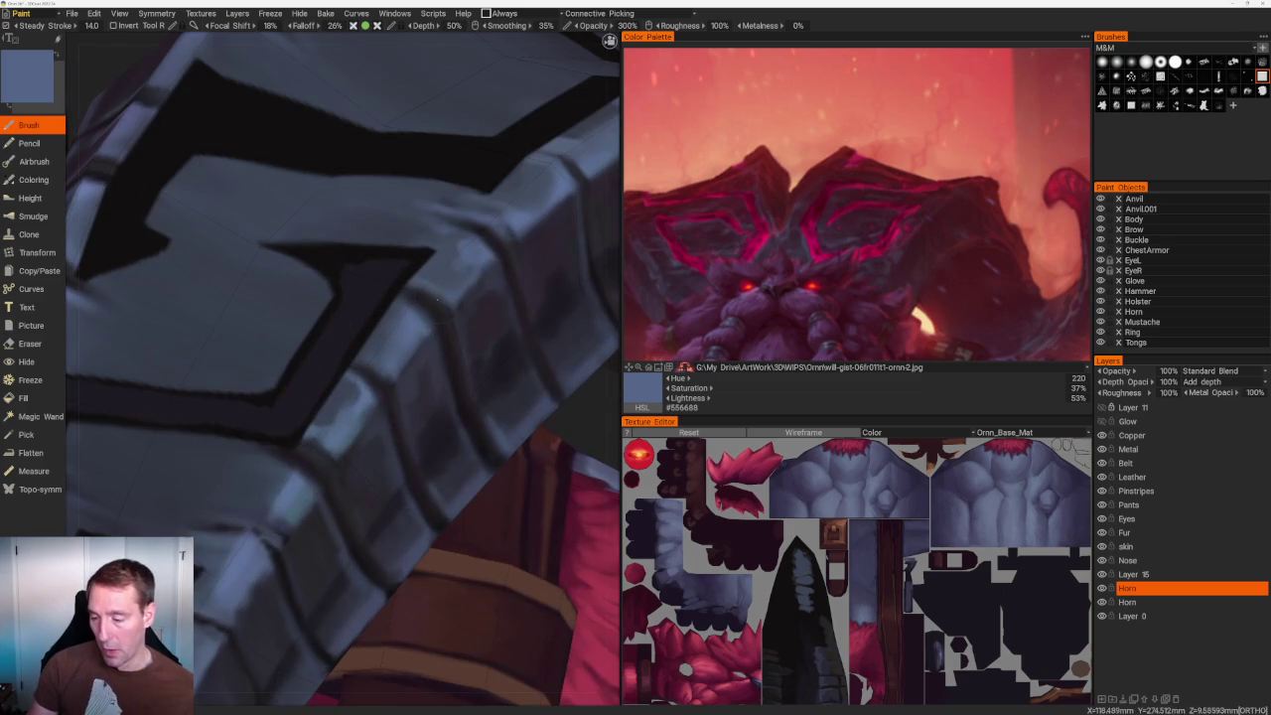
scroll(310, 367, down, 3)
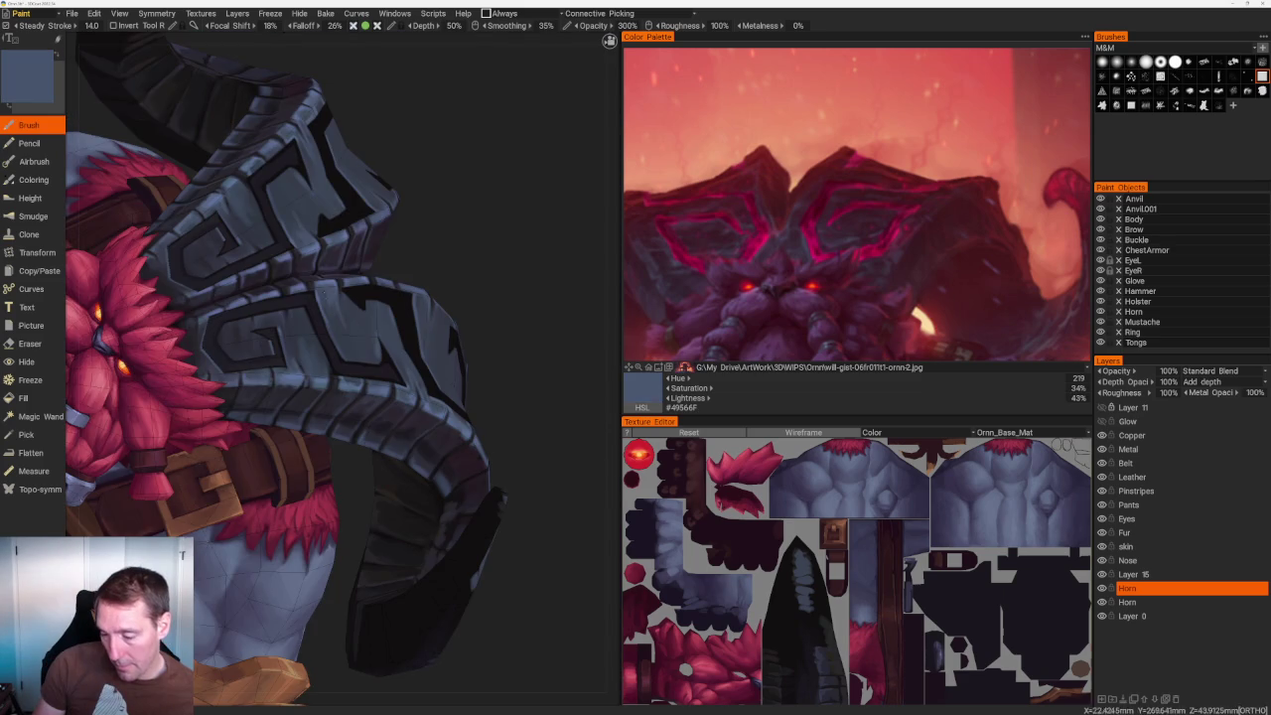
scroll(397, 298, down, 3)
scroll(439, 219, down, 5)
scroll(502, 426, up, 5)
scroll(500, 484, up, 5)
Rotate away from the hand close-up and settle the zoom on the front view.
mouse_move(304, 354)
middle_down()
mouse_move(447, 427)
mouse_move(397, 377)
middle_up()
scroll(447, 427, down, 5)
scroll(541, 494, up, 5)
scroll(398, 377, down, 3)
scroll(298, 347, up, 3)
scroll(298, 348, up, 3)
Make Layer 16 the working layer and sample a dark outline tone.
click(1172, 576)
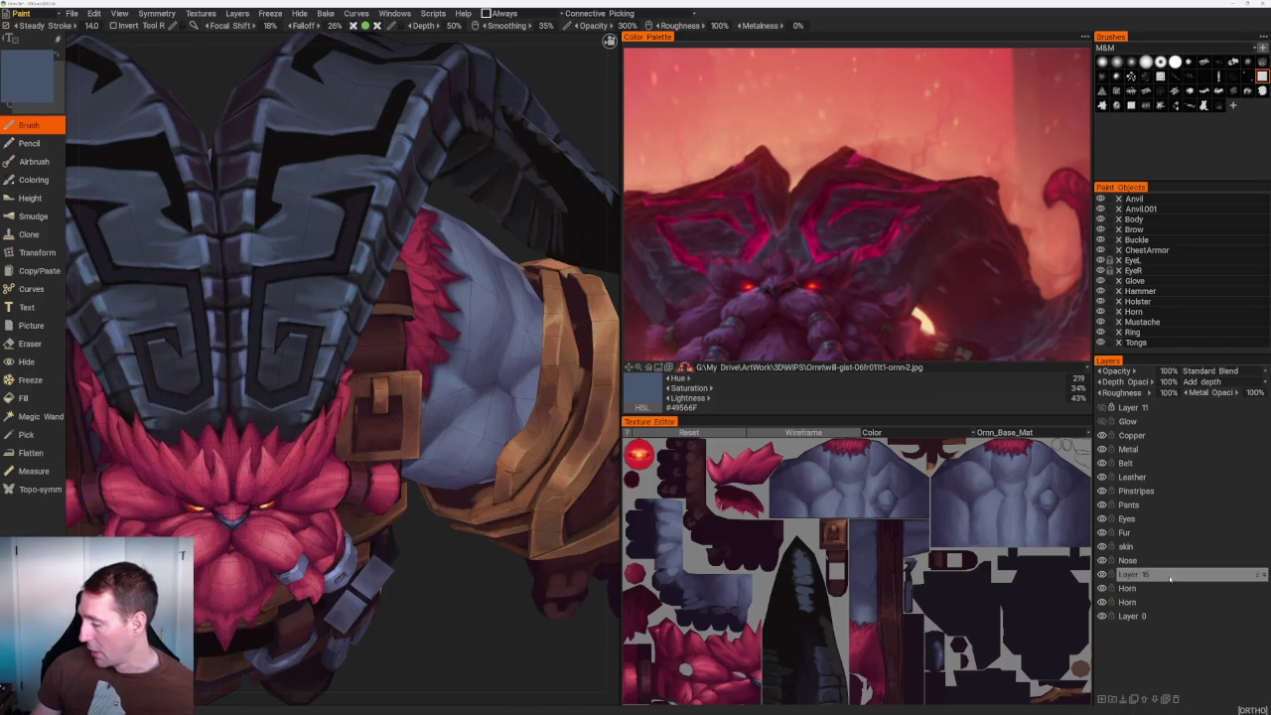
scroll(477, 328, up, 3)
scroll(487, 343, up, 3)
key(v)
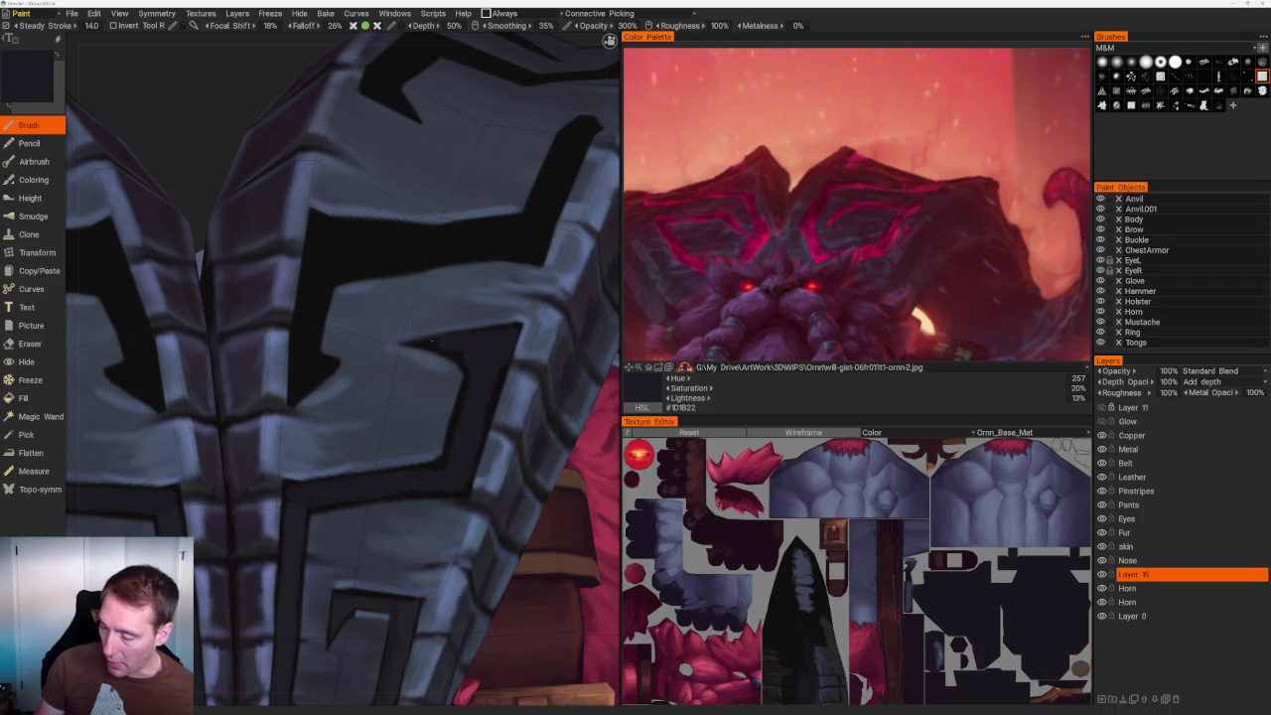
Orbit to the helmet and beard, zoom in, and sample bluish grey #4A5773.
scroll(475, 363, down, 10)
middle_drag(312, 169, 388, 190)
scroll(388, 190, up, 8)
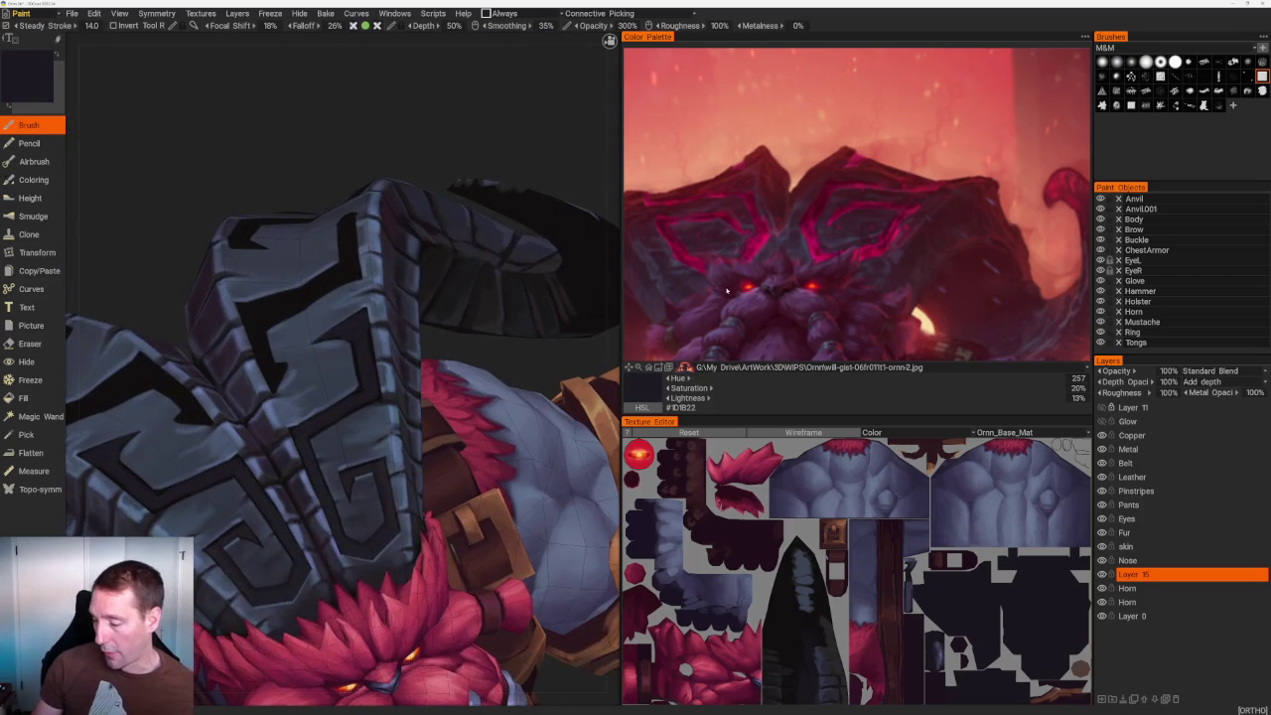
scroll(454, 233, down, 5)
drag(454, 233, 406, 198)
scroll(446, 208, up, 3)
scroll(531, 300, up, 3)
scroll(531, 301, up, 3)
scroll(441, 286, up, 3)
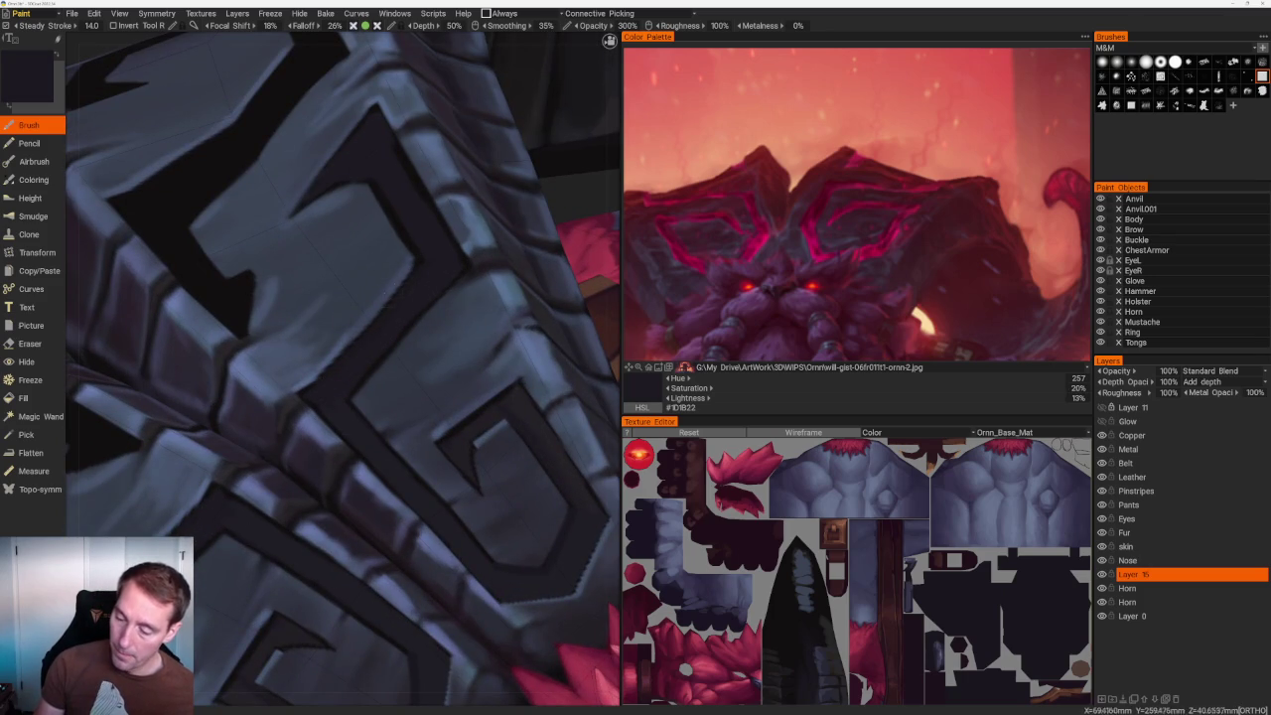
key(v)
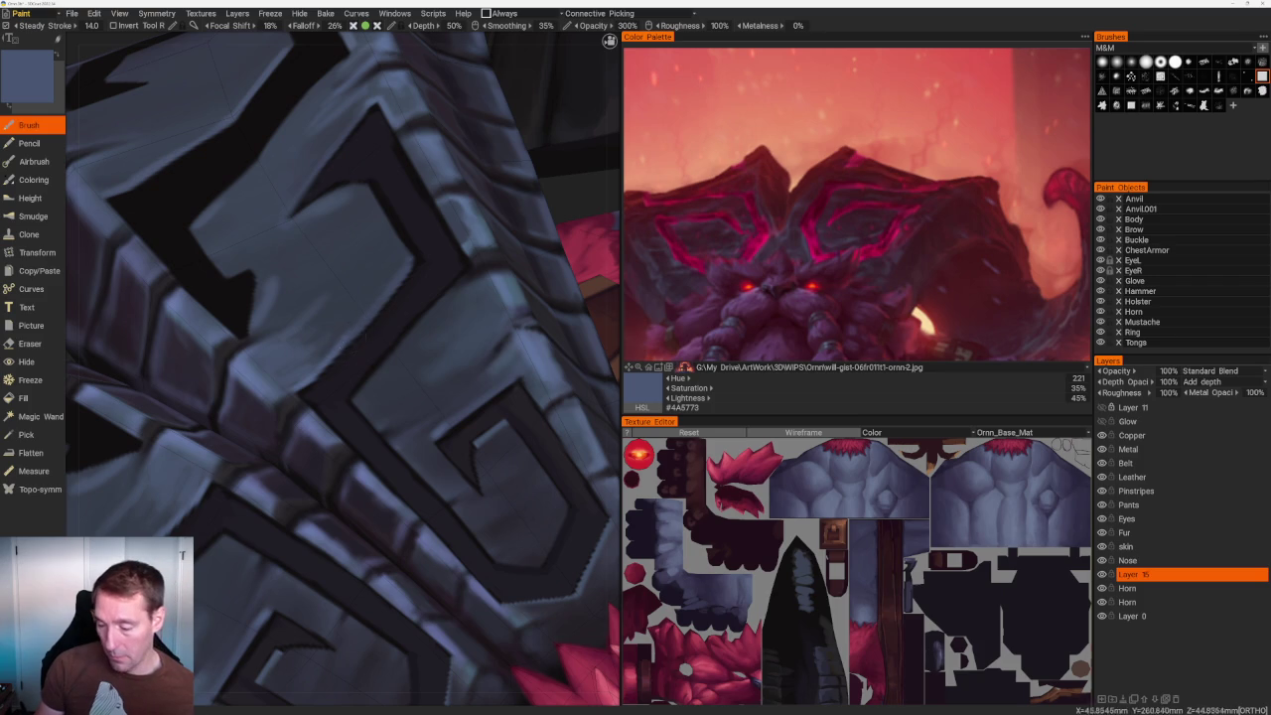
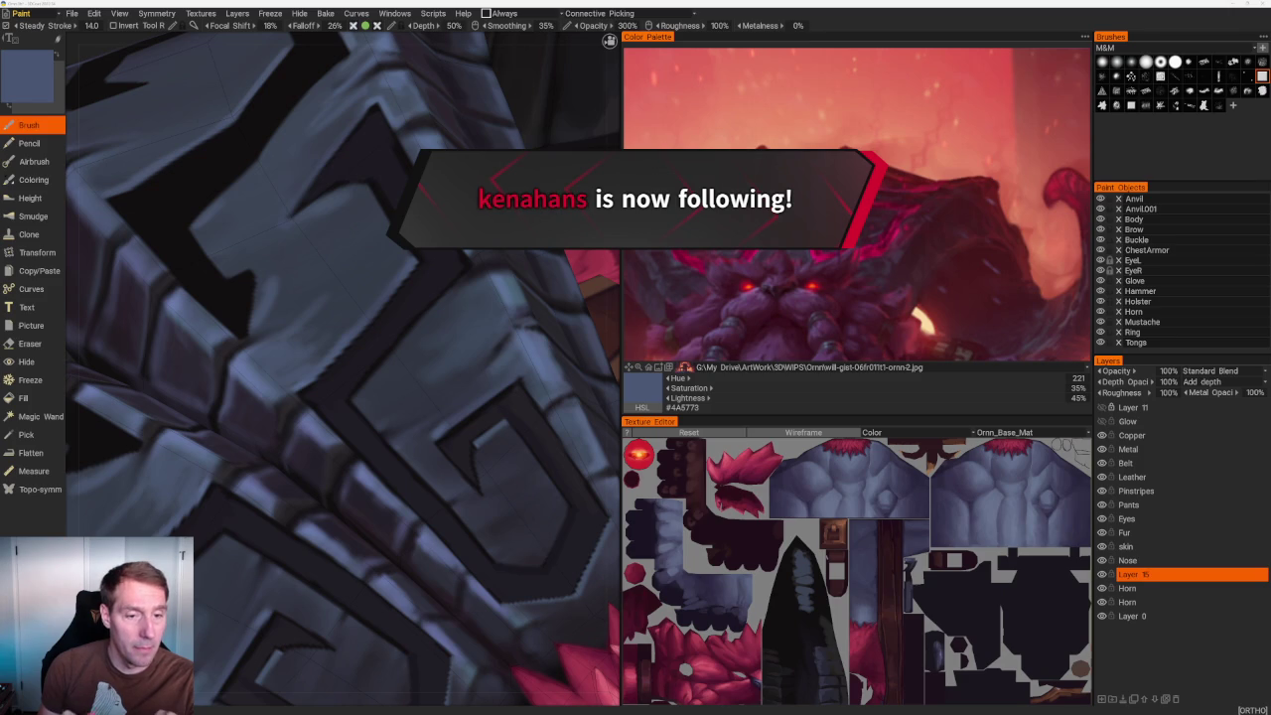
Frame the shoulder pad and horn plate, and sample the plate's blue-grey colour.
scroll(342, 367, up, 1)
scroll(356, 184, down, 1)
scroll(357, 183, down, 2)
scroll(357, 184, down, 1)
mouse_move(357, 184)
mouse_down()
mouse_move(358, 165)
mouse_move(287, 213)
mouse_move(267, 159)
mouse_move(298, 137)
mouse_up()
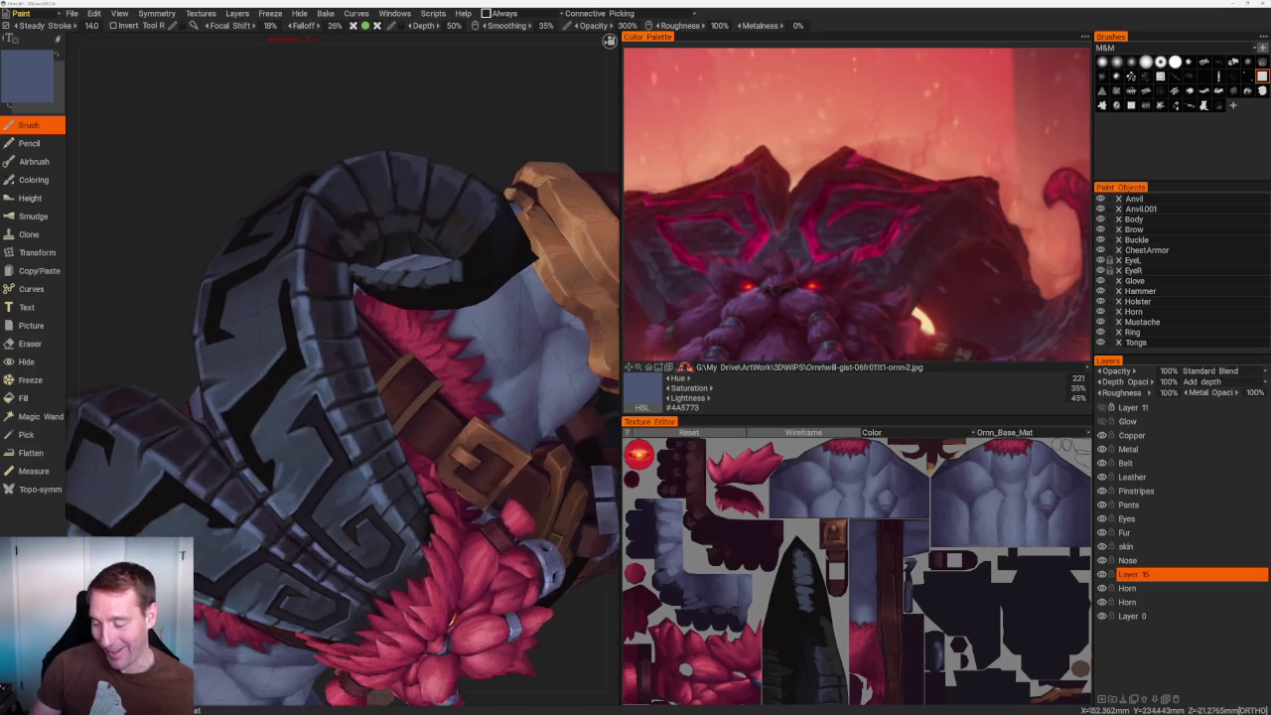
scroll(350, 103, up, 3)
scroll(349, 104, up, 2)
key(v)
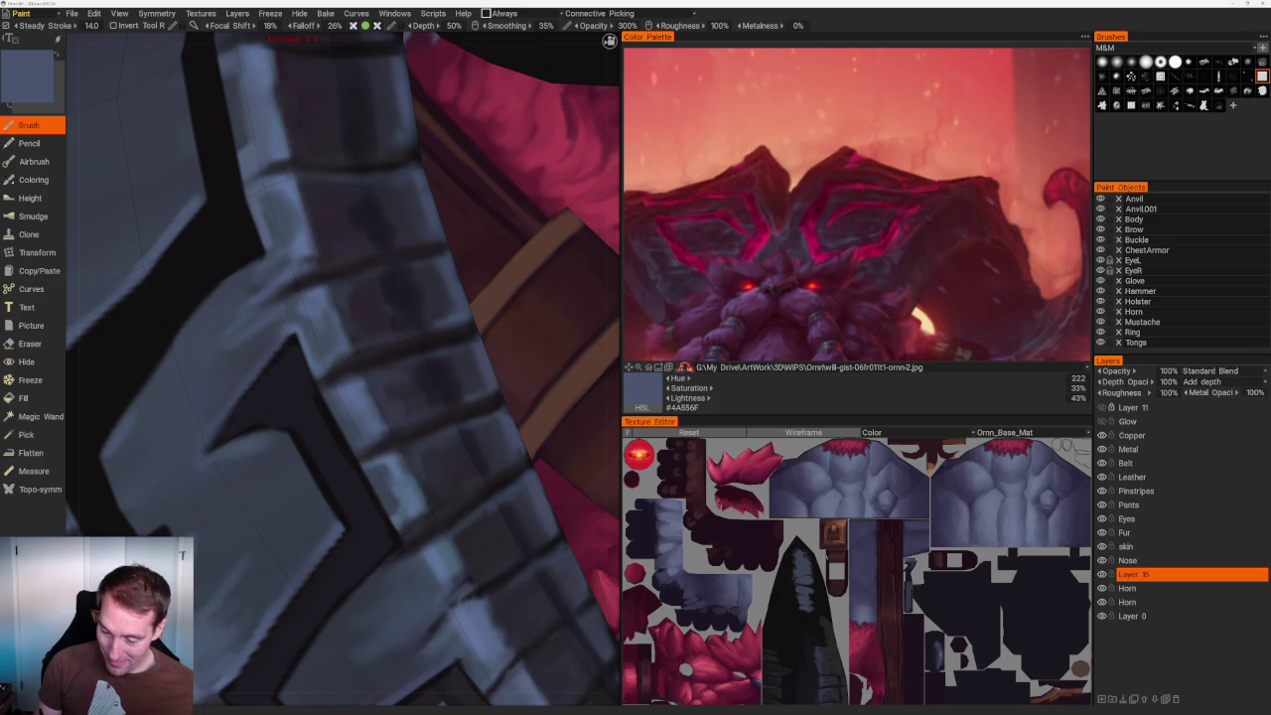
Move to an orthographic close-up of the shield spiral and resample the blue-grey colour.
key(KP_8)
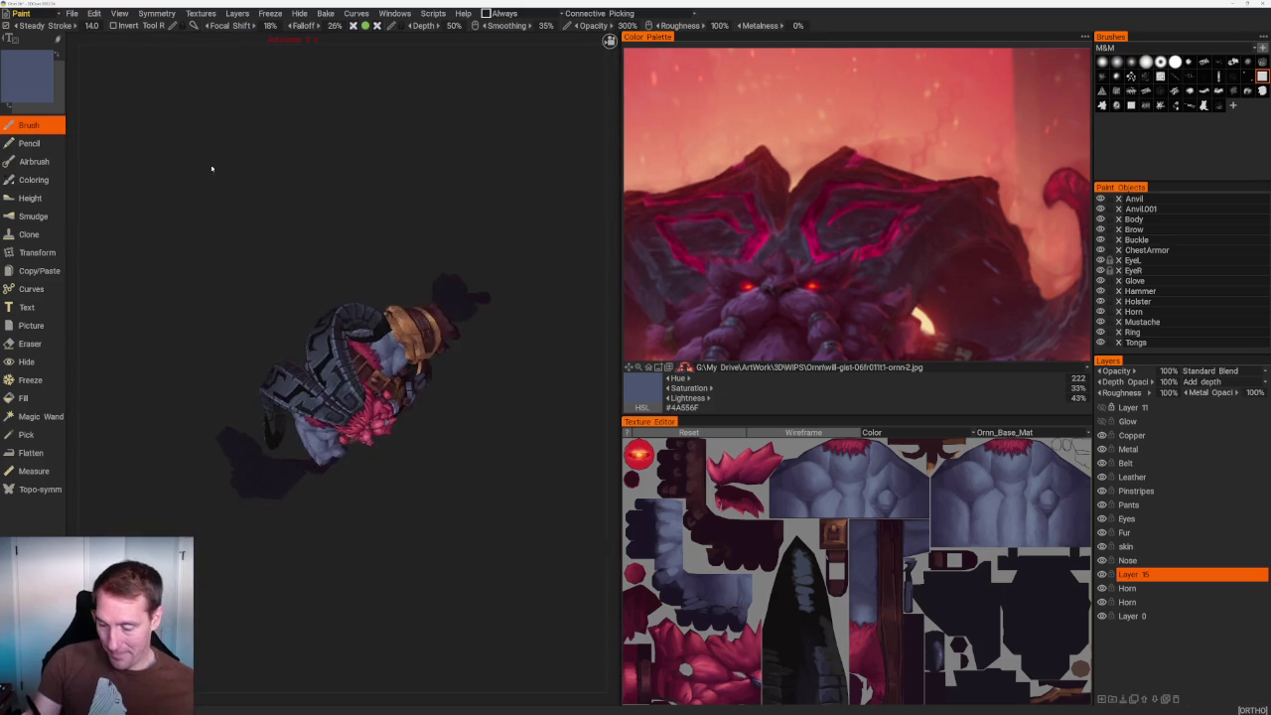
scroll(275, 316, up, 3)
scroll(348, 367, up, 5)
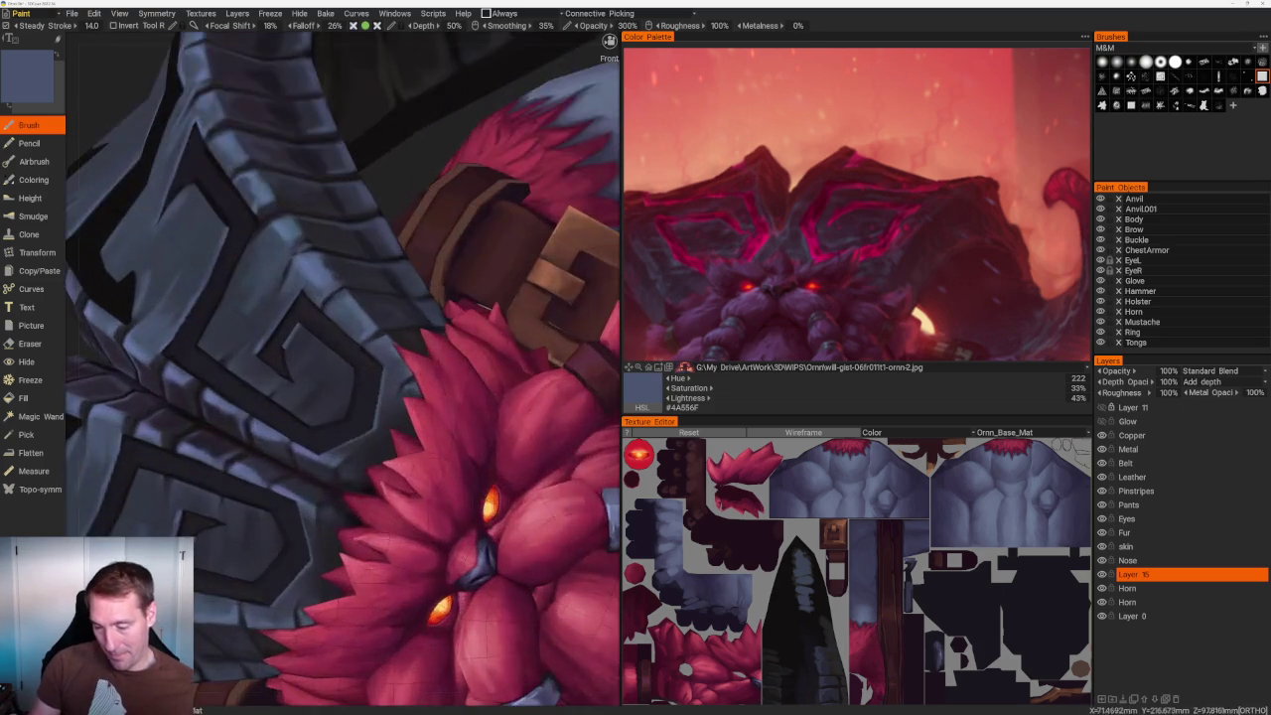
scroll(412, 411, up, 5)
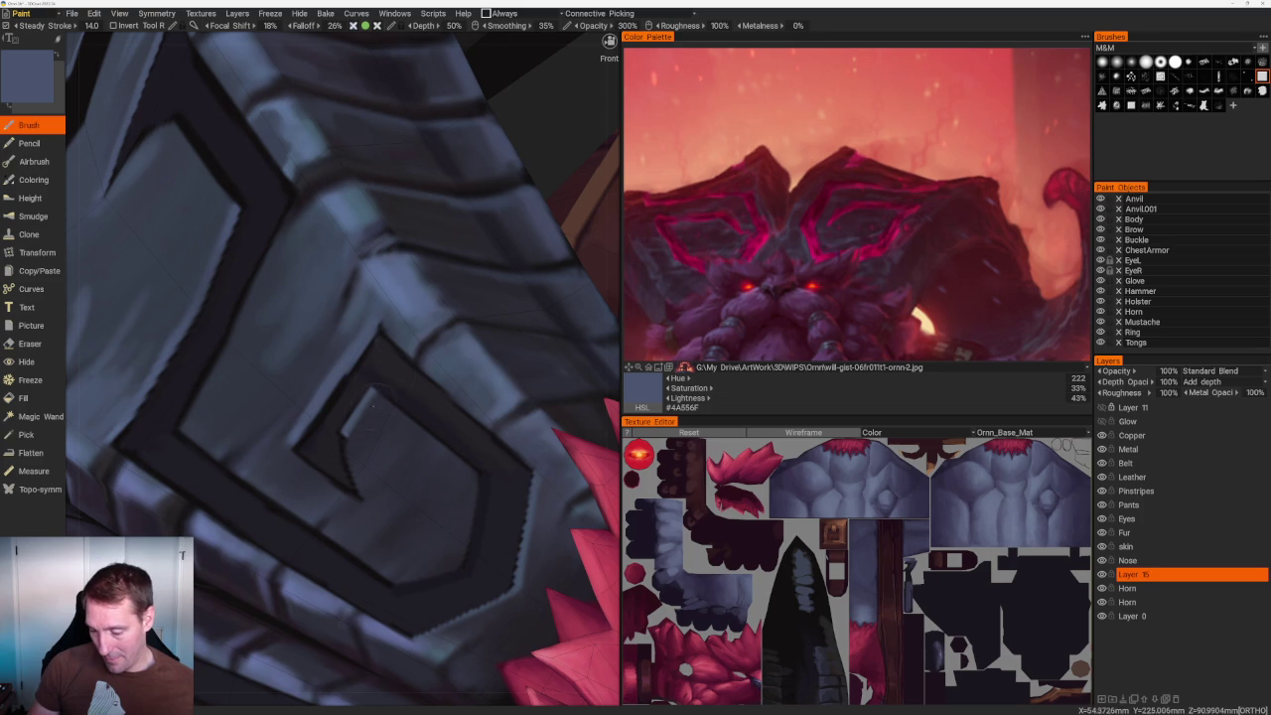
key(v)
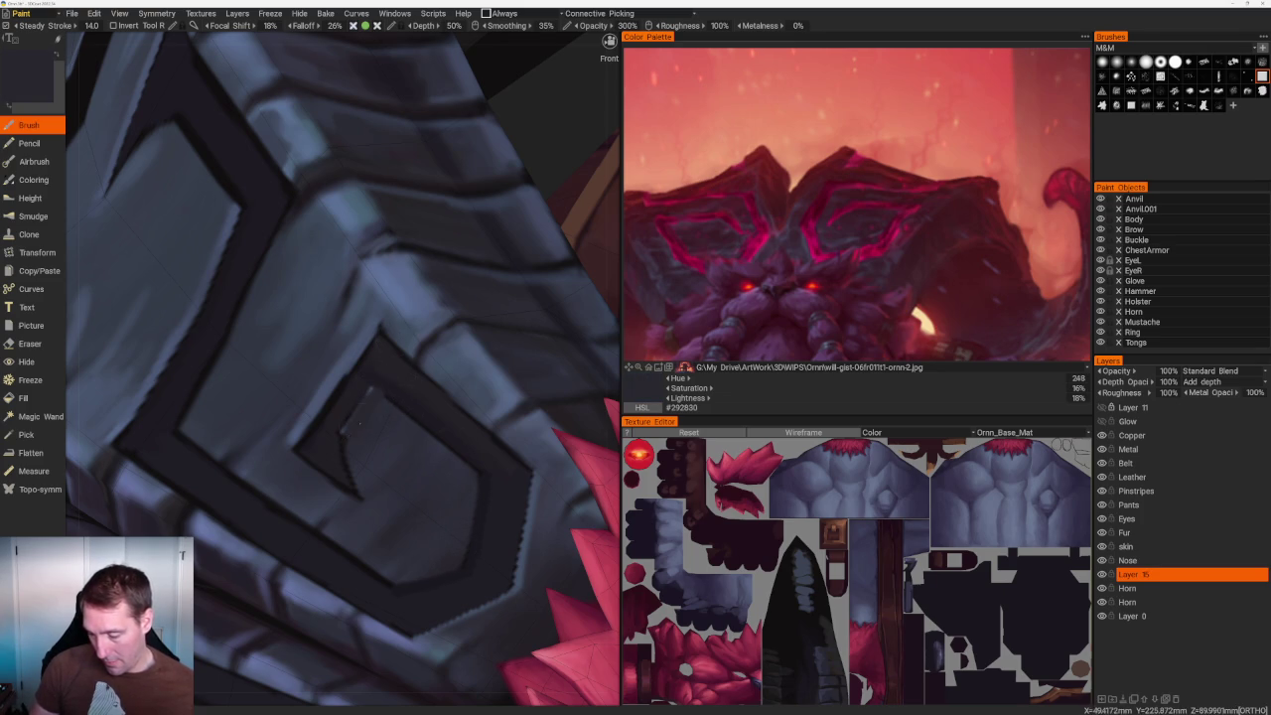
middle_drag(364, 409, 397, 377)
scroll(398, 379, up, 4)
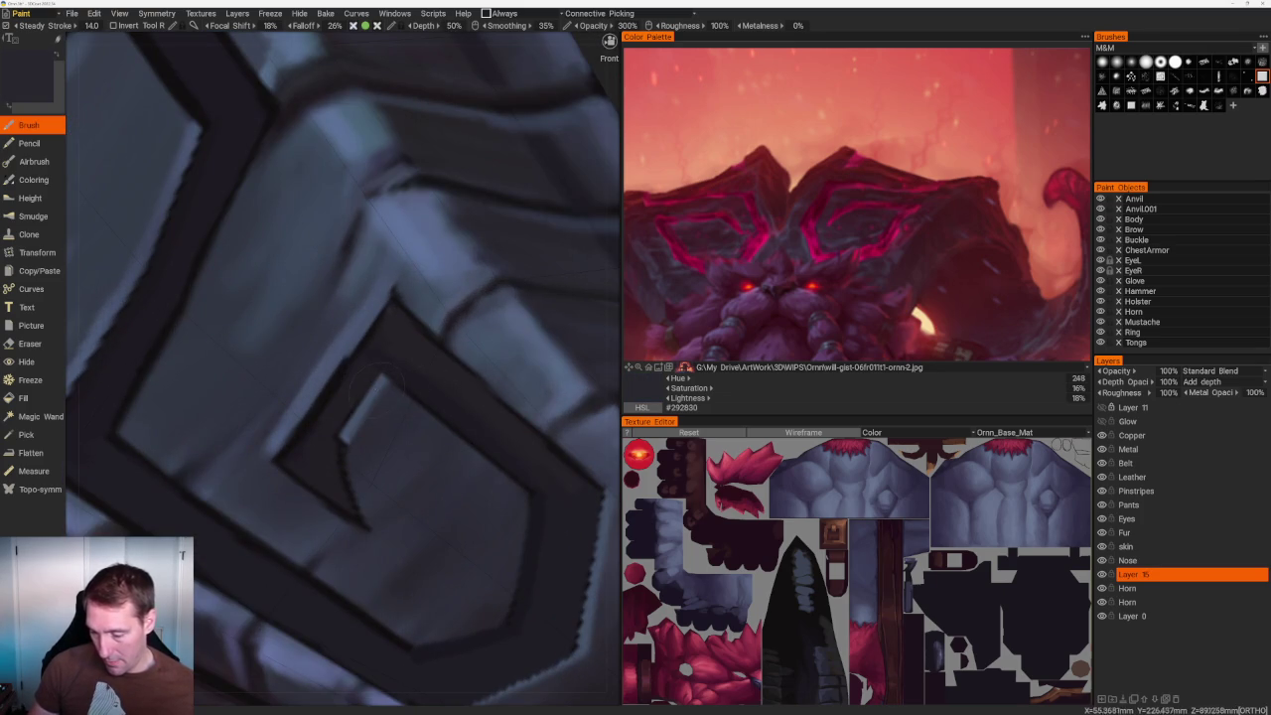
key(v)
Repaint the spiral's dark inner edge in blue-grey, undoing and redoing one stroke.
drag(345, 458, 347, 505)
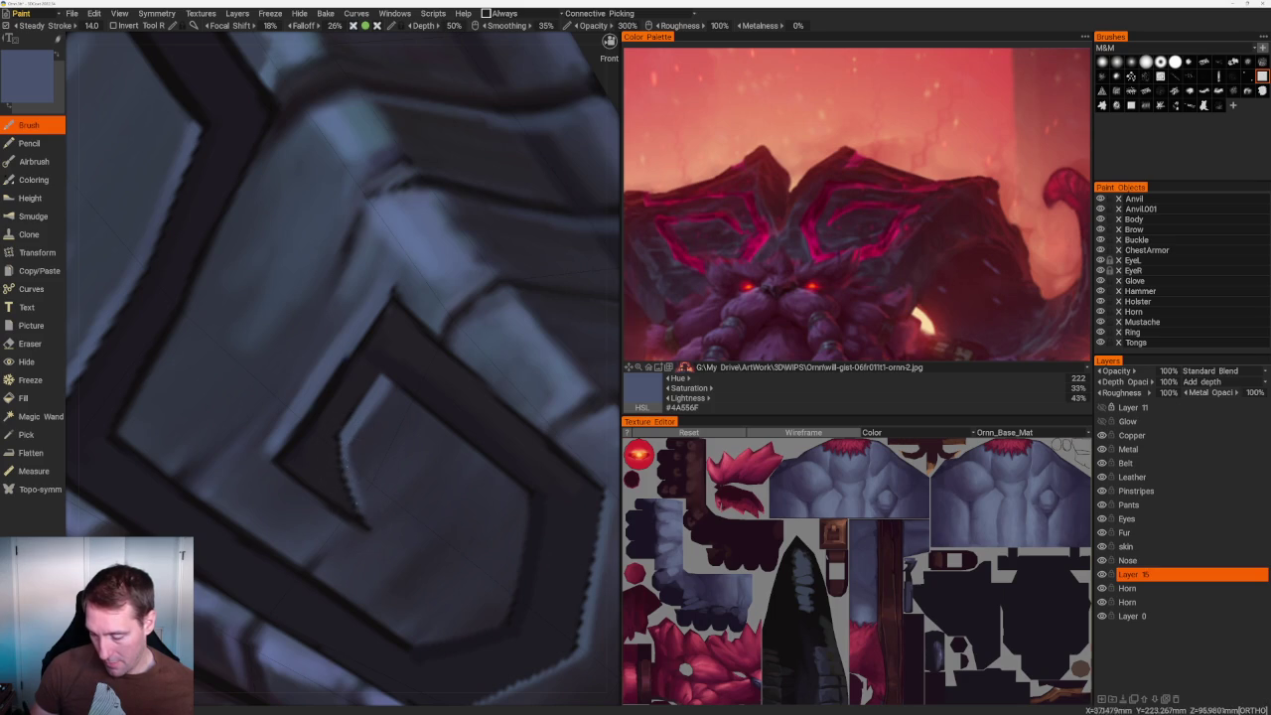
drag(336, 445, 359, 523)
key(ctrl+z)
drag(337, 445, 361, 524)
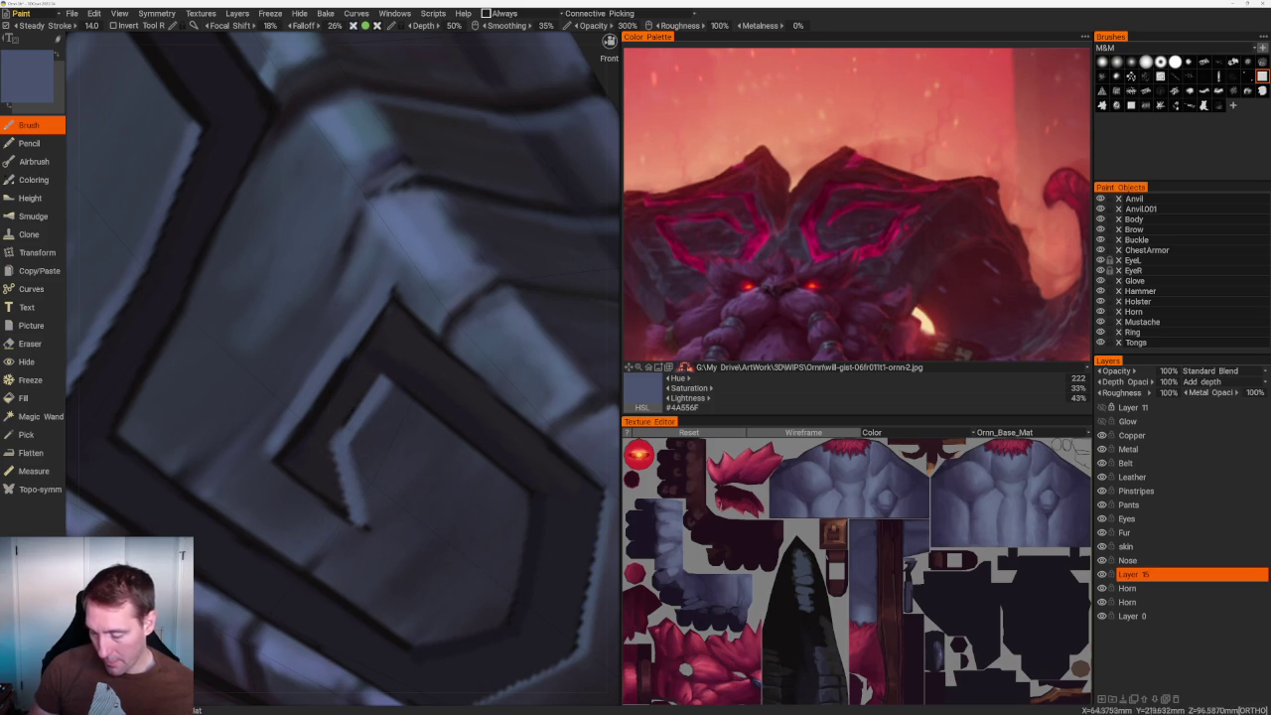
scroll(261, 128, down, 5)
scroll(262, 127, down, 4)
scroll(298, 397, up, 9)
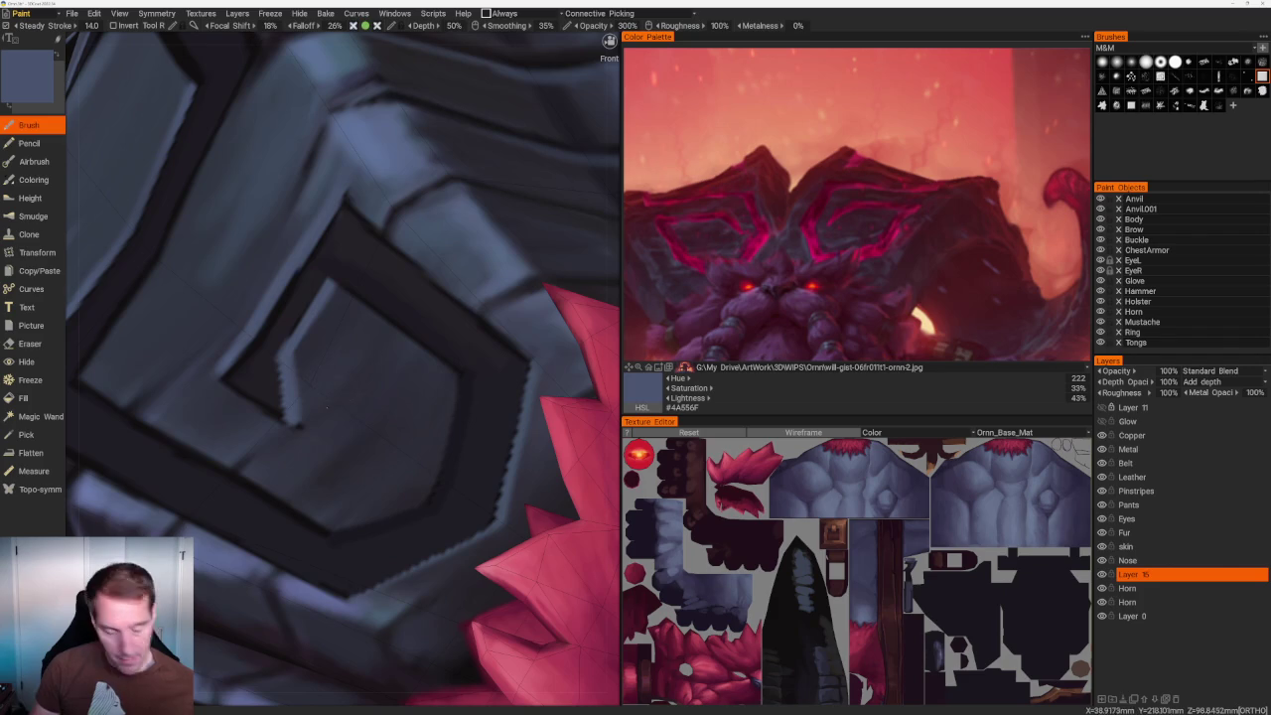
Switch to the eraser and zoom in on the spiral.
key(e)
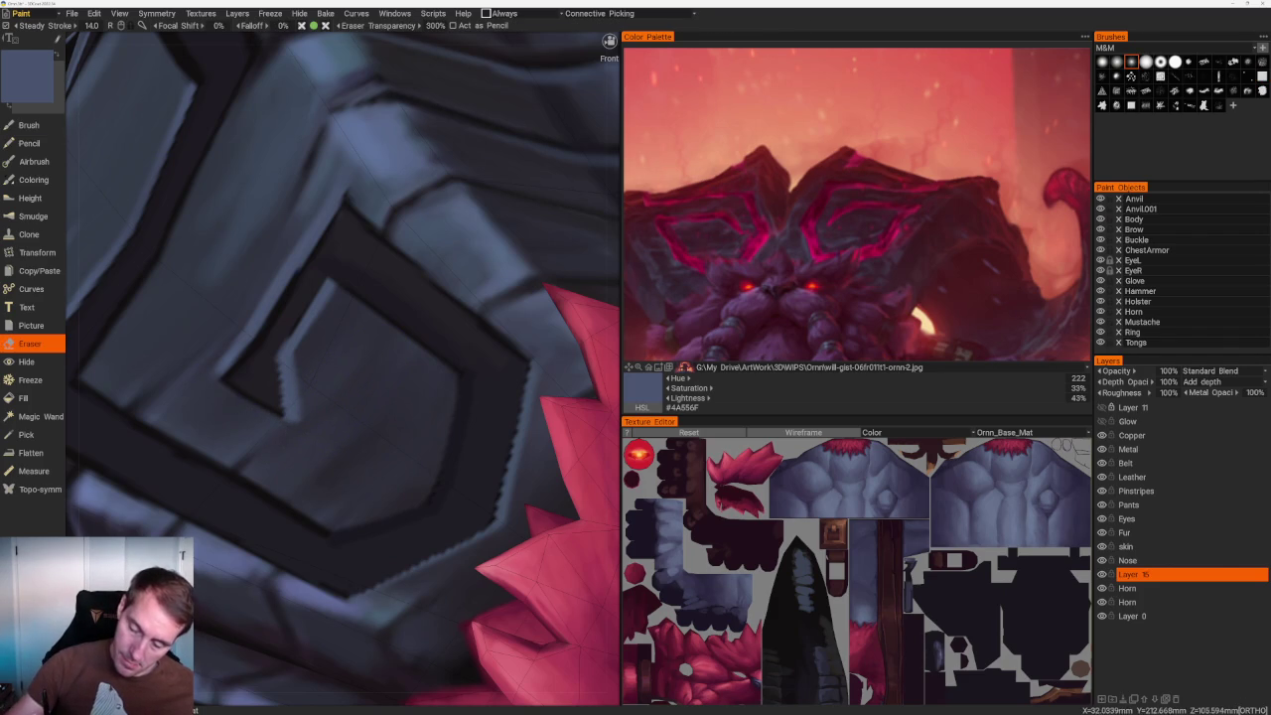
scroll(357, 223, down, 10)
scroll(348, 233, up, 3)
scroll(357, 258, up, 3)
scroll(367, 298, up, 3)
scroll(377, 326, up, 2)
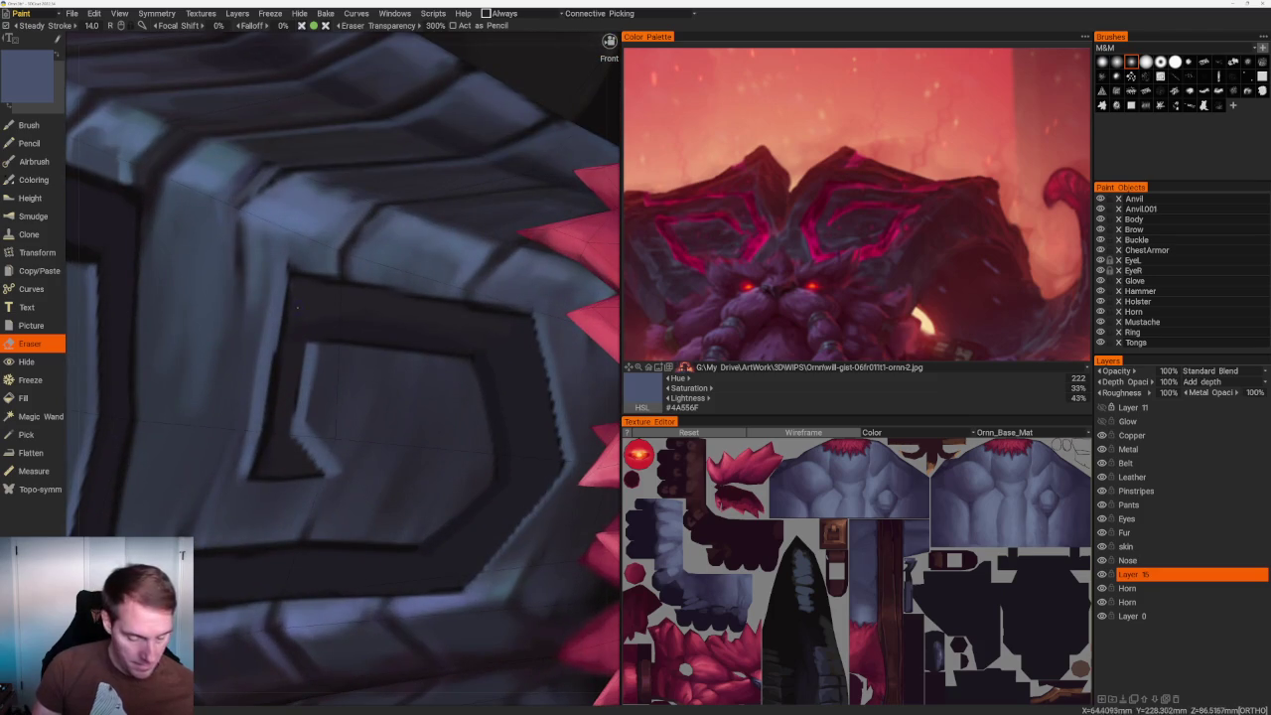
Darken the groove's left edge with near-black in two brush strokes.
click(28, 125)
alt+drag(377, 327, 418, 327)
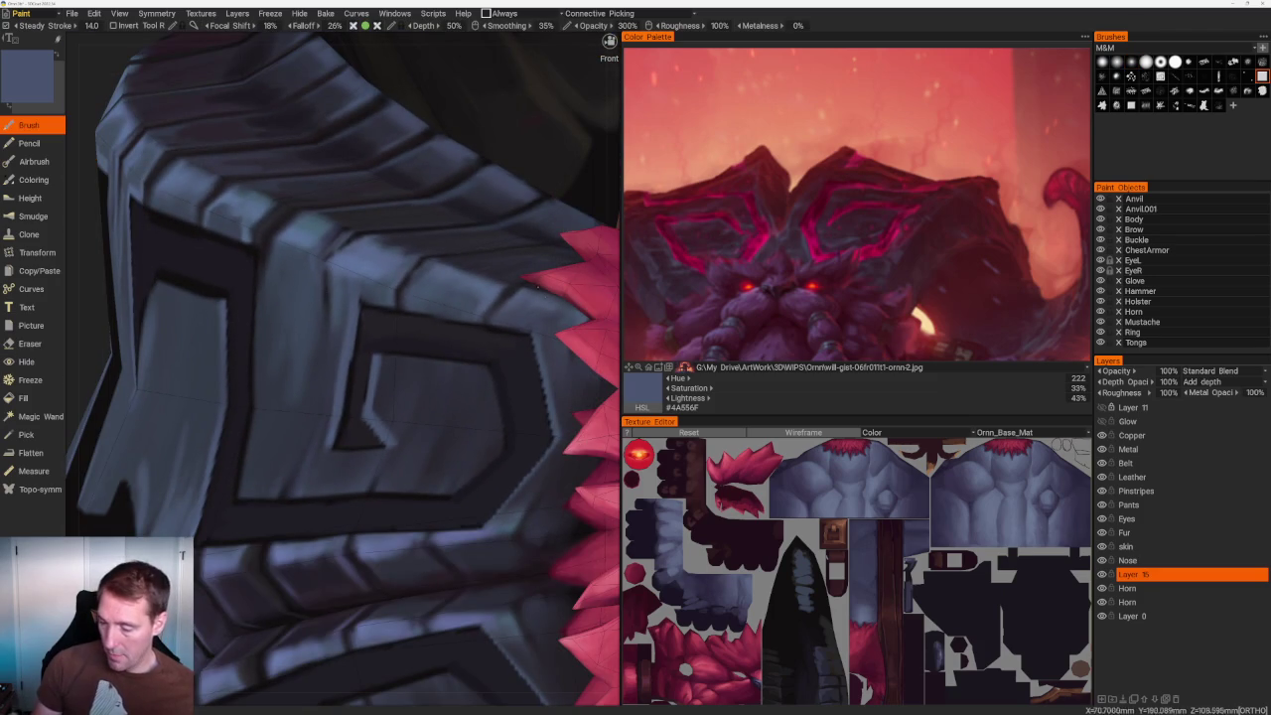
key(v)
scroll(376, 329, up, 2)
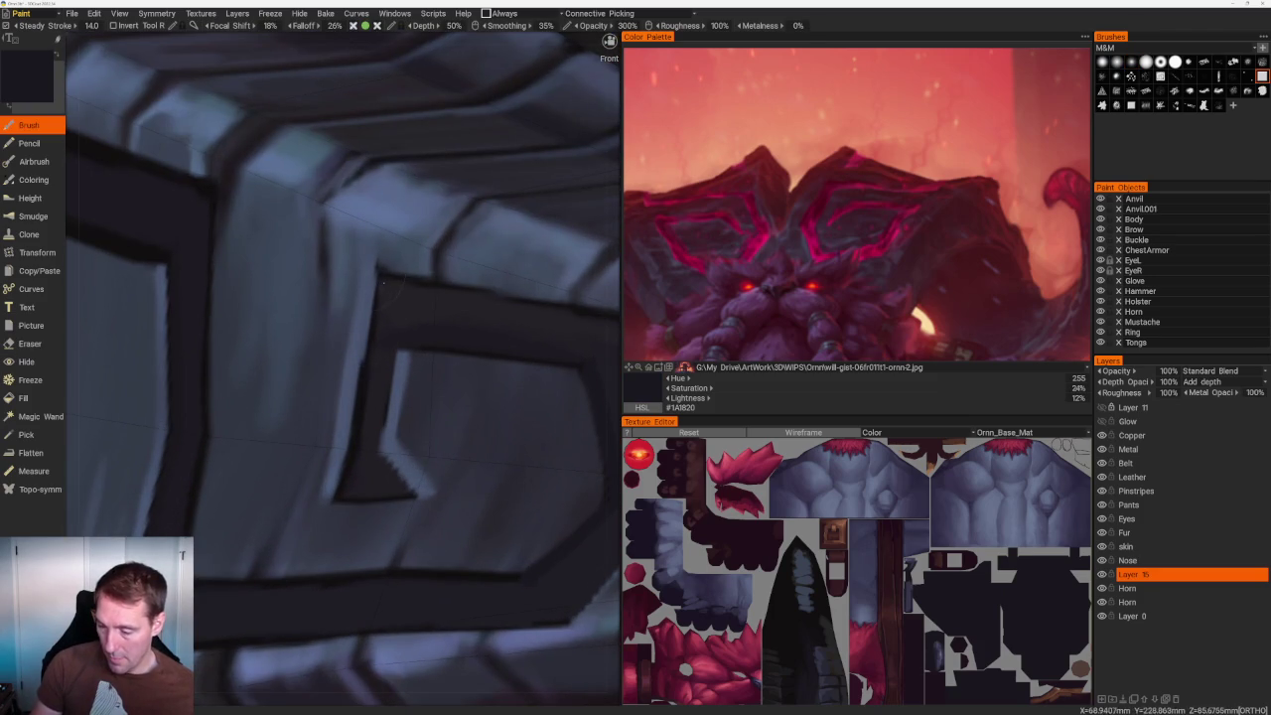
drag(376, 286, 366, 357)
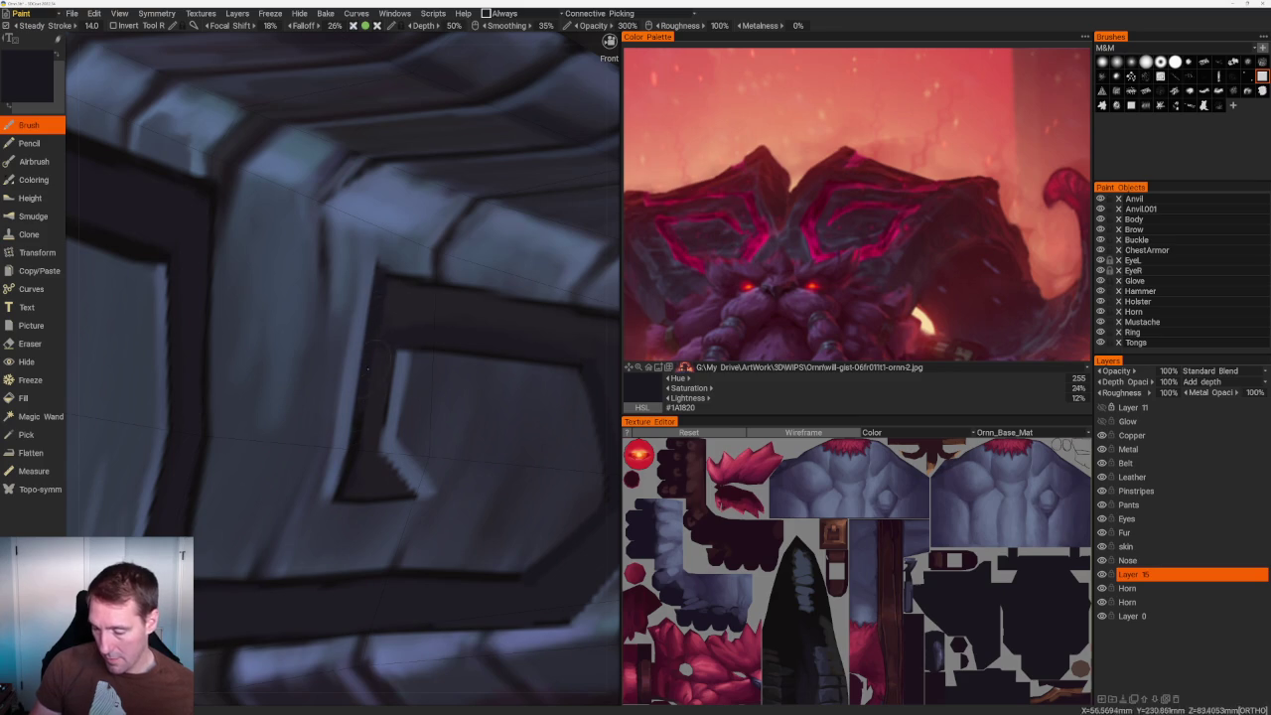
mouse_move(340, 494)
mouse_down()
mouse_move(361, 396)
mouse_move(376, 452)
mouse_up()
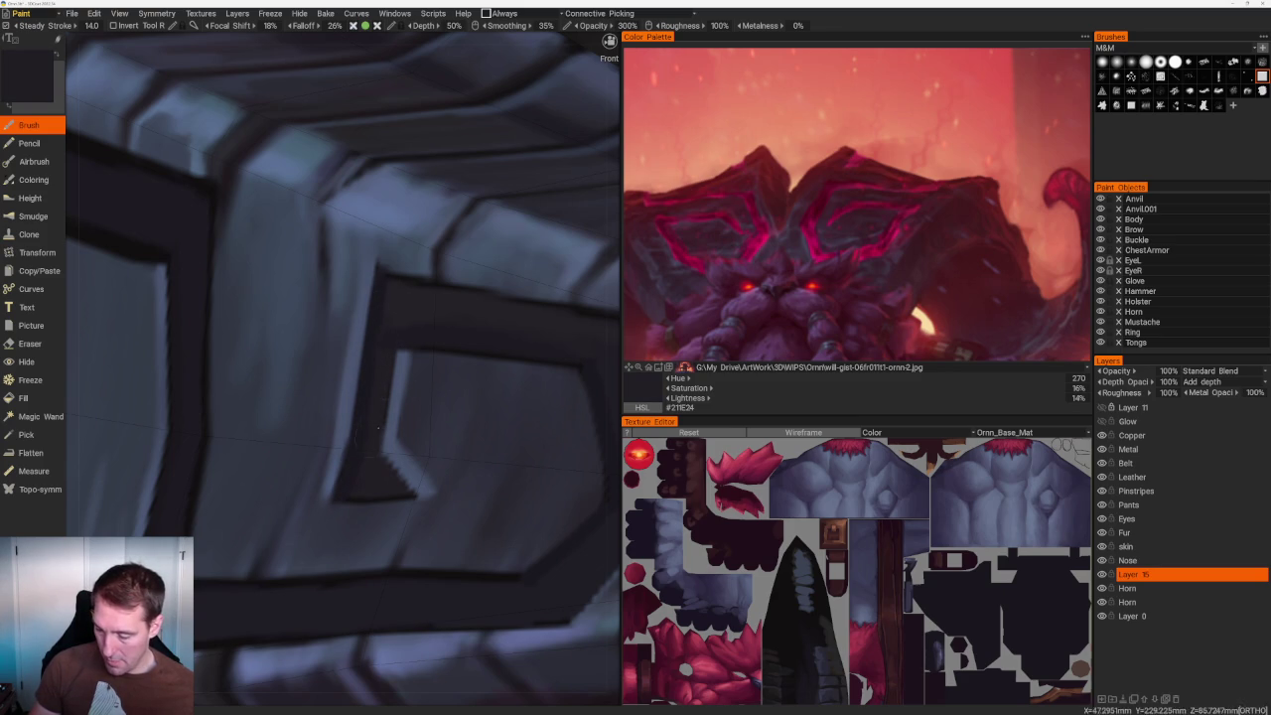
key(v)
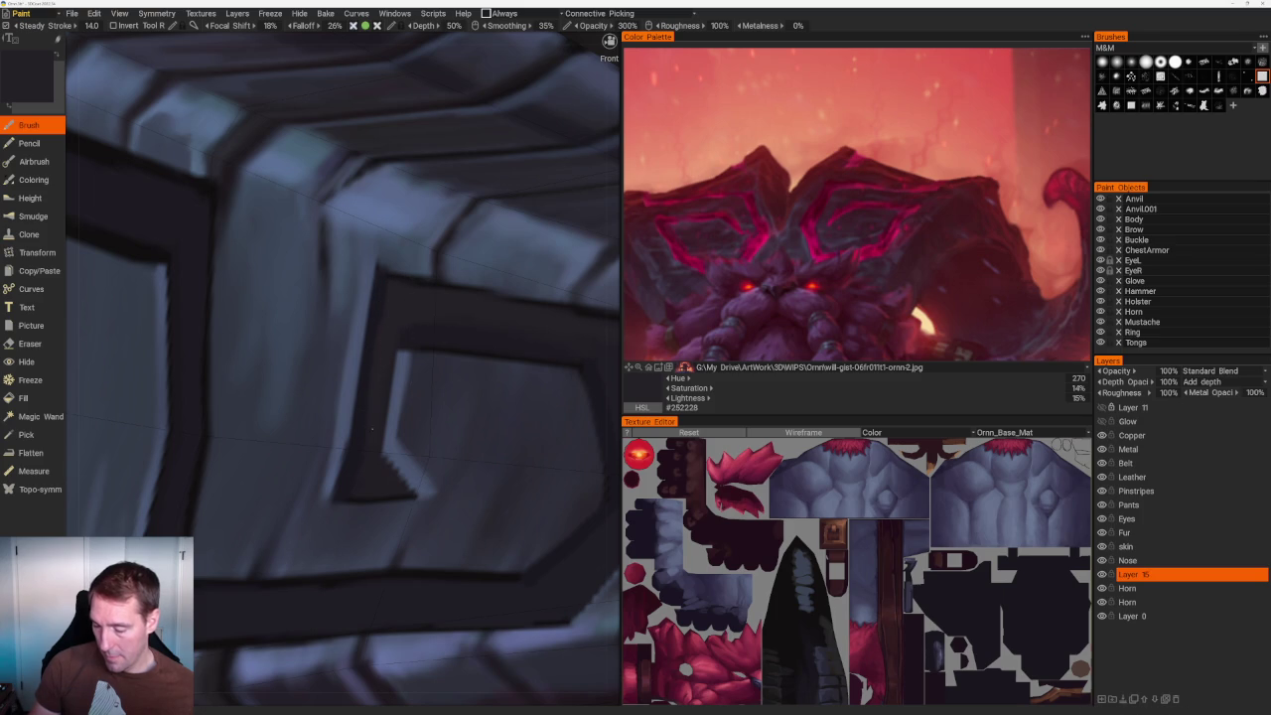
scroll(349, 117, down, 5)
scroll(349, 117, down, 5)
drag(348, 117, 328, 199)
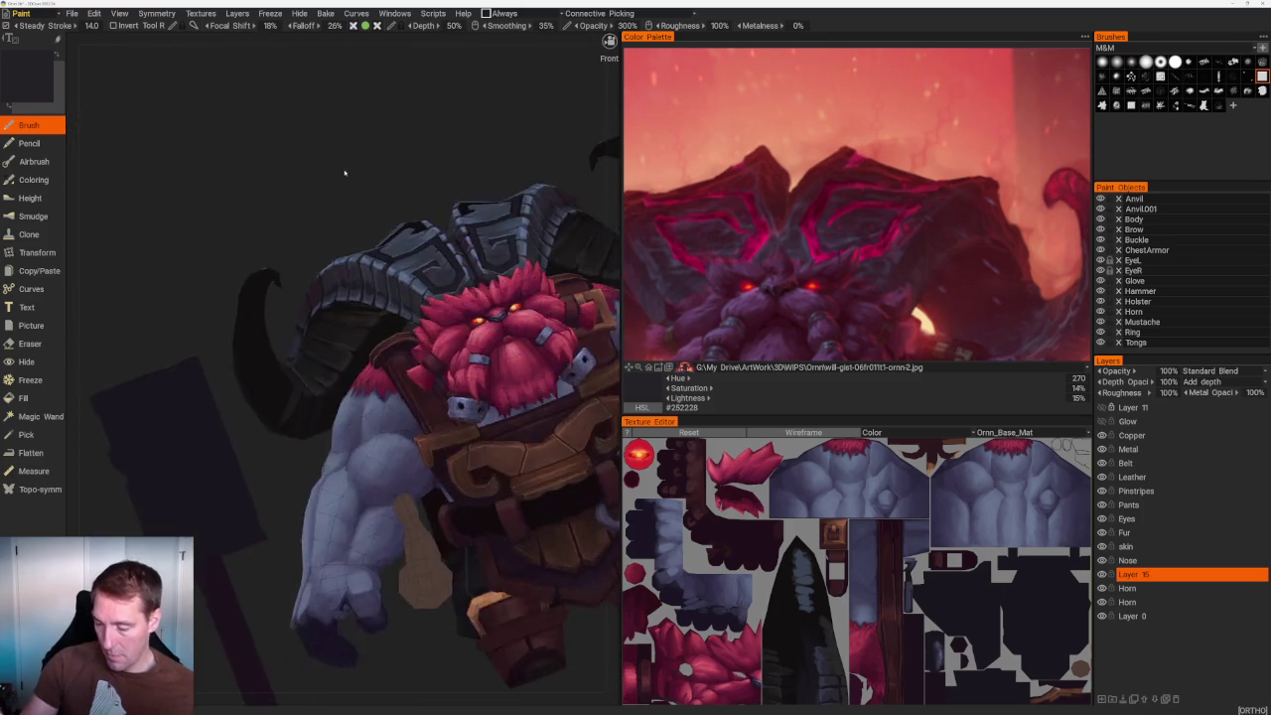
Zoom to the spiral, sample its near-black border, then the blue-grey plate tone #455169.
scroll(358, 278, up, 3)
scroll(377, 298, up, 3)
scroll(392, 317, up, 3)
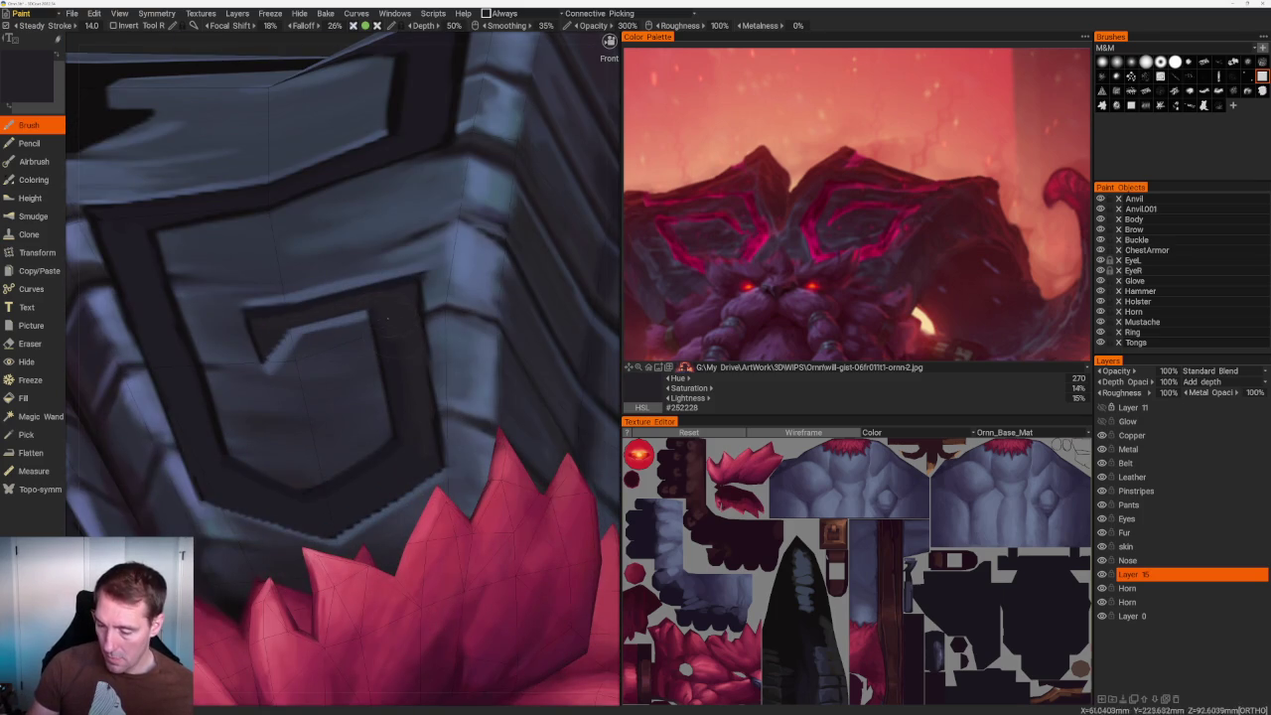
key(v)
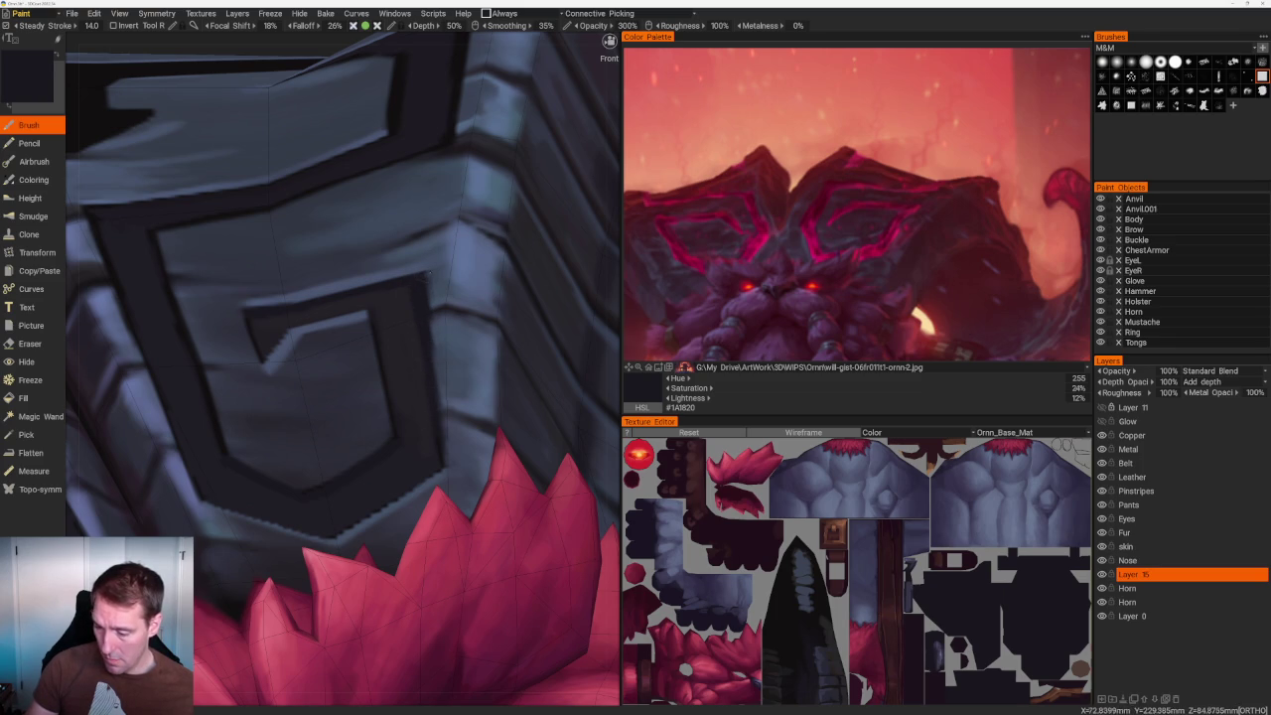
key(v)
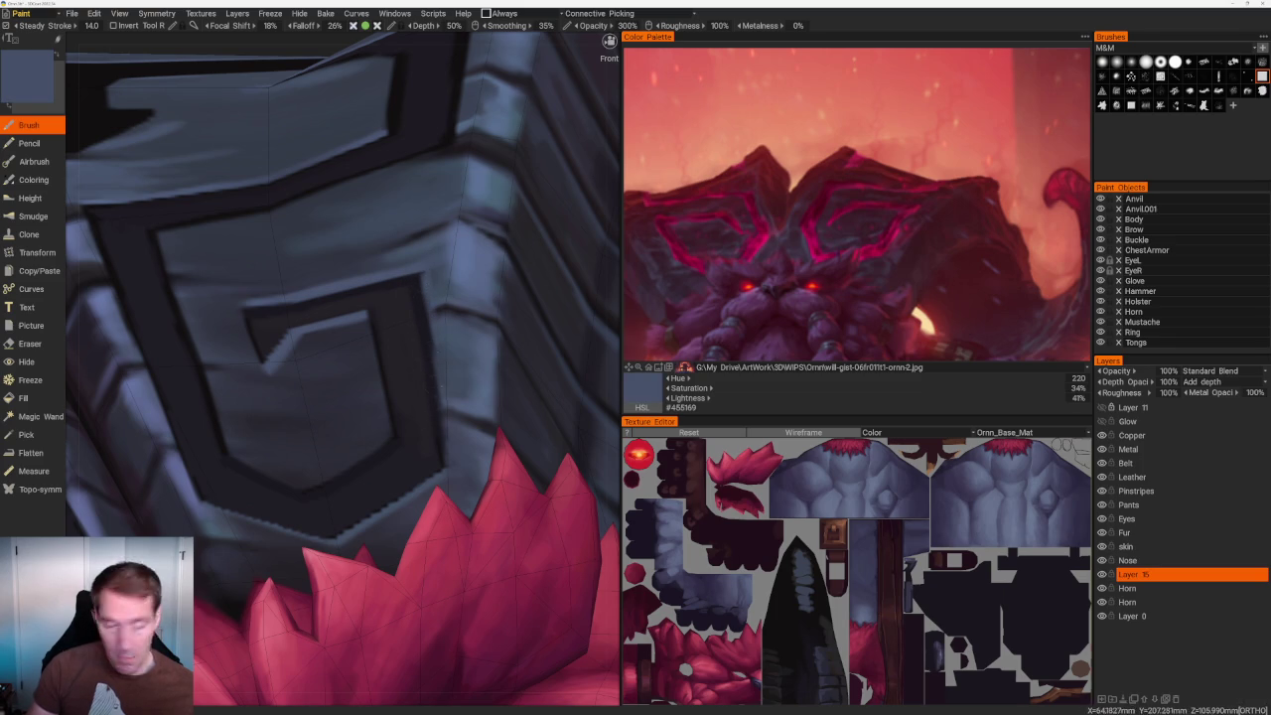
Orbit out to a three-quarter view of the whole character.
scroll(362, 281, down, 5)
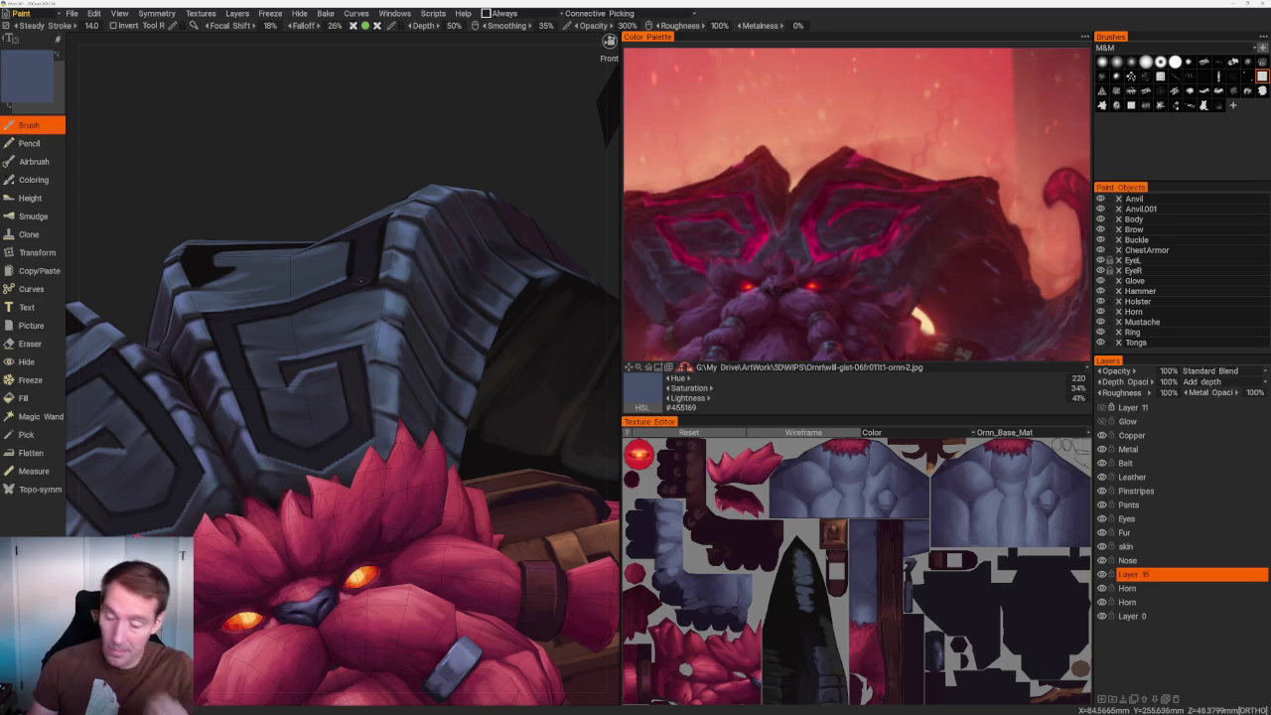
scroll(384, 142, up, 3)
scroll(384, 139, up, 3)
drag(383, 139, 420, 292)
scroll(338, 199, down, 5)
mouse_move(249, 85)
mouse_down()
mouse_move(313, 179)
mouse_move(238, 125)
mouse_move(440, 230)
mouse_up()
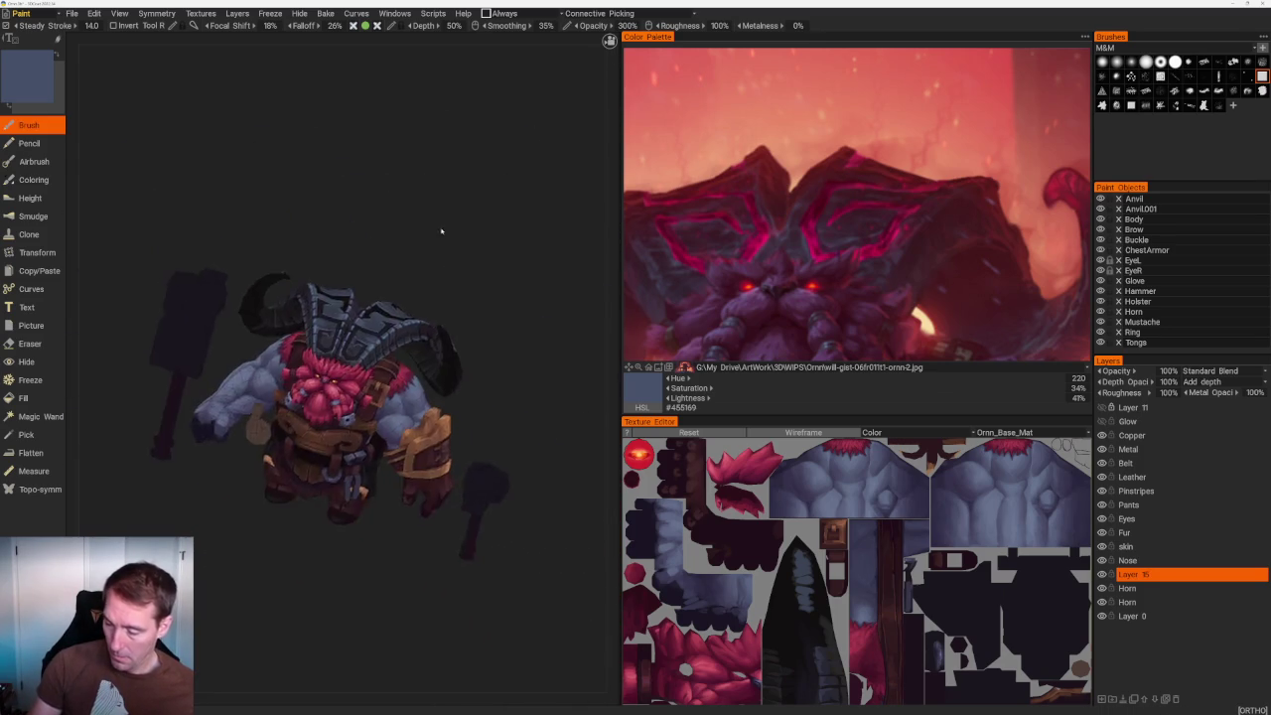
scroll(358, 328, up, 3)
scroll(358, 328, up, 3)
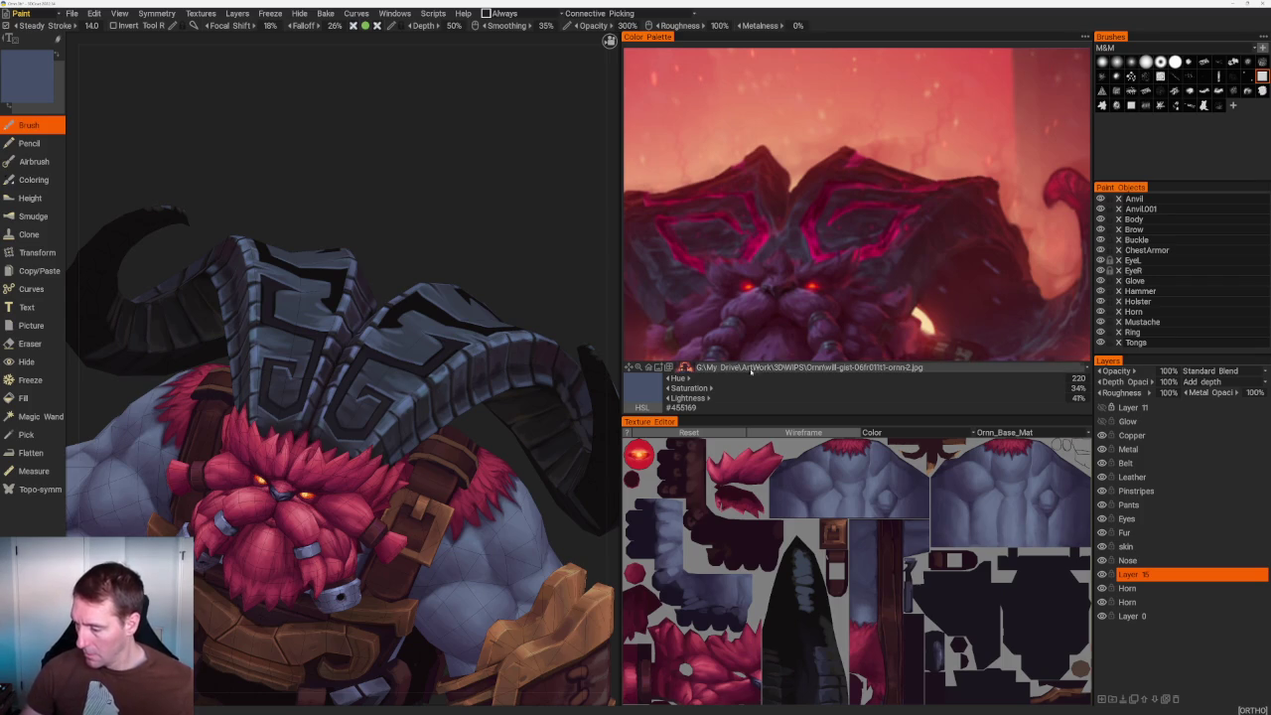
Load Screenshot 2025-12-09 110427.png as reference and zoom in on its spiral emblem.
click(727, 368)
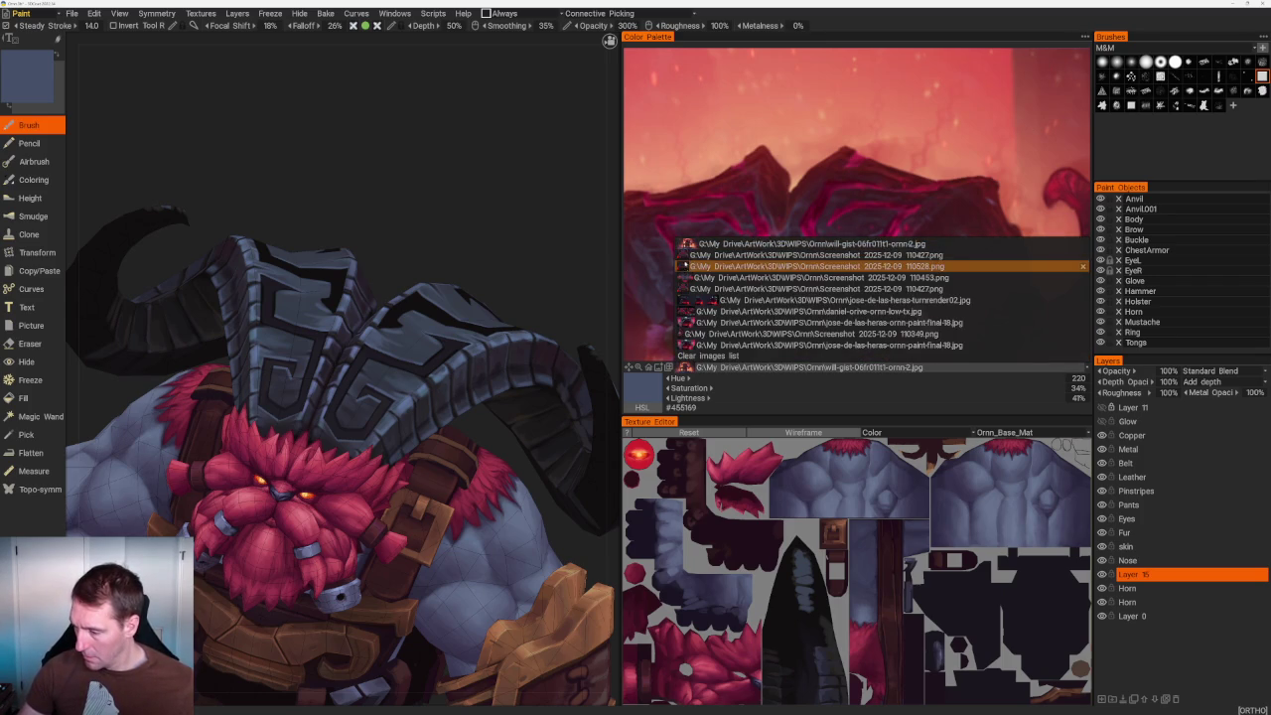
click(687, 255)
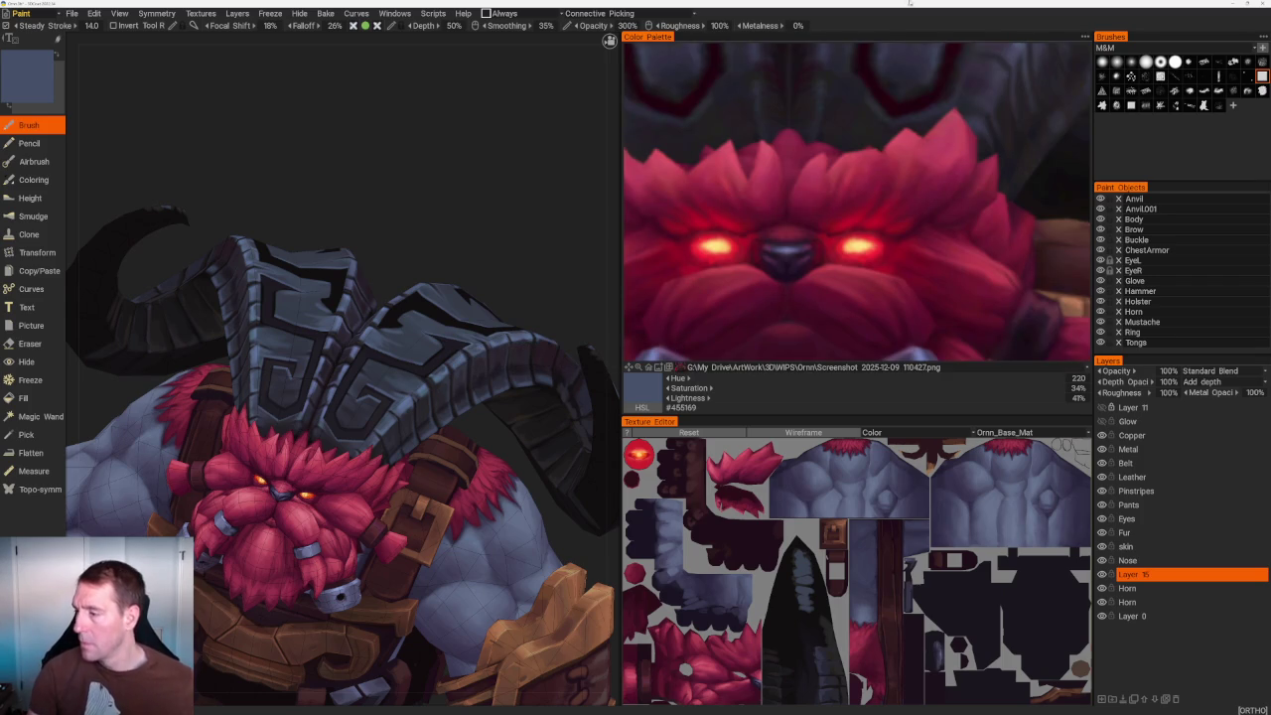
scroll(829, 333, up, 4)
drag(830, 334, 842, 286)
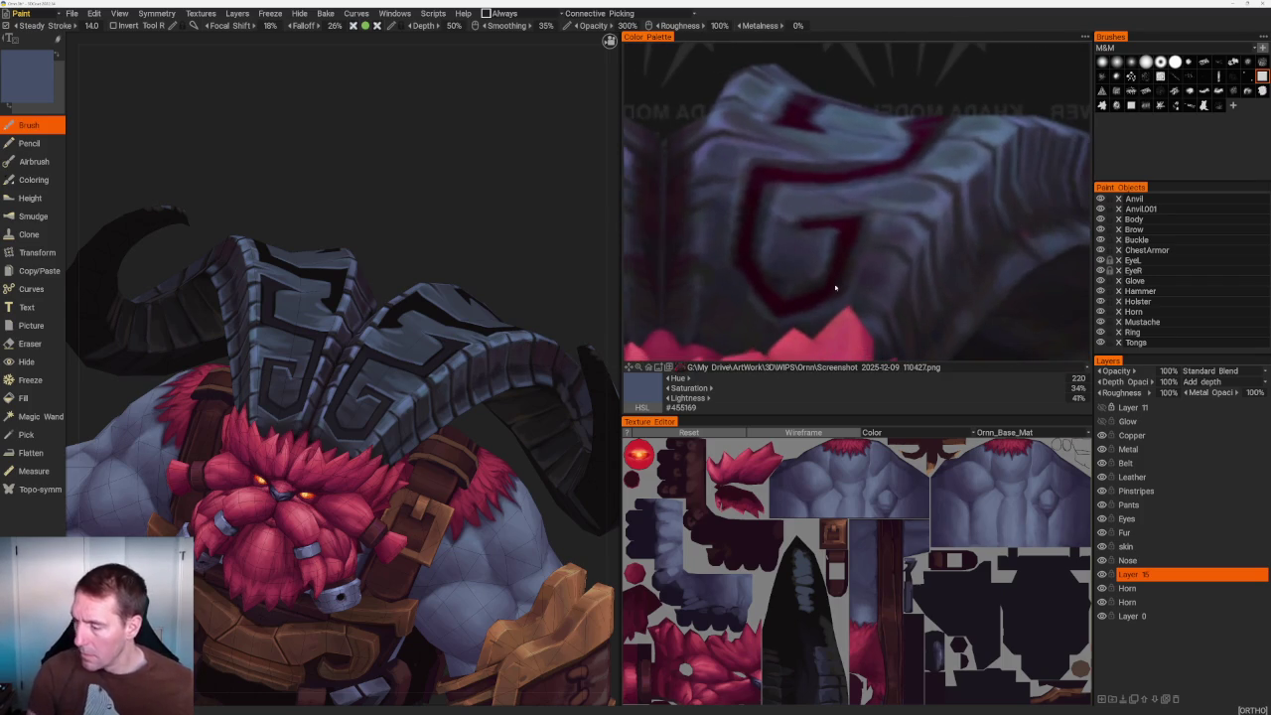
scroll(379, 266, up, 2)
scroll(431, 239, up, 2)
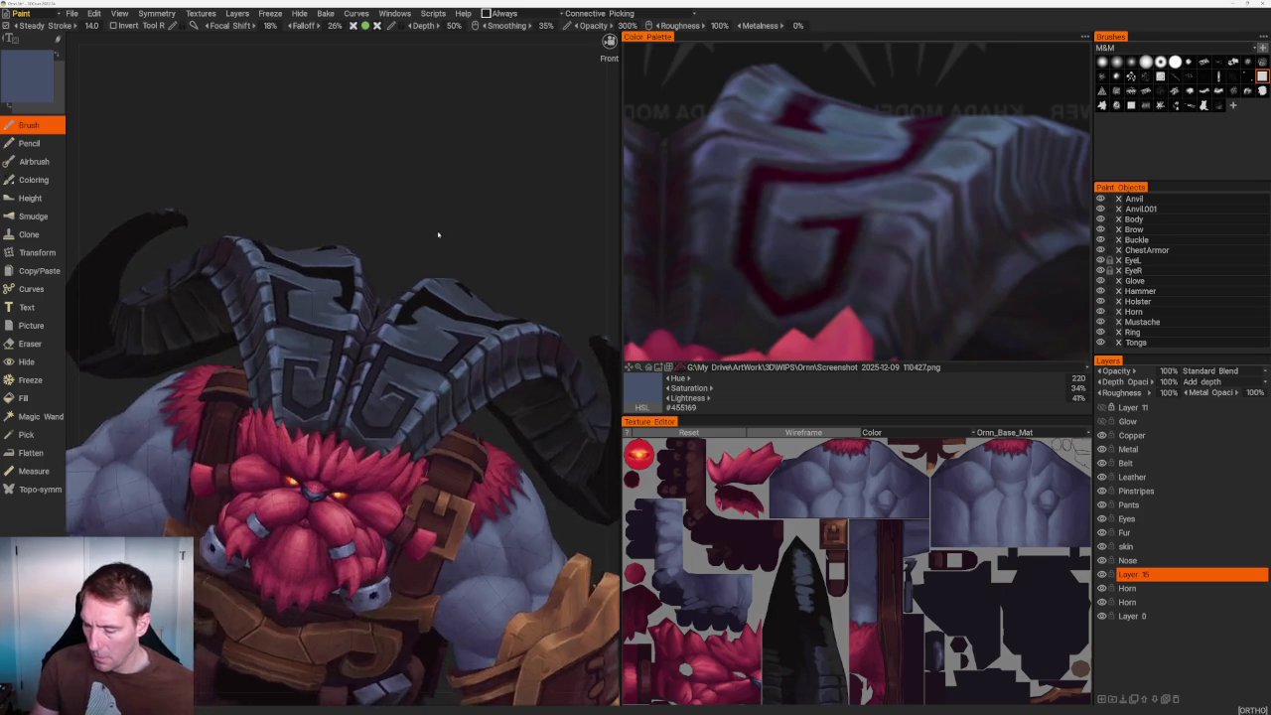
scroll(440, 232, up, 2)
scroll(440, 233, up, 3)
scroll(495, 422, up, 2)
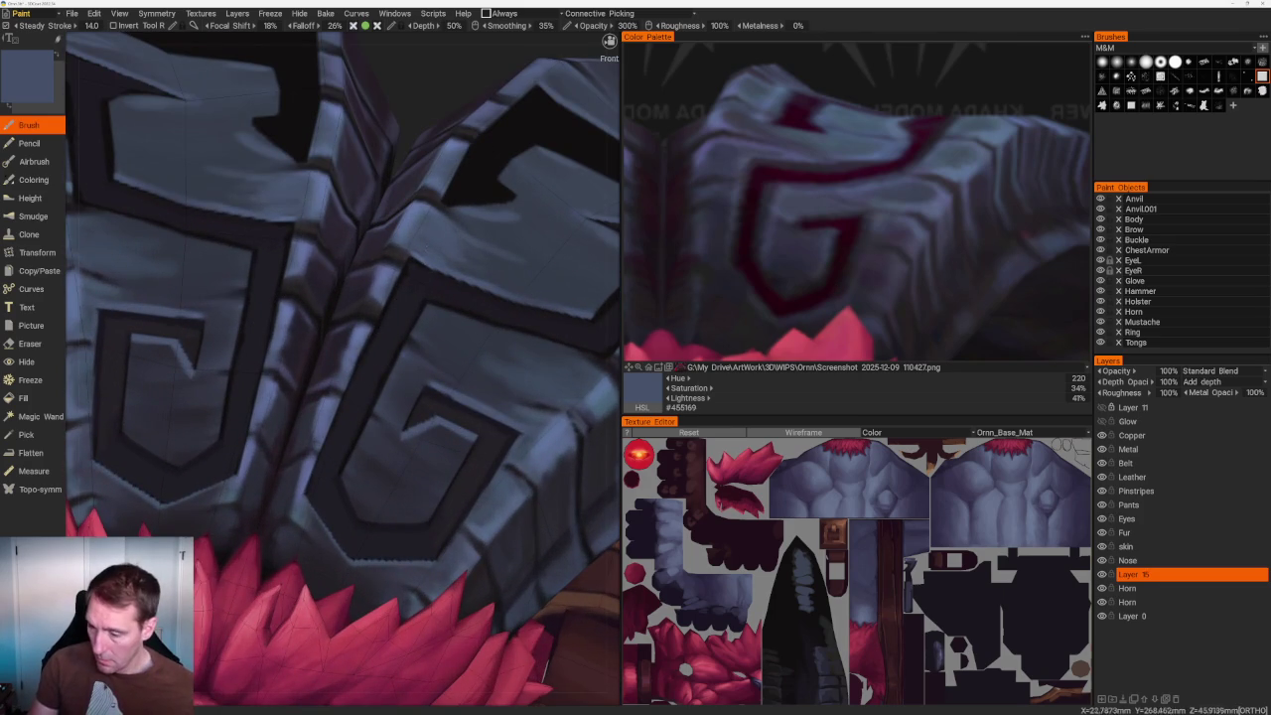
Sample the lighter blue-grey #465168 and switch to erasing.
key(v)
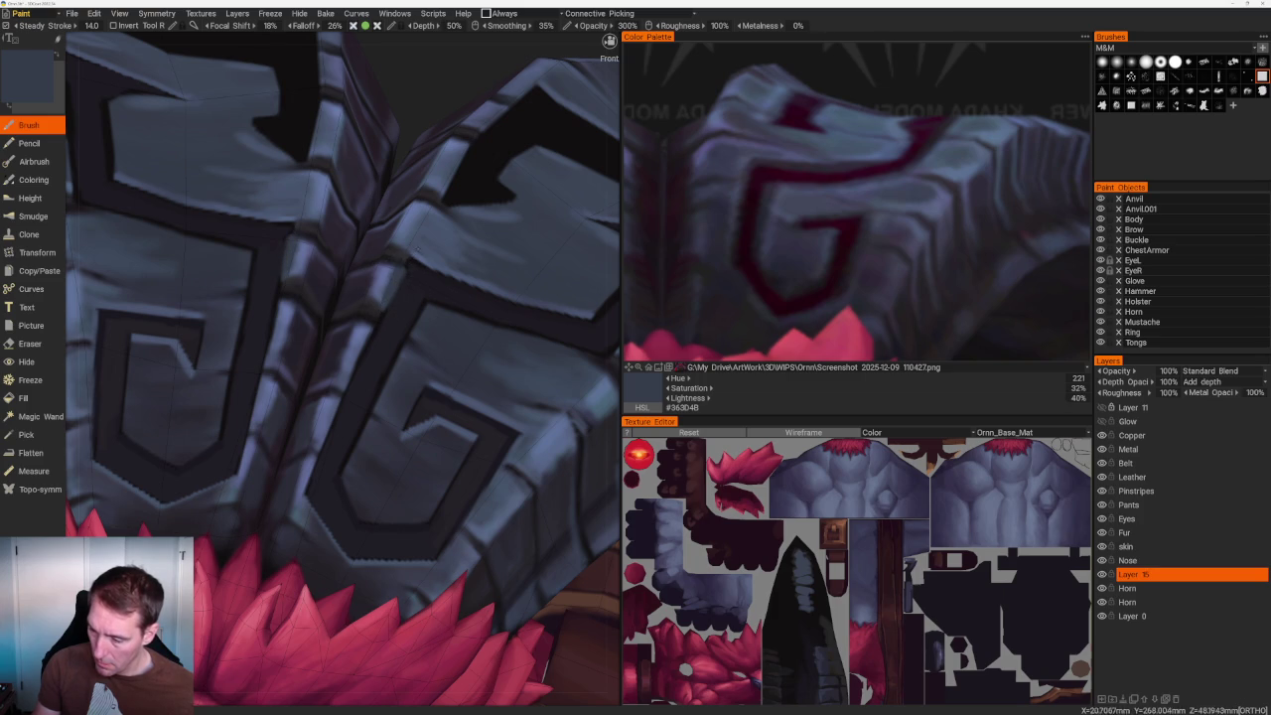
key(v)
key(e)
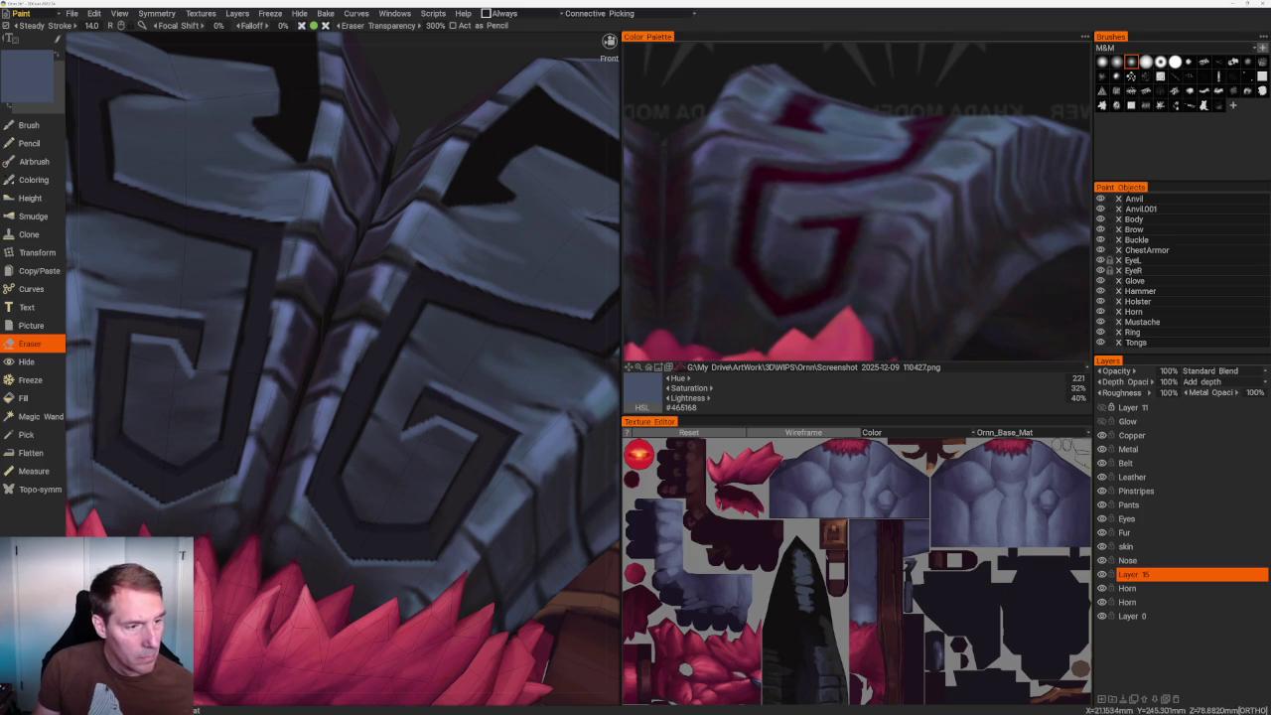
scroll(341, 373, down, 5)
drag(368, 195, 435, 193)
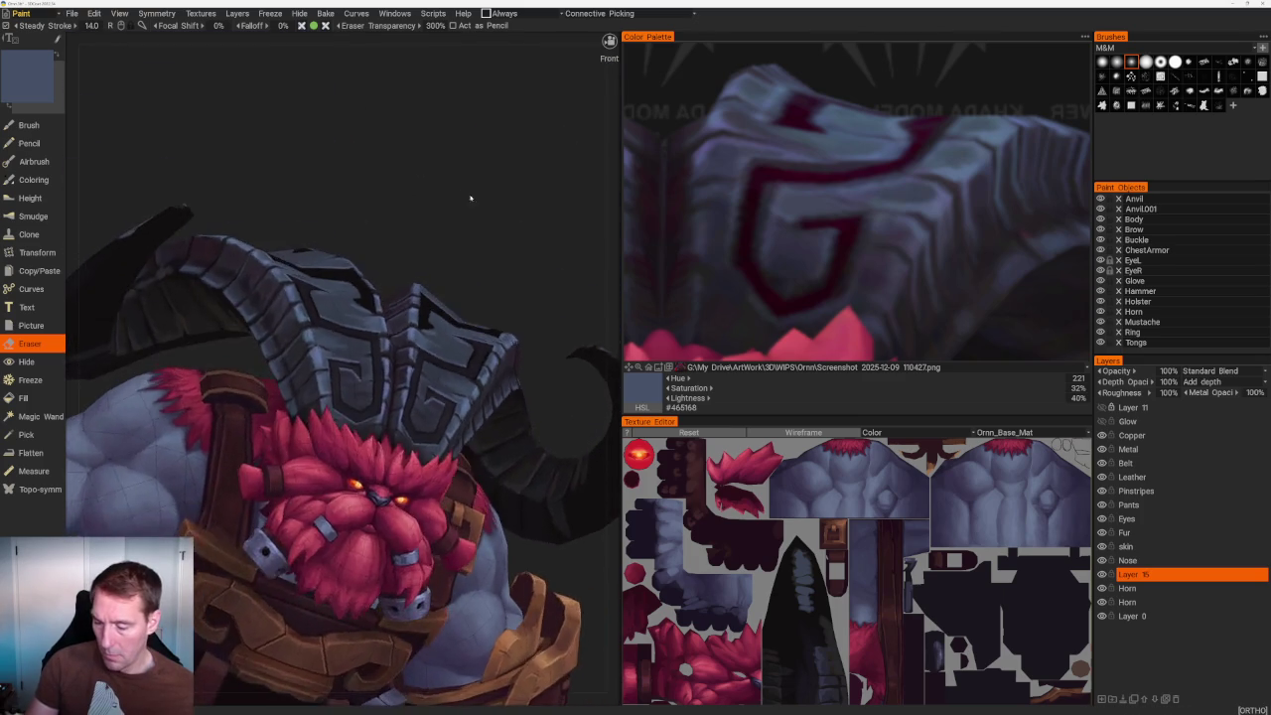
Erase four vertical streaks down the helmet plate with symmetry on.
scroll(435, 194, up, 2)
scroll(391, 165, up, 2)
scroll(434, 195, up, 2)
scroll(355, 167, up, 3)
scroll(328, 280, up, 3)
drag(255, 252, 306, 497)
drag(254, 298, 296, 502)
drag(259, 198, 263, 246)
drag(266, 190, 274, 298)
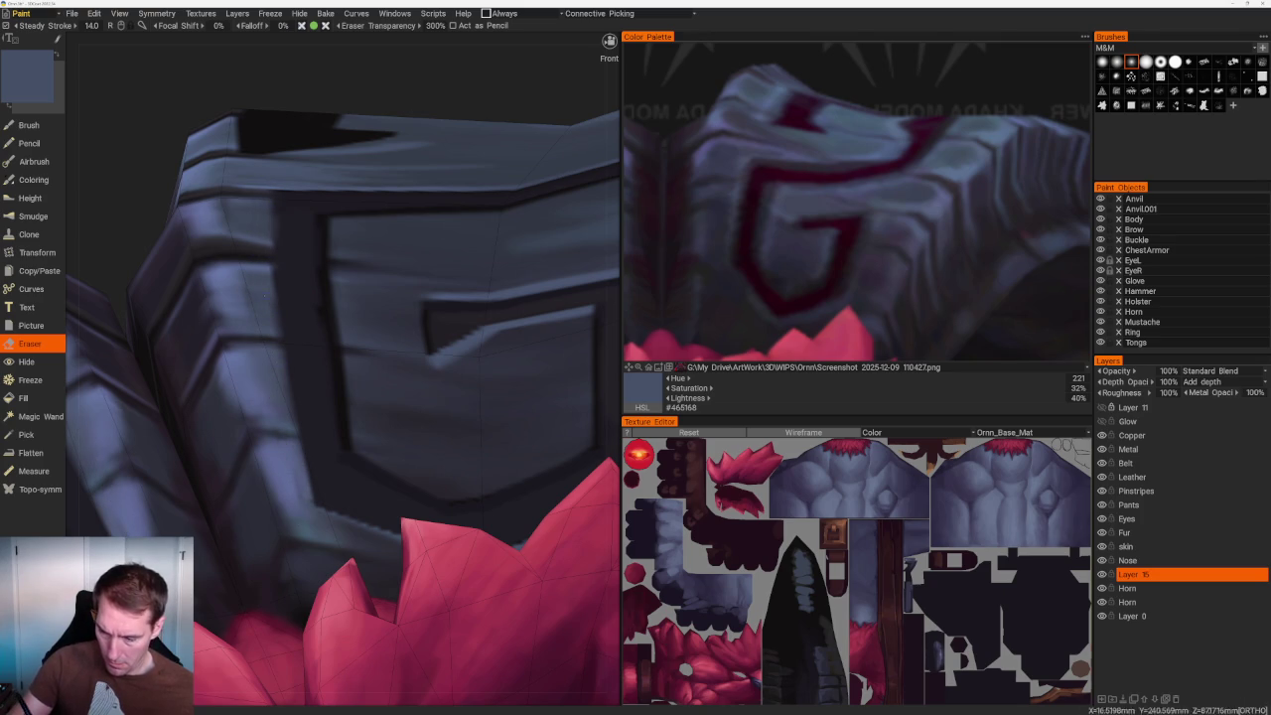
Return to the brush and eyedrop near-black #1A1820 from the model.
key(b)
key(v)
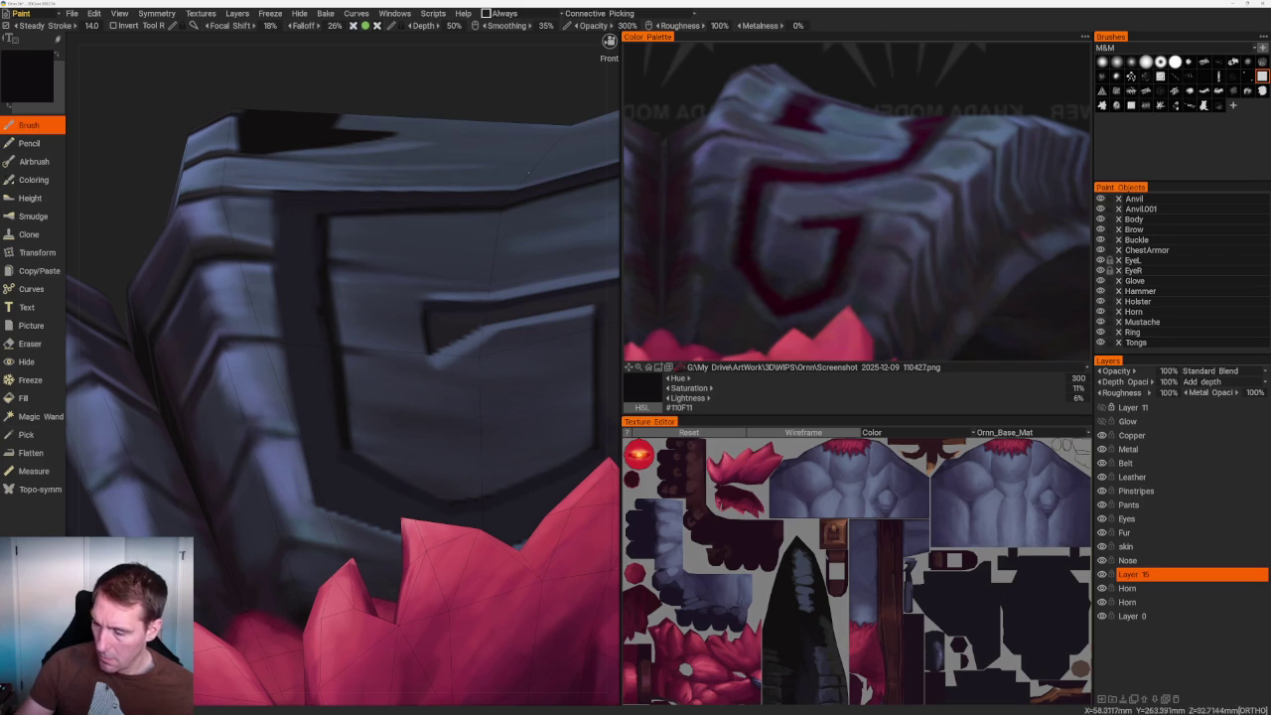
key(v)
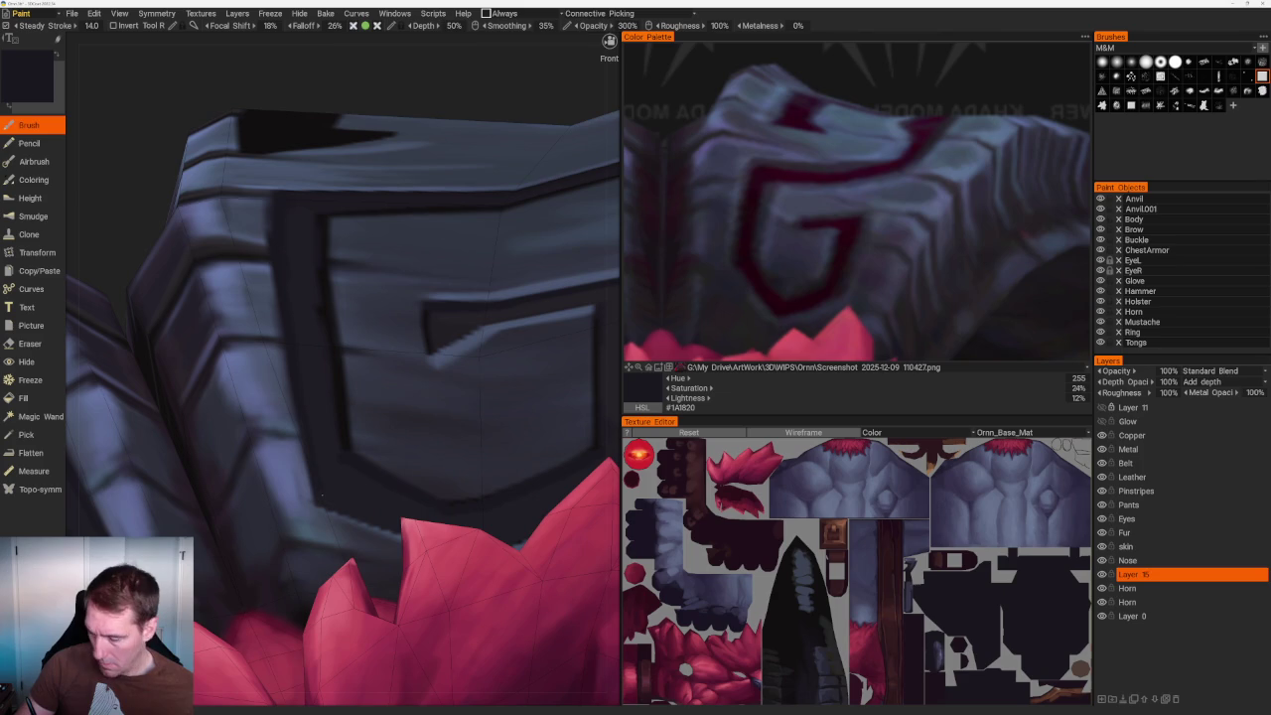
middle_drag(360, 360, 322, 390)
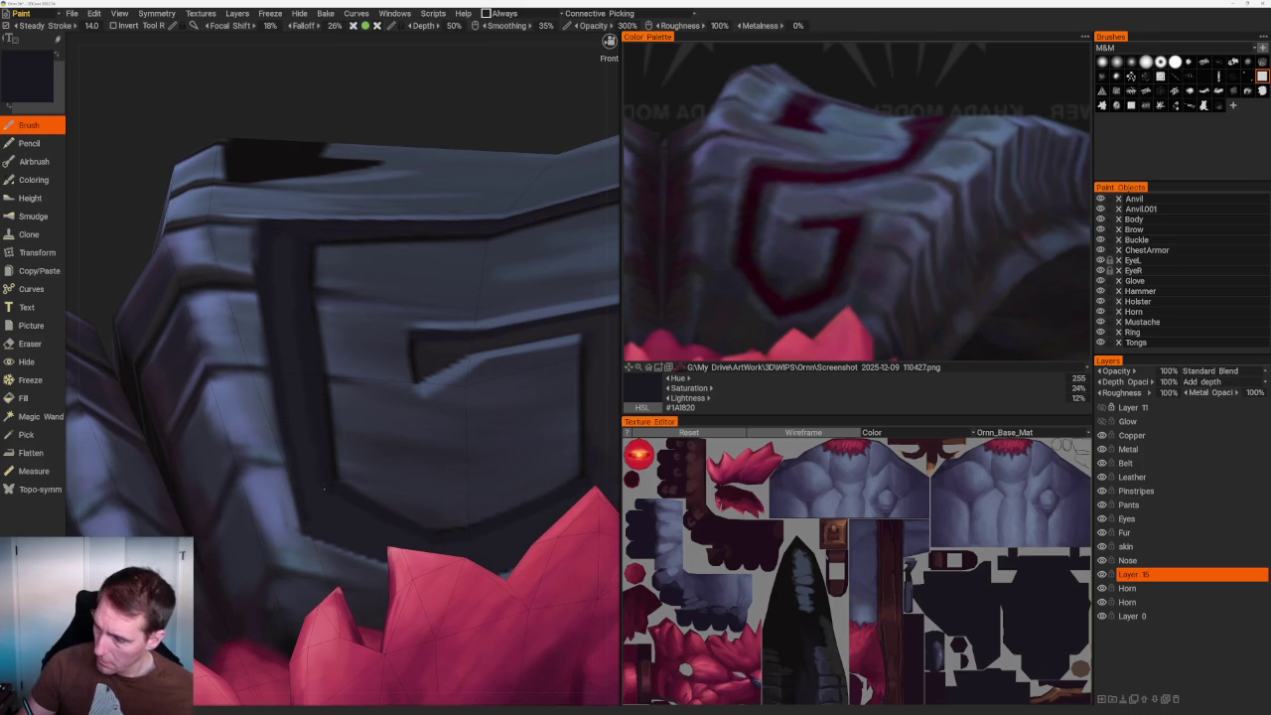
scroll(327, 175, down, 5)
alt+drag(327, 176, 360, 213)
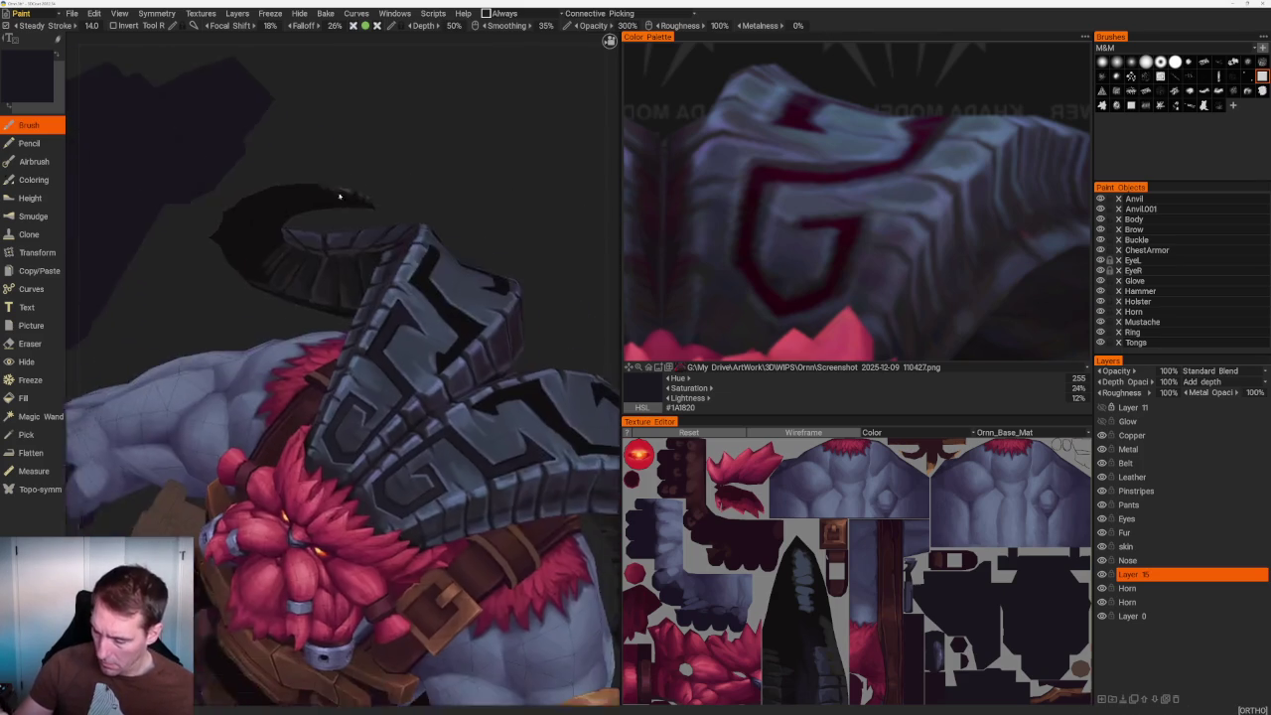
Sample a lighter dark tone and the bluish plate colour from the upper armour.
scroll(360, 212, up, 5)
alt+drag(378, 283, 394, 303)
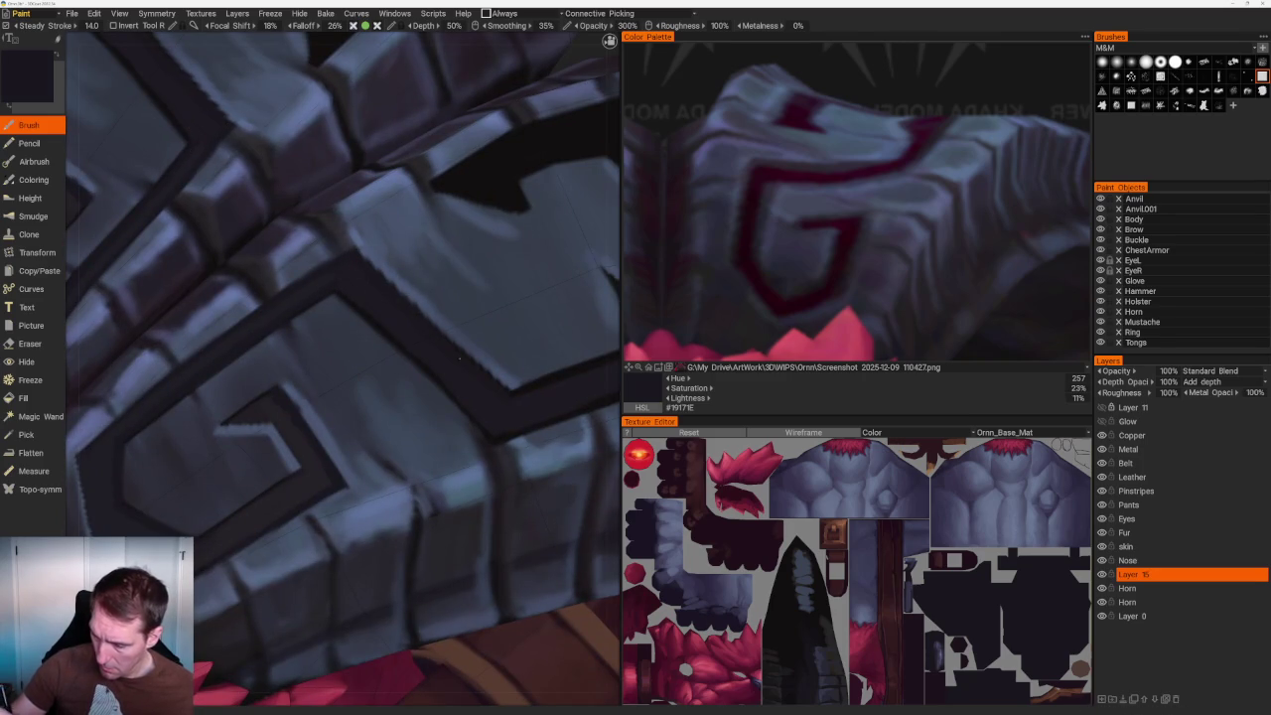
key(v)
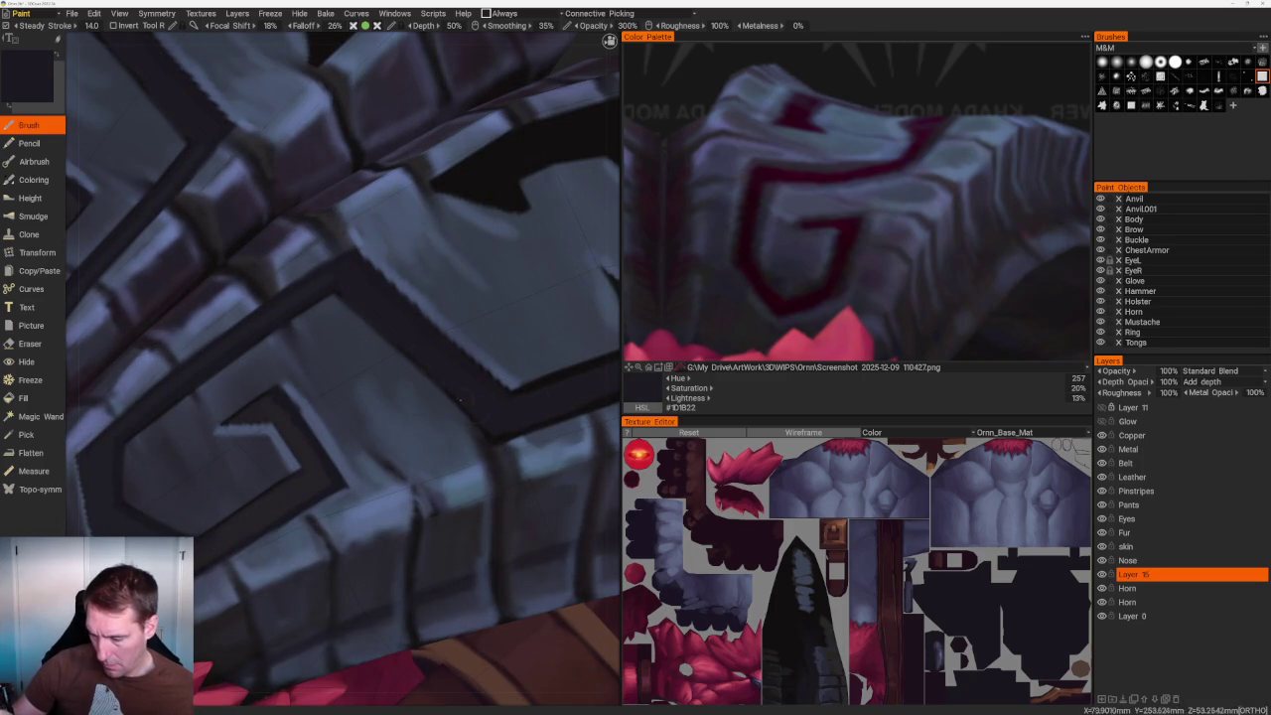
key(v)
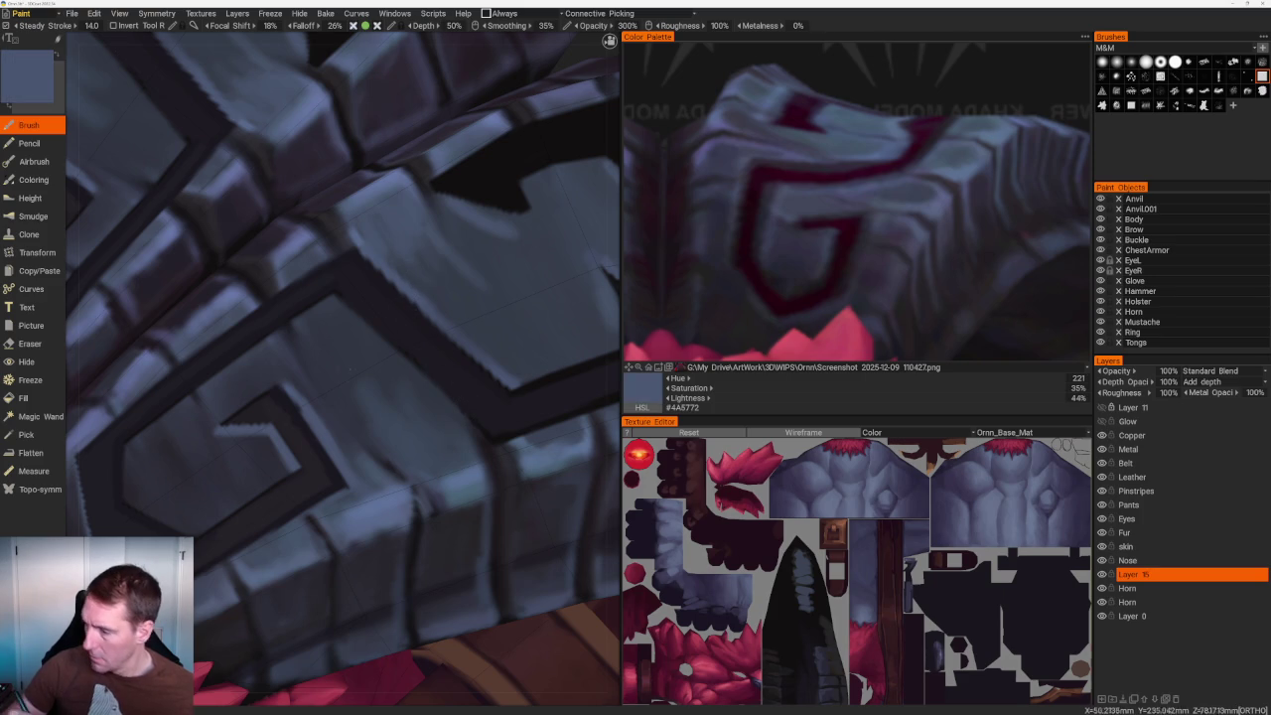
middle_drag(391, 346, 362, 349)
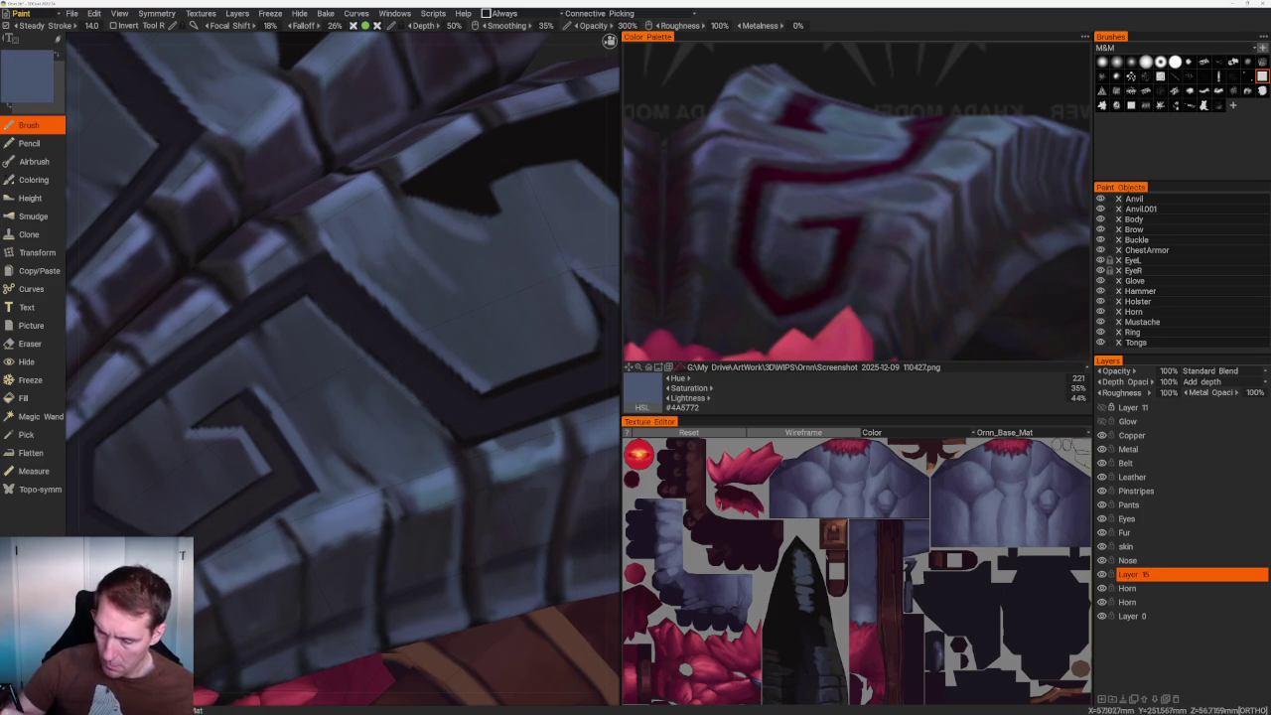
Orbit to the horn armour and touch up the spiral with eraser and brush.
mouse_move(284, 162)
mouse_down()
mouse_move(379, 207)
mouse_move(539, 195)
mouse_up()
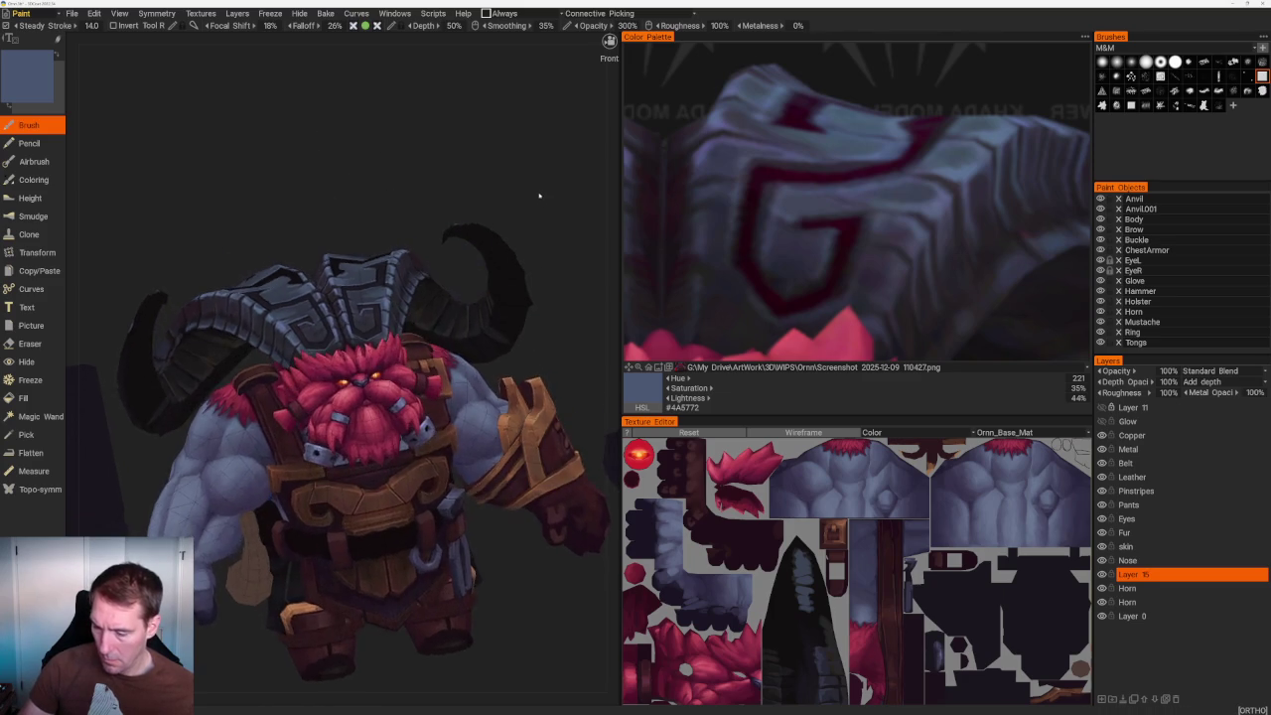
scroll(539, 199, up, 5)
mouse_move(507, 290)
mouse_down()
mouse_move(378, 133)
mouse_move(364, 94)
mouse_up()
scroll(399, 260, up, 5)
alt+drag(381, 338, 347, 296)
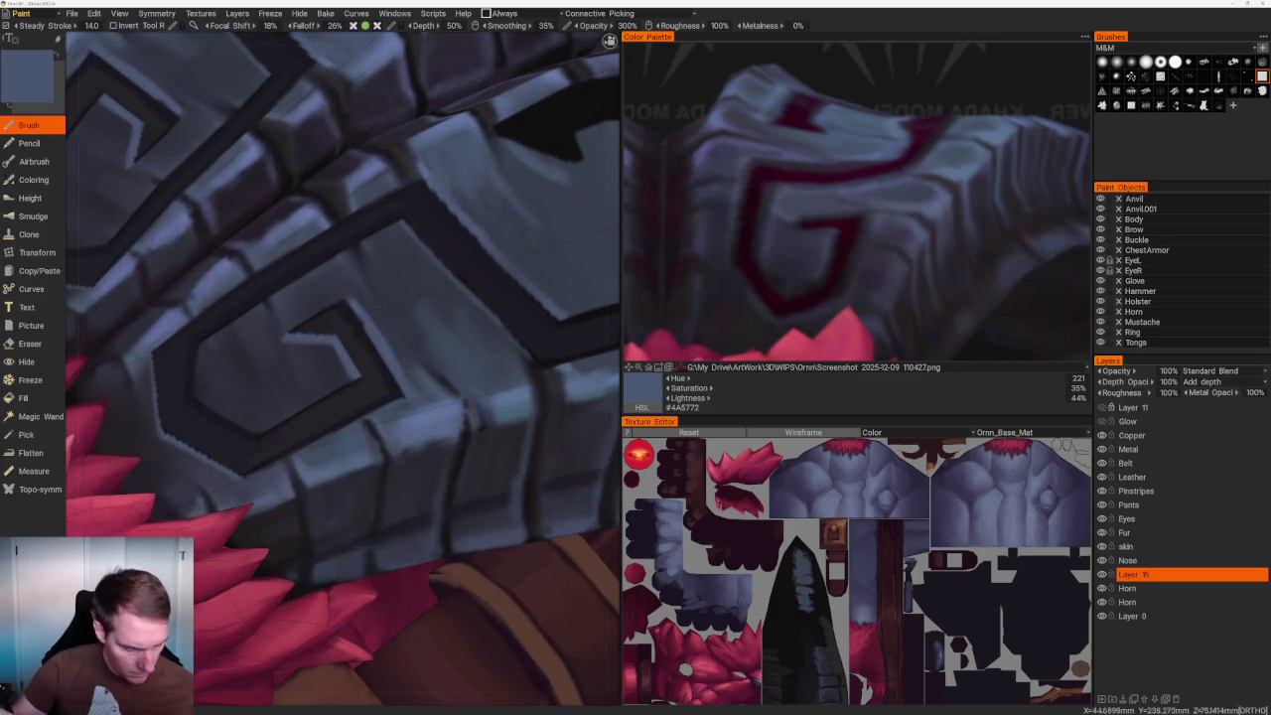
key(e)
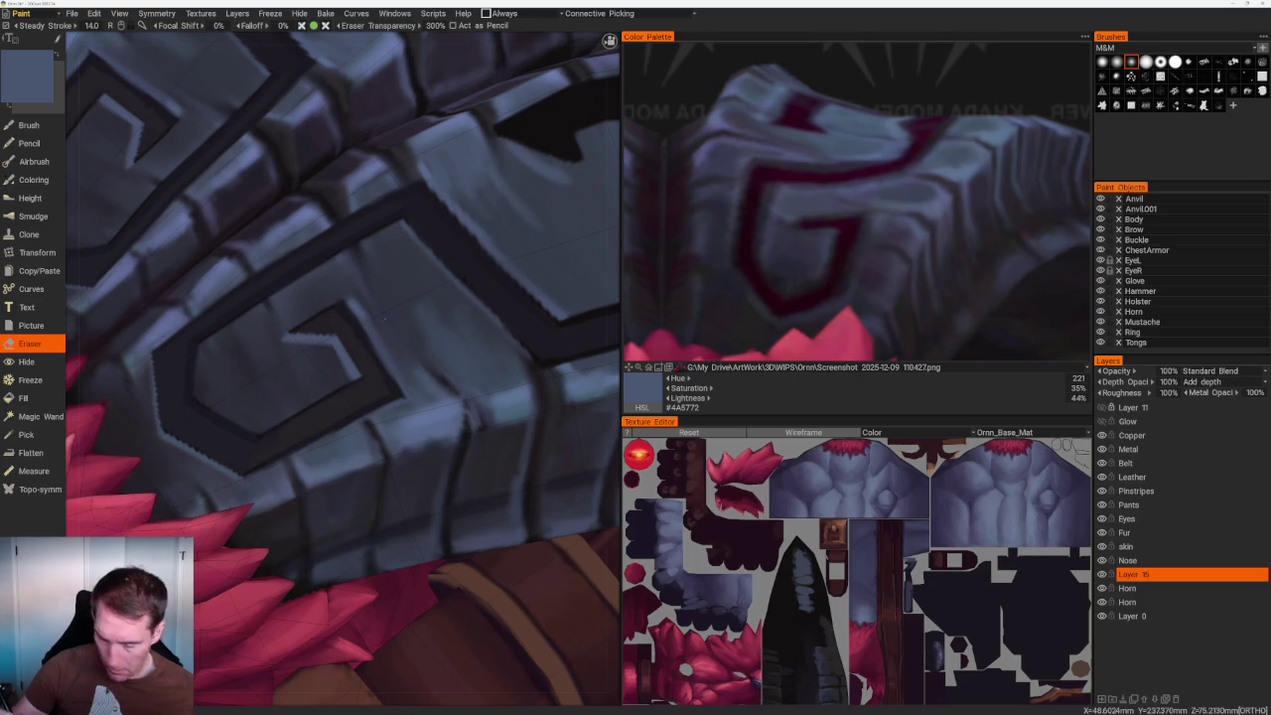
key(b)
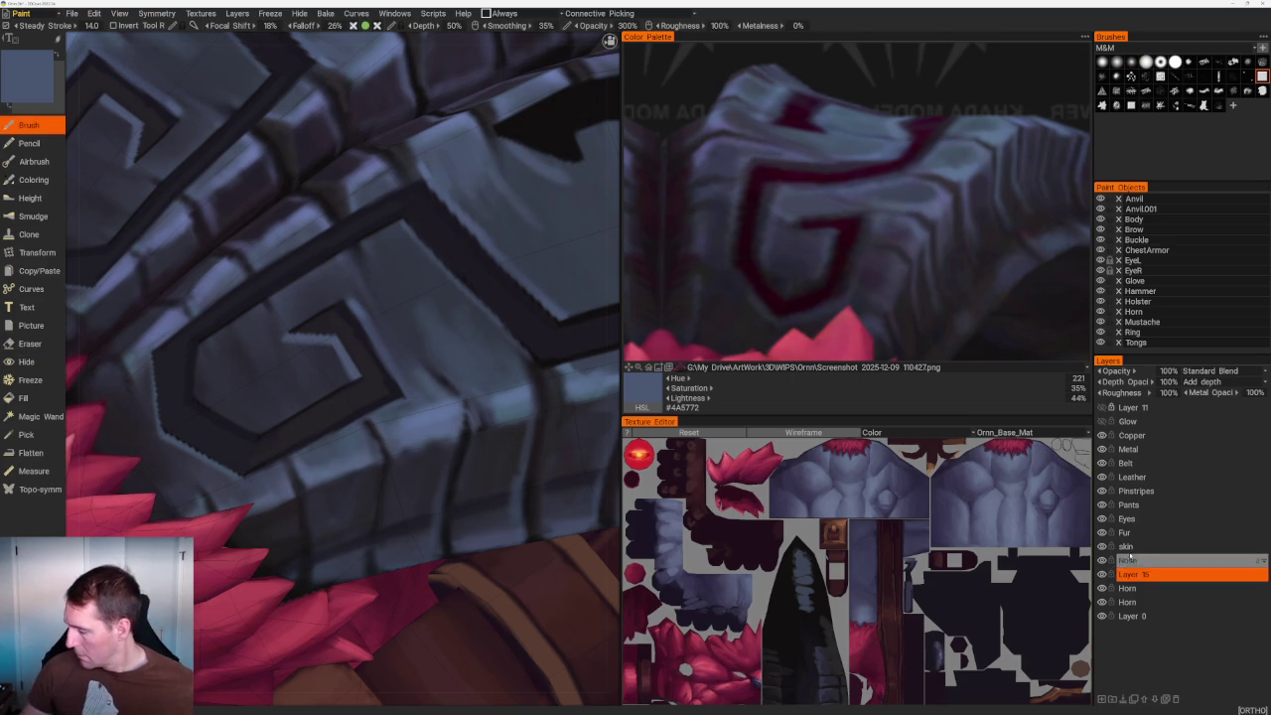
Erase on the Horn layer, return to Layer 15 and sample dark slate blue #343B48.
click(1132, 589)
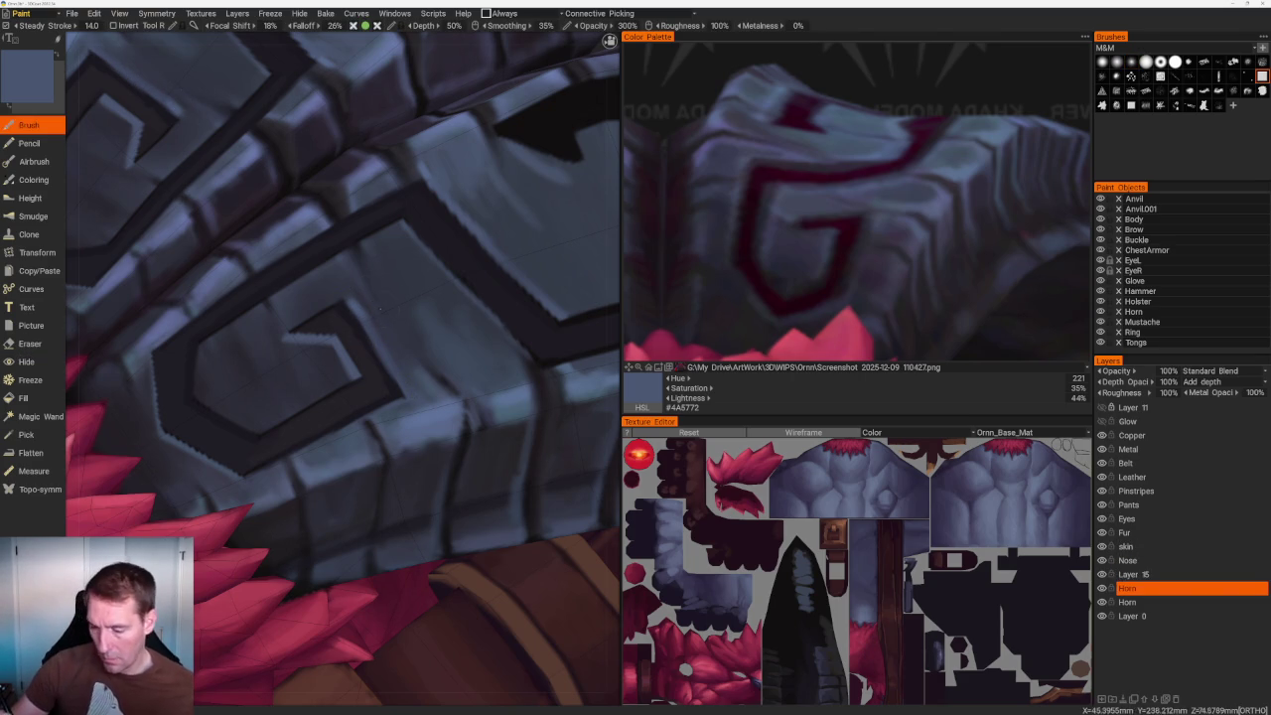
key(e)
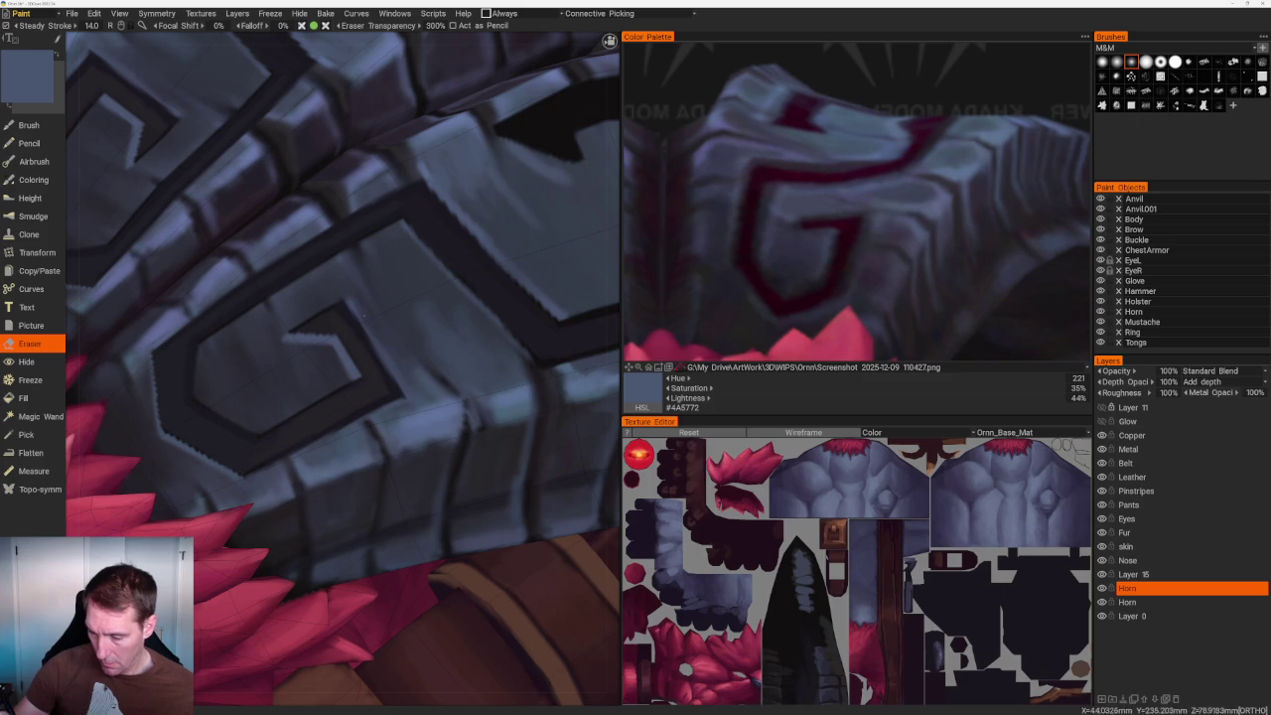
scroll(369, 164, down, 10)
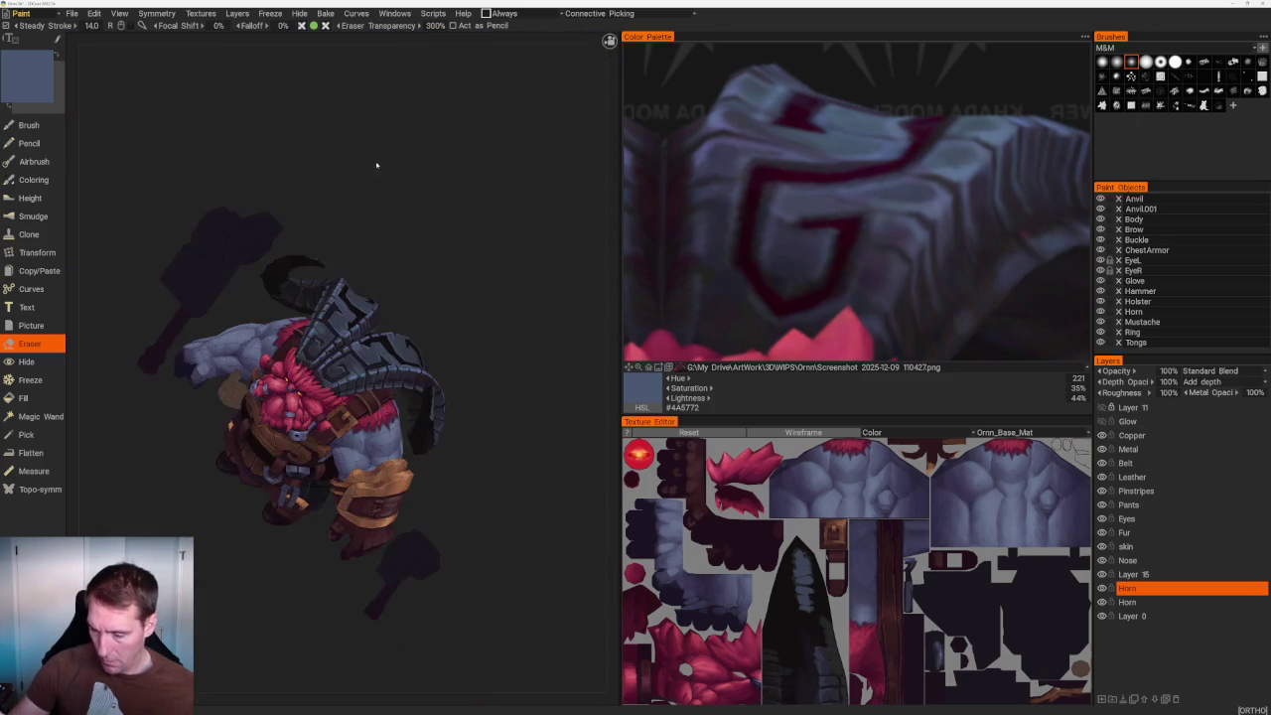
scroll(373, 163, up, 3)
scroll(373, 163, up, 4)
scroll(372, 163, up, 3)
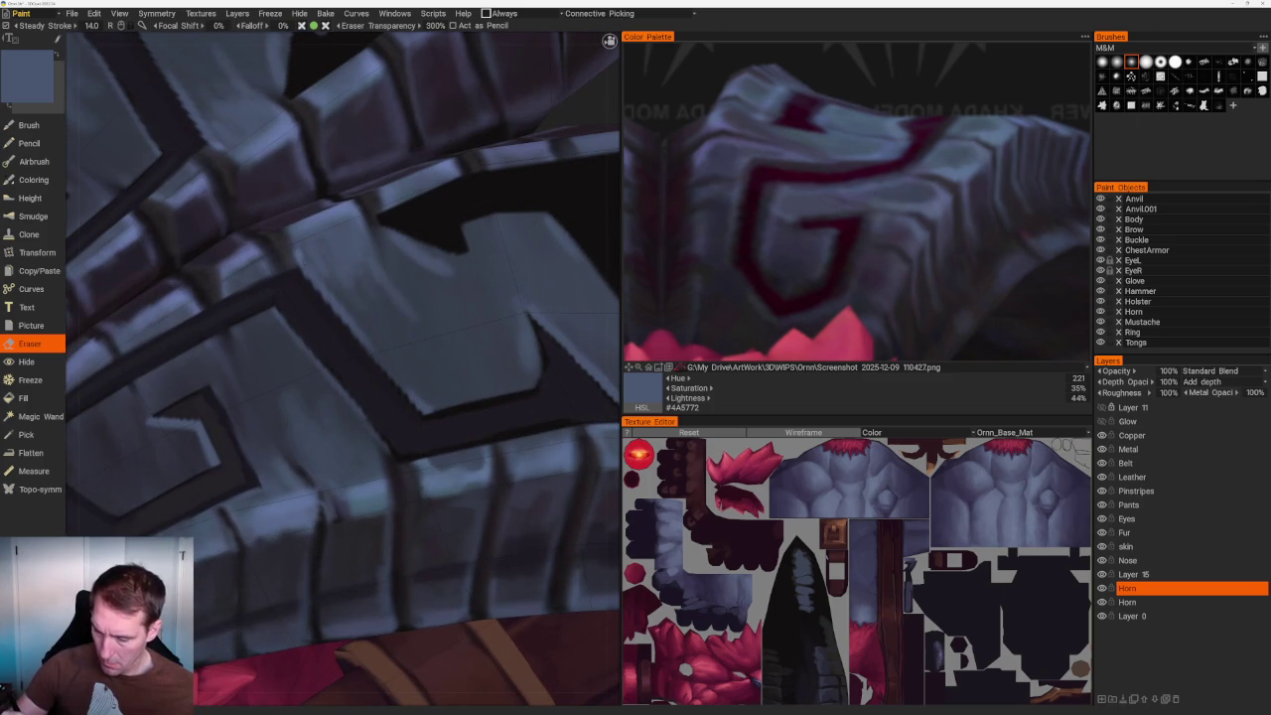
click(1142, 574)
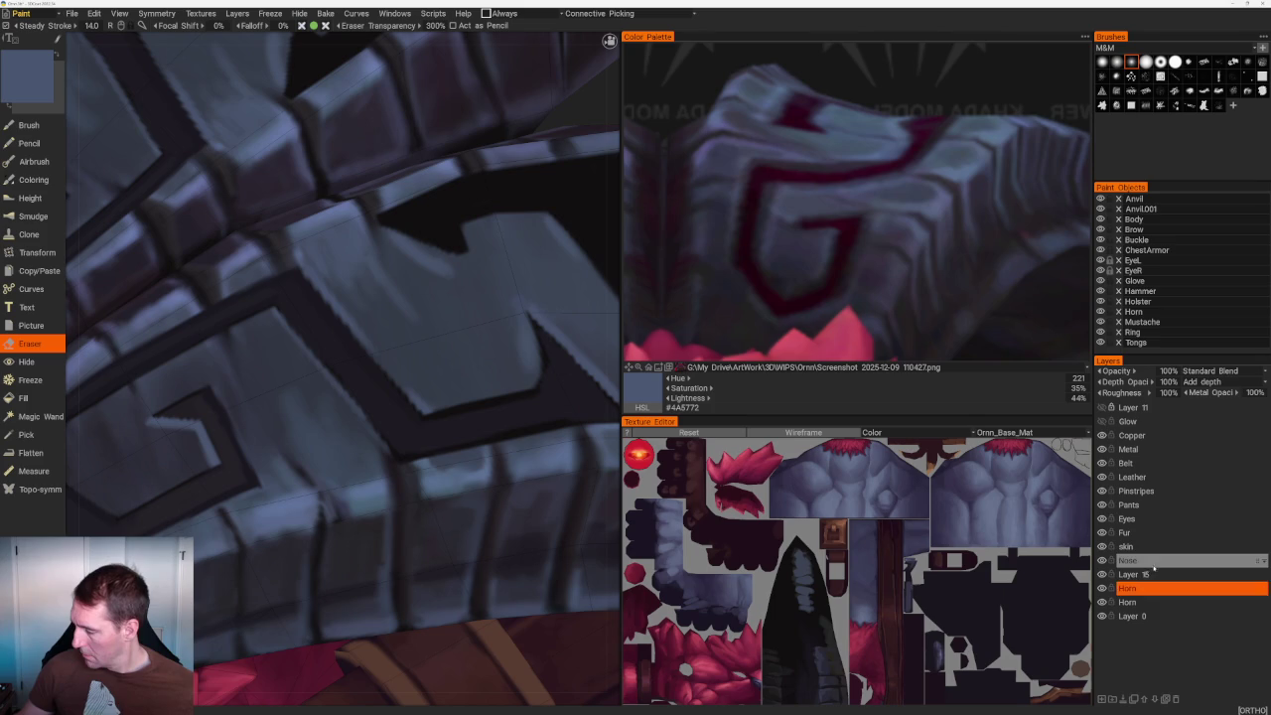
key(b)
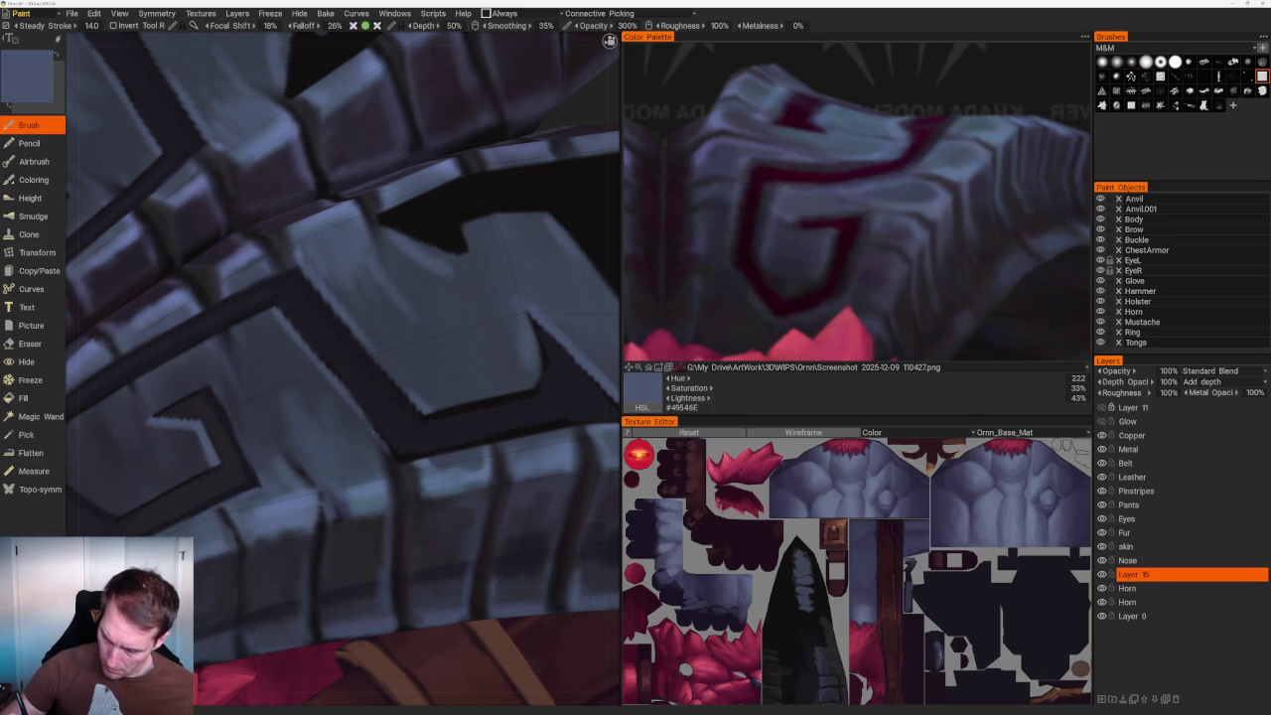
key(v)
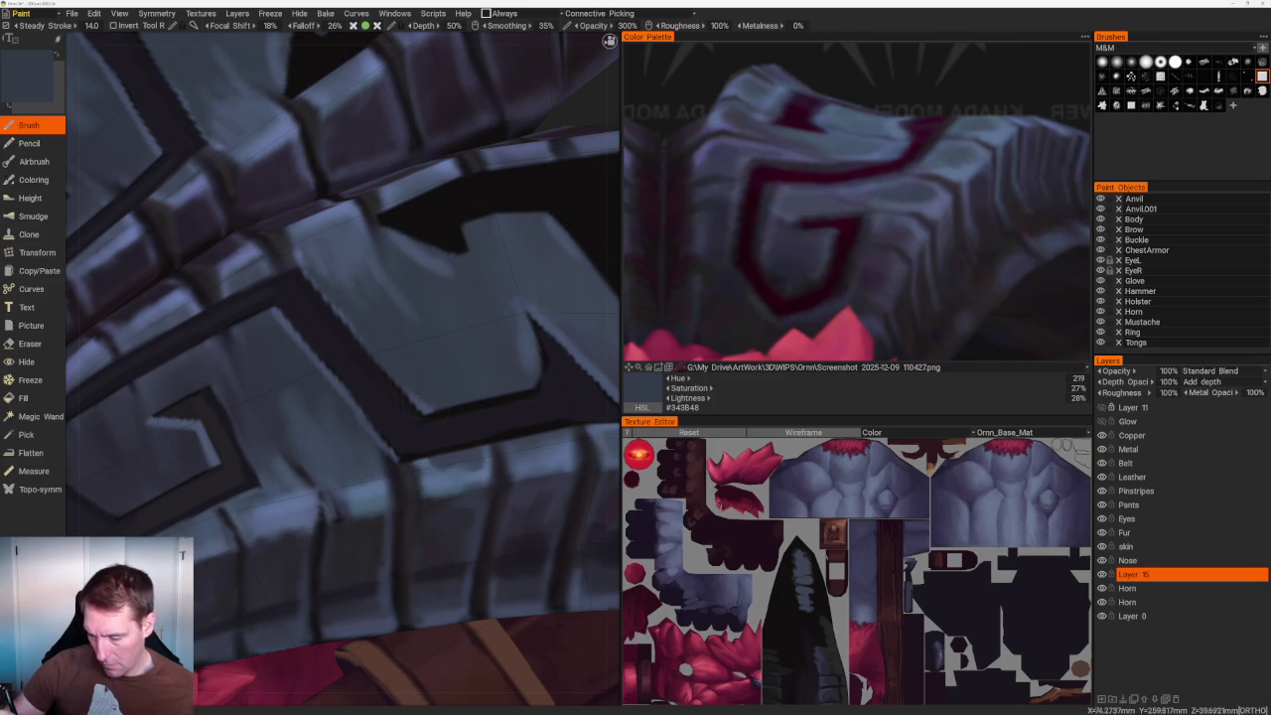
scroll(430, 413, down, 10)
Sample dark groove colours from the face and shoulder plates.
drag(361, 190, 388, 184)
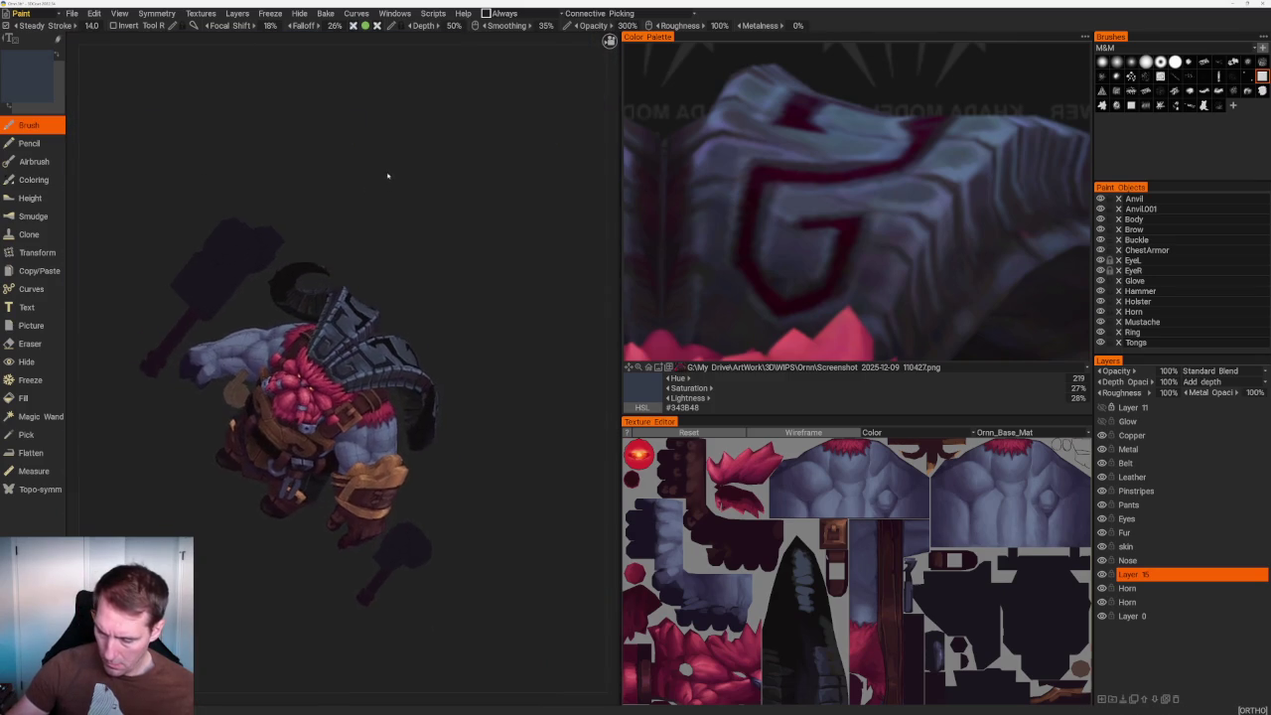
scroll(388, 185, up, 10)
scroll(439, 372, up, 4)
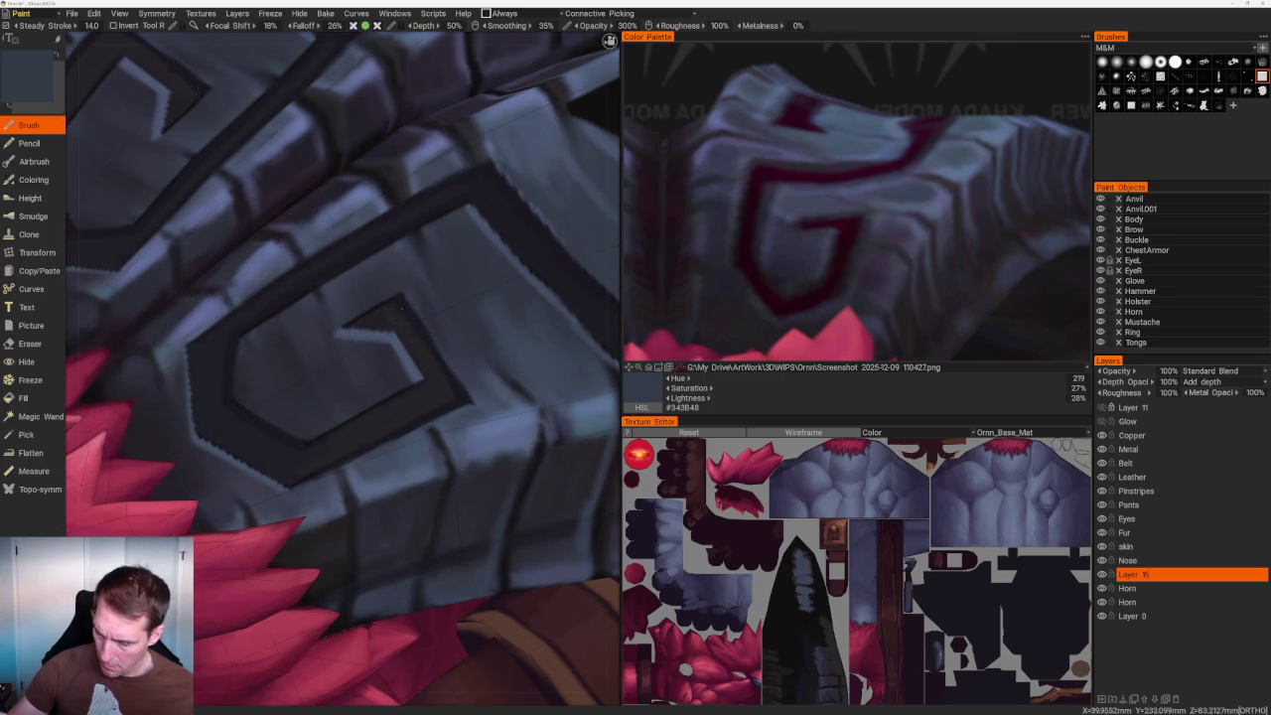
key(v)
drag(421, 331, 467, 318)
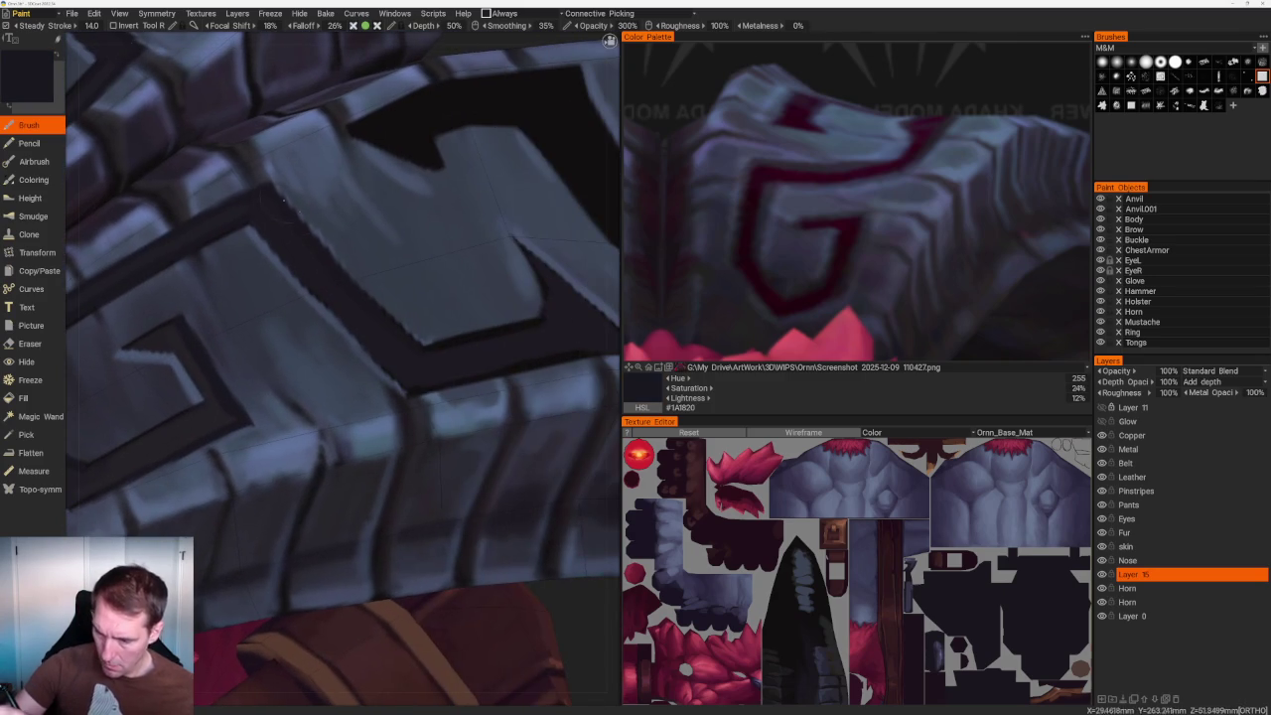
key(v)
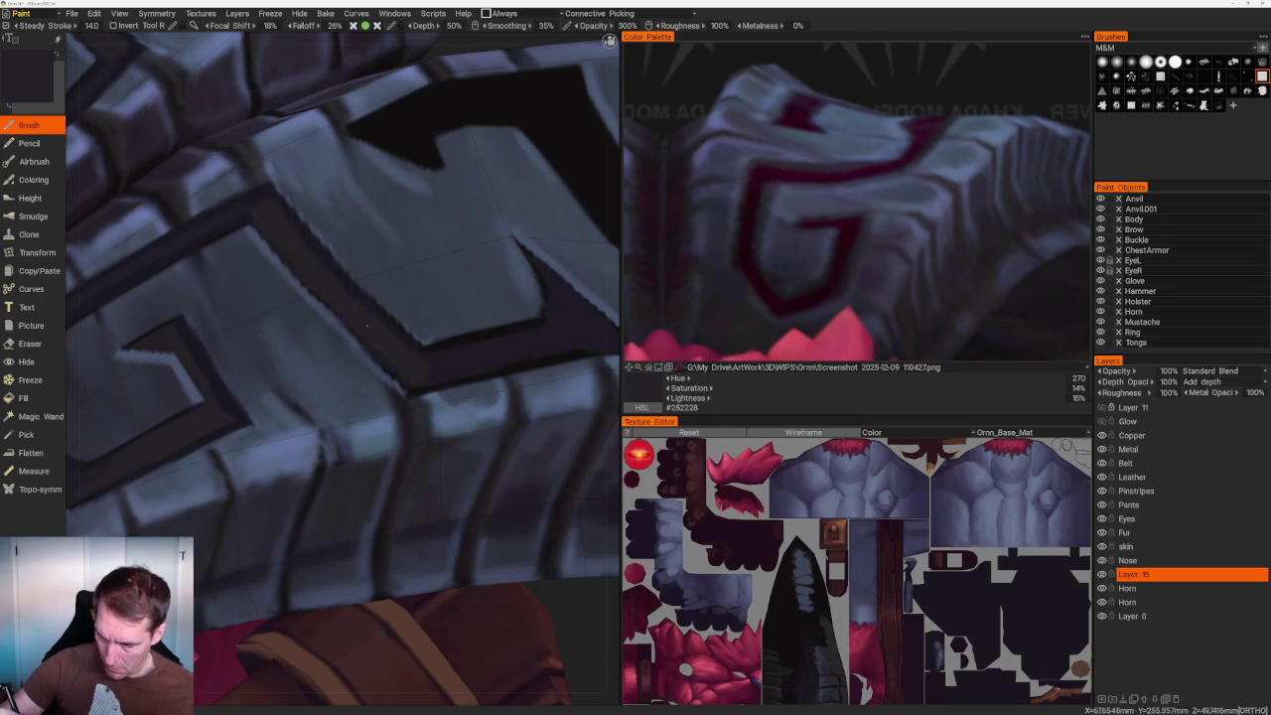
Orbit to a straight front view of the helmet and bearded face.
scroll(386, 348, down, 10)
drag(318, 113, 431, 192)
scroll(482, 382, up, 5)
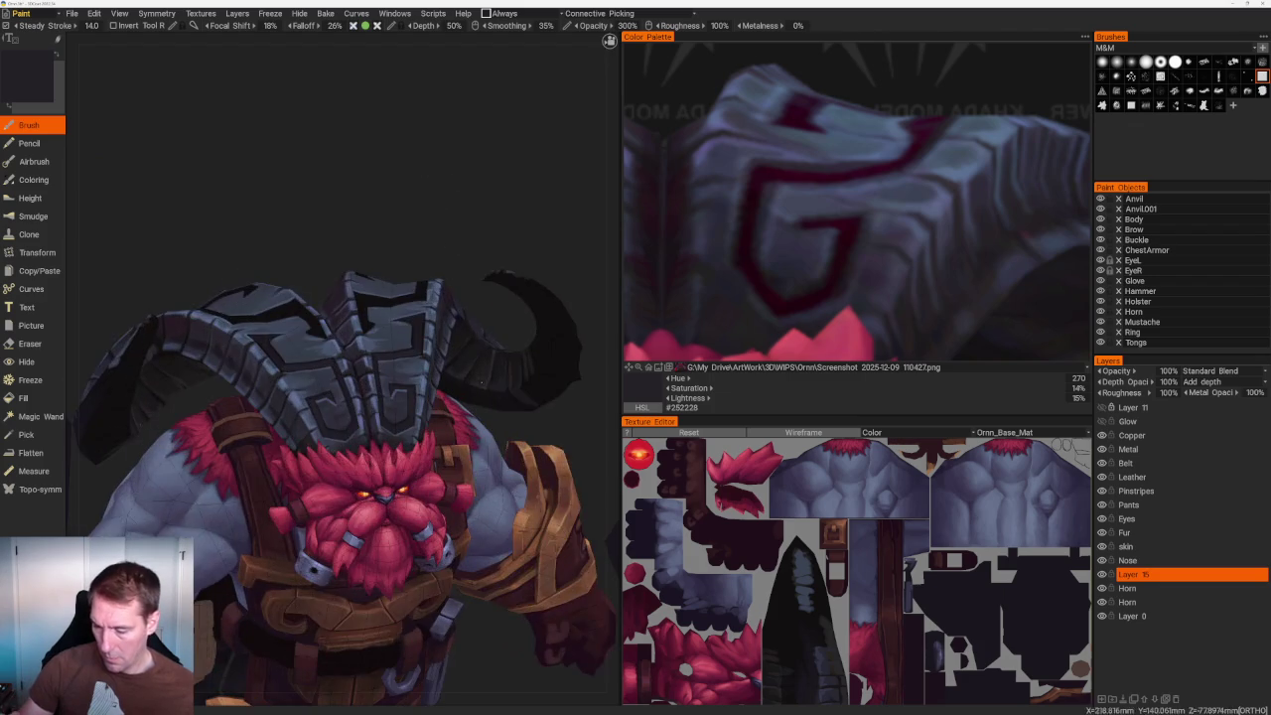
drag(481, 381, 477, 193)
scroll(369, 316, up, 5)
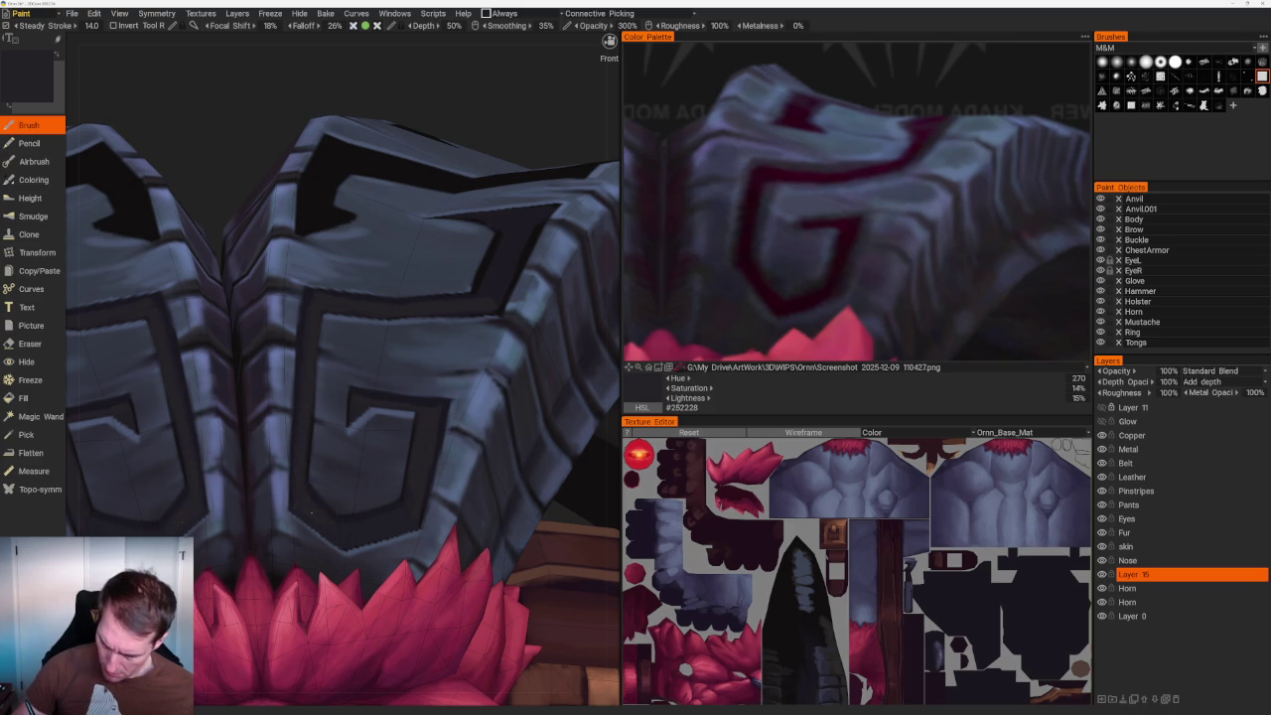
scroll(354, 249, down, 5)
drag(354, 249, 420, 245)
scroll(420, 244, up, 5)
scroll(420, 244, up, 5)
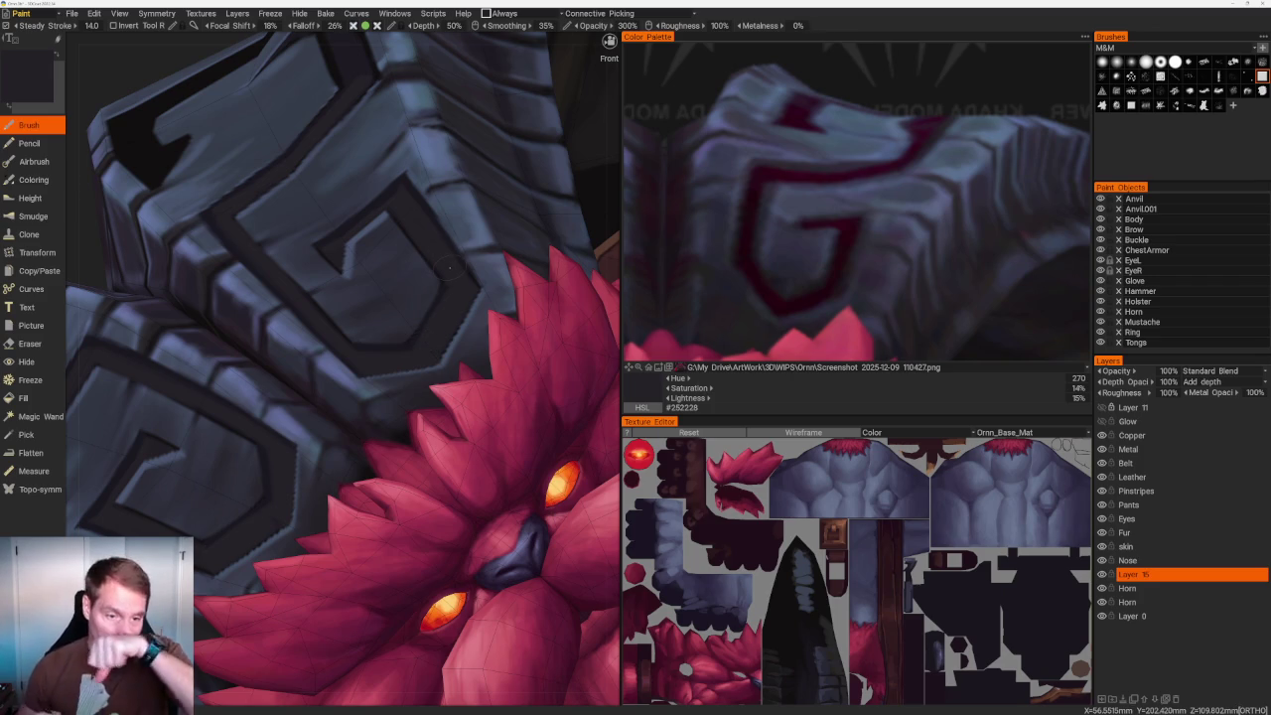
Orbit out to the full character, then zoom in on the shoulder armour and horn.
scroll(448, 266, down, 2)
scroll(354, 165, down, 10)
mouse_move(354, 165)
mouse_down()
mouse_move(355, 232)
mouse_move(295, 193)
mouse_move(350, 213)
mouse_up()
mouse_move(540, 243)
mouse_down()
mouse_move(411, 233)
mouse_move(490, 261)
mouse_move(491, 193)
mouse_up()
scroll(506, 355, up, 8)
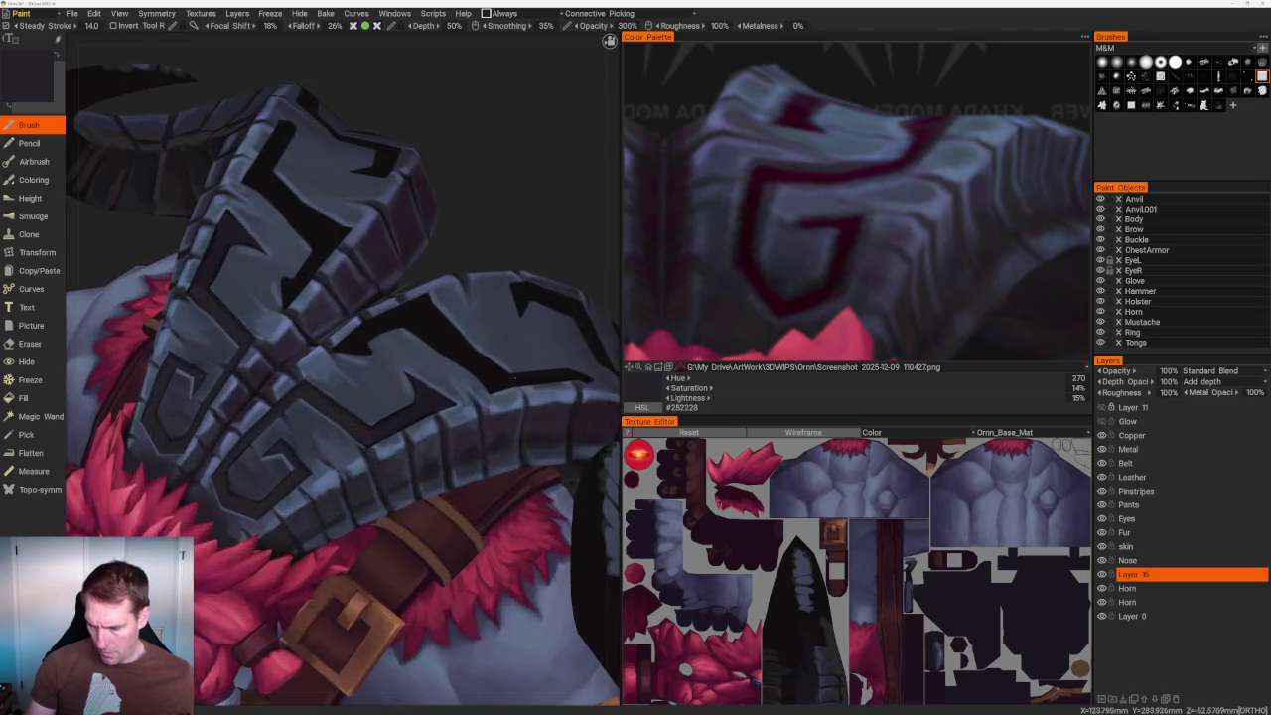
scroll(507, 354, up, 4)
scroll(460, 414, up, 4)
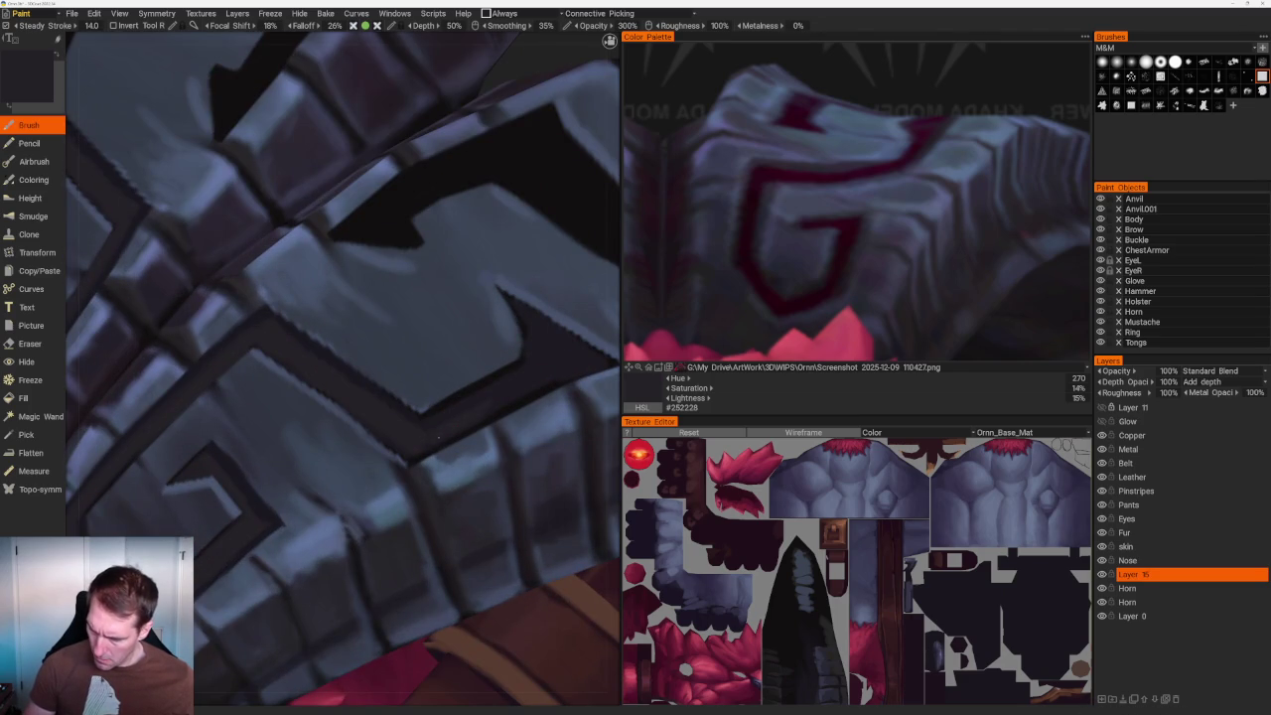
Pick dark plum-grey #282228 and darken the lower edge of the plate's motif.
click(906, 202)
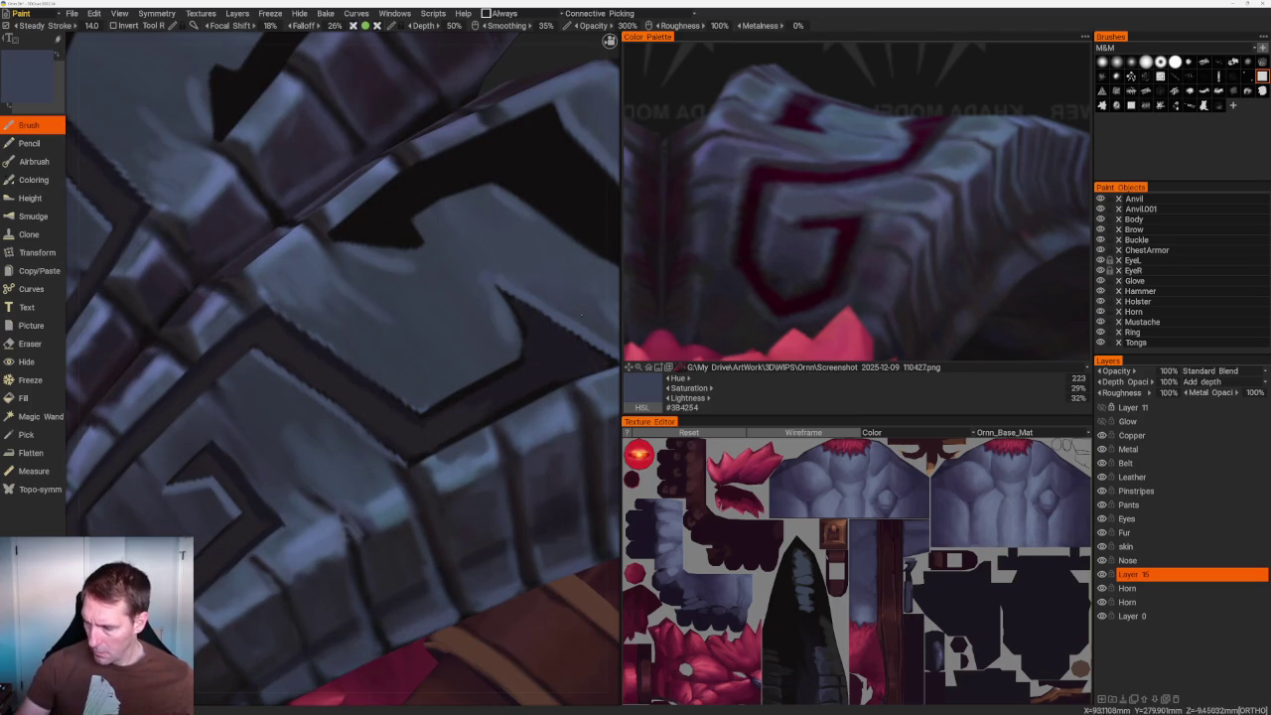
drag(588, 323, 350, 304)
key(e)
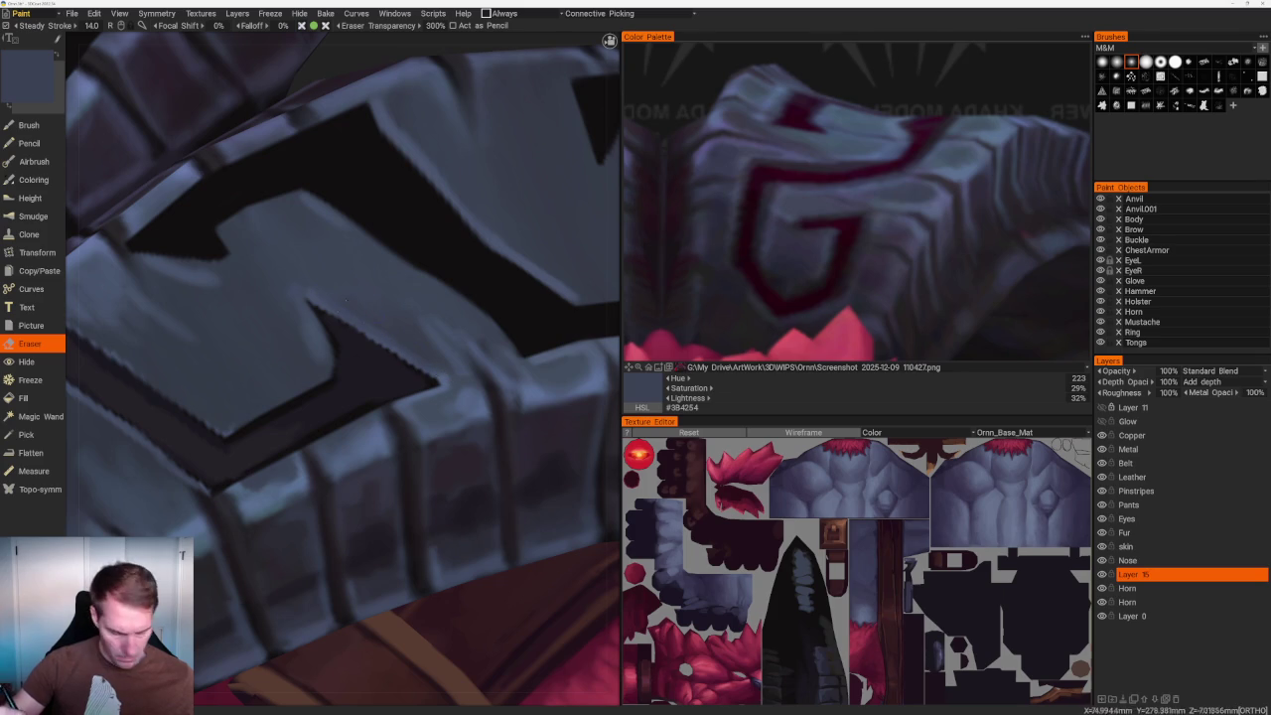
key(b)
key(v)
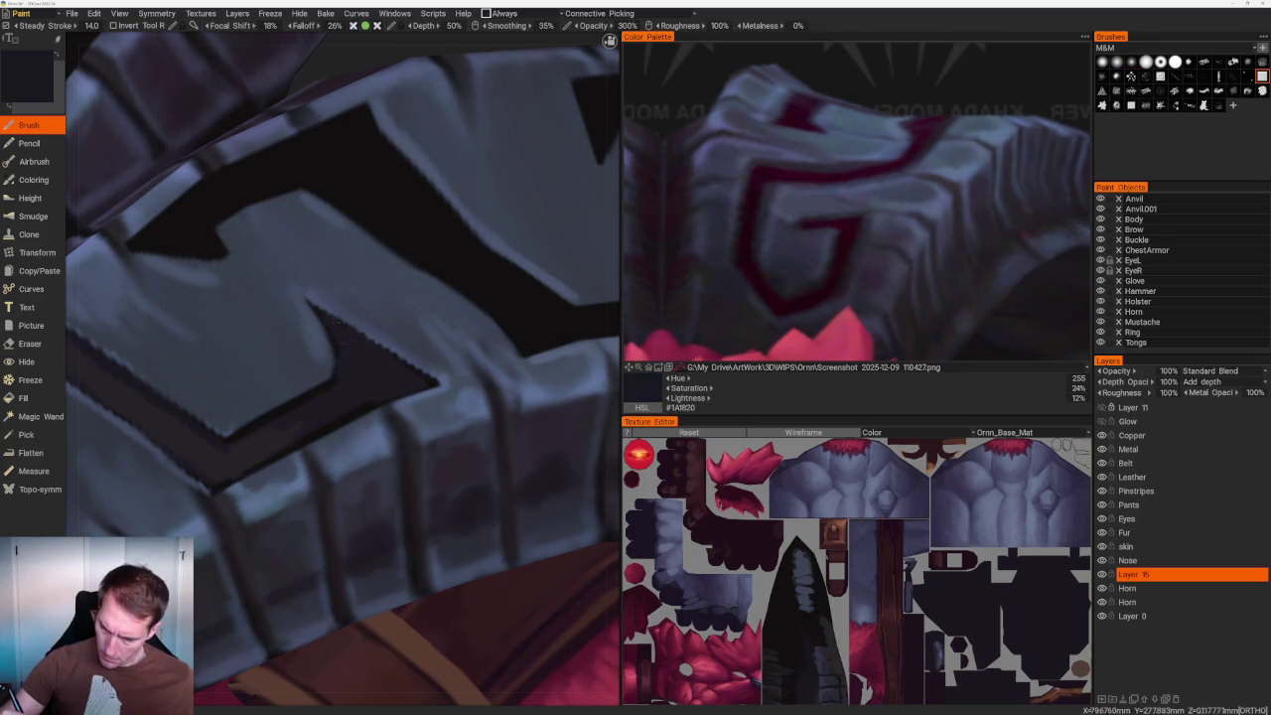
key(v)
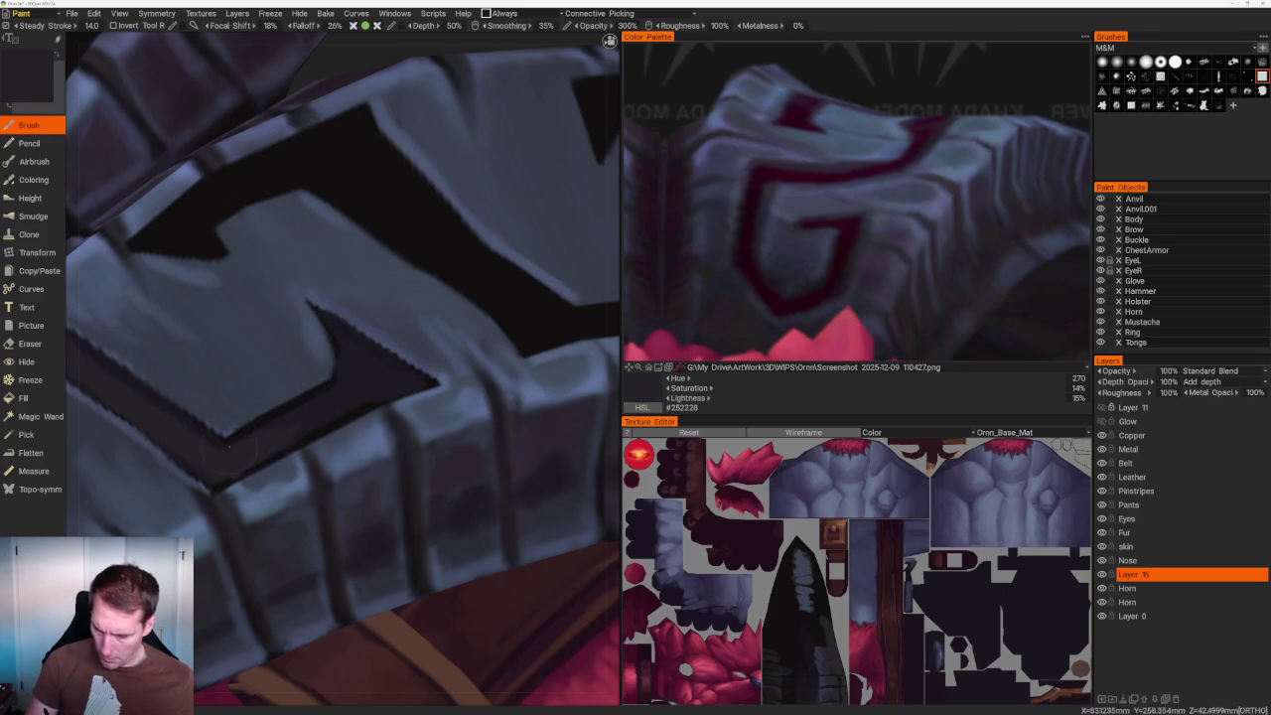
drag(228, 445, 384, 353)
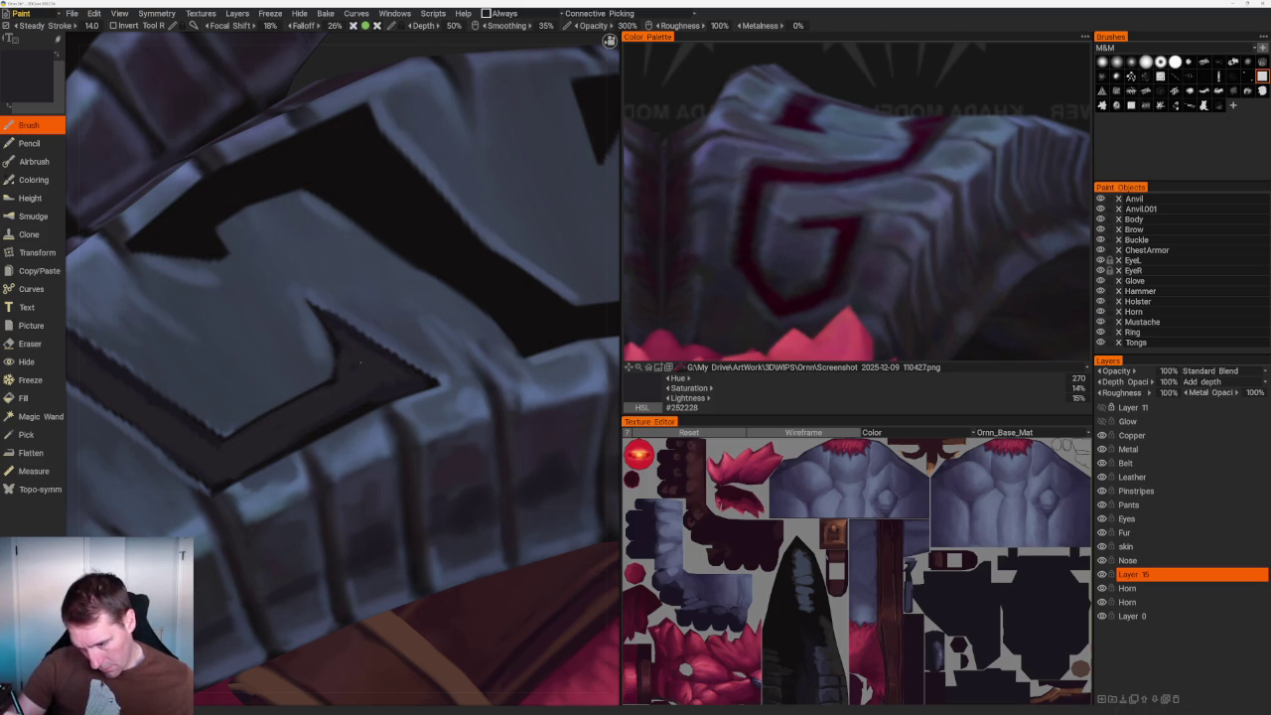
key(KP_1)
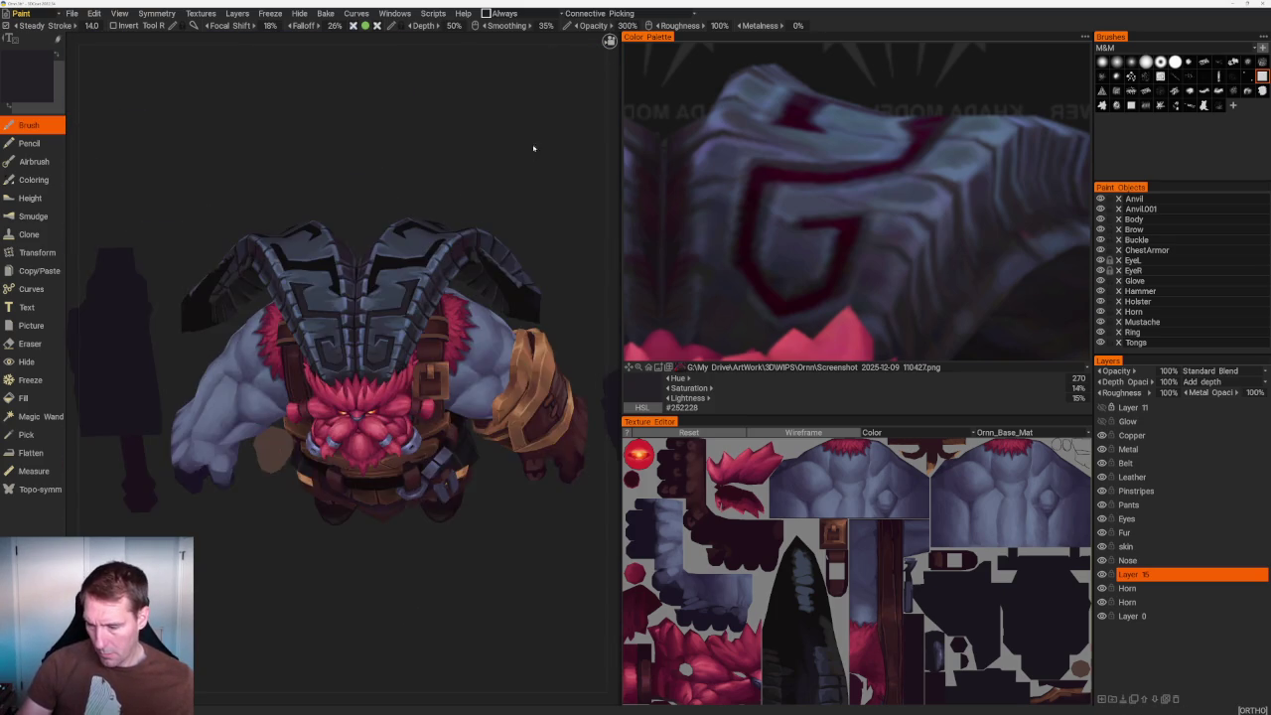
scroll(527, 174, up, 5)
key(v)
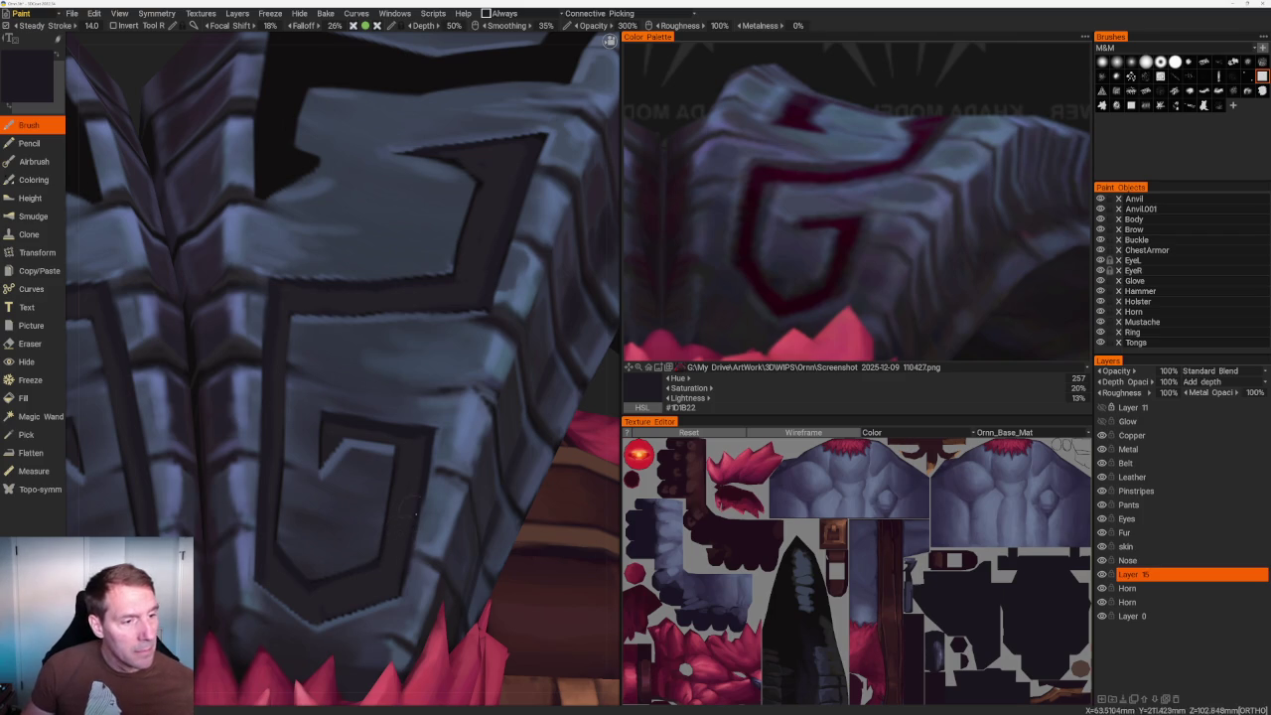
middle_drag(410, 517, 433, 405)
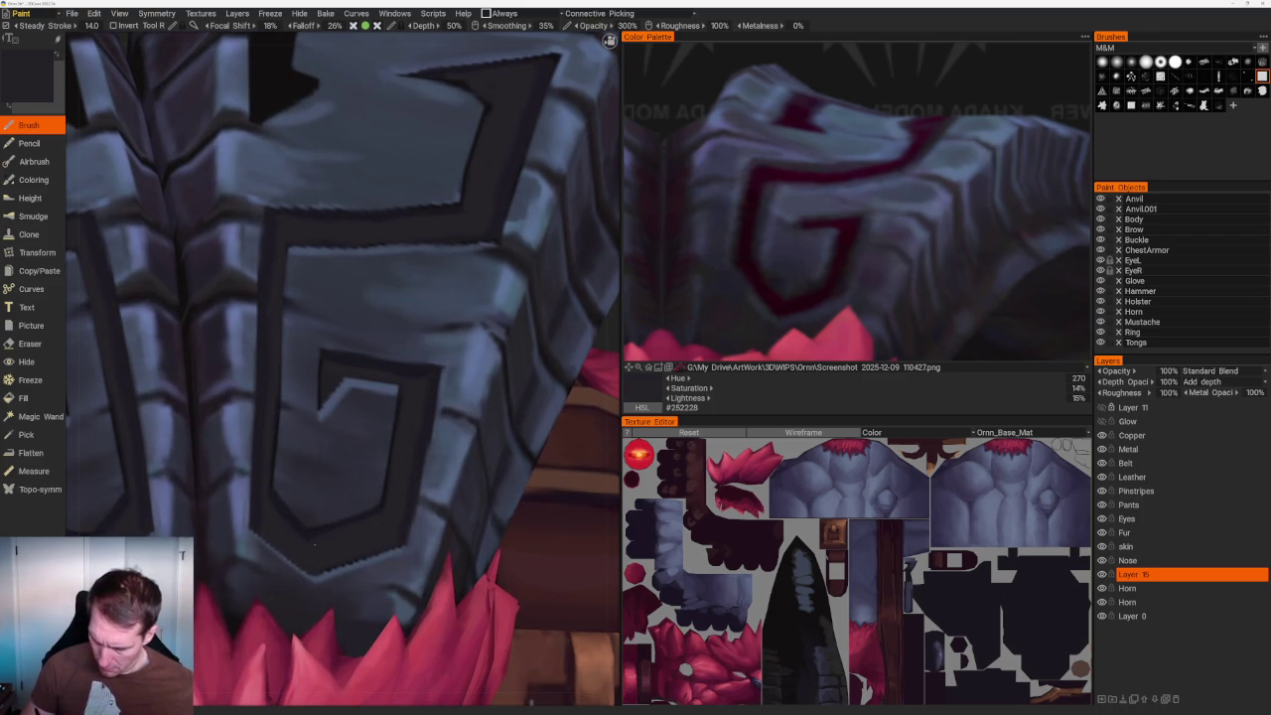
key(KP_1)
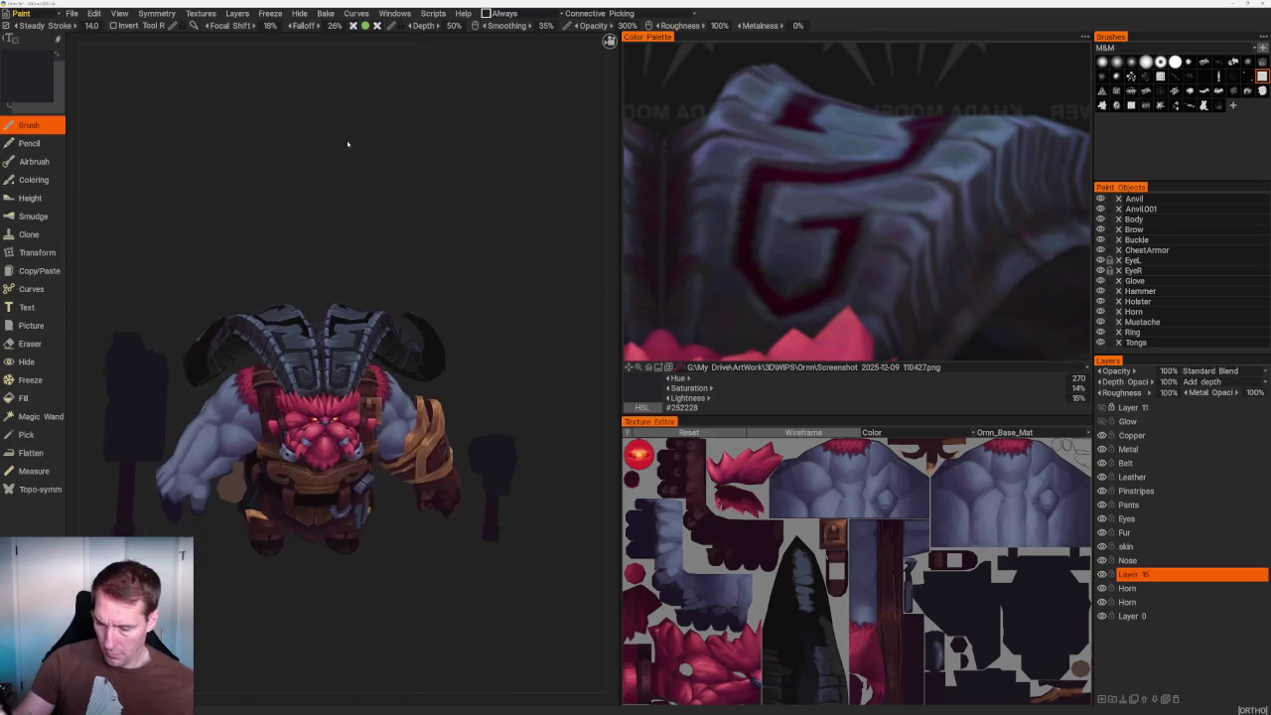
right_drag(353, 128, 383, 377)
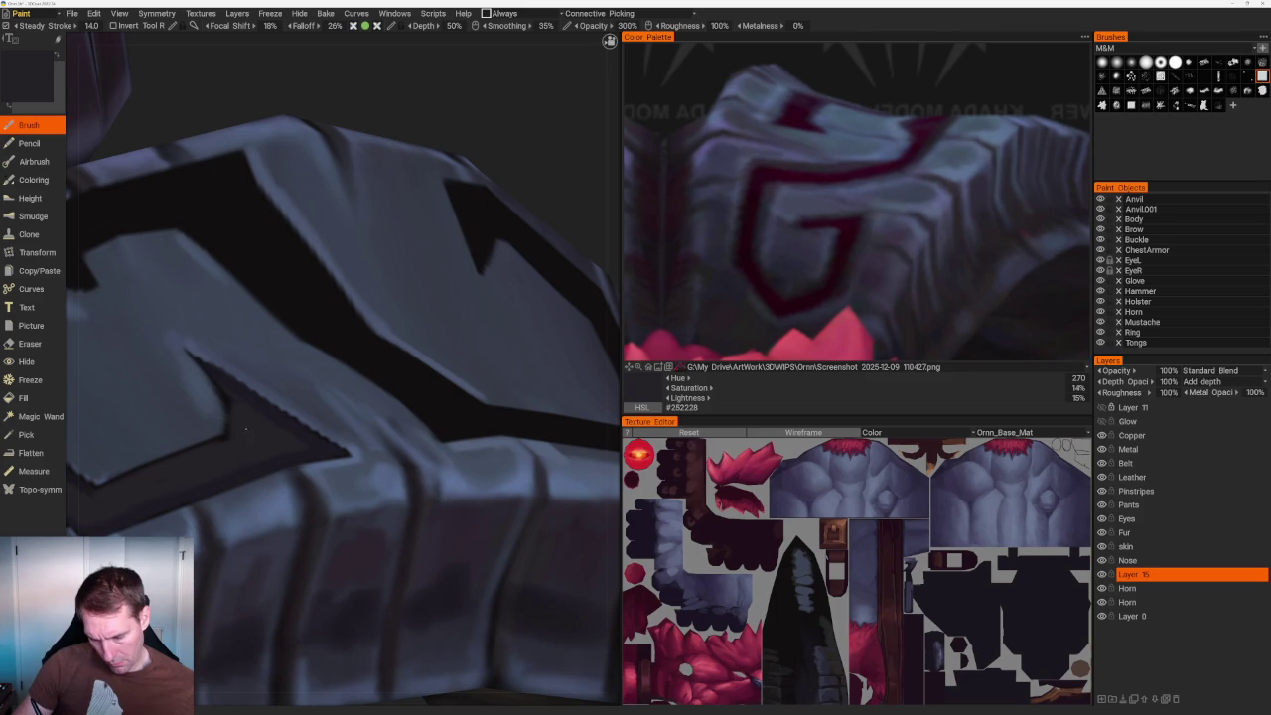
alt+drag(167, 473, 478, 241)
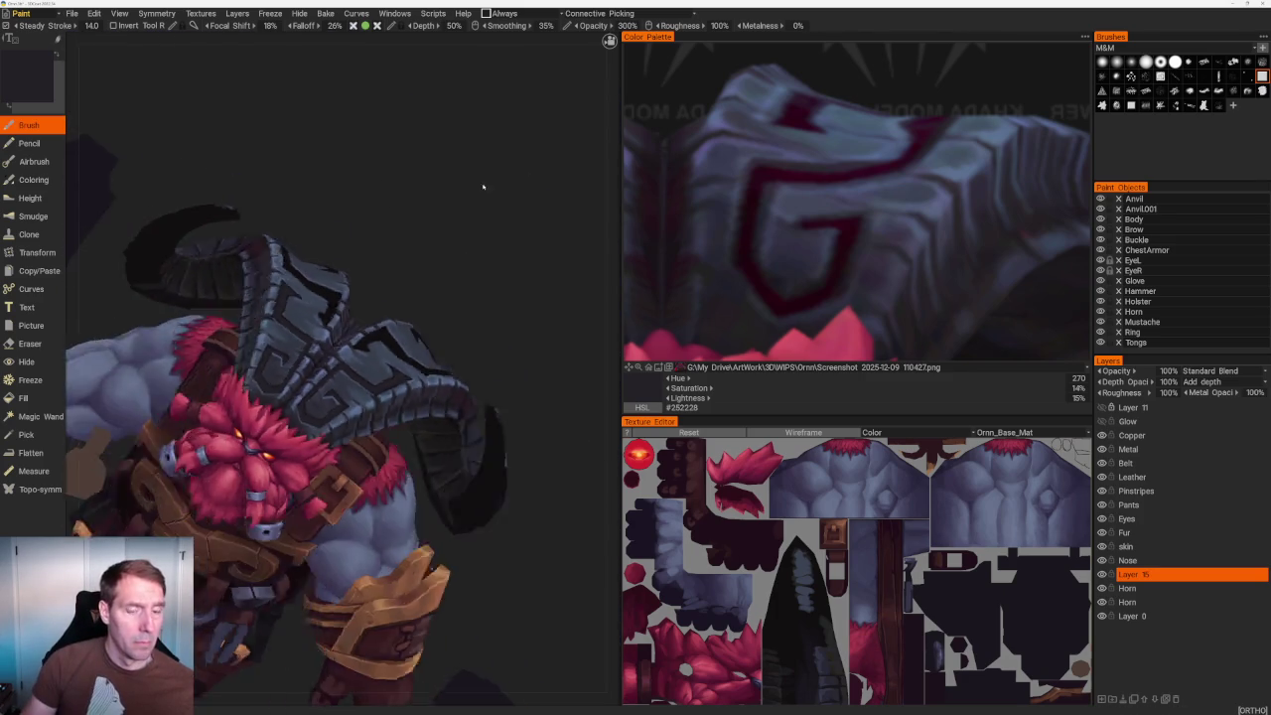
Orbit to the horn and fill the notch's jagged edge with near-black brush paint.
scroll(478, 240, up, 2)
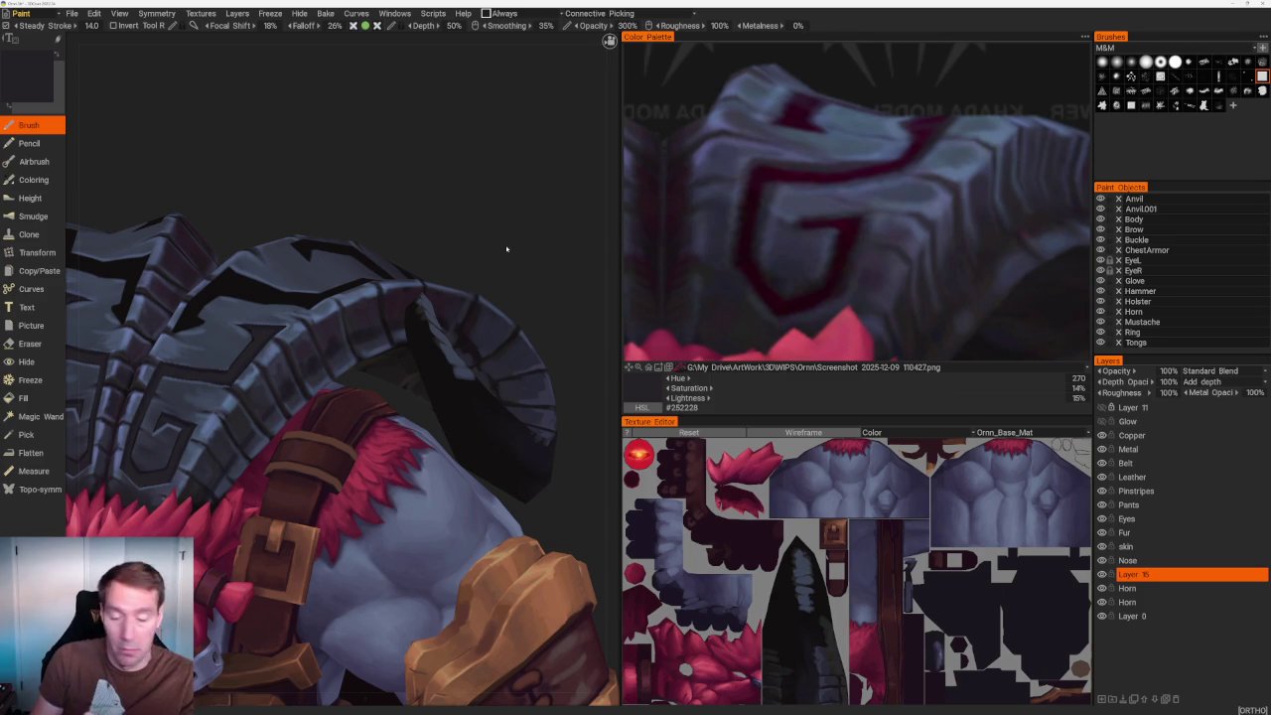
drag(506, 249, 434, 157)
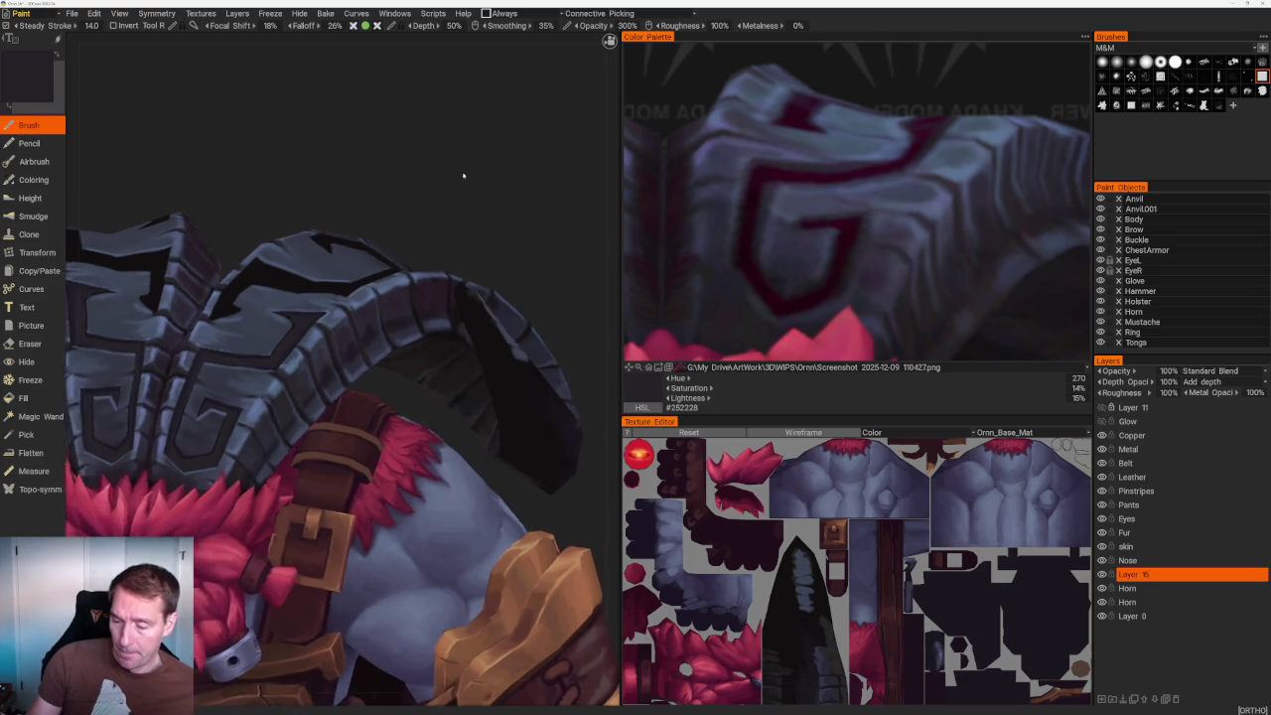
scroll(434, 157, up, 3)
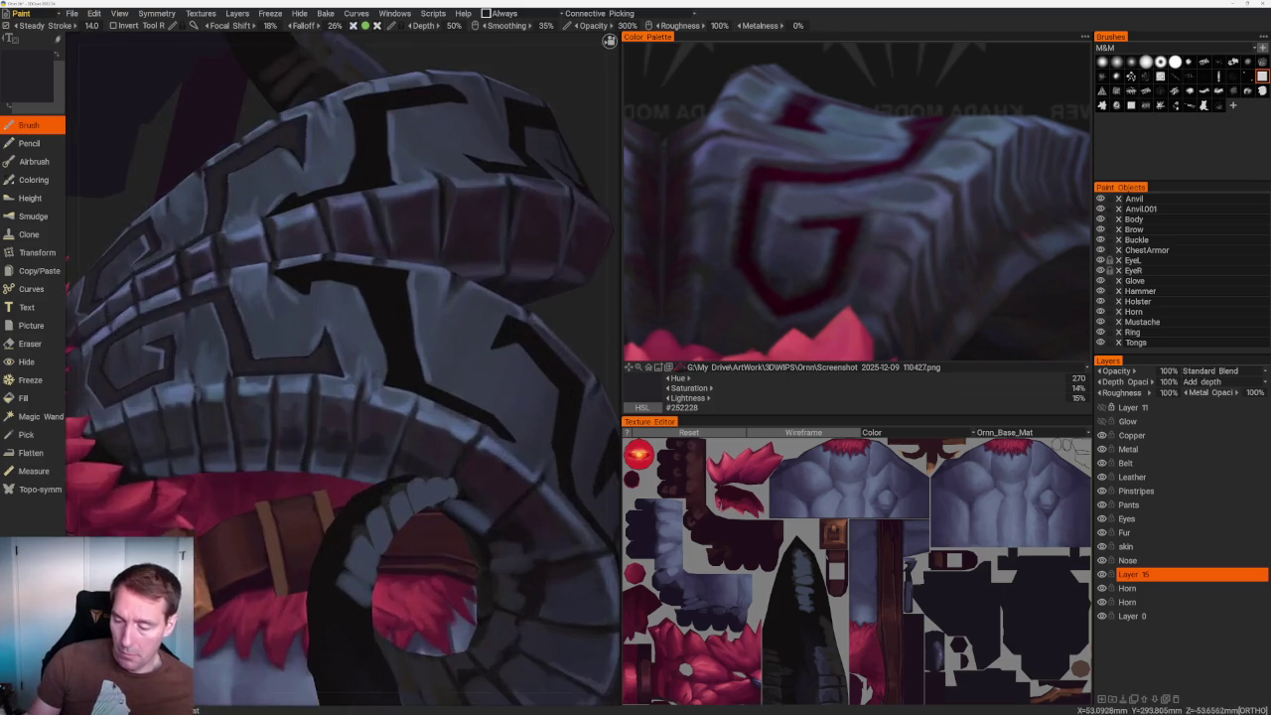
scroll(434, 157, up, 5)
key(e)
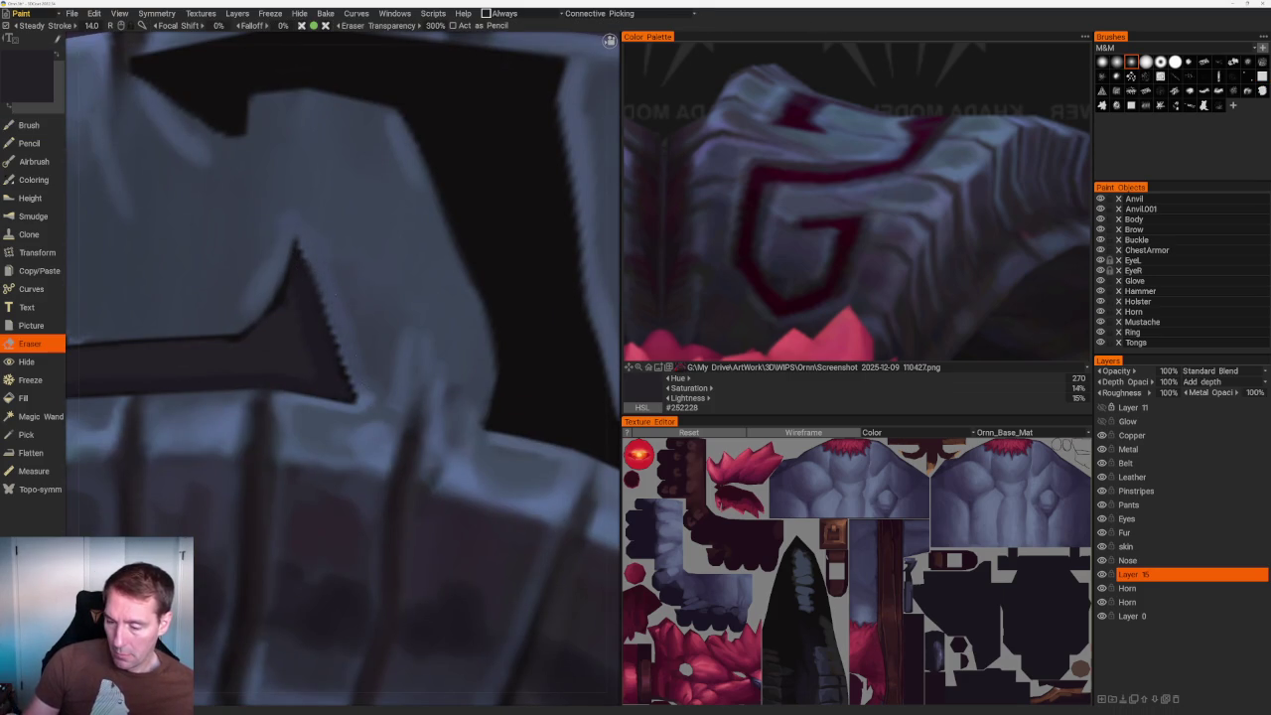
key(b)
key(v)
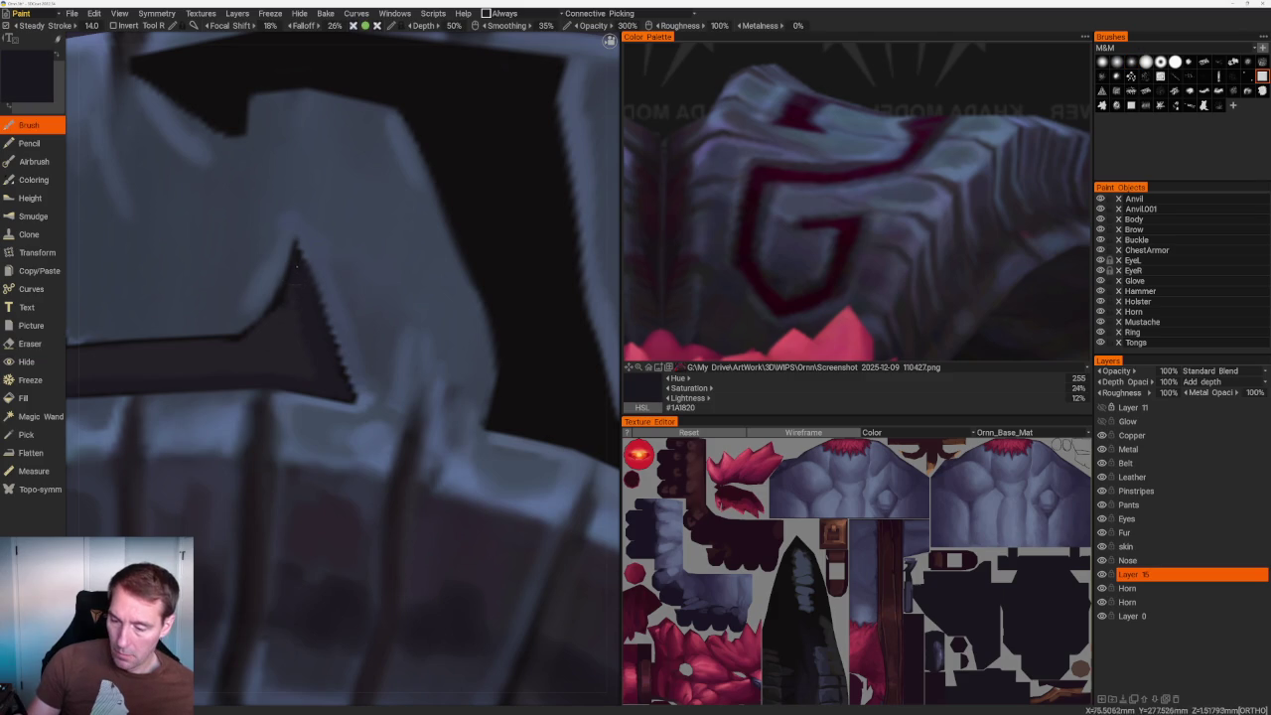
drag(301, 244, 328, 327)
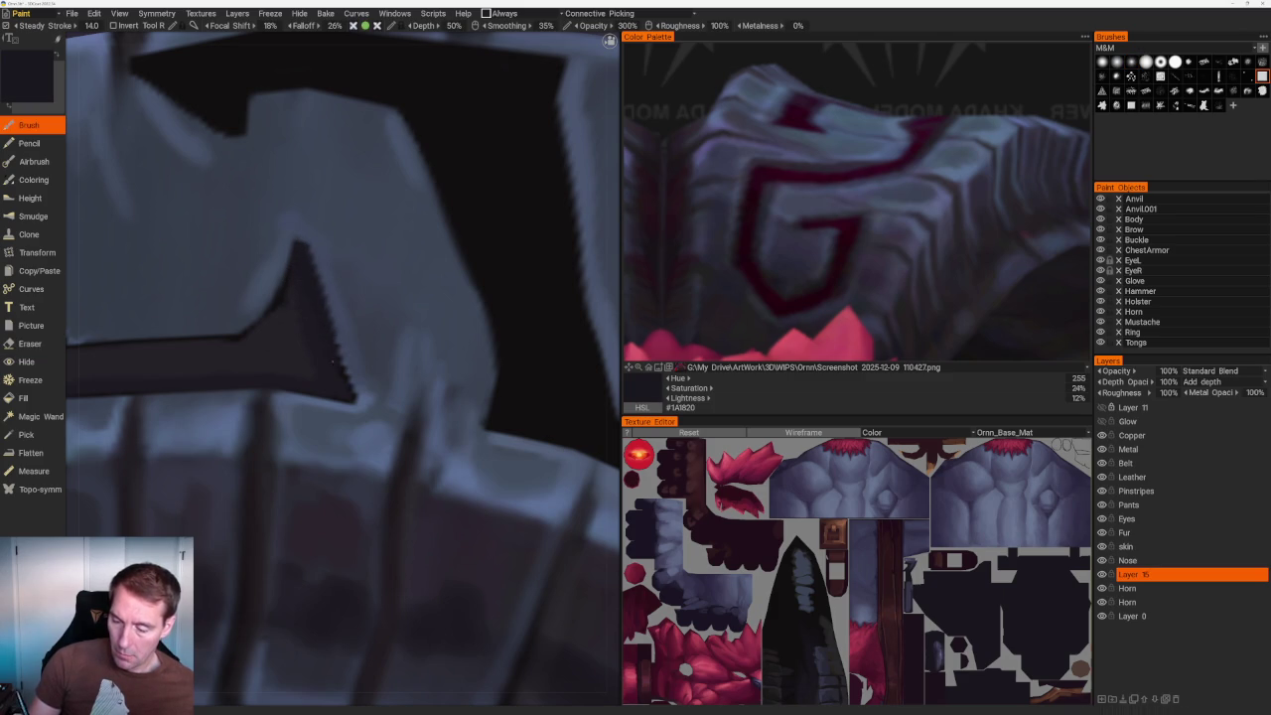
Resample the dark notch tones and paint dark along the notch's inner edge.
key(v)
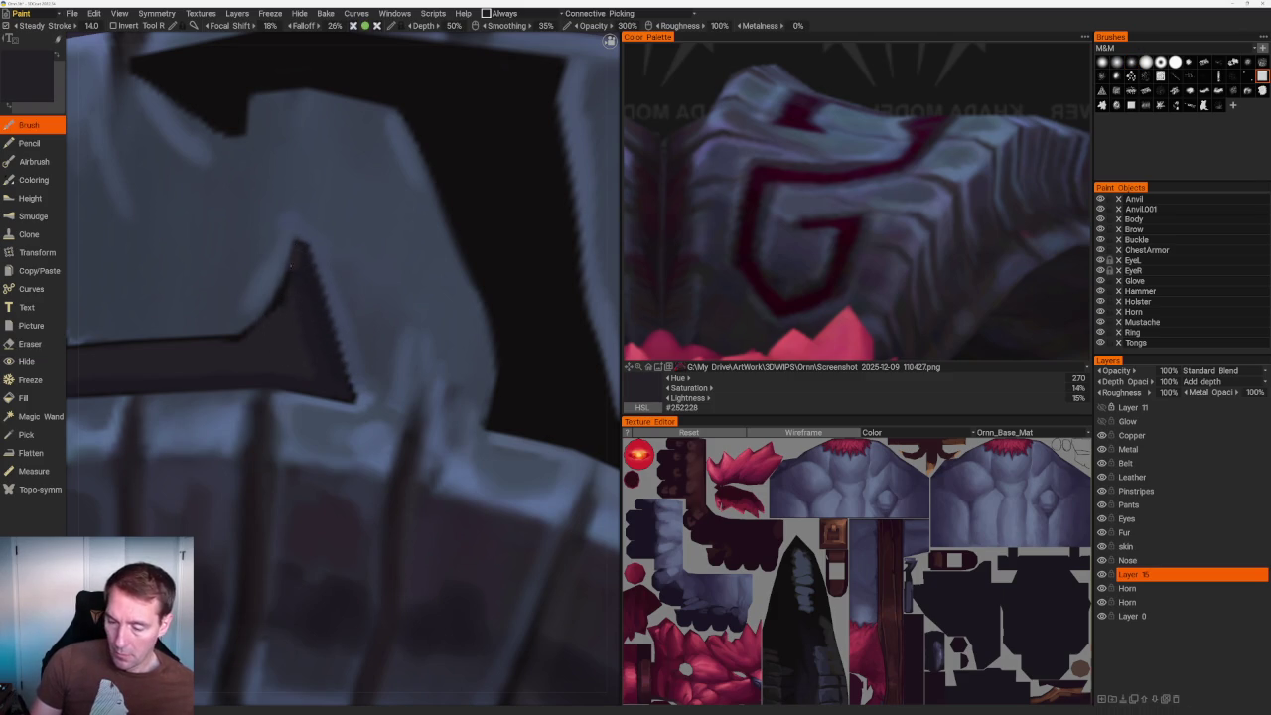
scroll(292, 116, down, 10)
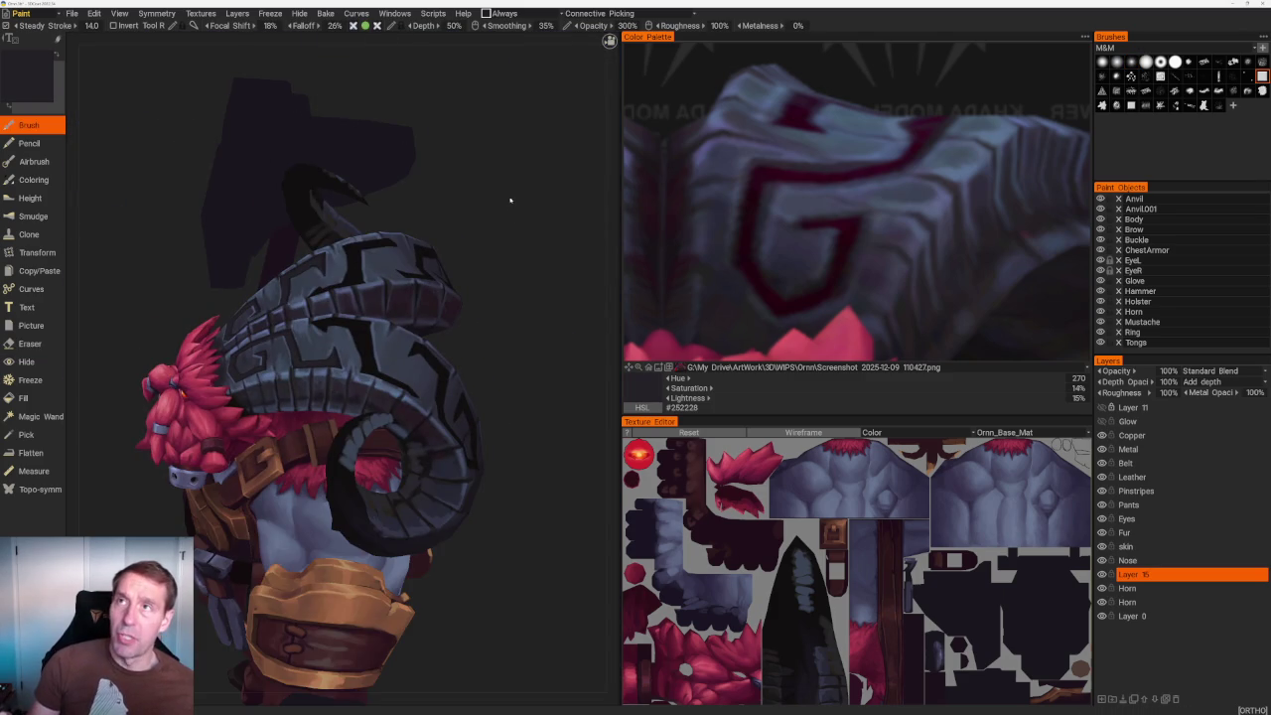
scroll(510, 189, up, 2)
scroll(513, 248, up, 3)
scroll(514, 249, up, 5)
scroll(380, 344, up, 3)
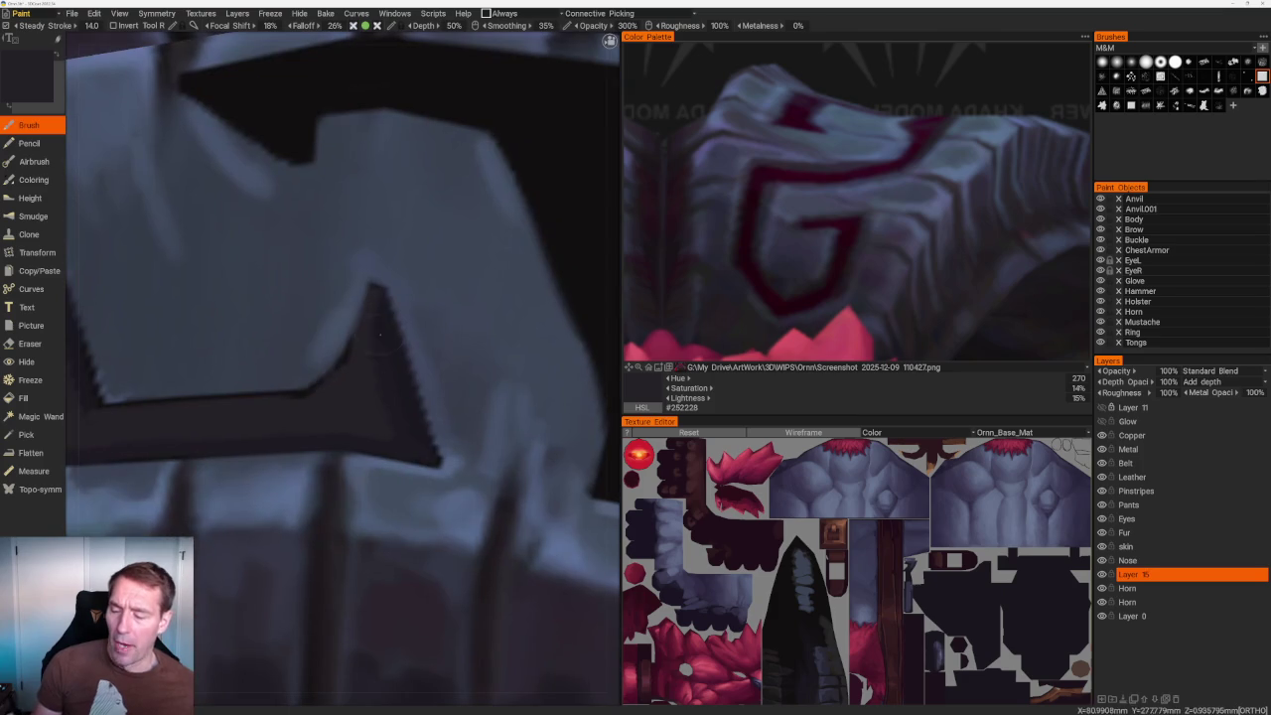
key(v)
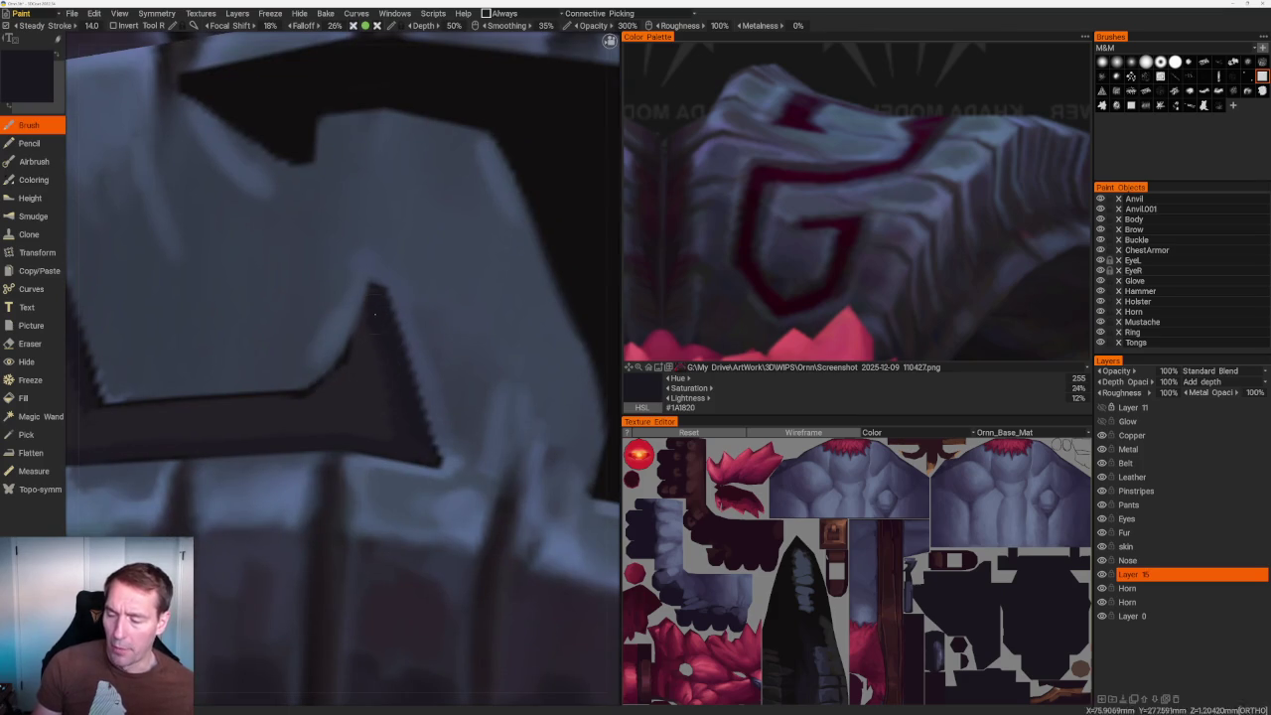
drag(372, 313, 409, 440)
key(v)
scroll(294, 409, down, 5)
scroll(294, 409, down, 3)
Sample the horn surface's blue-grey and make the Horn layer the paint target.
mouse_move(482, 244)
mouse_down()
mouse_move(531, 228)
mouse_move(477, 228)
mouse_up()
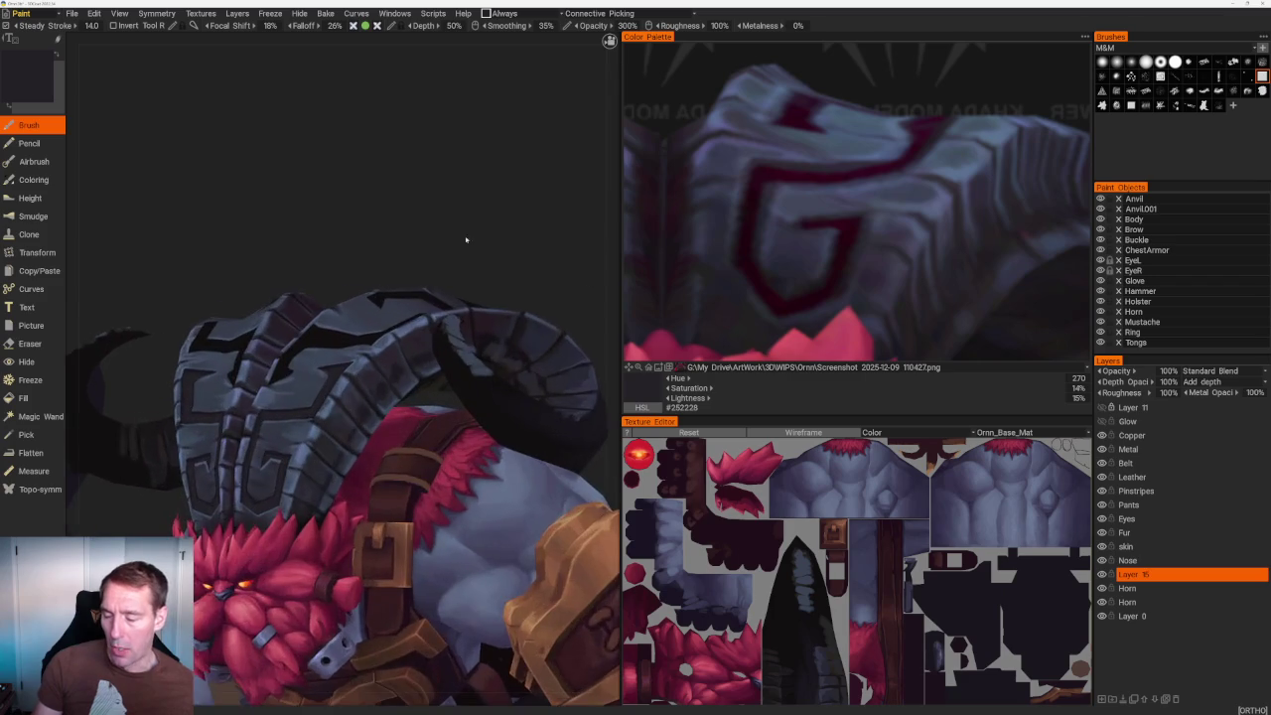
scroll(476, 227, up, 2)
scroll(453, 286, up, 5)
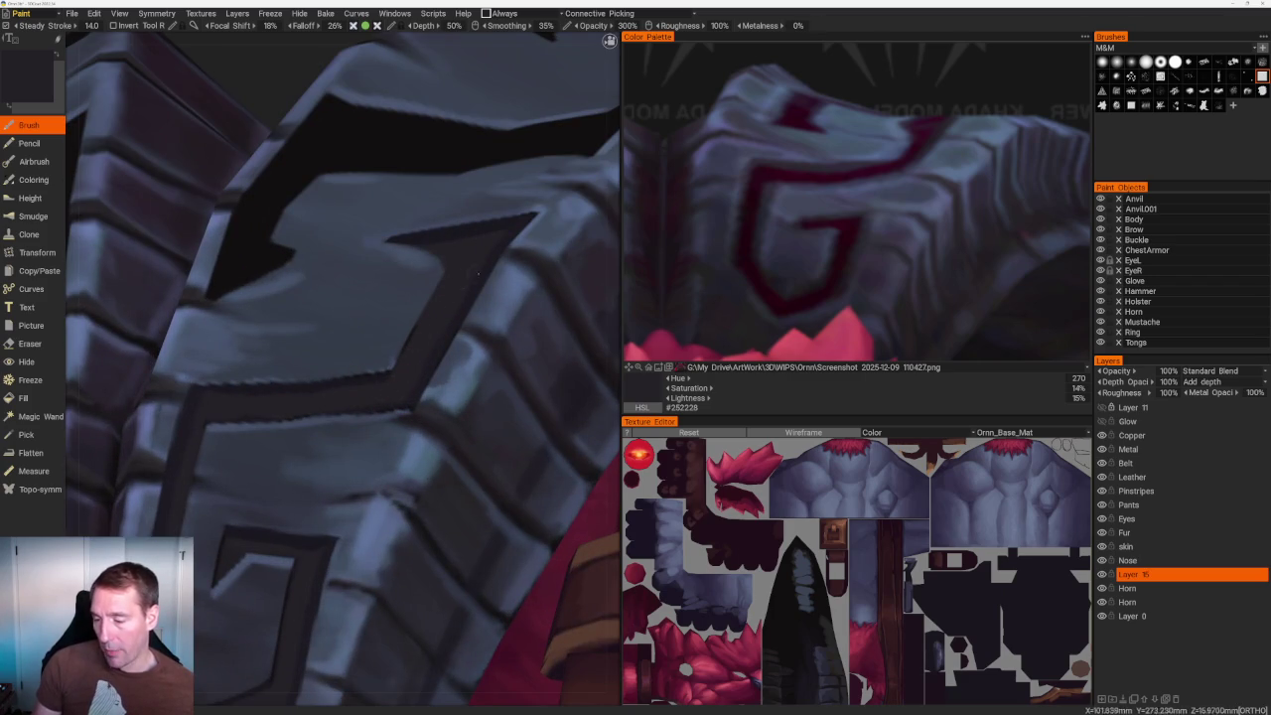
key(v)
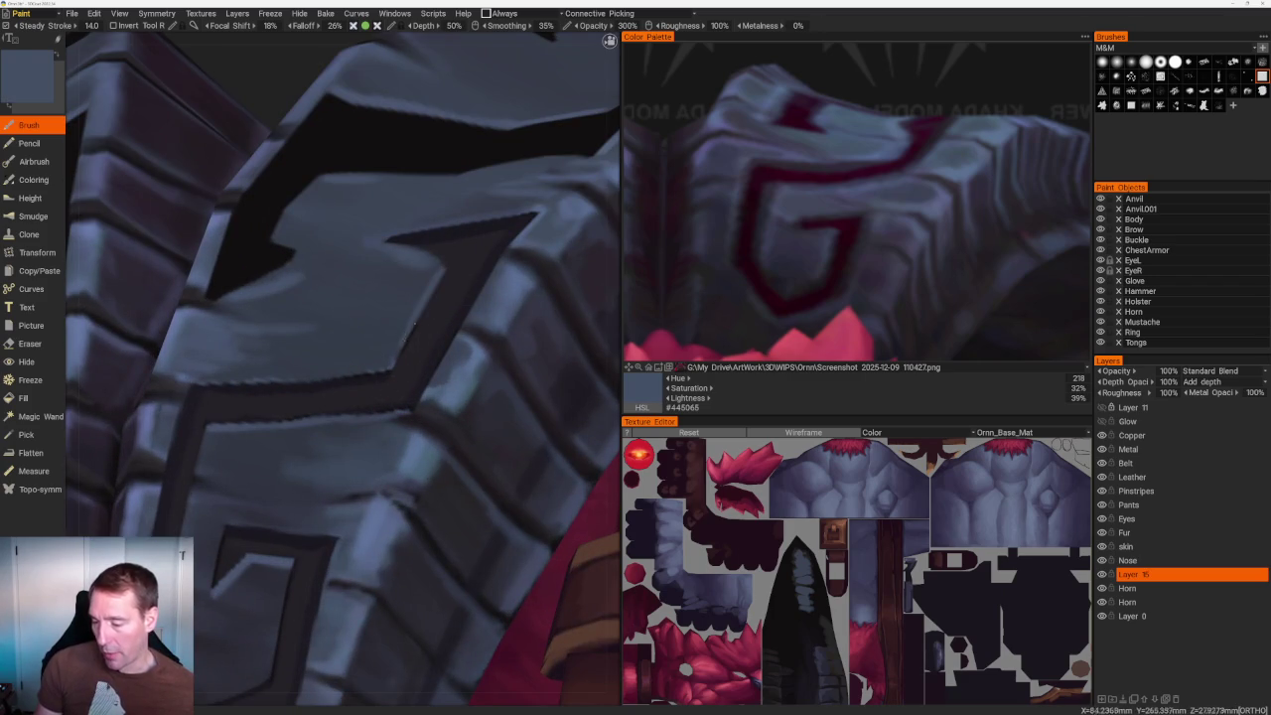
click(1153, 587)
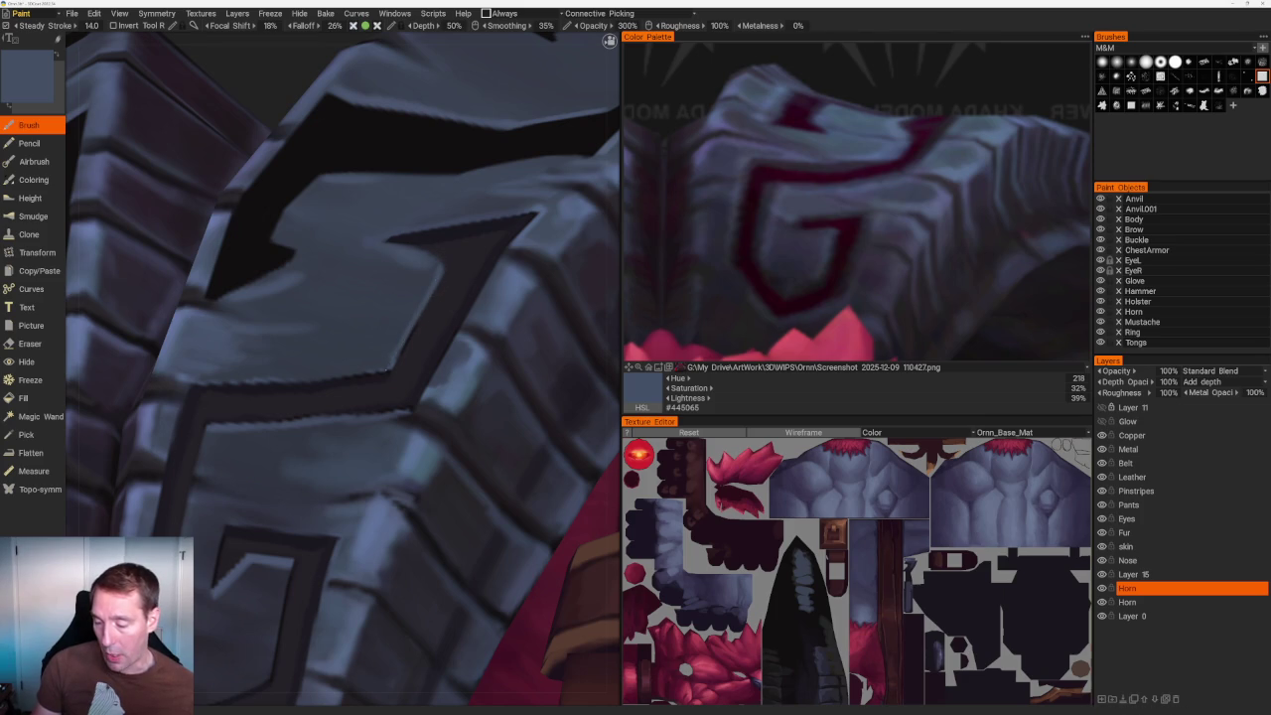
Inspect the horn from new angles, hiding and re-showing the Horn layer to compare.
scroll(397, 165, down, 3)
scroll(397, 165, down, 3)
drag(397, 165, 351, 185)
scroll(351, 185, up, 5)
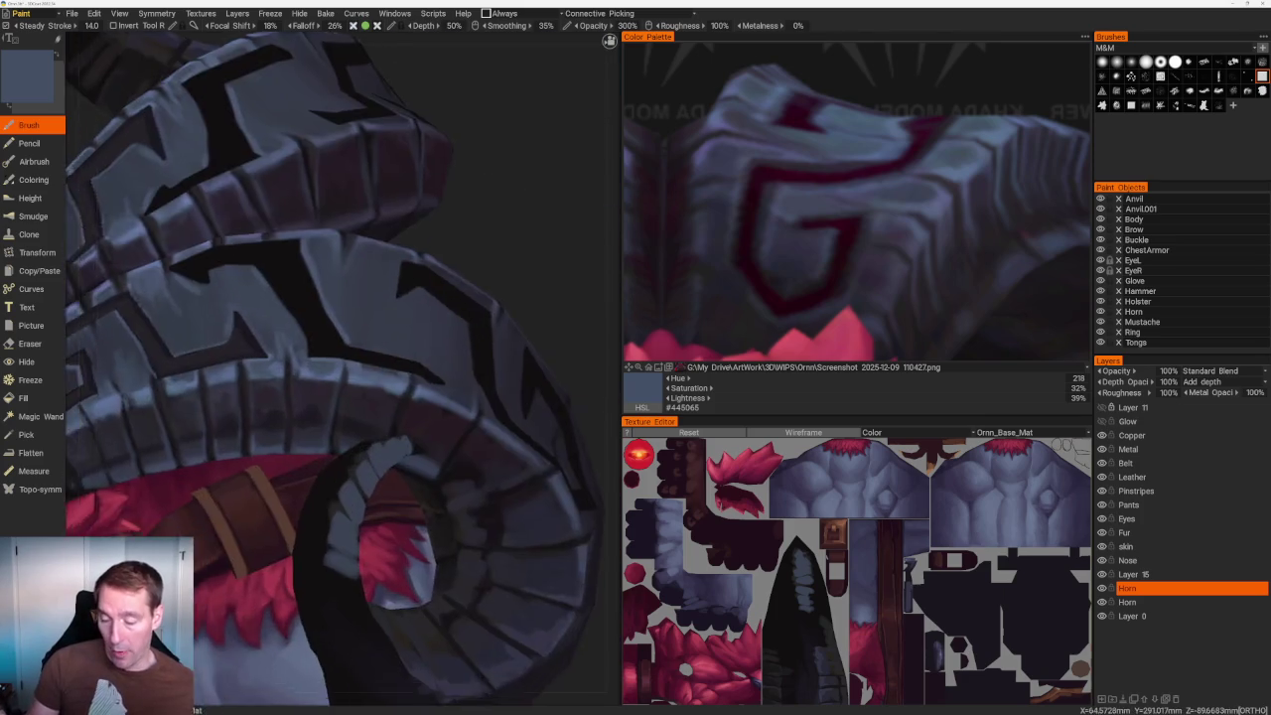
scroll(343, 373, up, 5)
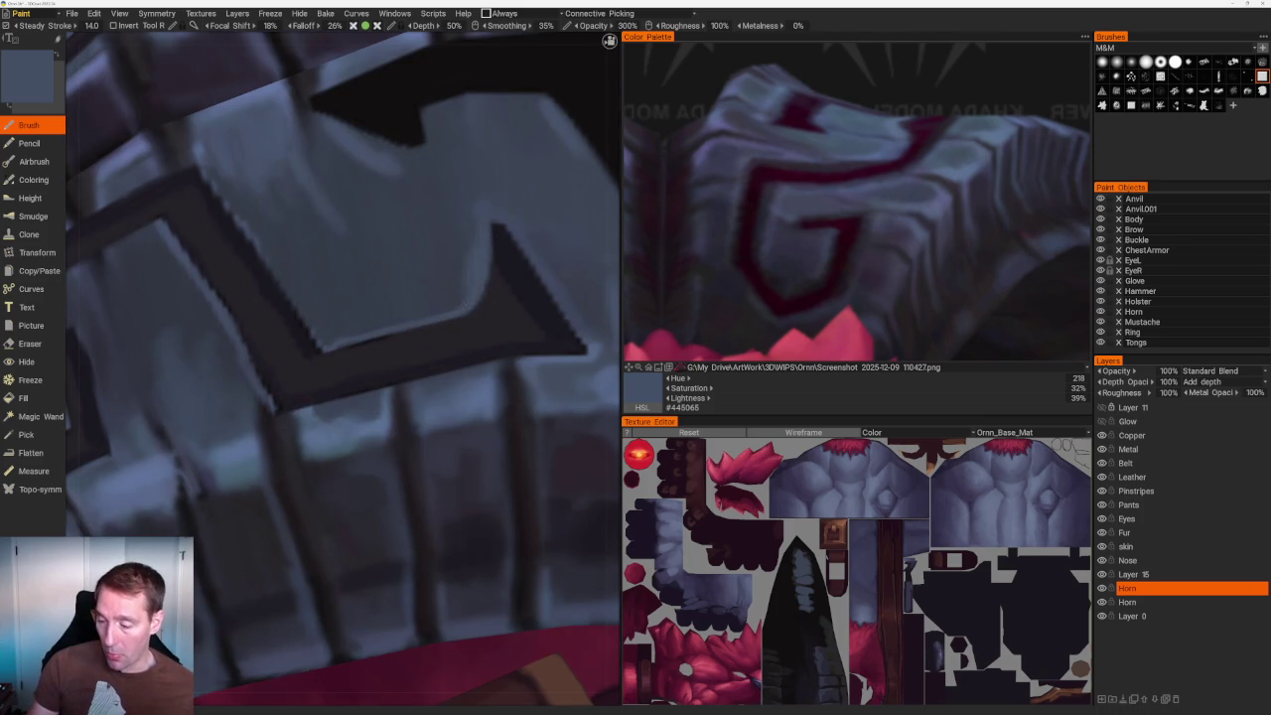
scroll(414, 165, down, 3)
drag(397, 168, 414, 165)
scroll(414, 165, up, 3)
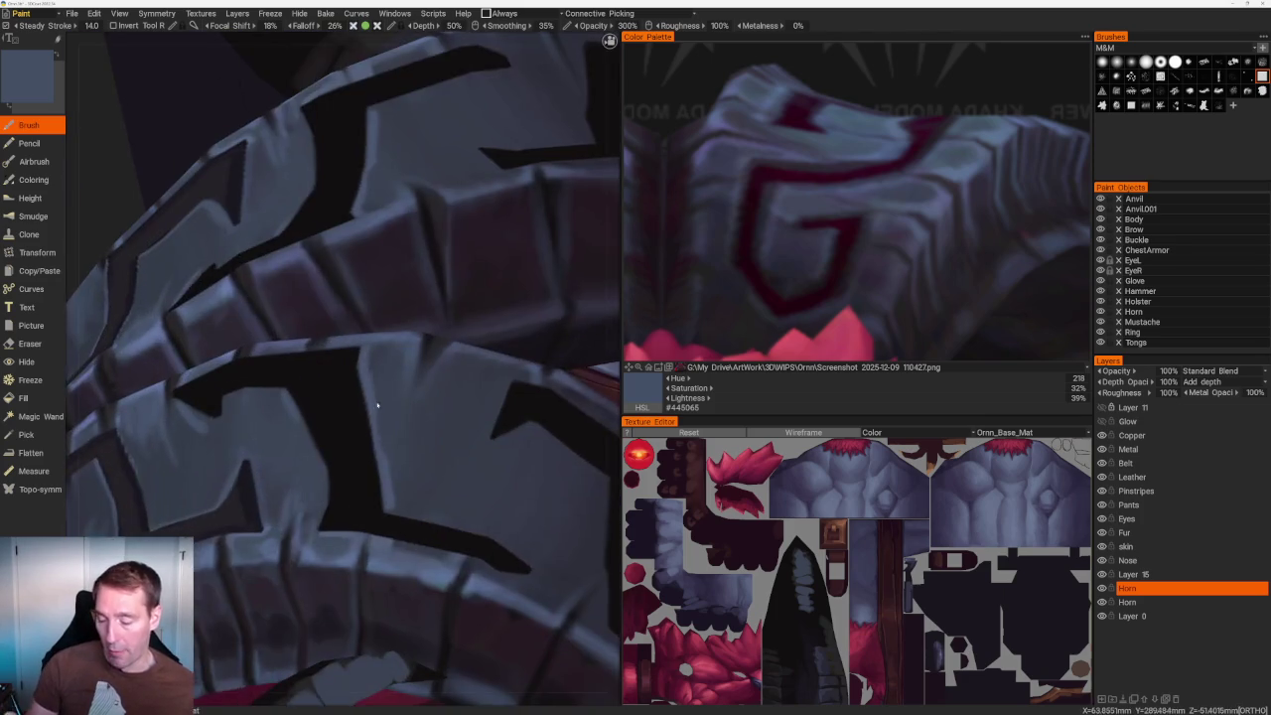
scroll(456, 292, up, 2)
click(1102, 587)
click(1102, 588)
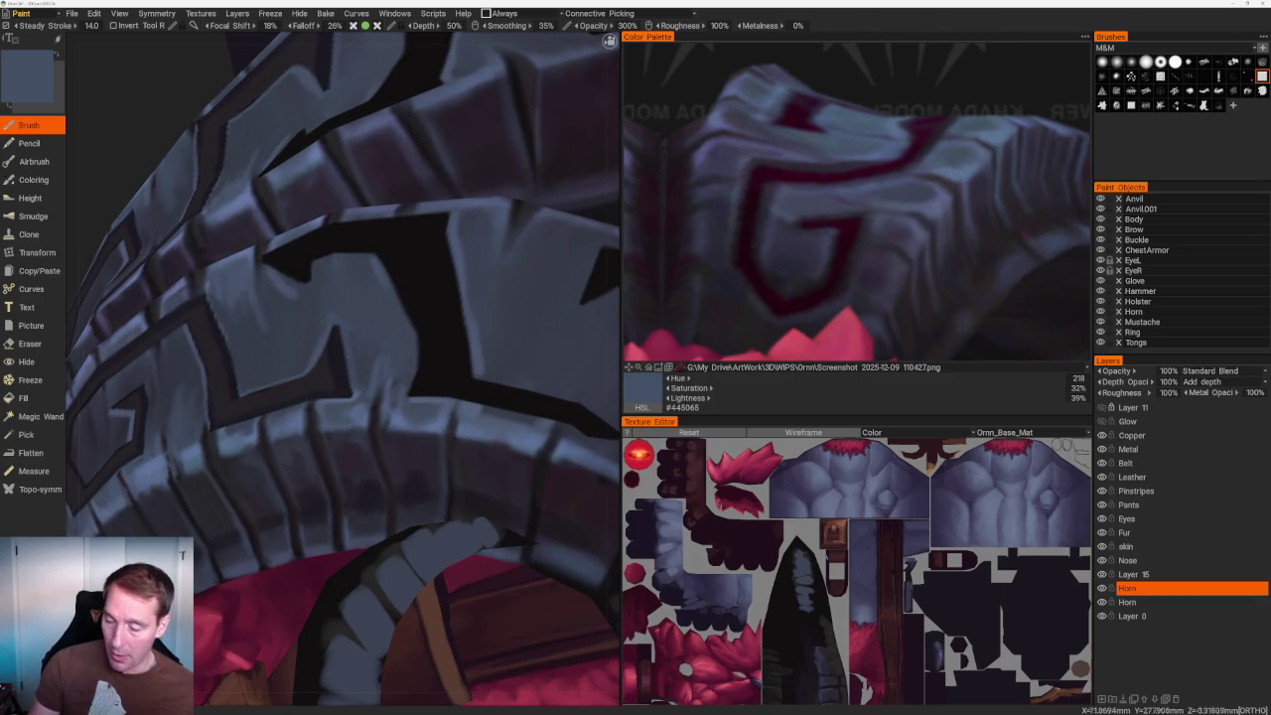
Sample the darker slate blue (#394050) from the horn plate and orbit to the front.
key(v)
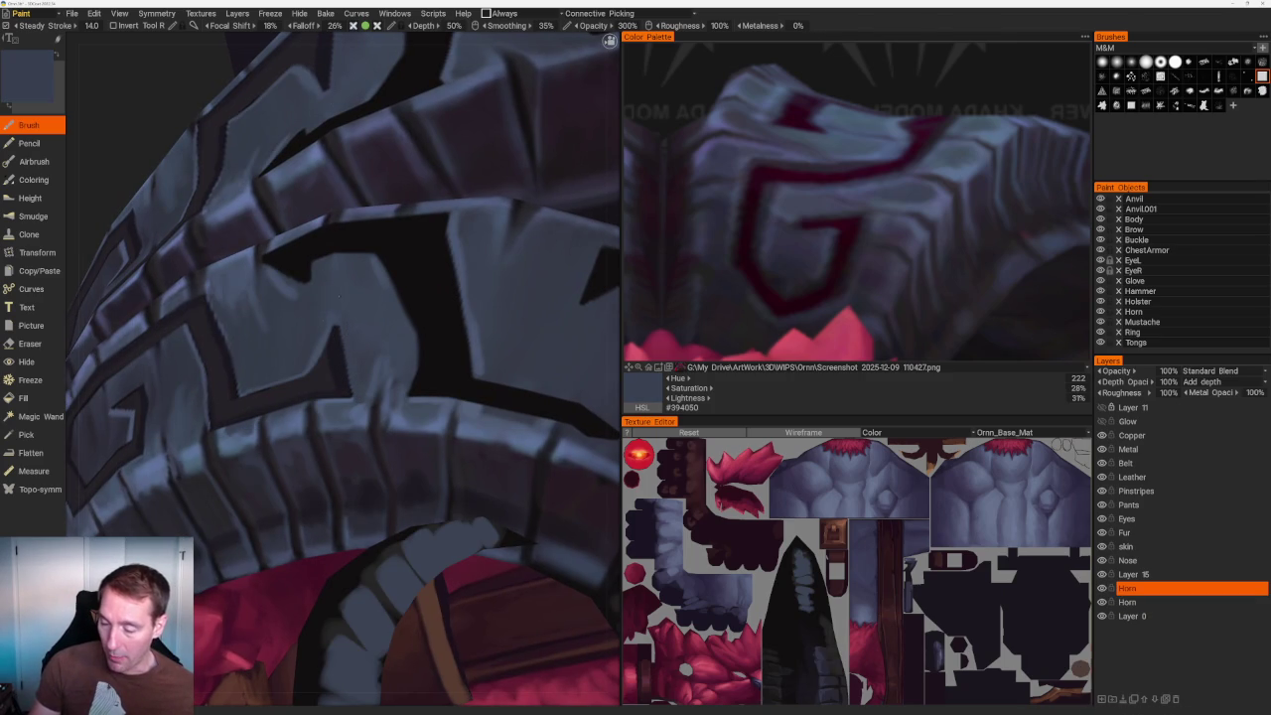
scroll(248, 136, down, 2)
scroll(248, 136, down, 10)
mouse_move(247, 136)
mouse_down()
mouse_move(366, 133)
mouse_move(430, 157)
mouse_move(369, 221)
mouse_up()
scroll(369, 221, up, 5)
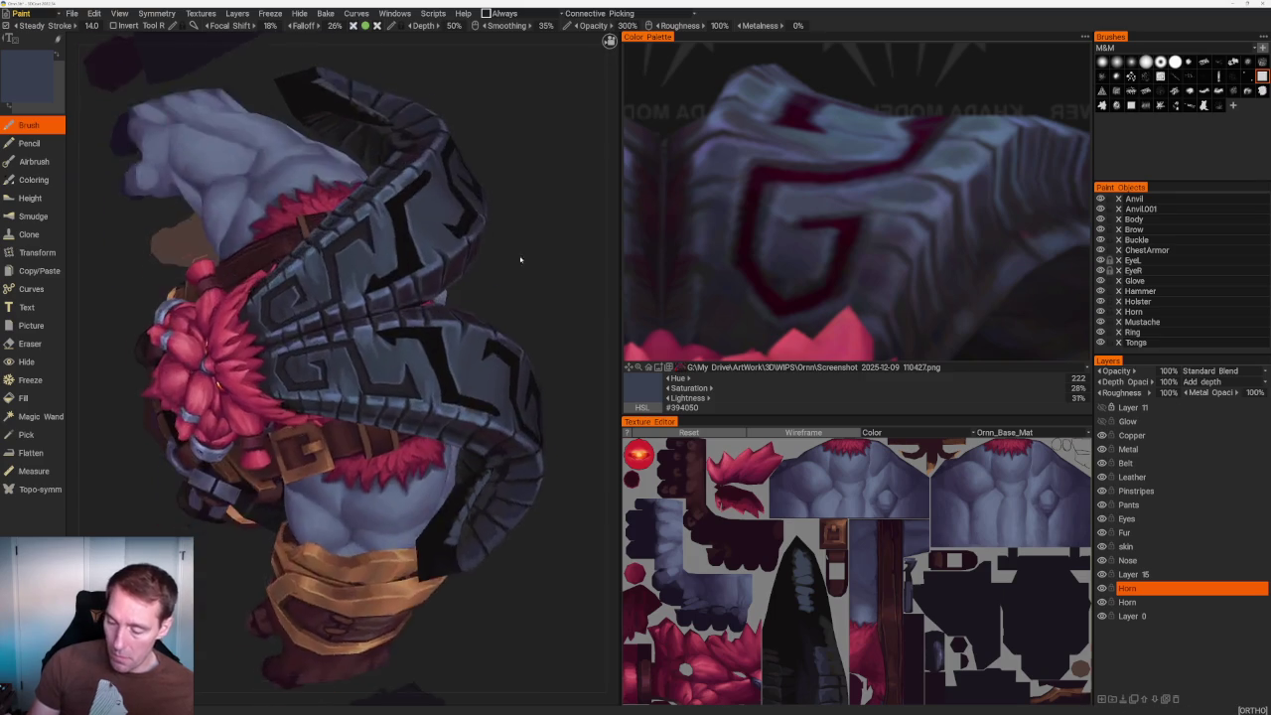
Sample a lighter blue-grey and brush highlights onto the armour edges near the face.
scroll(474, 328, up, 3)
key(v)
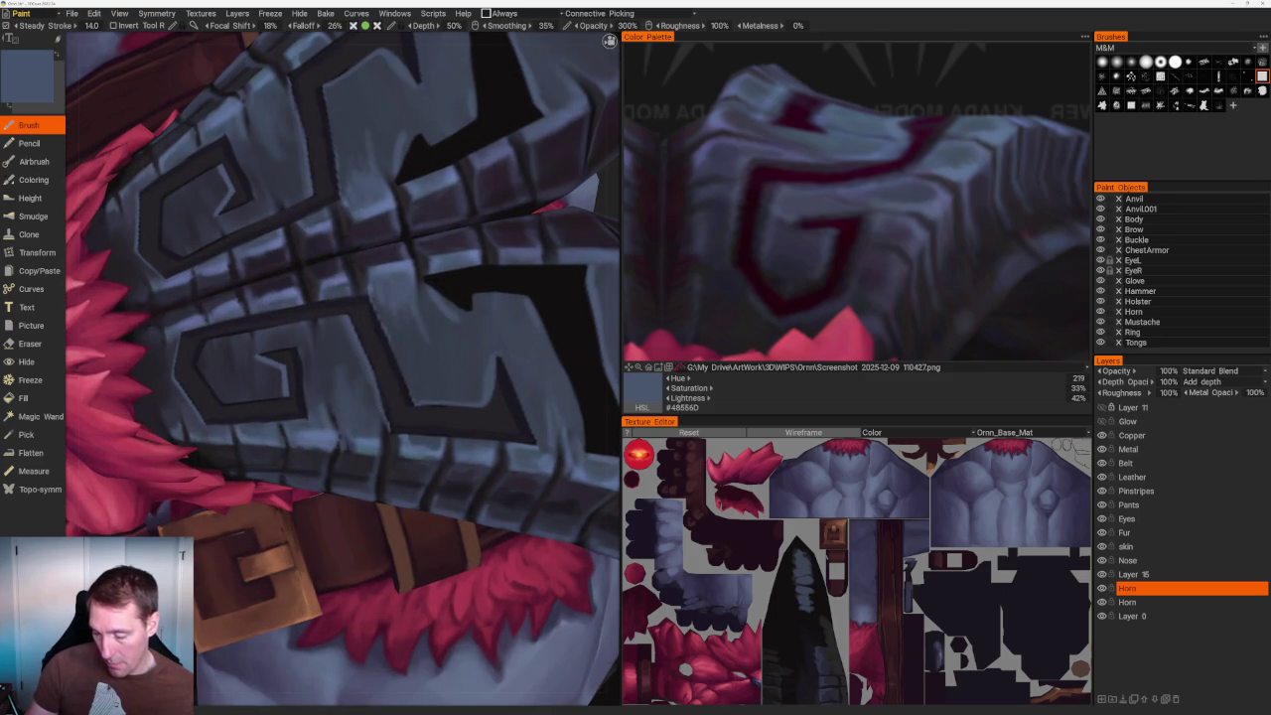
scroll(397, 368, down, 5)
drag(328, 228, 383, 175)
scroll(397, 358, up, 4)
scroll(403, 373, up, 2)
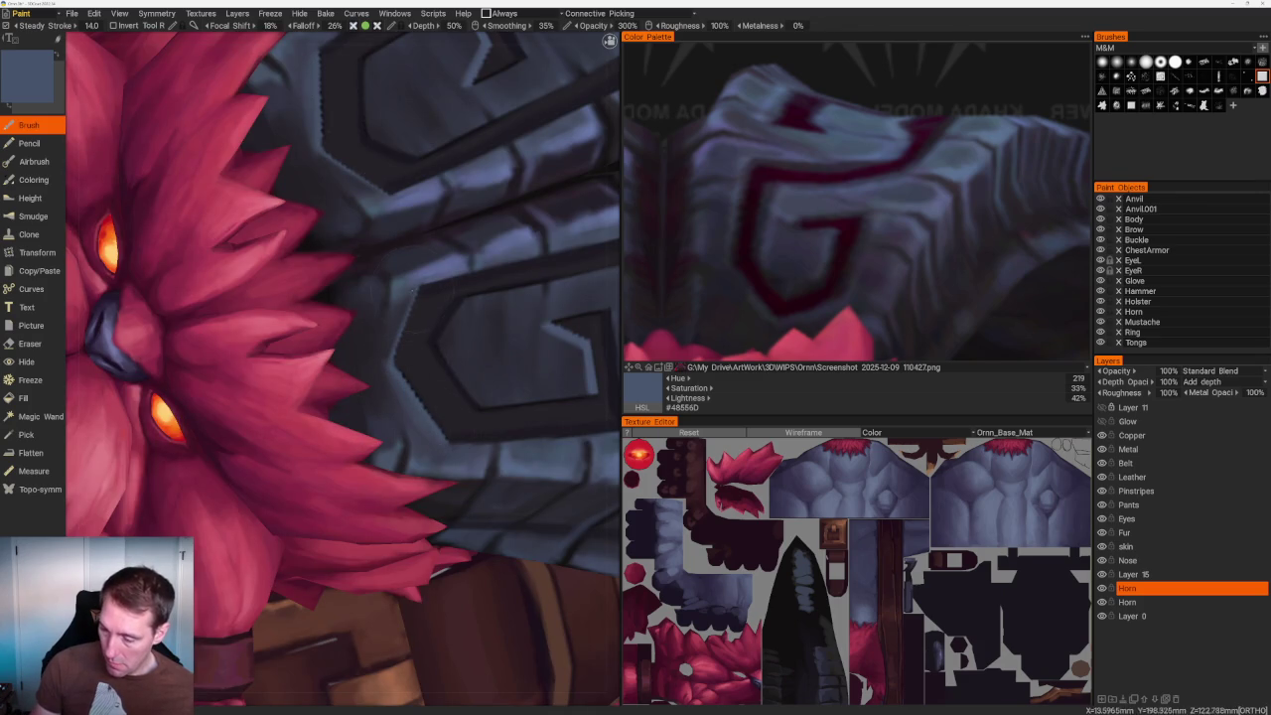
drag(392, 303, 392, 360)
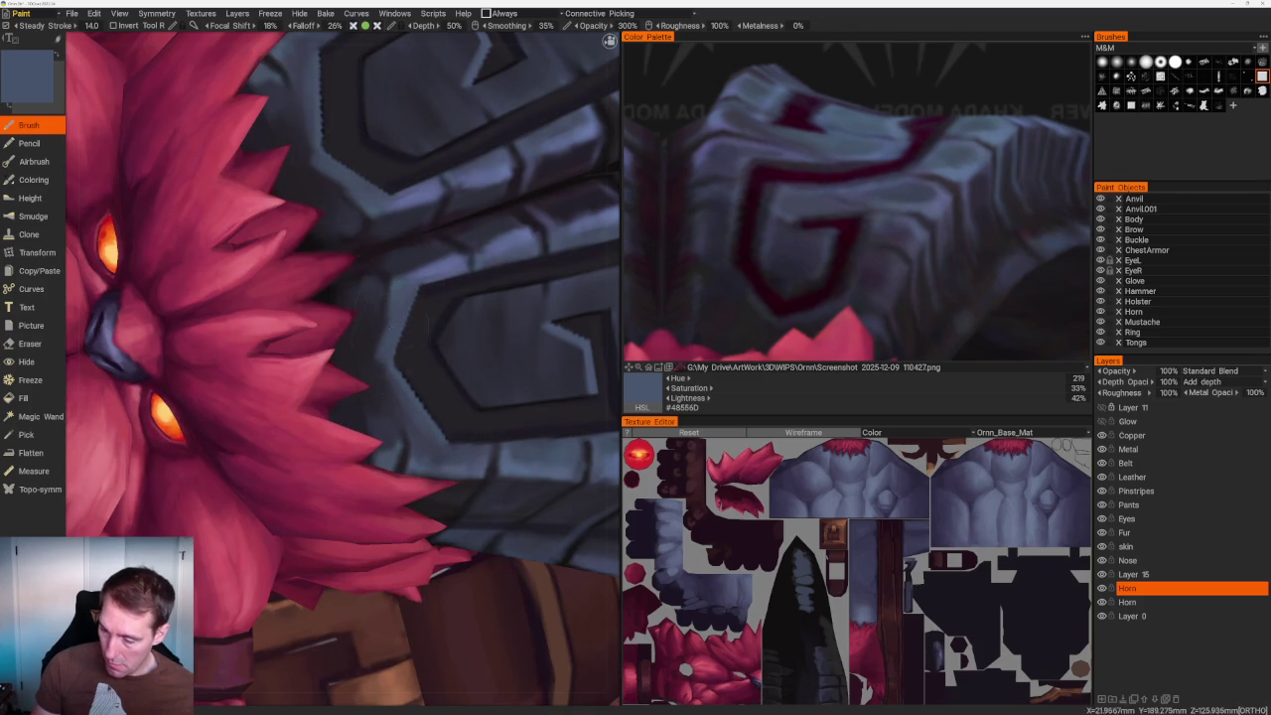
Pick progressively darker tones, ending on the groove's near-black plum (#1F1A1F).
key(v)
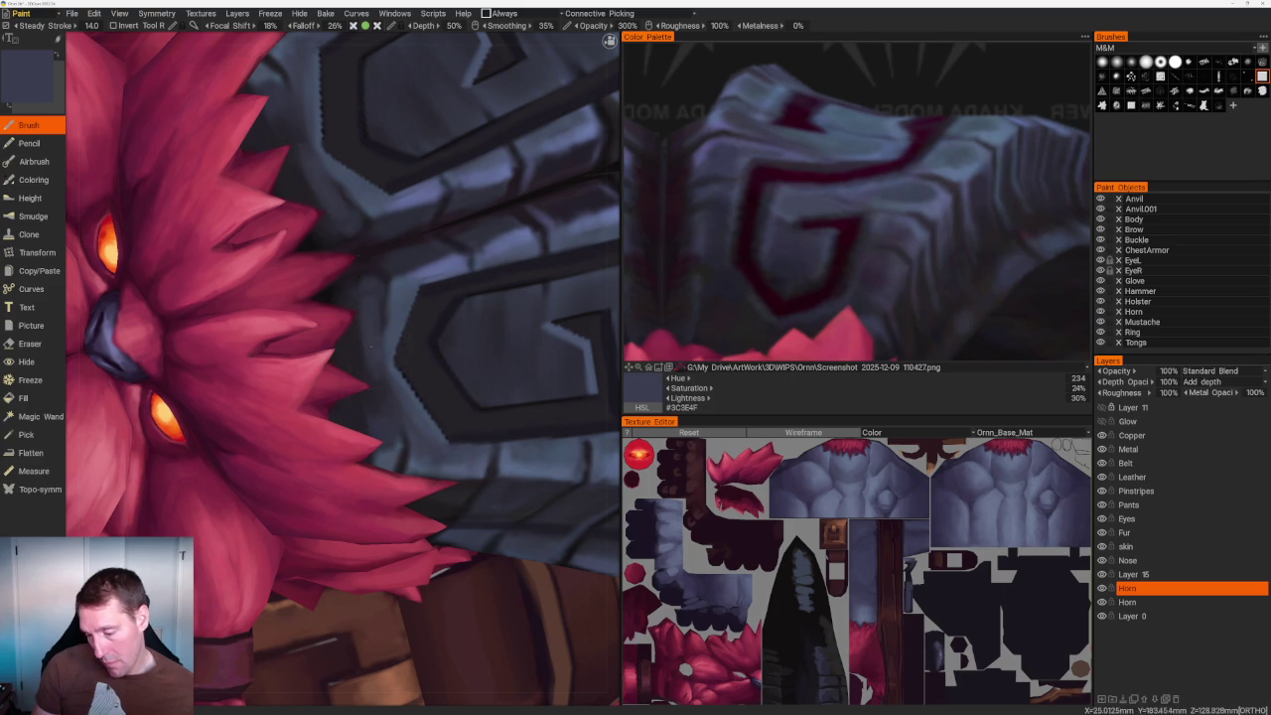
scroll(381, 393, down, 2)
scroll(382, 393, down, 5)
right_drag(411, 162, 427, 243)
scroll(427, 243, up, 5)
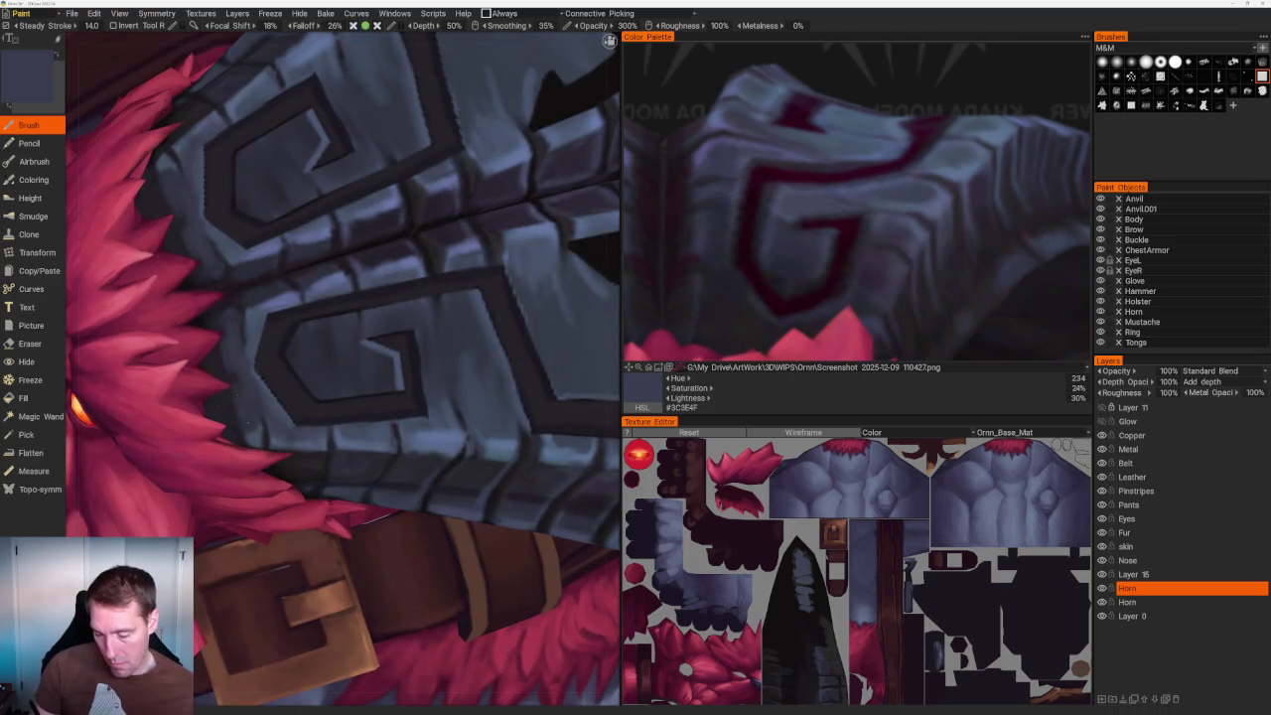
key(v)
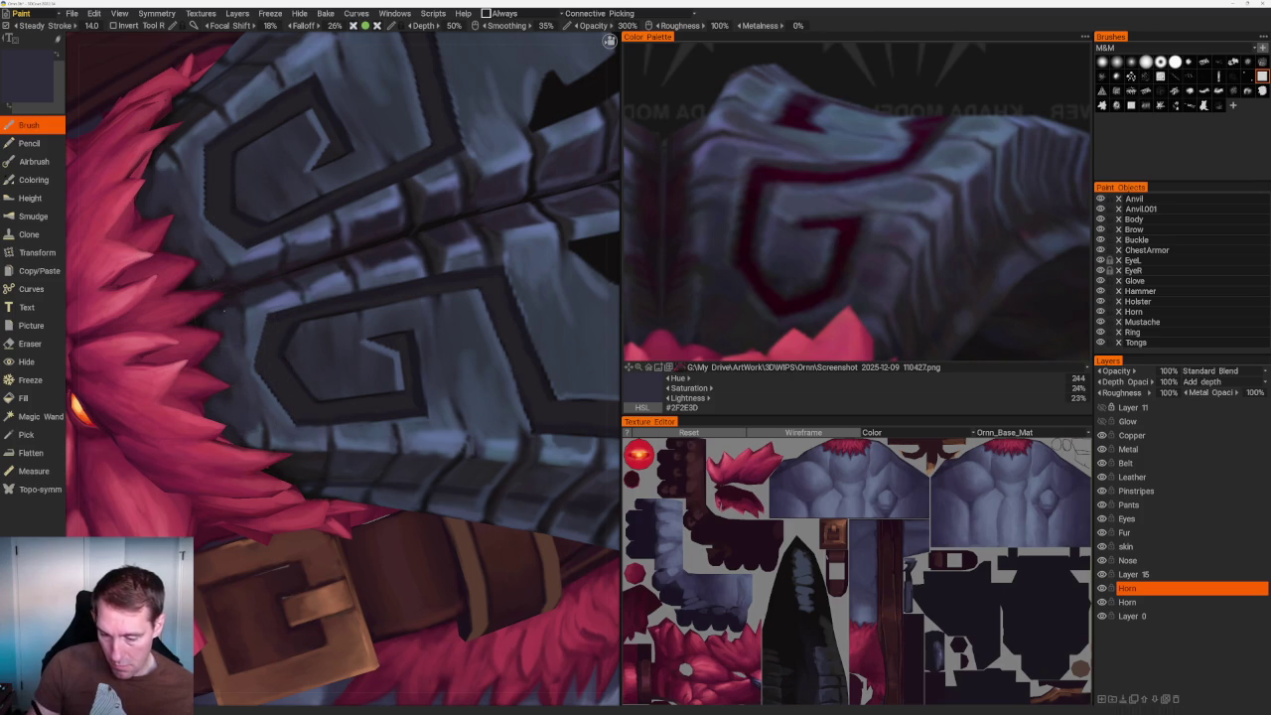
key(v)
key(v)
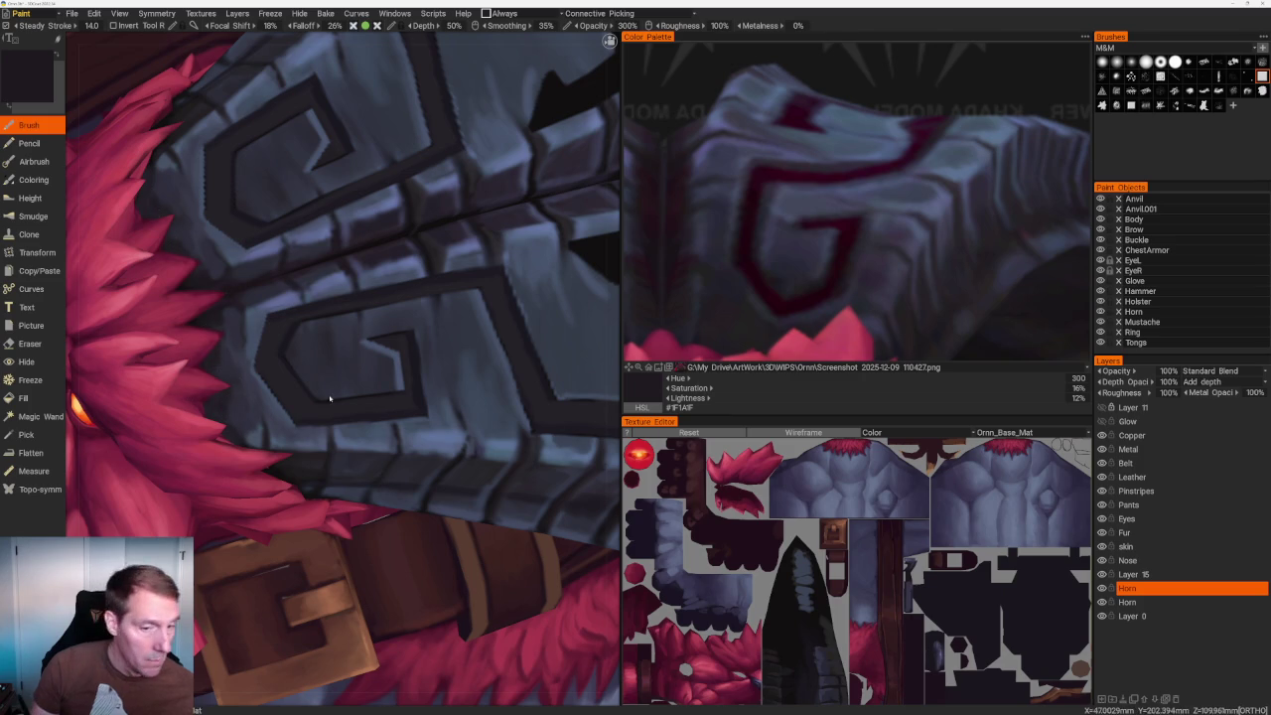
scroll(435, 171, down, 10)
drag(435, 171, 476, 142)
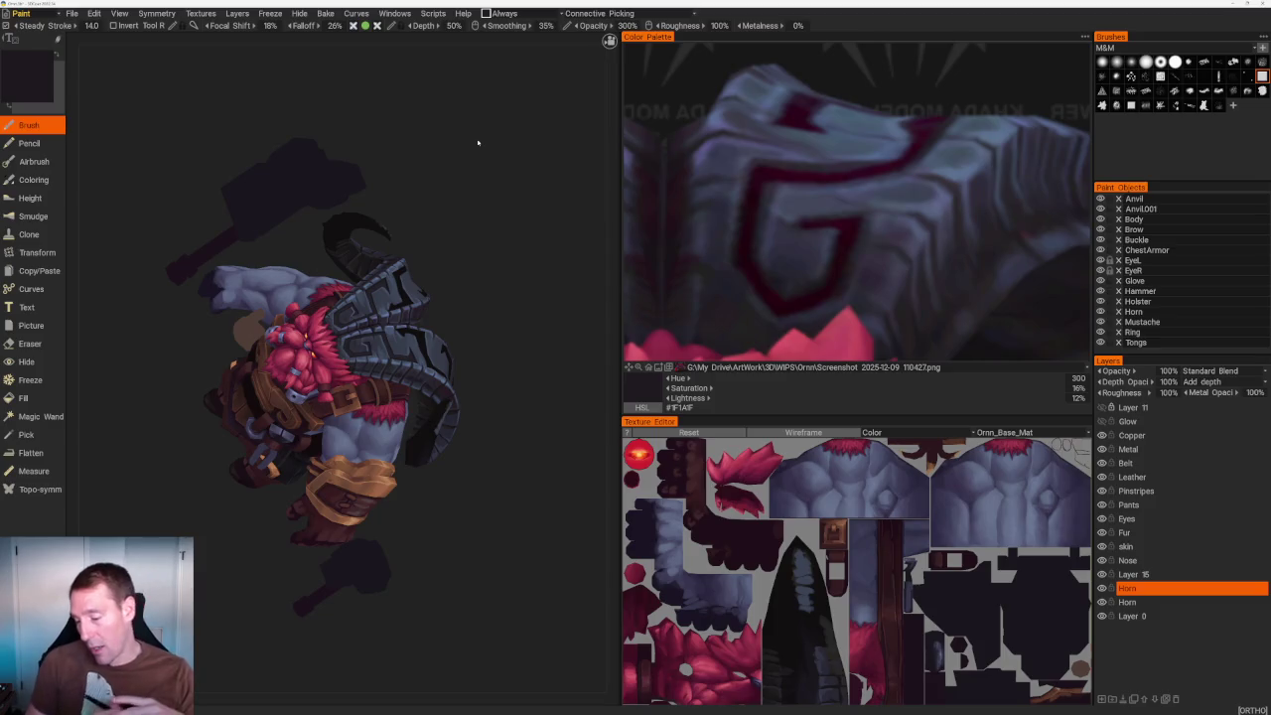
Zoom in on the horn, sample its blue-grey, and toggle Eraser back to Brush.
mouse_move(510, 270)
mouse_down()
mouse_move(483, 261)
mouse_move(496, 315)
mouse_move(523, 287)
mouse_move(516, 321)
mouse_move(502, 304)
mouse_up()
scroll(476, 288, down, 5)
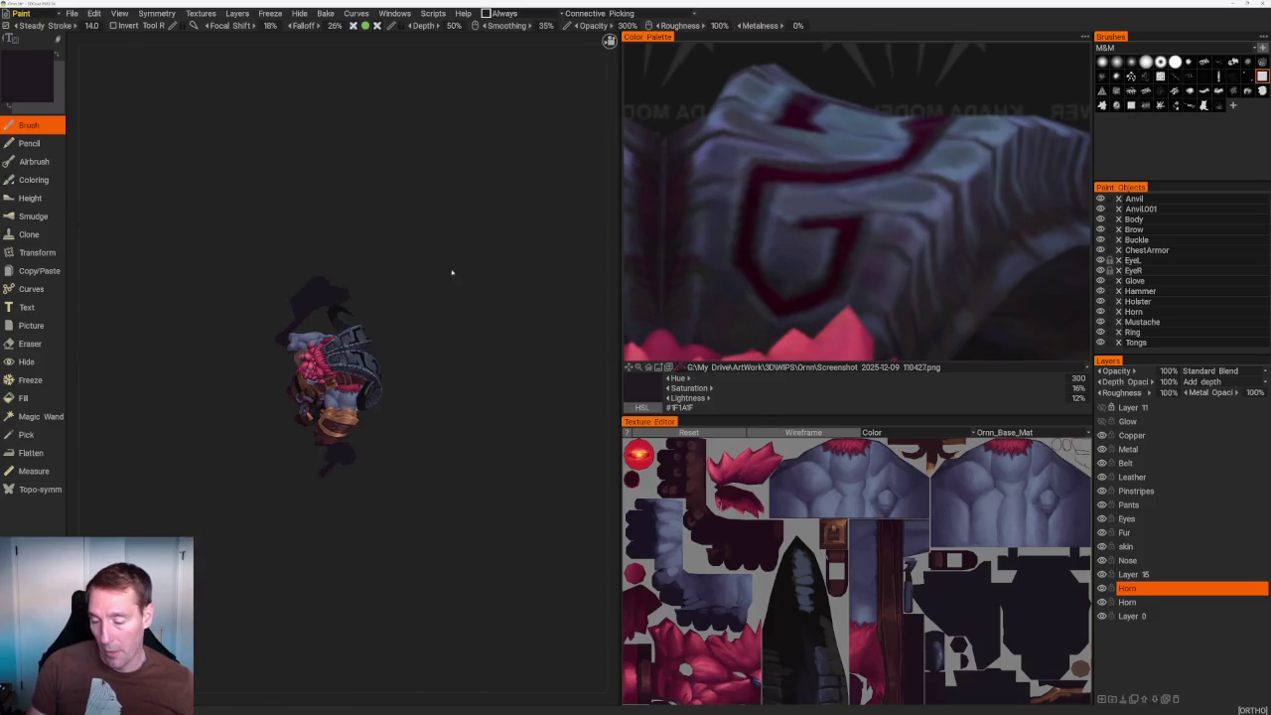
scroll(448, 260, up, 3)
mouse_move(447, 260)
mouse_down()
mouse_move(505, 361)
mouse_move(527, 343)
mouse_move(511, 388)
mouse_up()
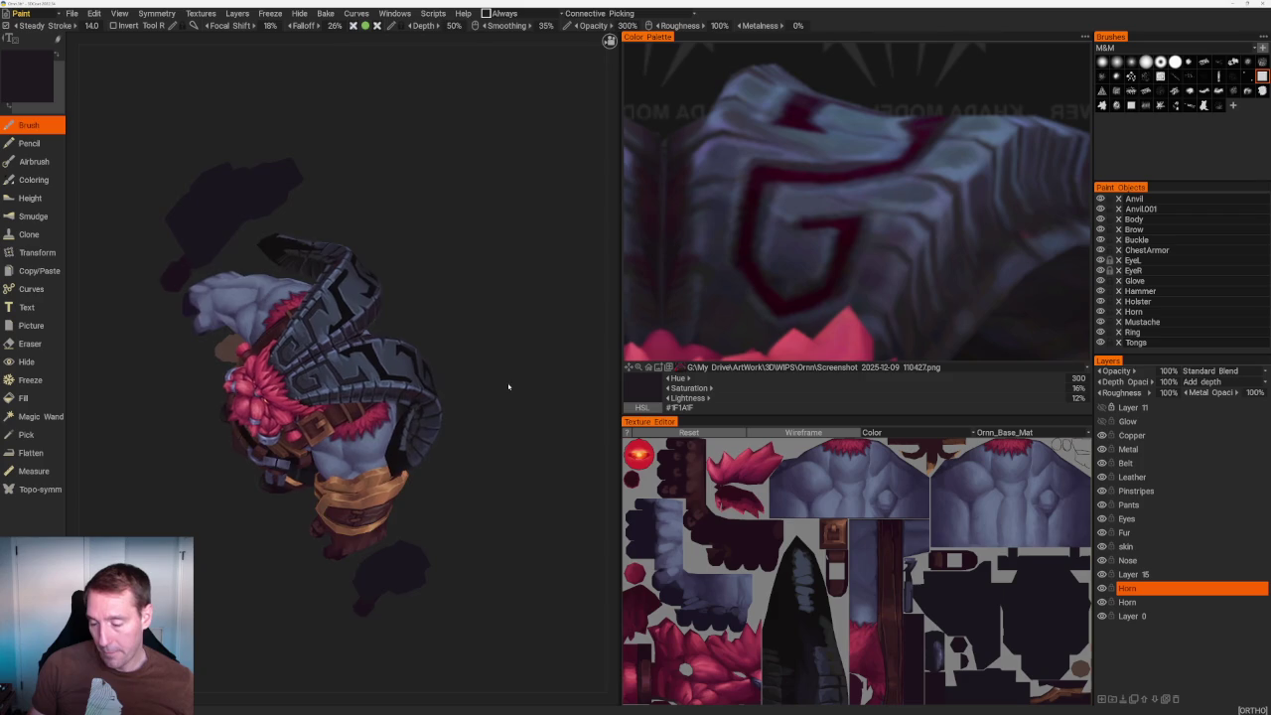
scroll(481, 494, up, 5)
scroll(513, 423, up, 2)
scroll(542, 463, up, 2)
scroll(547, 460, up, 2)
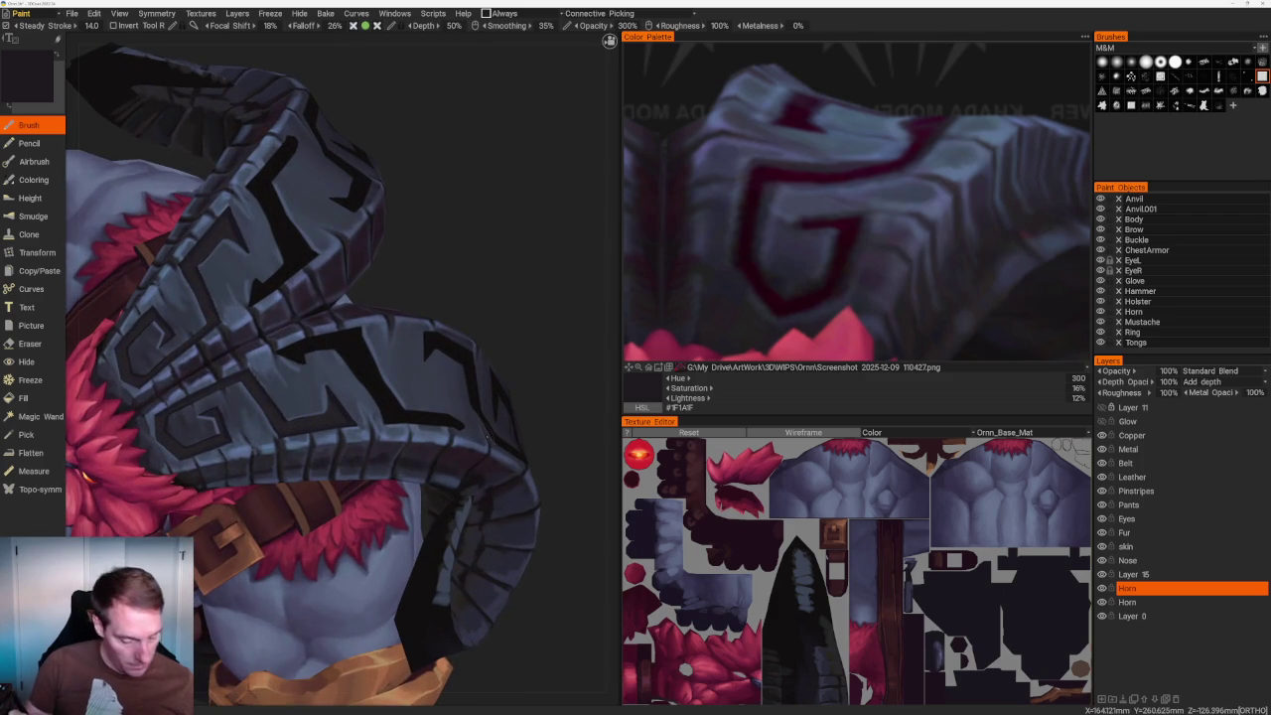
scroll(298, 318, up, 2)
key(v)
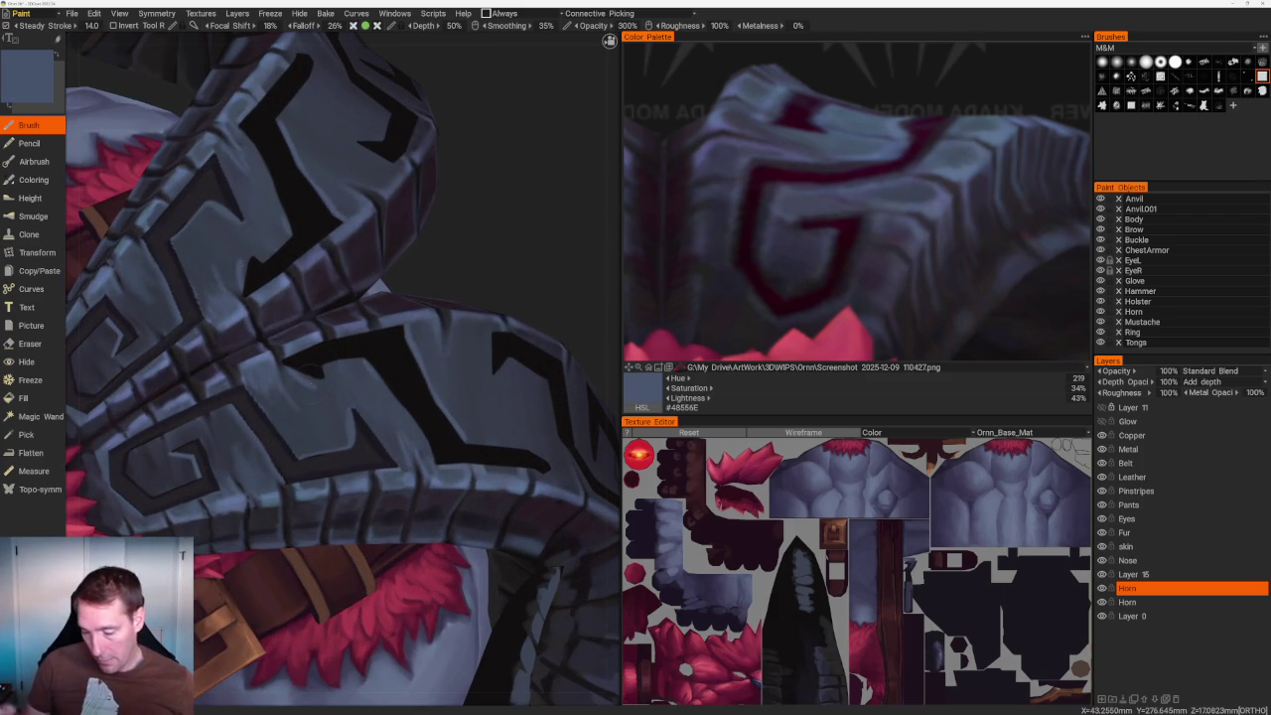
key(e)
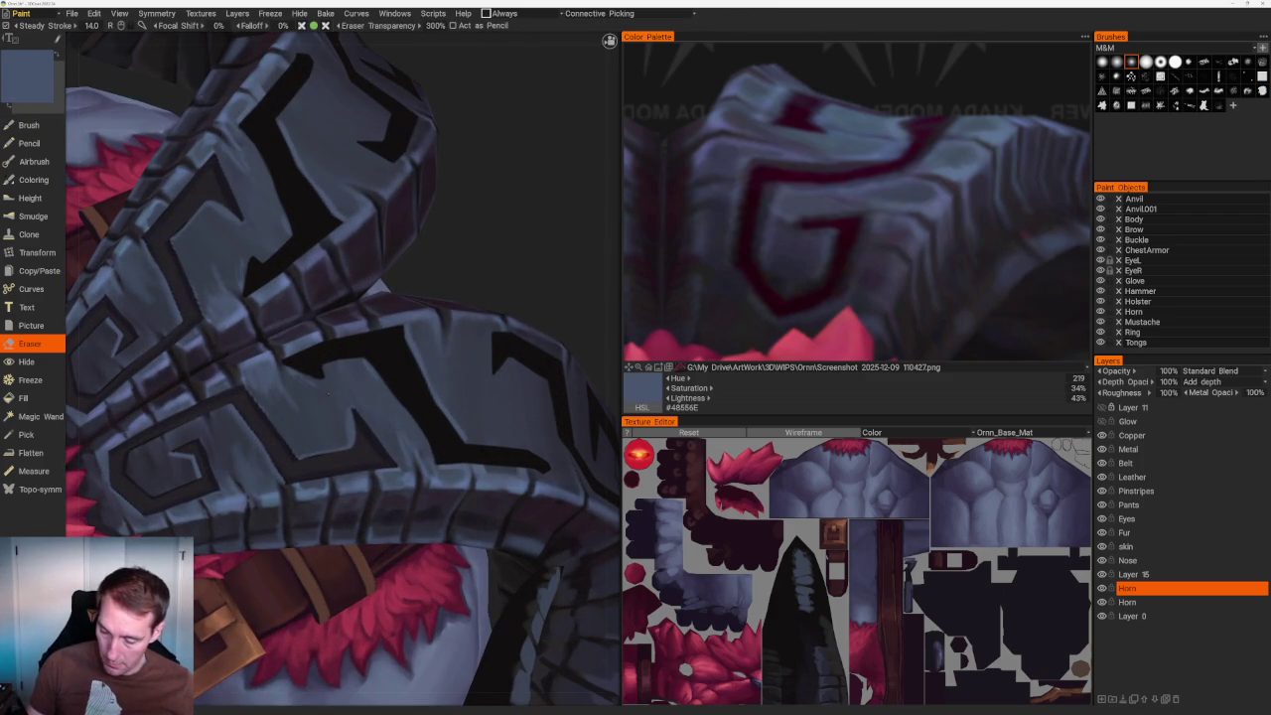
key(b)
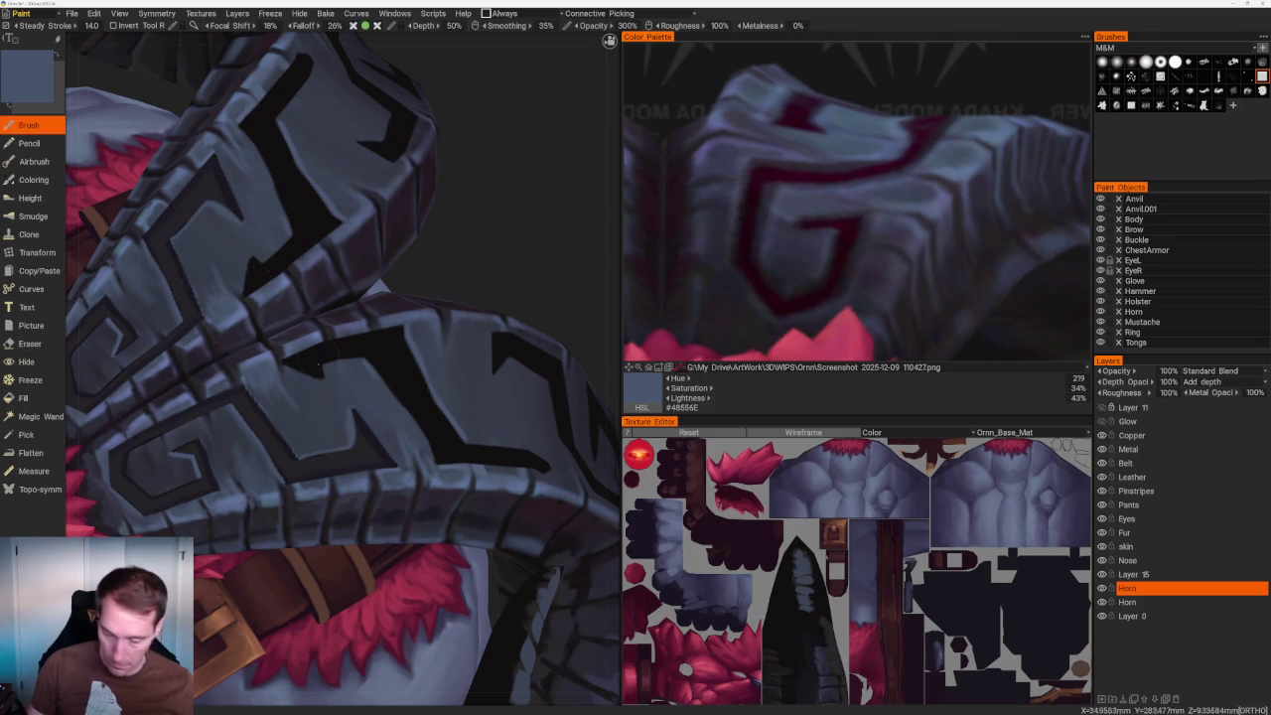
Sample darker and lighter blue-greys from the horn to repaint around the spirals.
key(v)
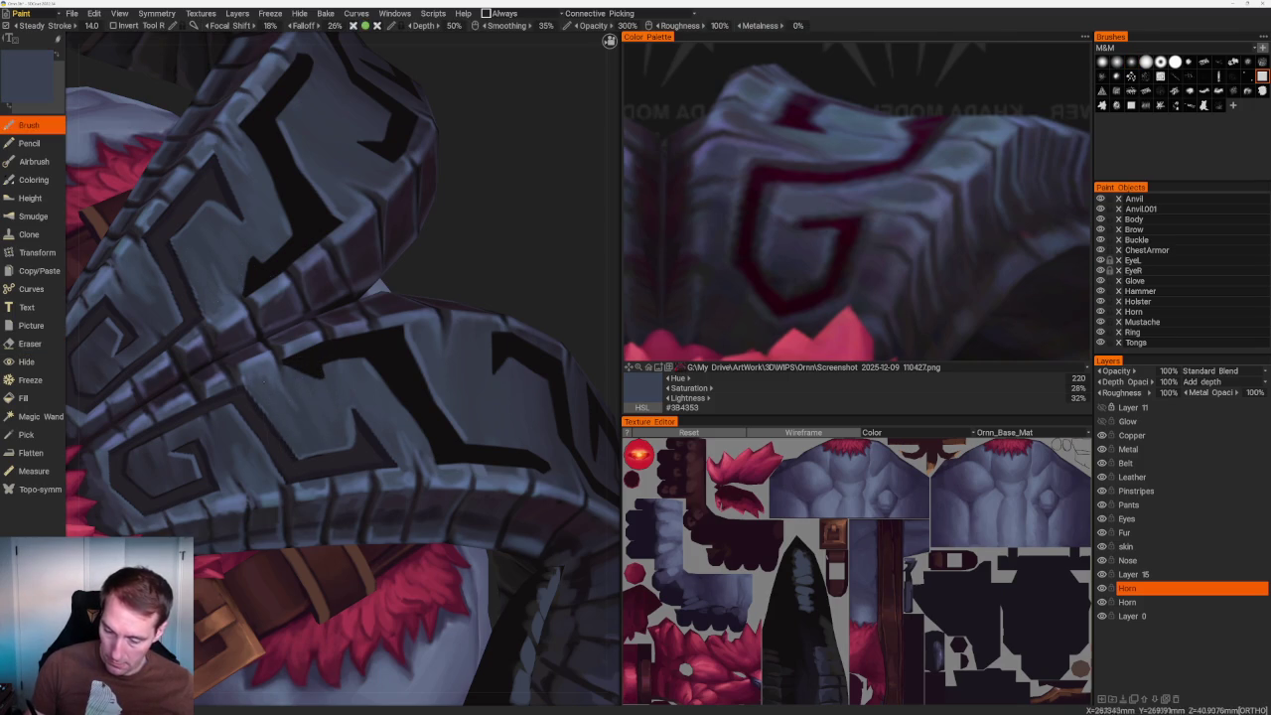
key(v)
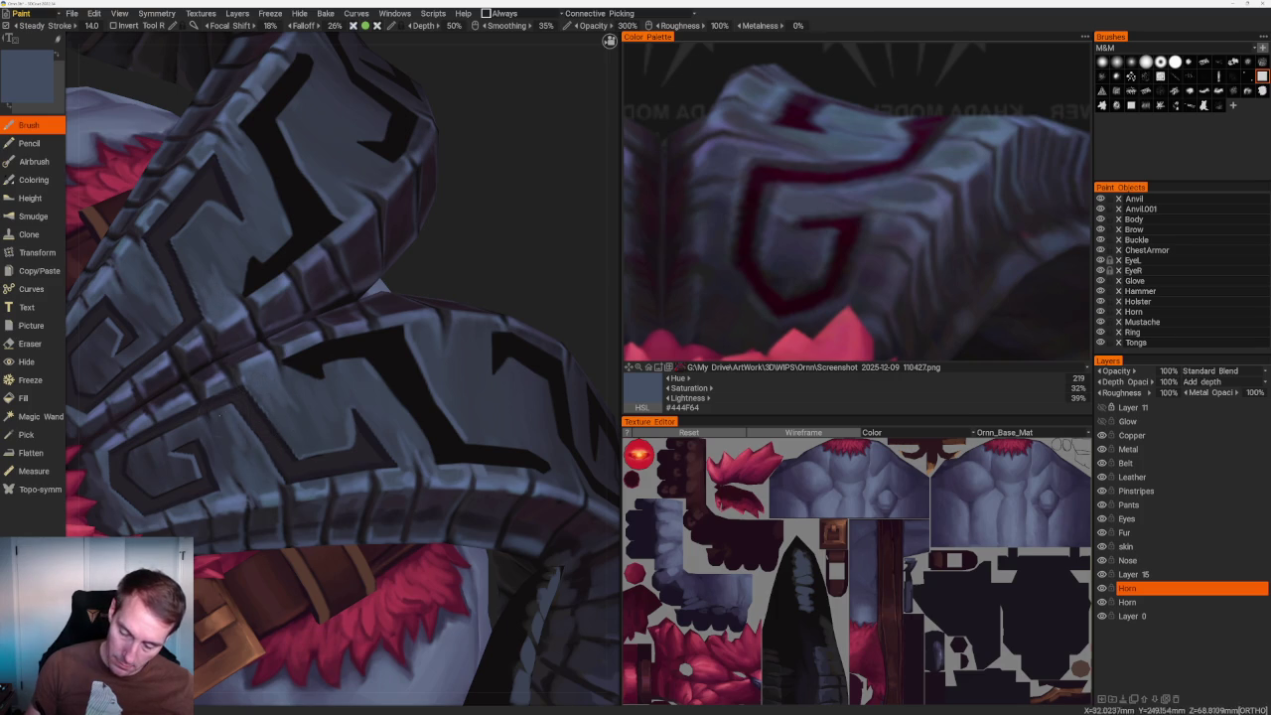
key(v)
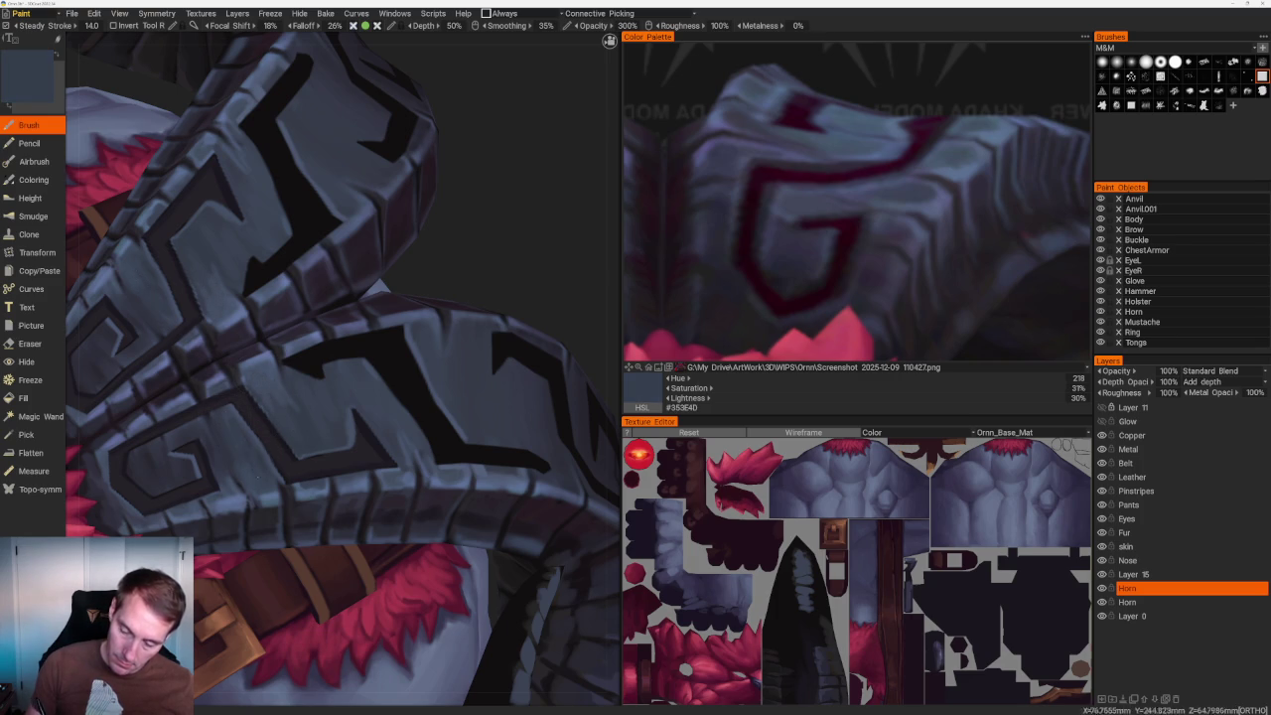
key(v)
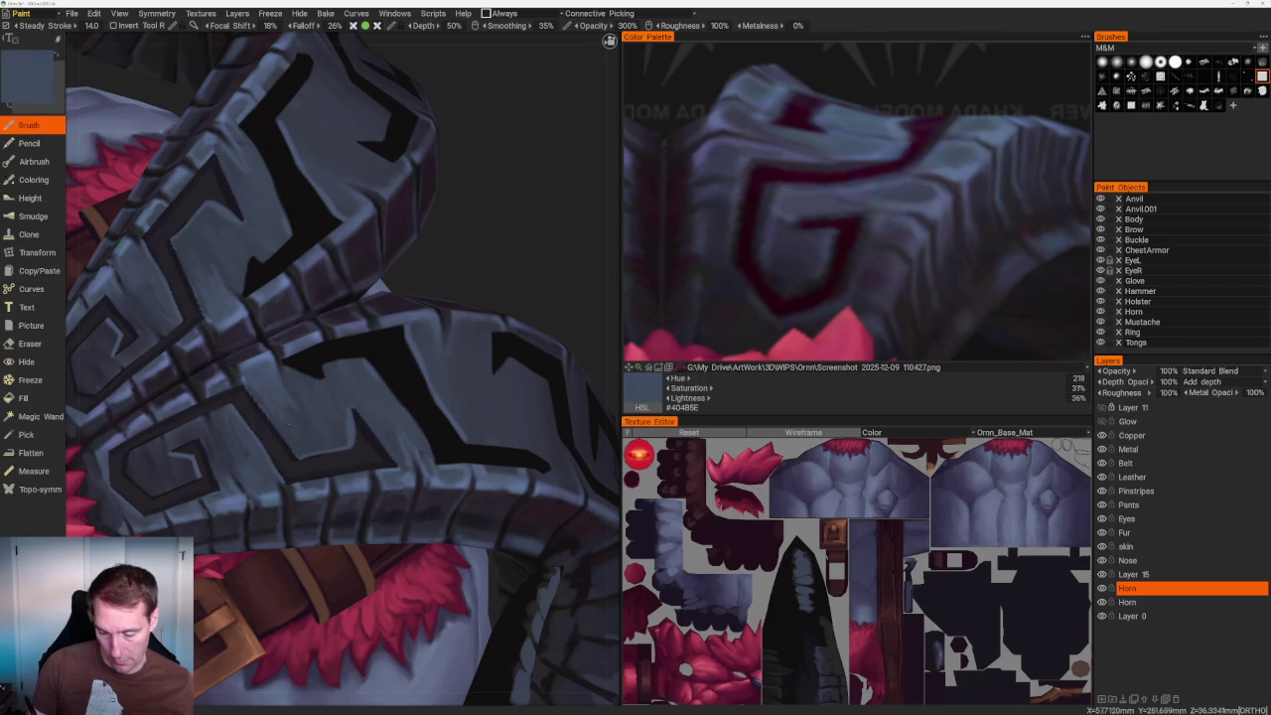
scroll(328, 377, down, 5)
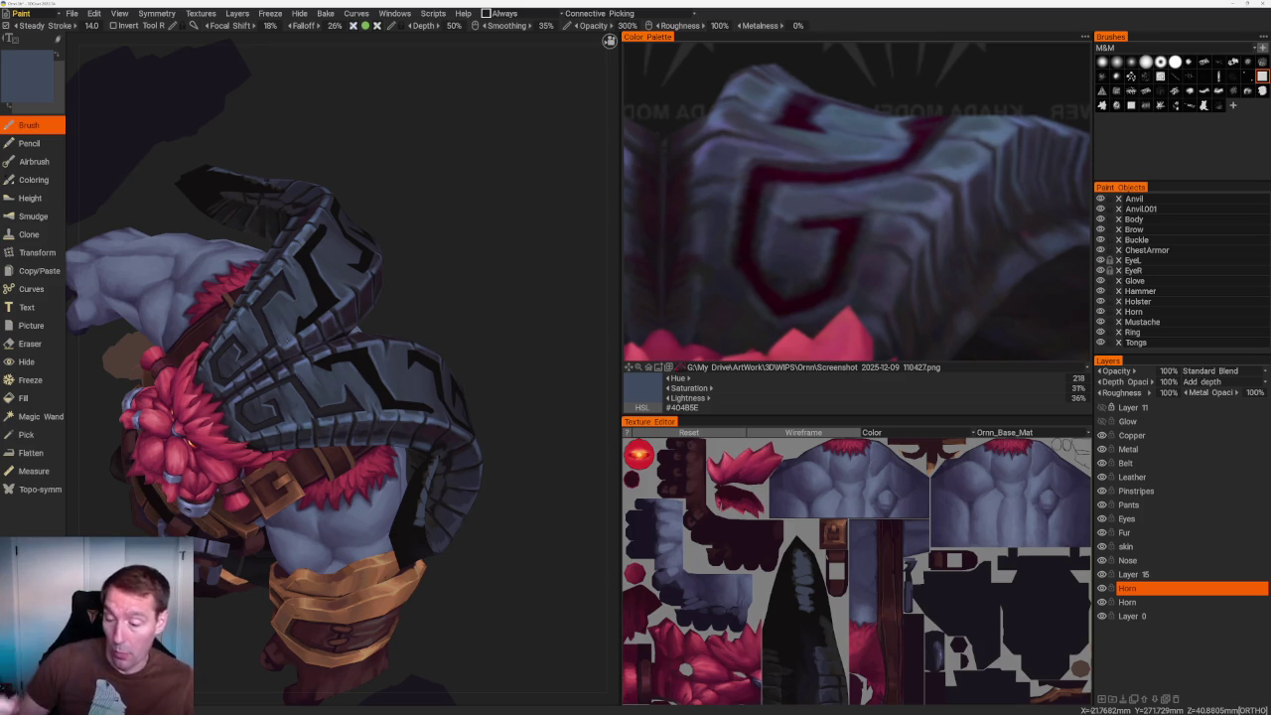
scroll(424, 250, up, 3)
scroll(429, 346, up, 4)
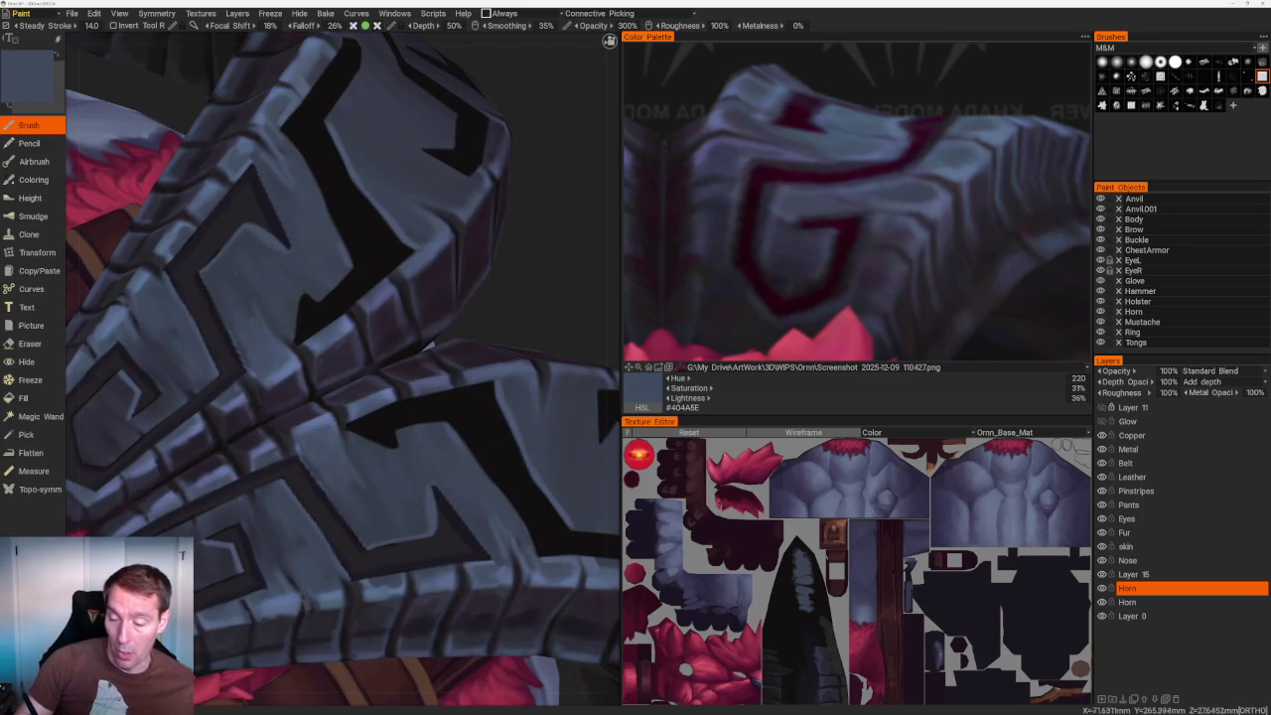
key(v)
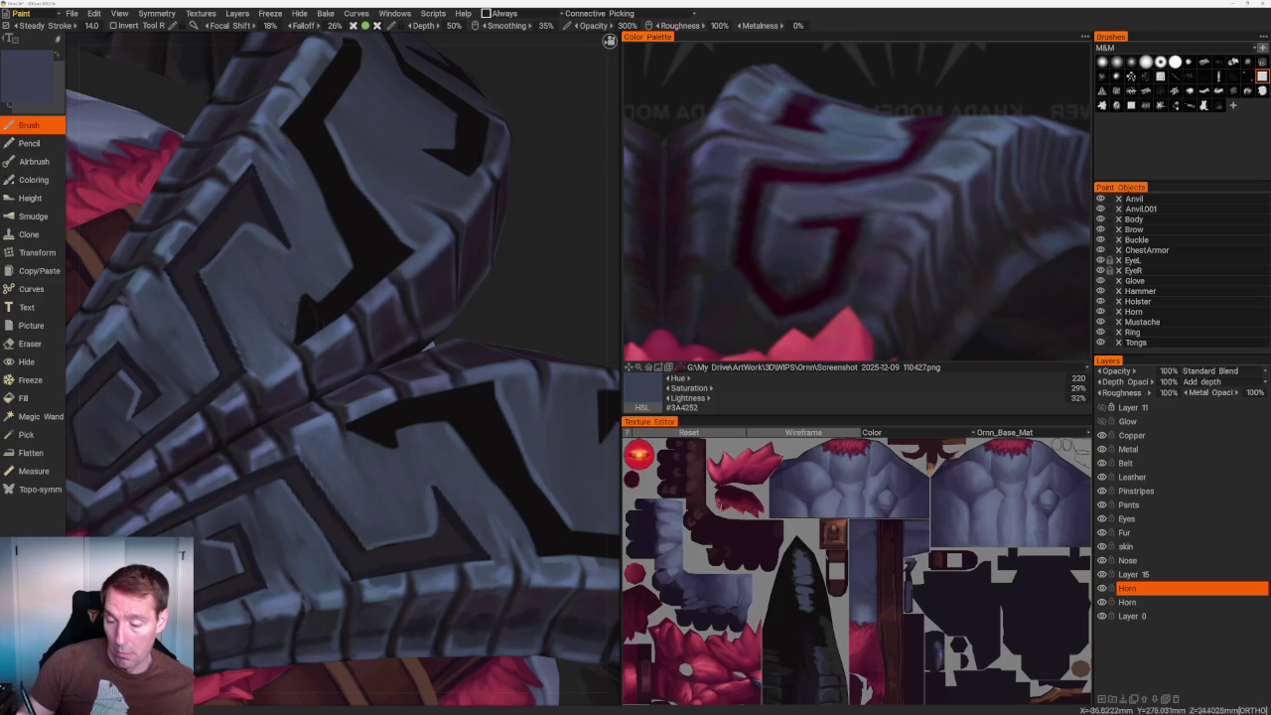
key(v)
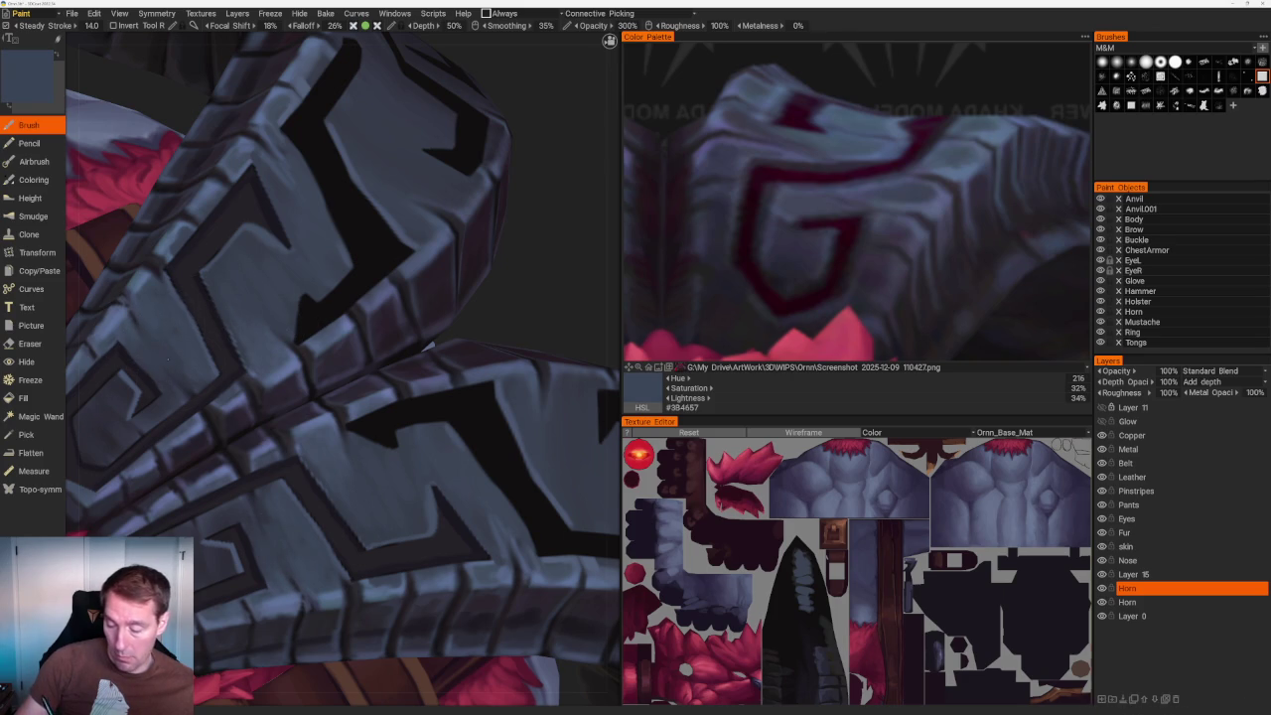
Reframe the horn from the top view and sample the mid slate blue-grey #404B5E.
key(KP_8)
mouse_move(326, 182)
mouse_down()
mouse_move(420, 189)
mouse_move(426, 165)
mouse_up()
scroll(440, 368, up, 5)
scroll(440, 368, up, 2)
scroll(440, 368, up, 2)
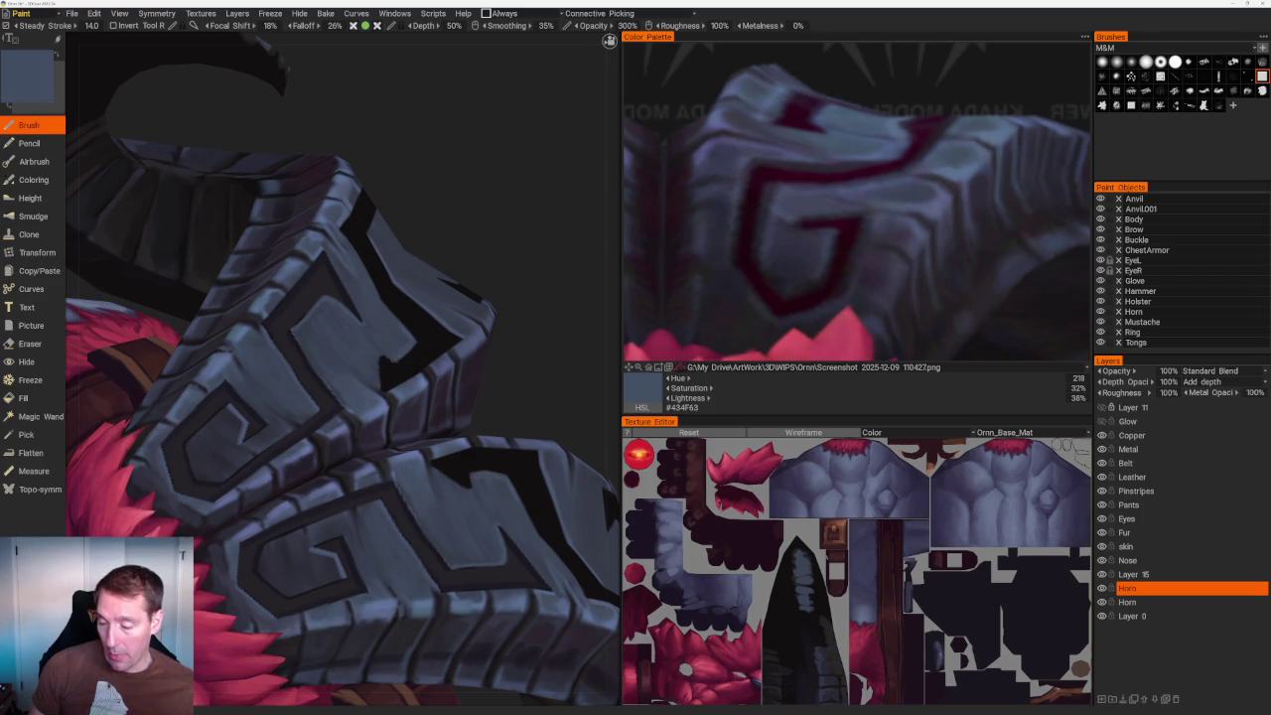
scroll(499, 282, down, 10)
scroll(454, 255, up, 10)
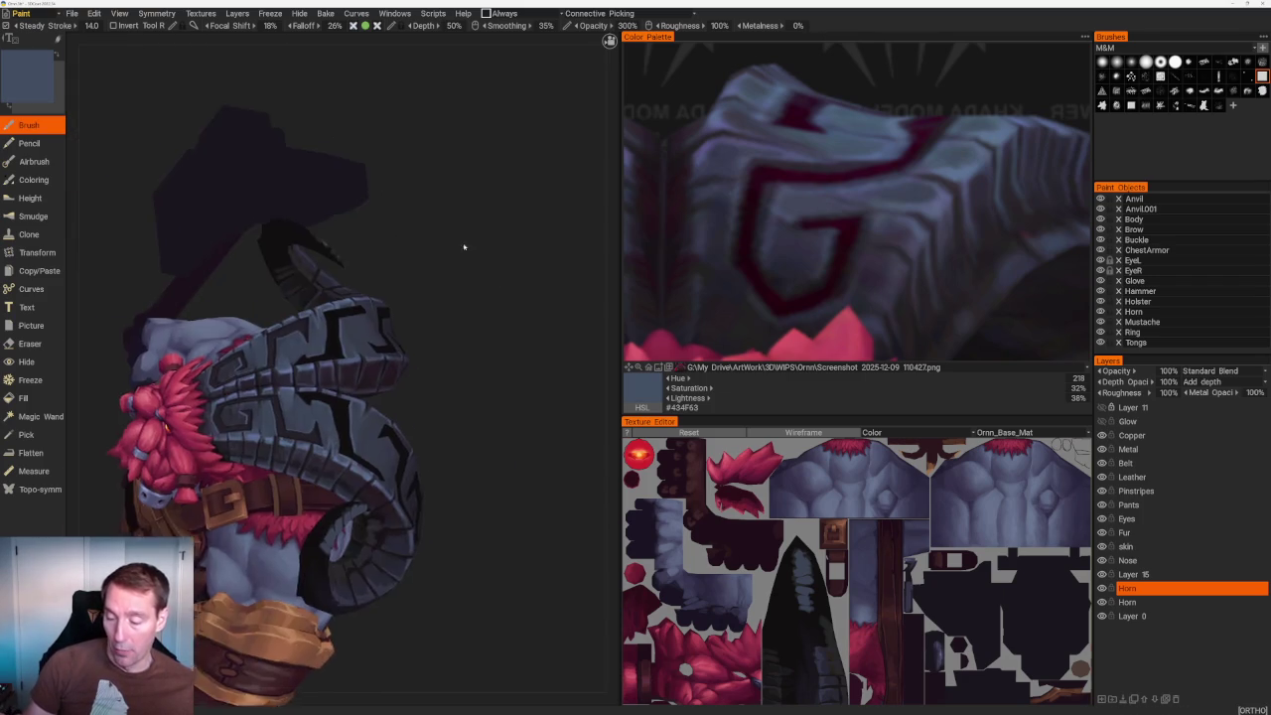
scroll(524, 236, up, 3)
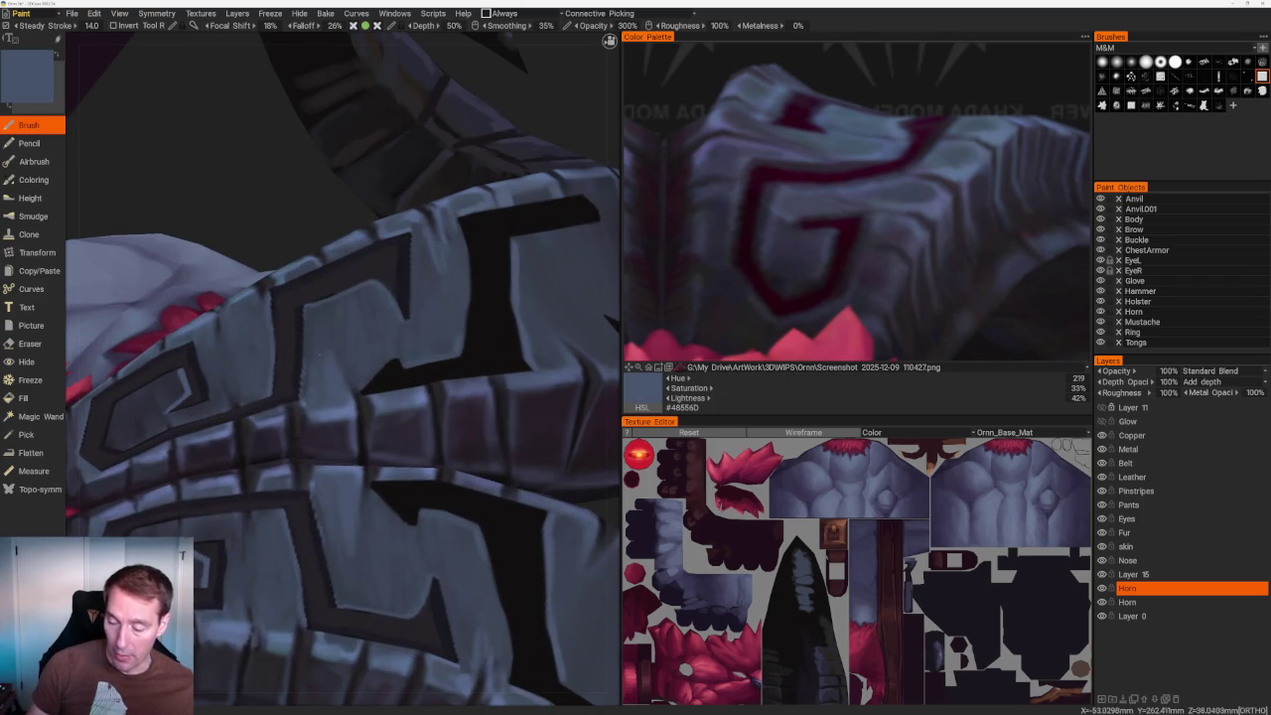
key(v)
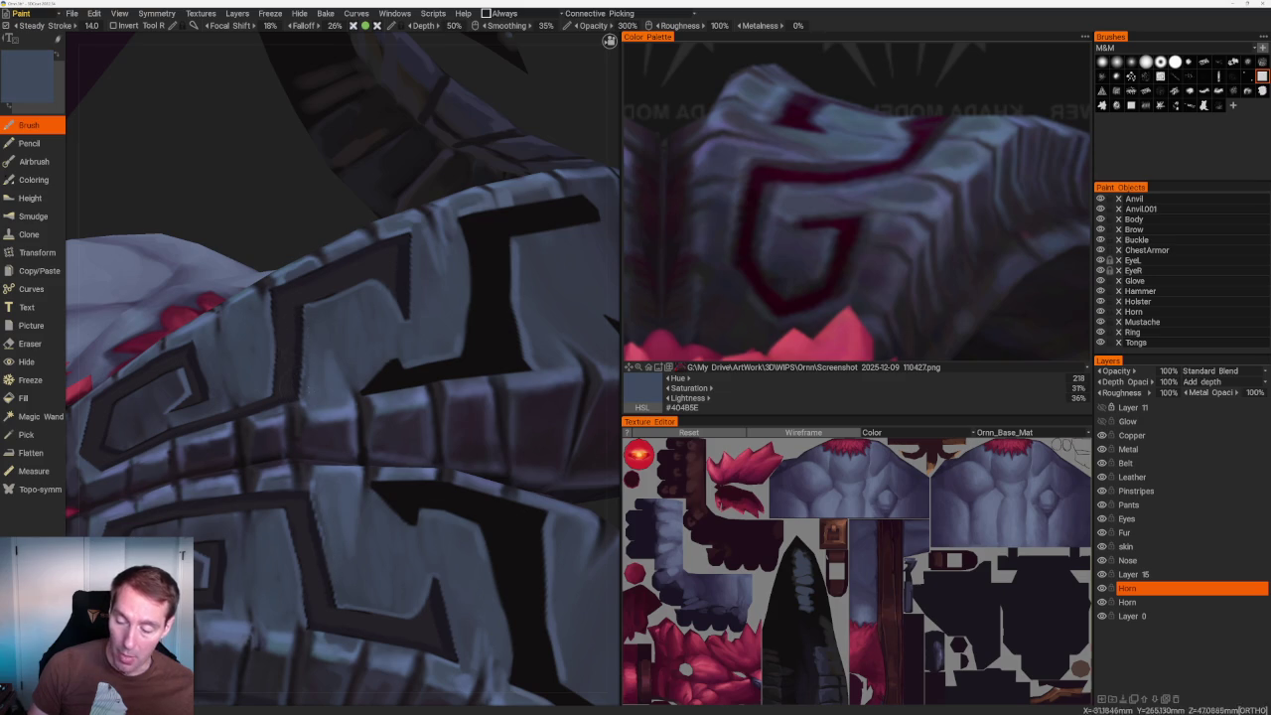
Paint on Layer 15 with the Brush, sampling near-black tones from the motif.
click(1179, 574)
key(e)
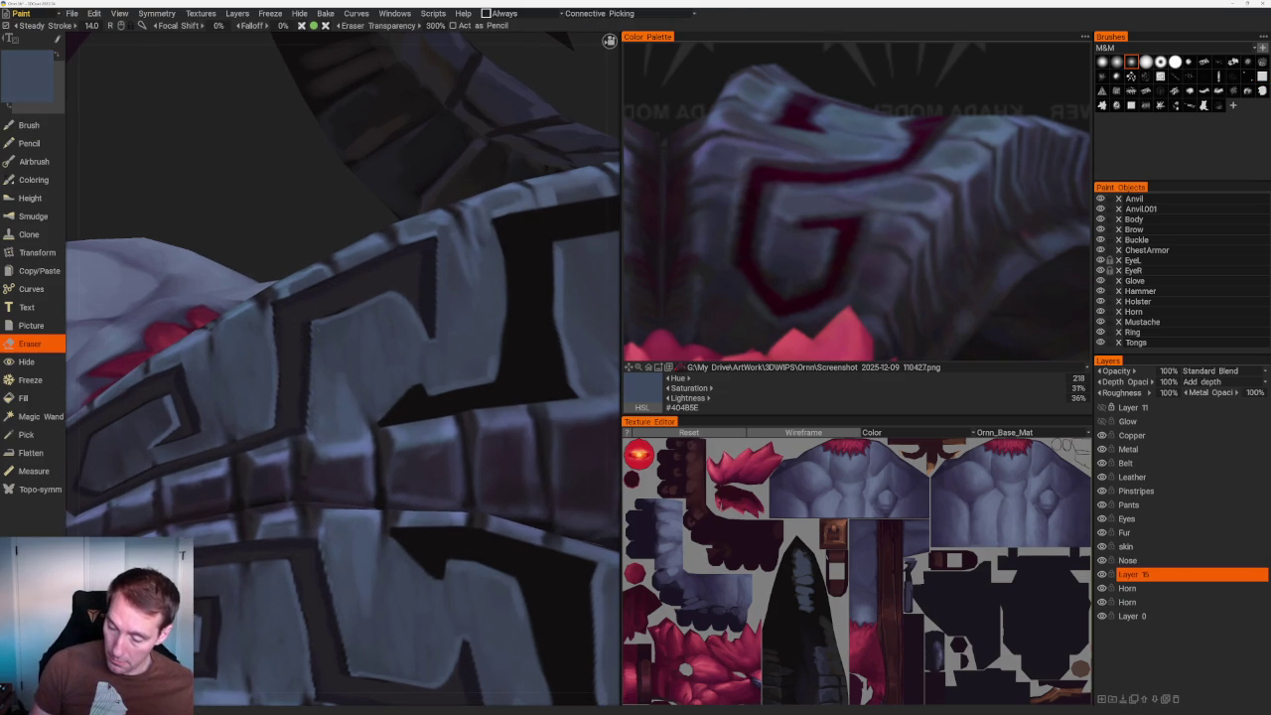
key(b)
key(v)
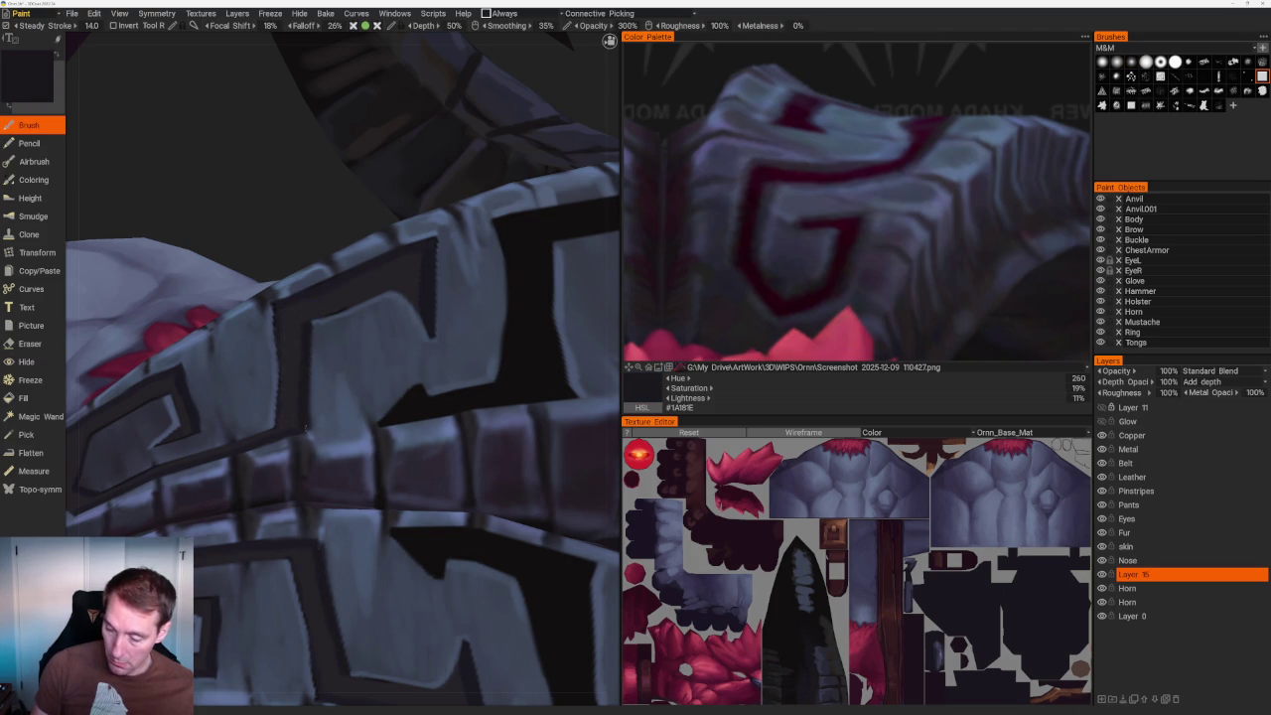
key(v)
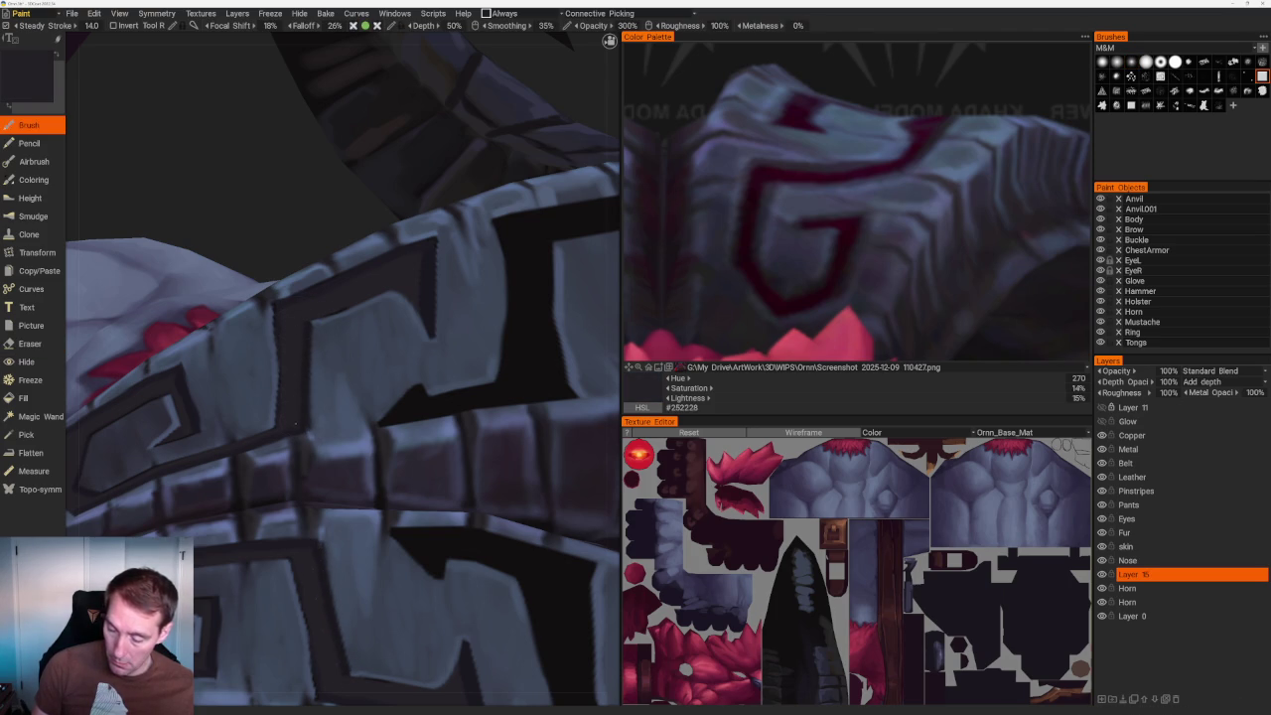
key(v)
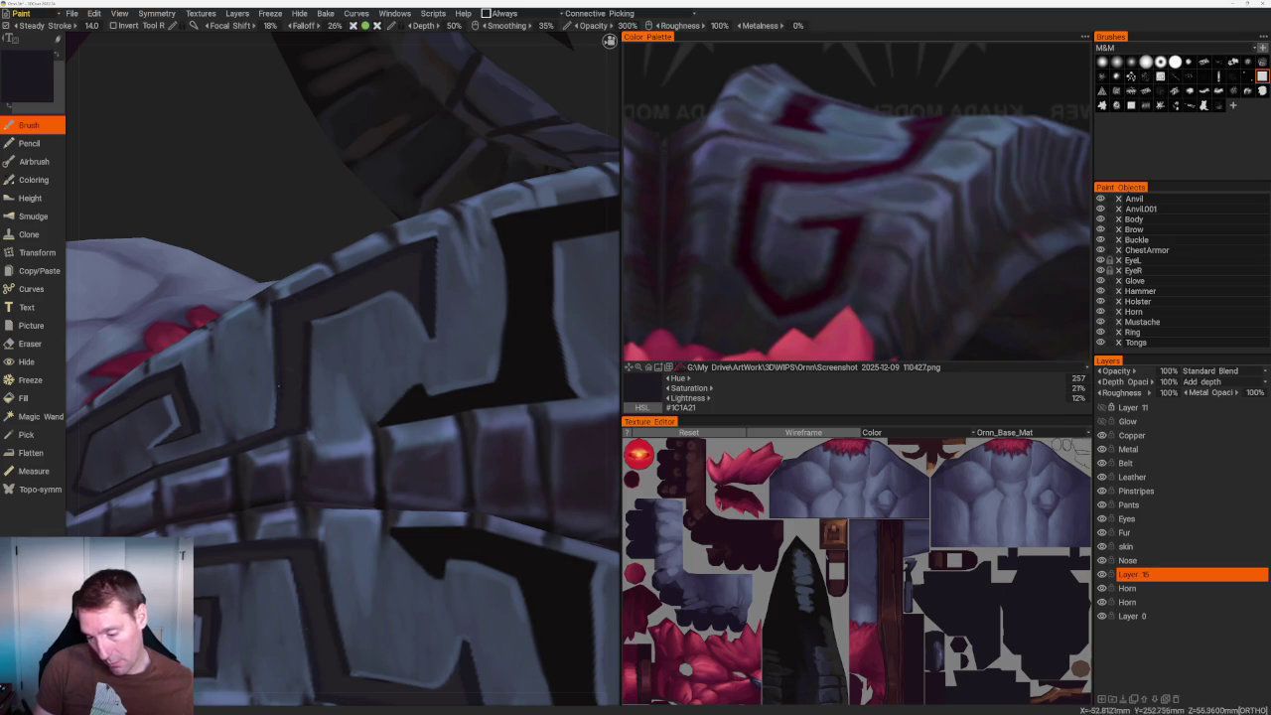
key(v)
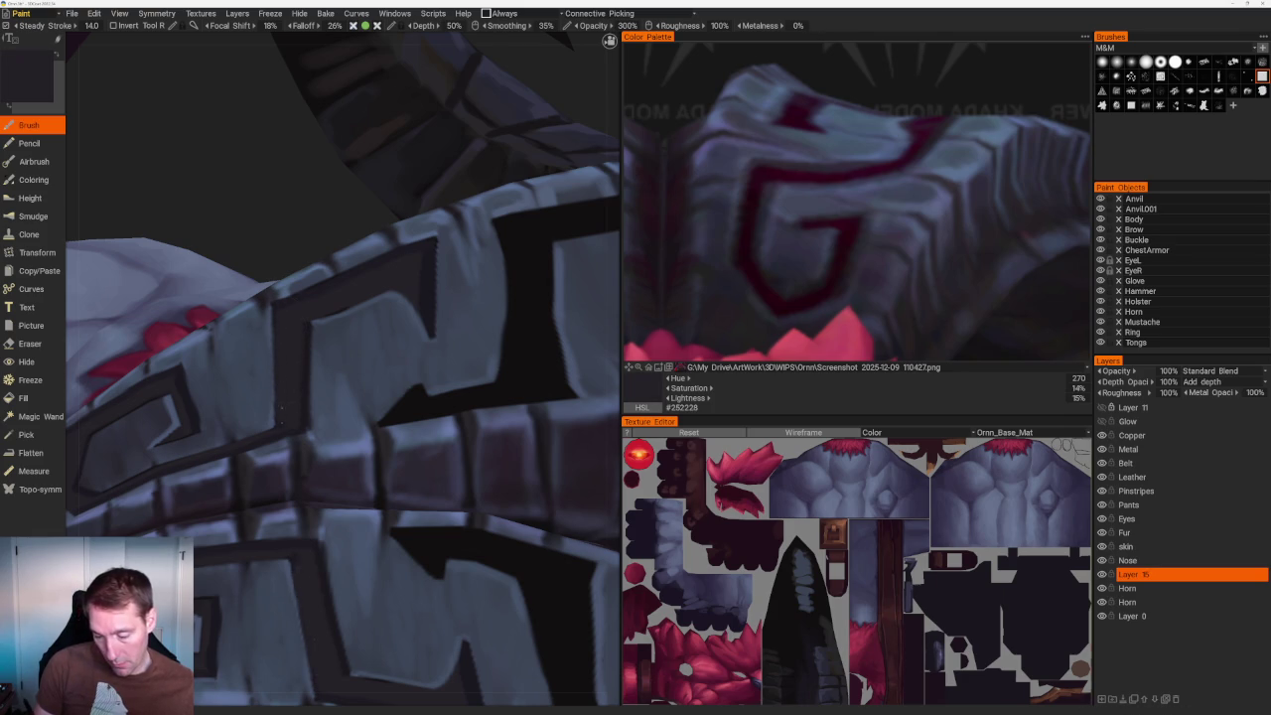
Switch painting back to the Horn layer and sample the armour's blue-grey.
scroll(343, 367, down, 10)
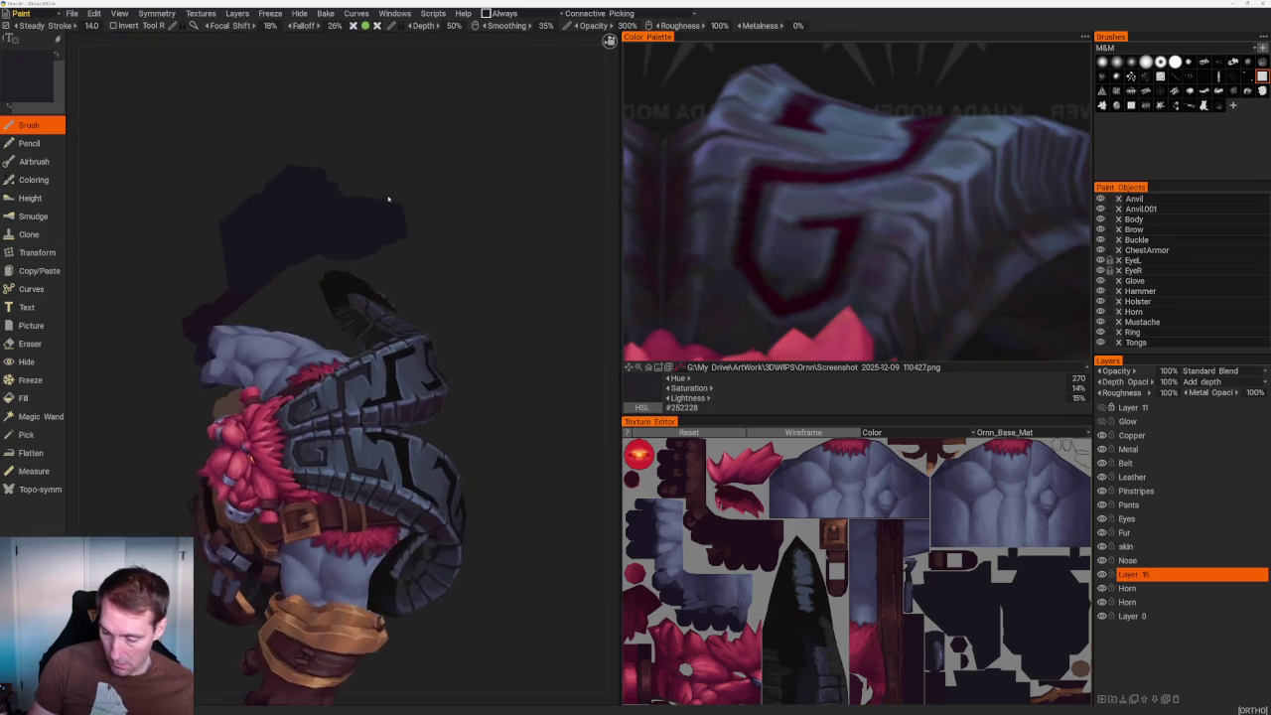
drag(388, 196, 427, 193)
scroll(343, 427, up, 10)
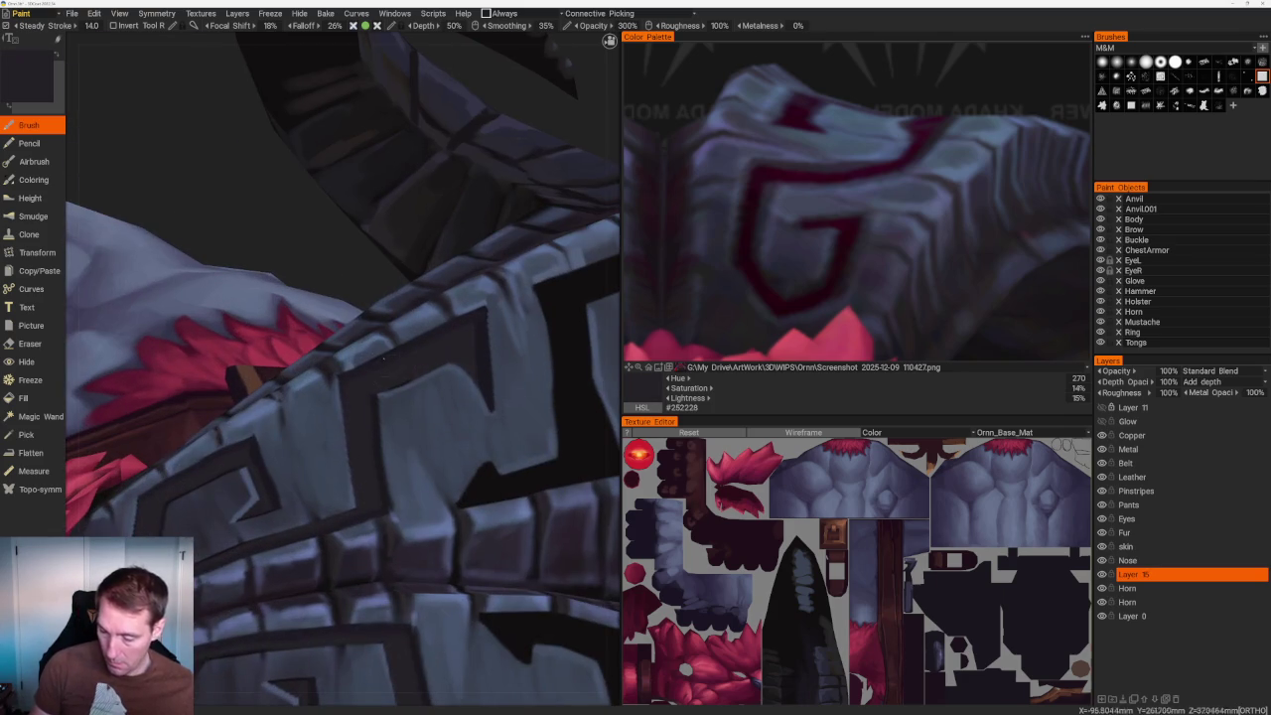
click(1189, 589)
click(1189, 589)
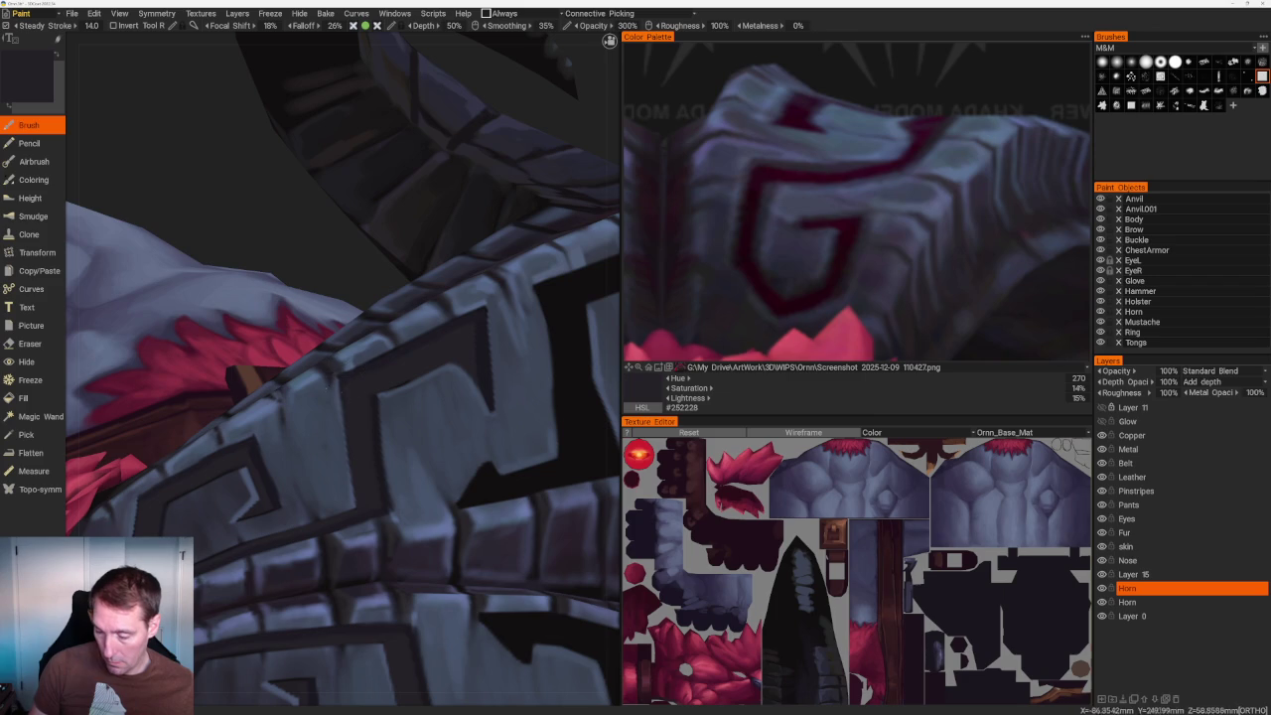
key(v)
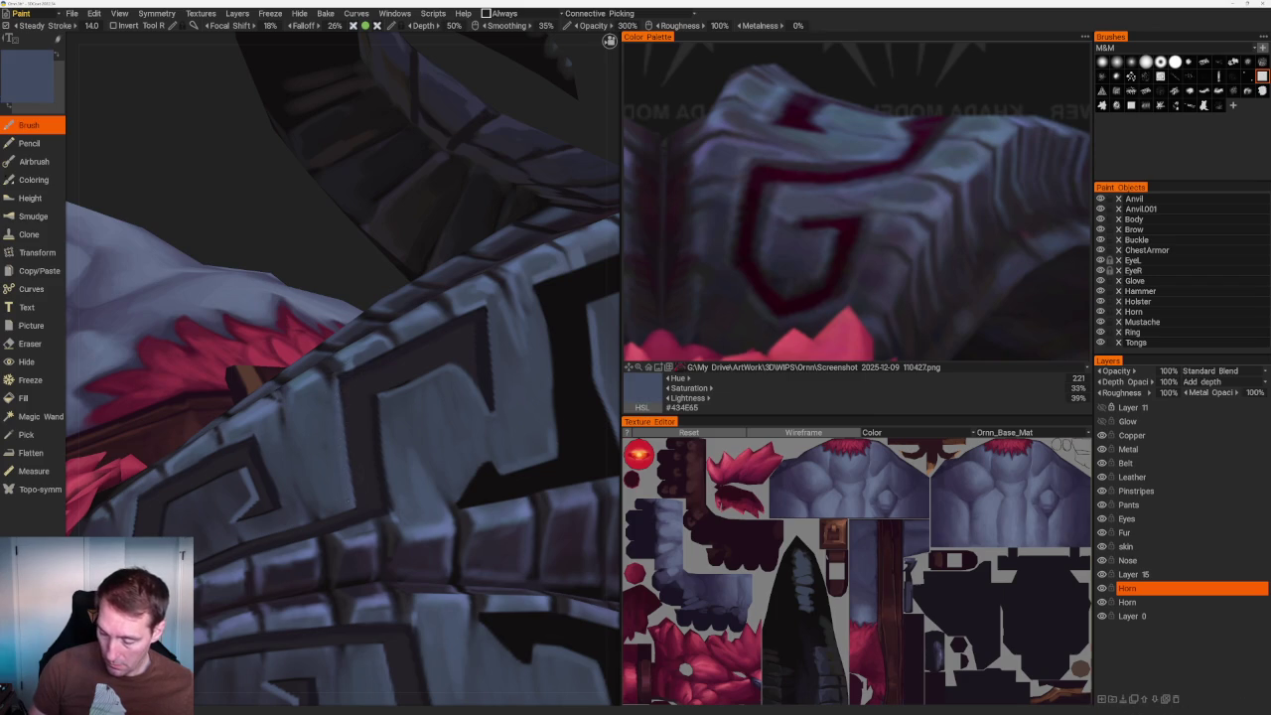
Orbit toward the horn plates and sample darker, then mid blue-greys for highlights.
scroll(318, 286, down, 2)
scroll(317, 286, down, 8)
mouse_move(318, 286)
middle_down()
mouse_move(463, 304)
mouse_move(494, 320)
middle_up()
scroll(494, 321, up, 5)
scroll(530, 321, up, 5)
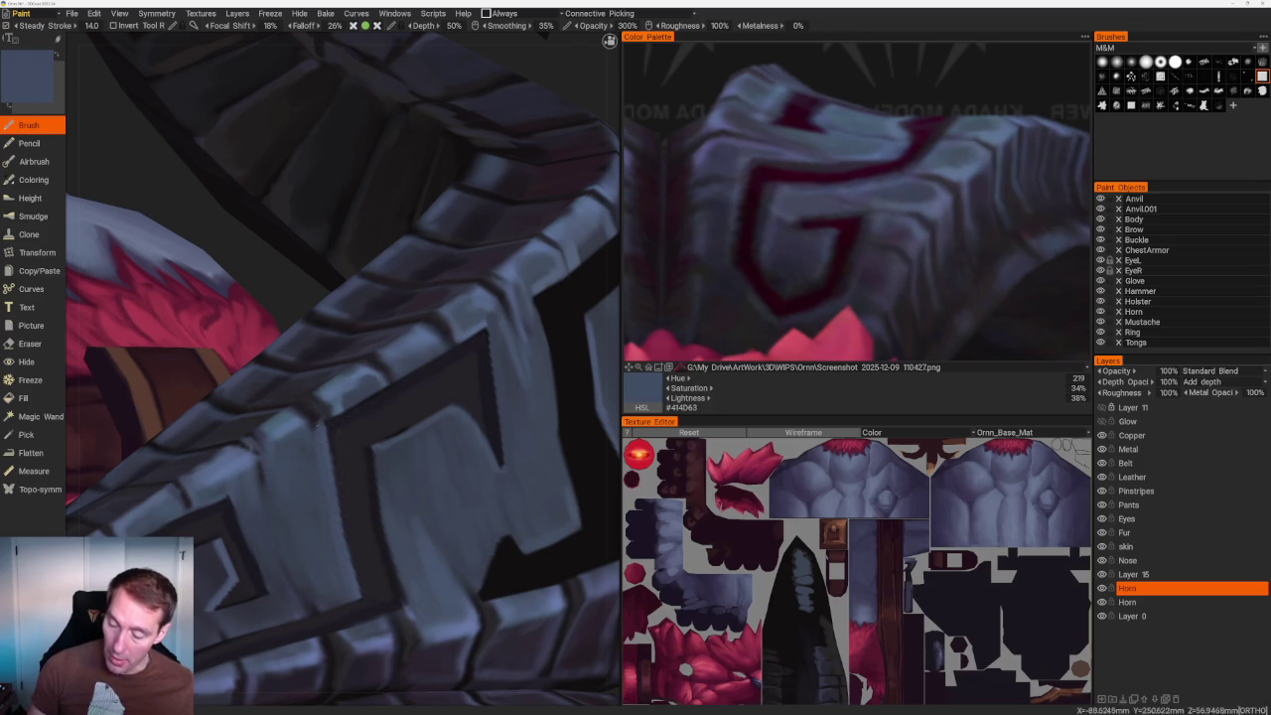
key(v)
key(v)
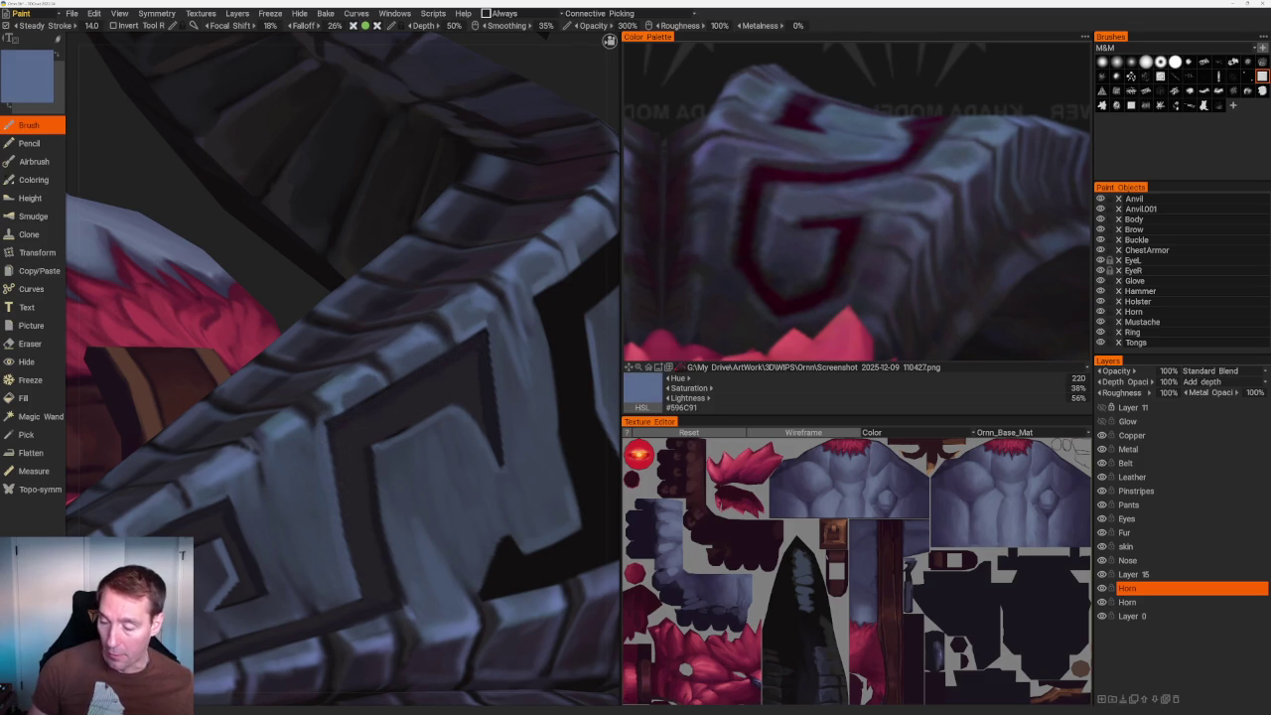
scroll(377, 203, down, 5)
scroll(406, 213, up, 3)
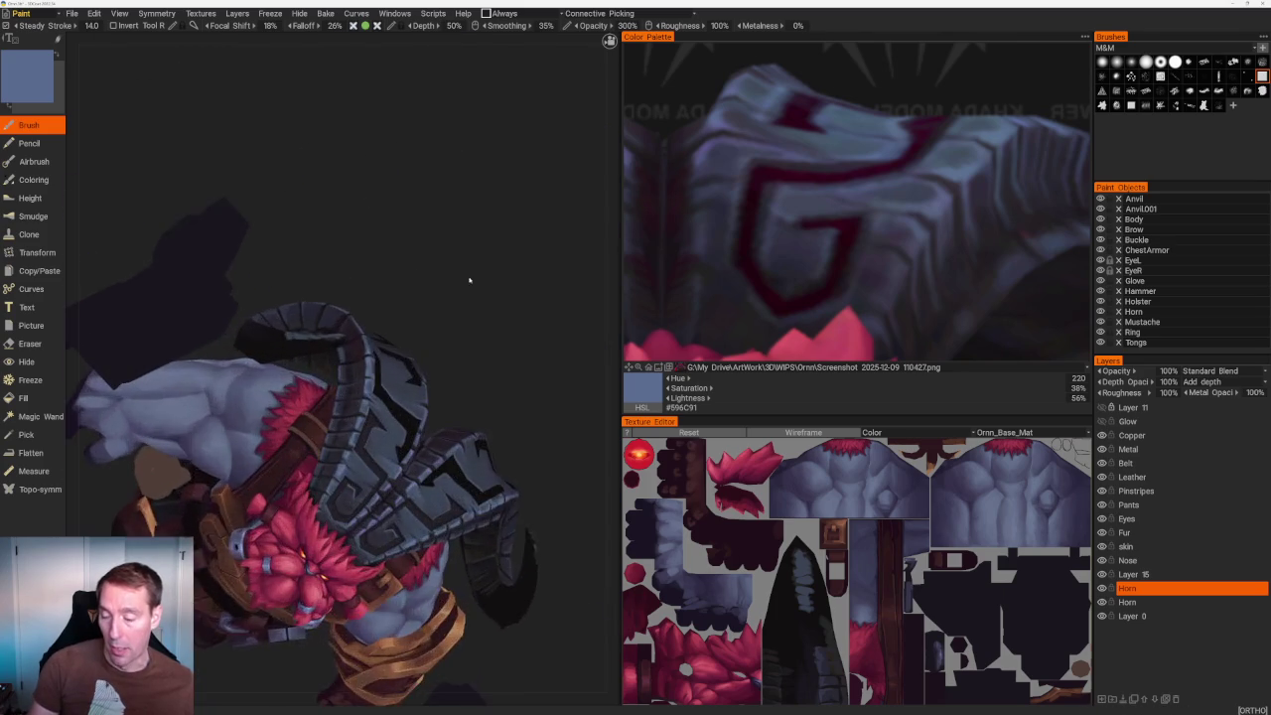
scroll(462, 284, up, 2)
scroll(457, 321, up, 2)
scroll(456, 328, up, 2)
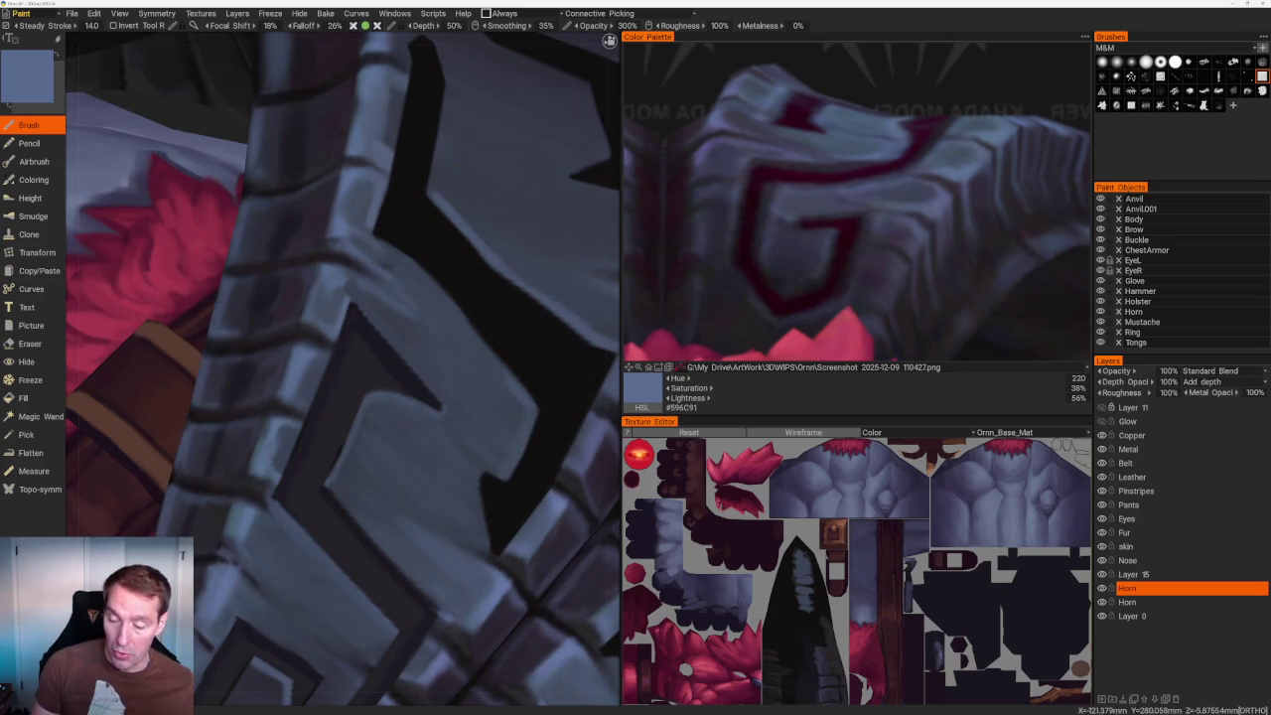
key(v)
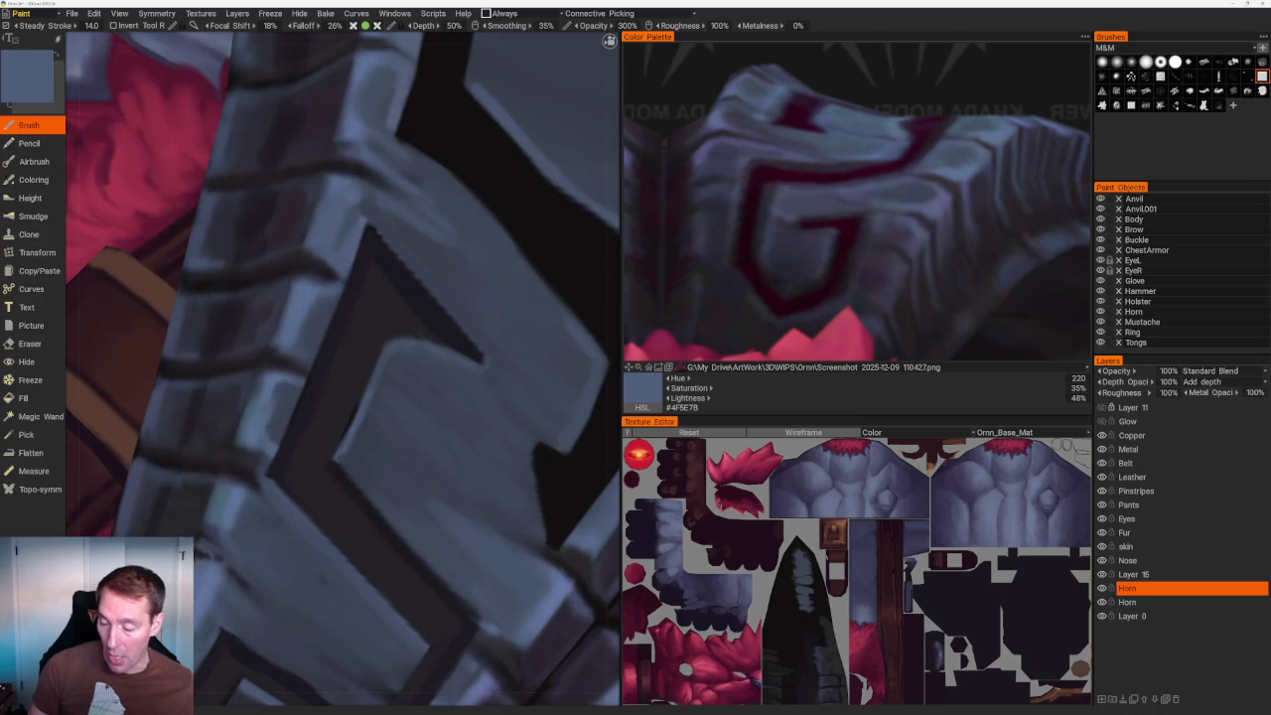
Resample the plate blue-grey, orbit to the front, and pick dark plum-grey #252228.
scroll(457, 333, down, 5)
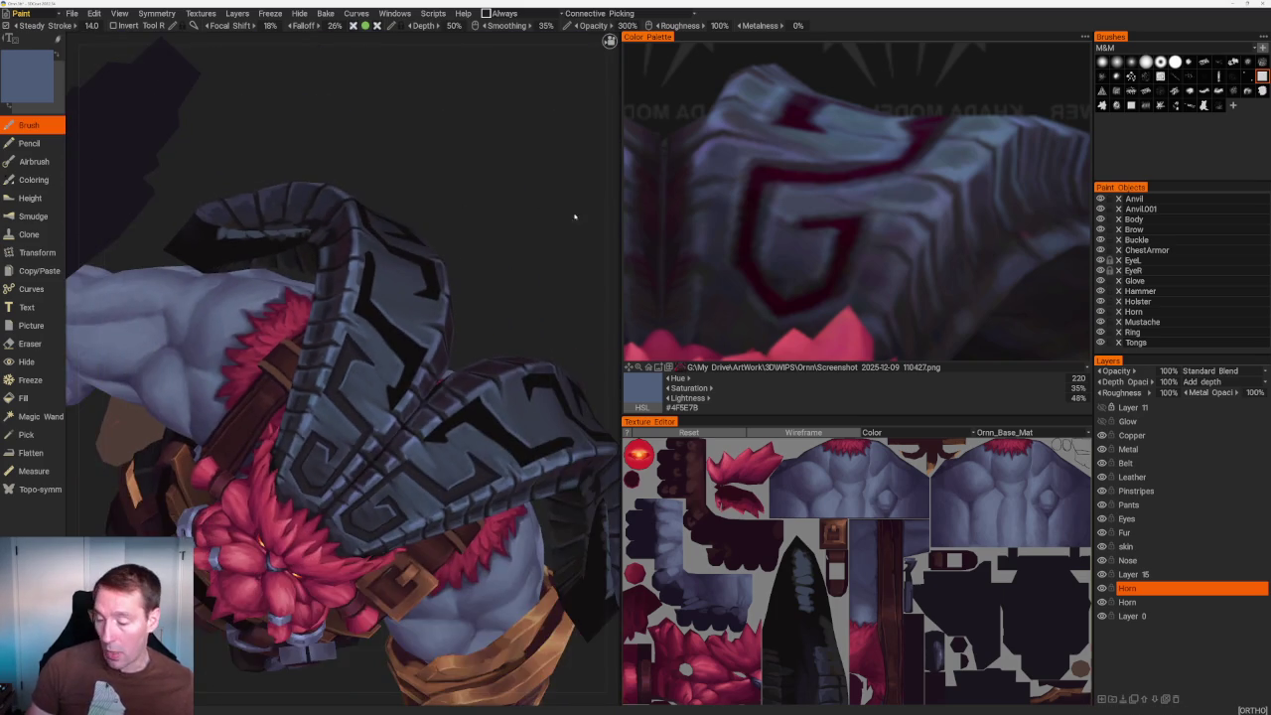
scroll(387, 397, up, 5)
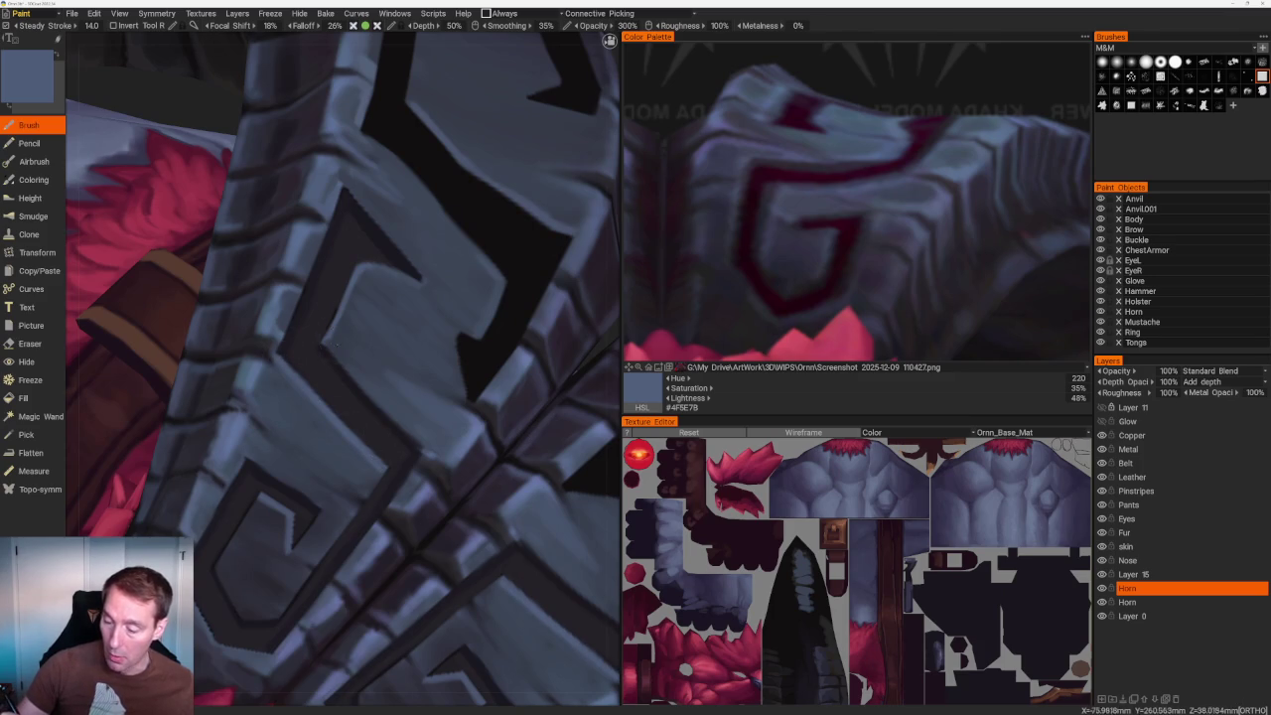
key(v)
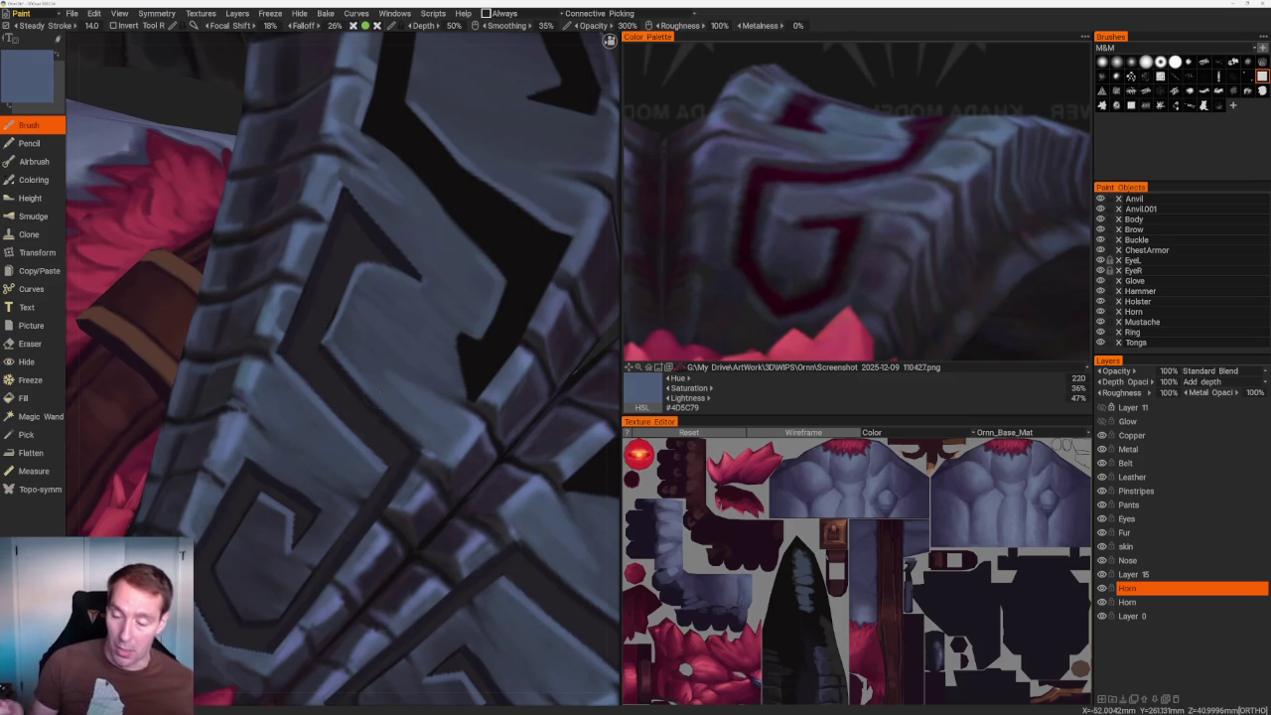
scroll(460, 185, down, 3)
scroll(460, 184, down, 10)
mouse_move(459, 185)
mouse_down()
mouse_move(437, 253)
mouse_move(444, 173)
mouse_move(417, 252)
mouse_up()
scroll(437, 179, up, 3)
scroll(437, 178, up, 3)
scroll(437, 178, up, 3)
key(v)
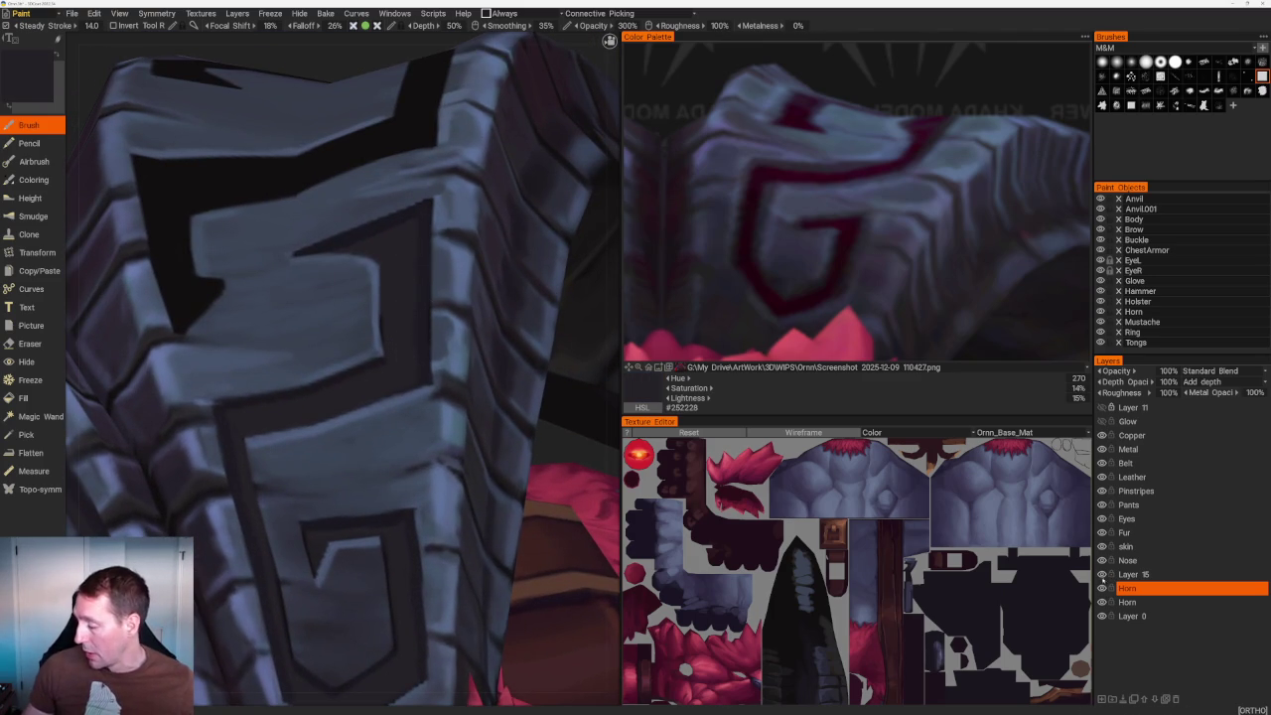
Compare Layer 15 by toggling its visibility, select it, and sample a near-black.
click(1101, 574)
click(1101, 574)
click(1132, 574)
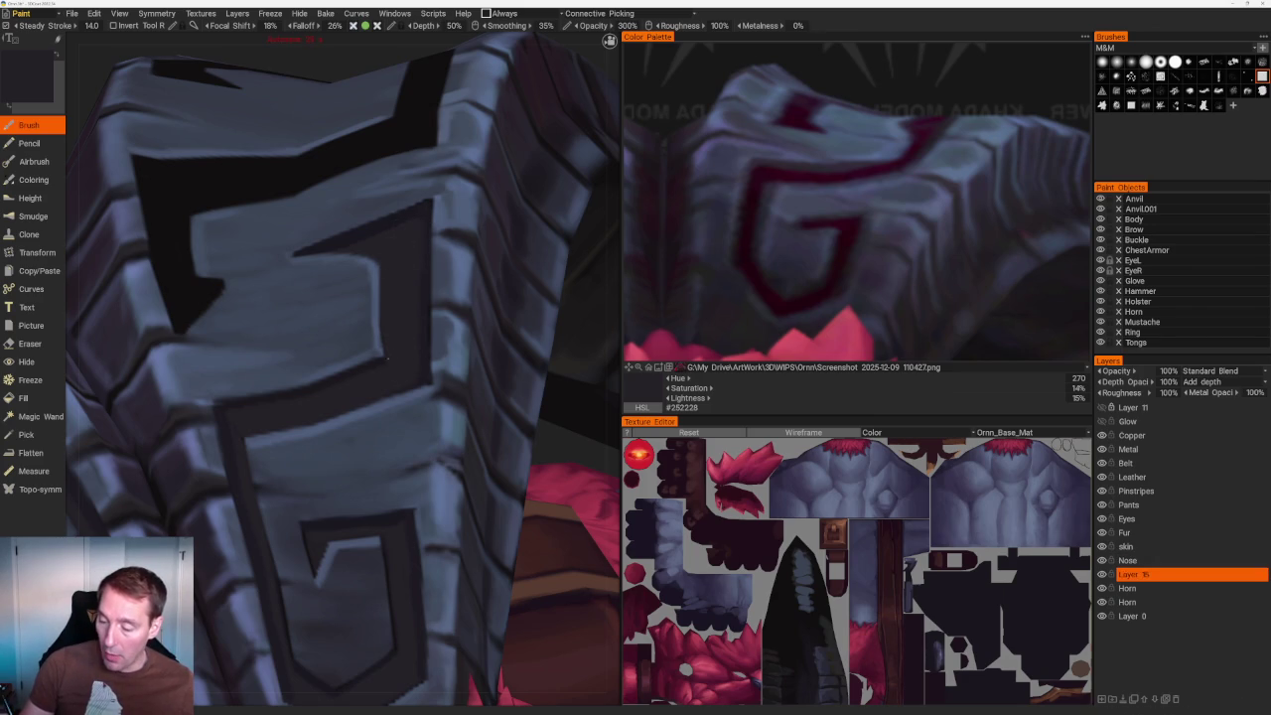
scroll(407, 248, down, 2)
scroll(431, 179, down, 8)
scroll(431, 180, up, 3)
scroll(440, 275, up, 5)
key(v)
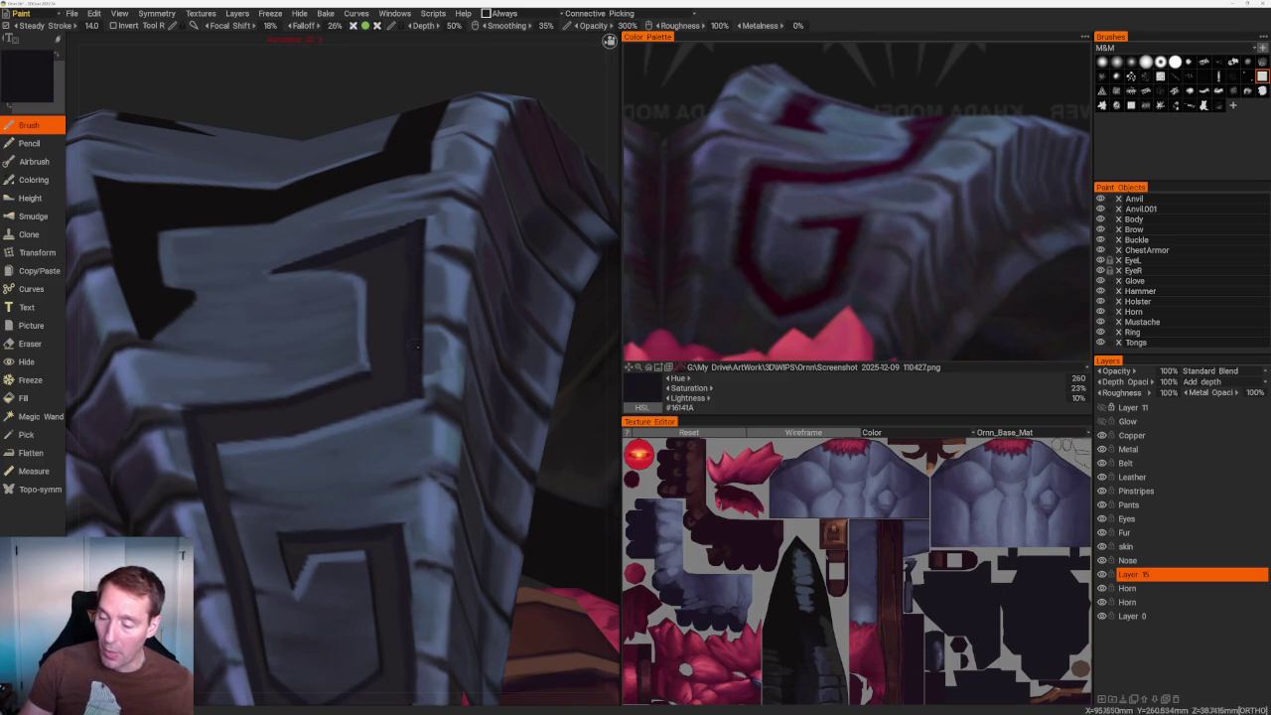
View the horn, beard and shoulder armour, then save the project with Ctrl+S.
scroll(335, 142, down, 5)
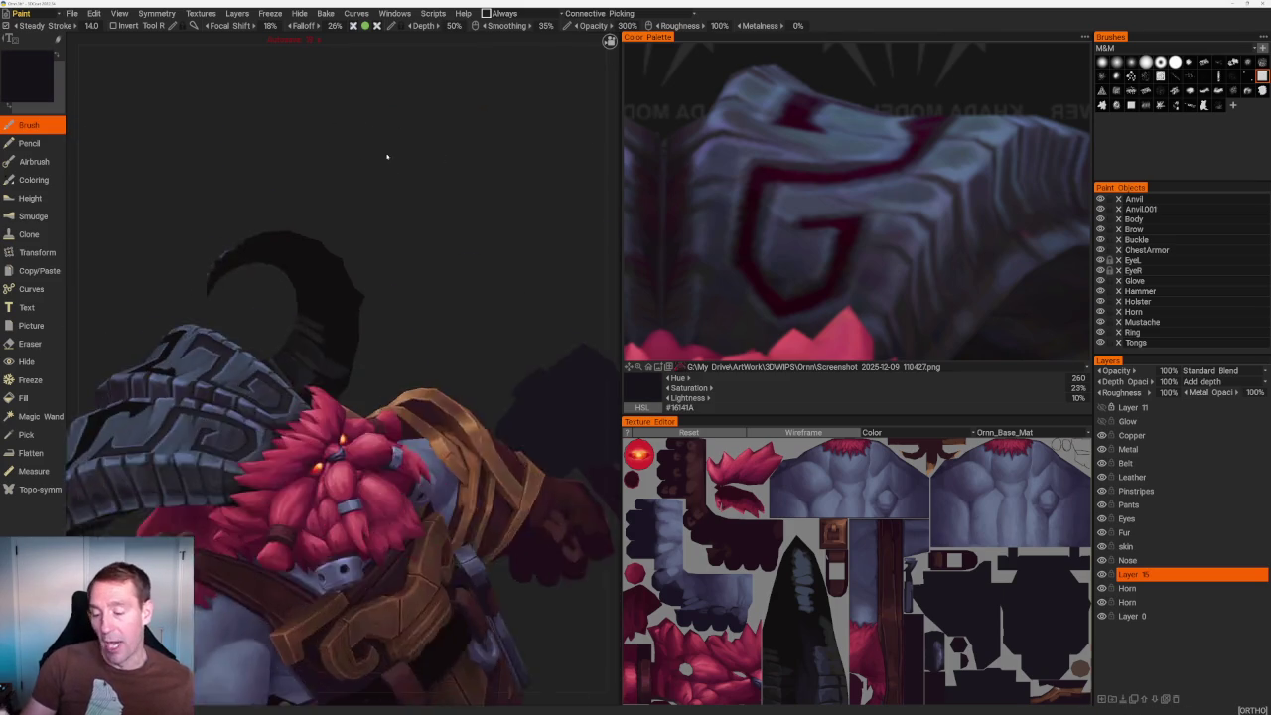
alt+drag(334, 142, 569, 221)
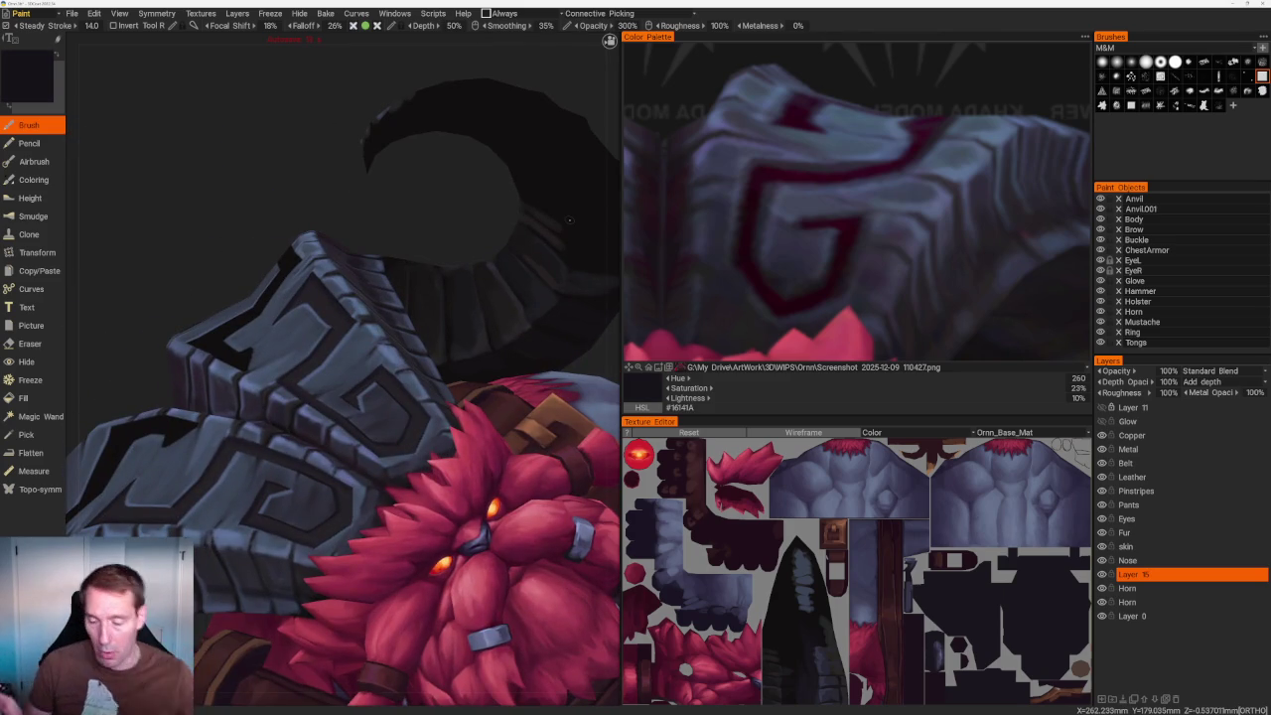
scroll(342, 327, up, 5)
scroll(385, 335, up, 3)
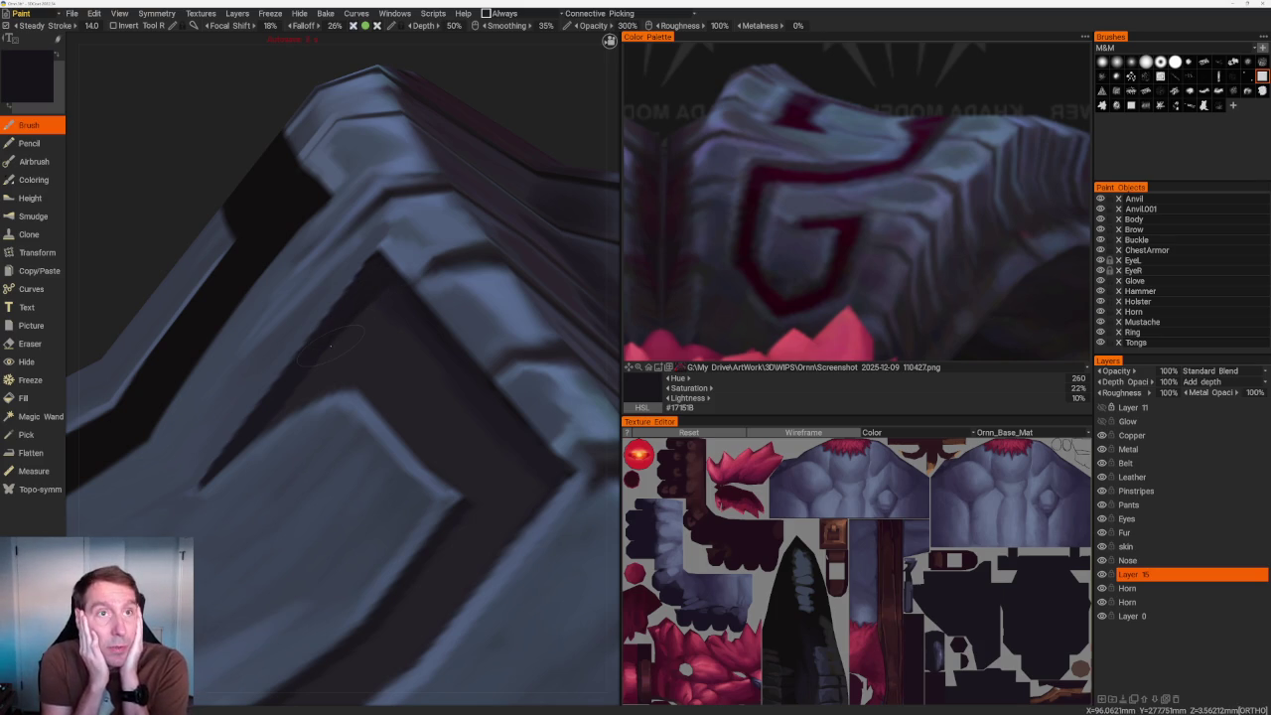
key(ctrl+s)
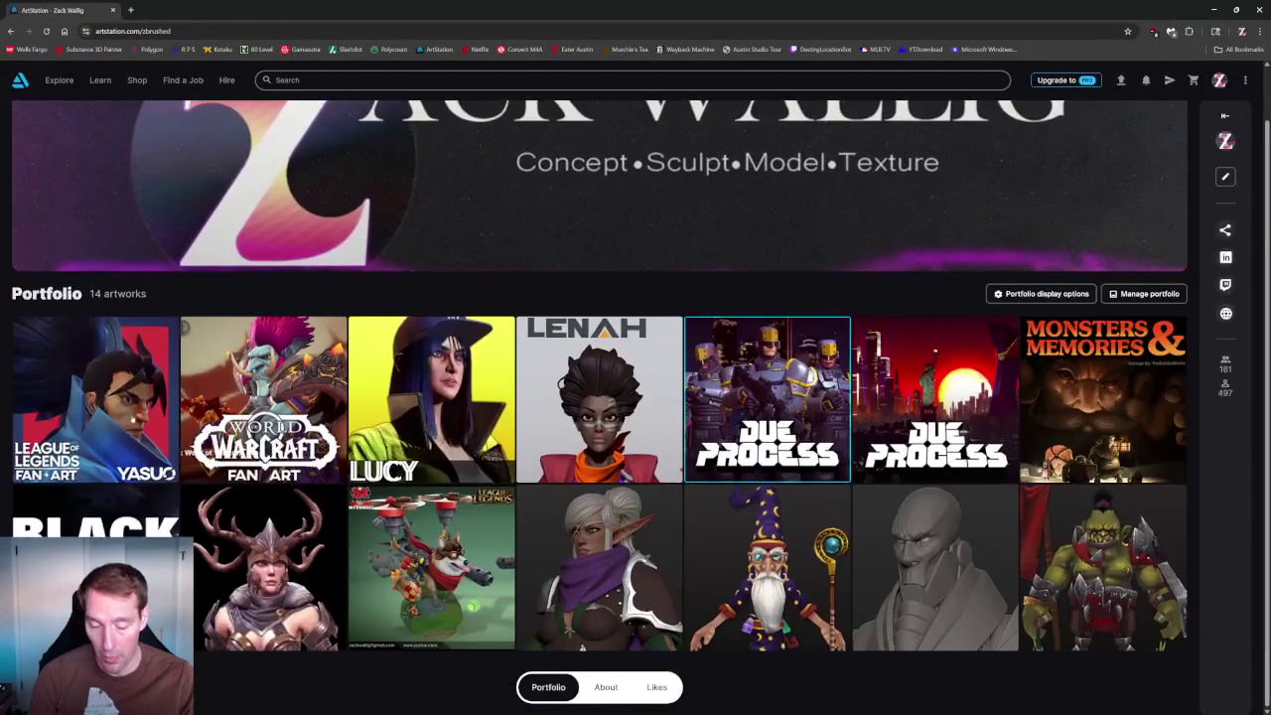
Open the Yasuo League of Legends fan art project and scroll down through its images.
click(86, 447)
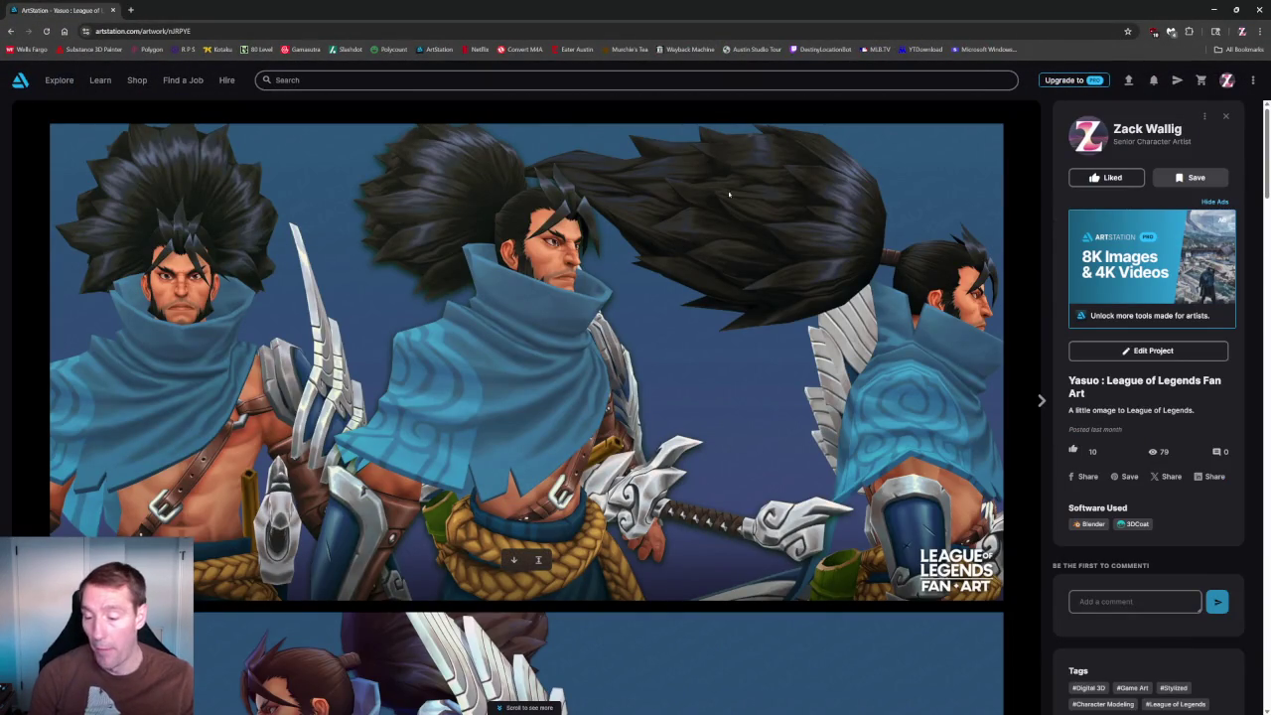
mouse_move(527, 363)
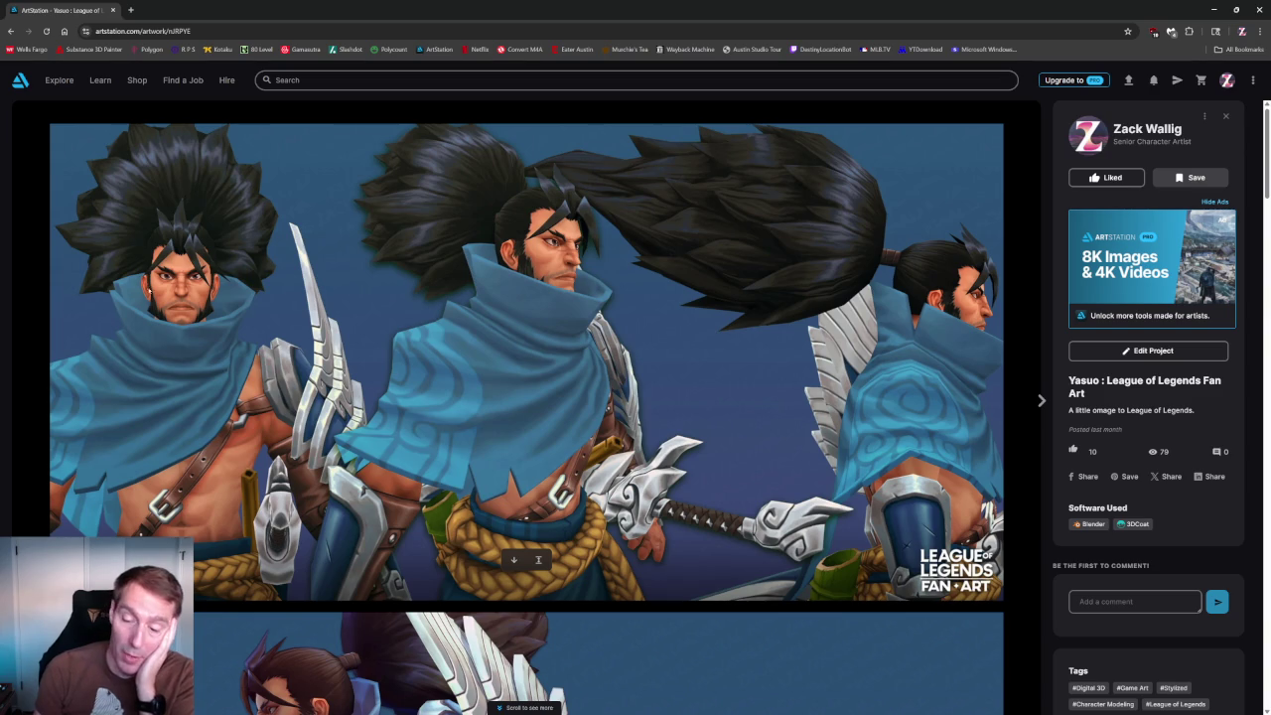
scroll(699, 221, down, 5)
scroll(699, 220, down, 1)
scroll(244, 223, down, 6)
scroll(244, 222, down, 4)
scroll(246, 222, up, 2)
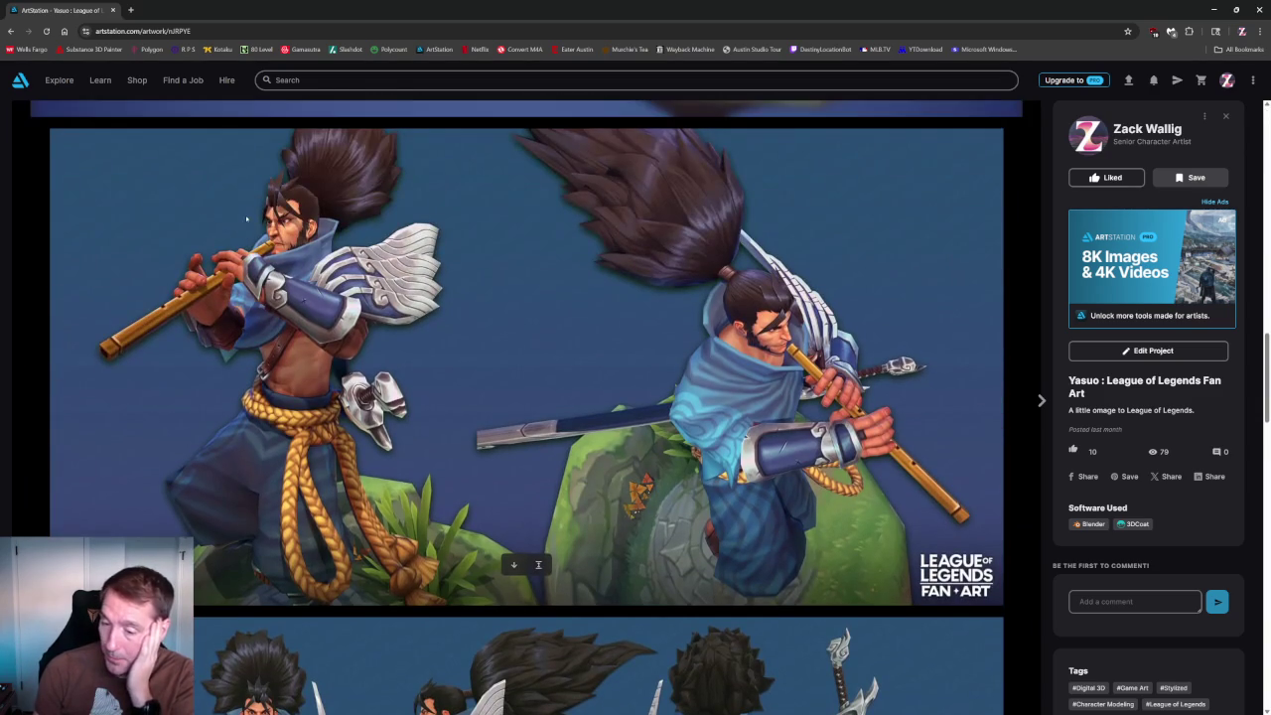
scroll(251, 220, down, 4)
scroll(432, 281, down, 1)
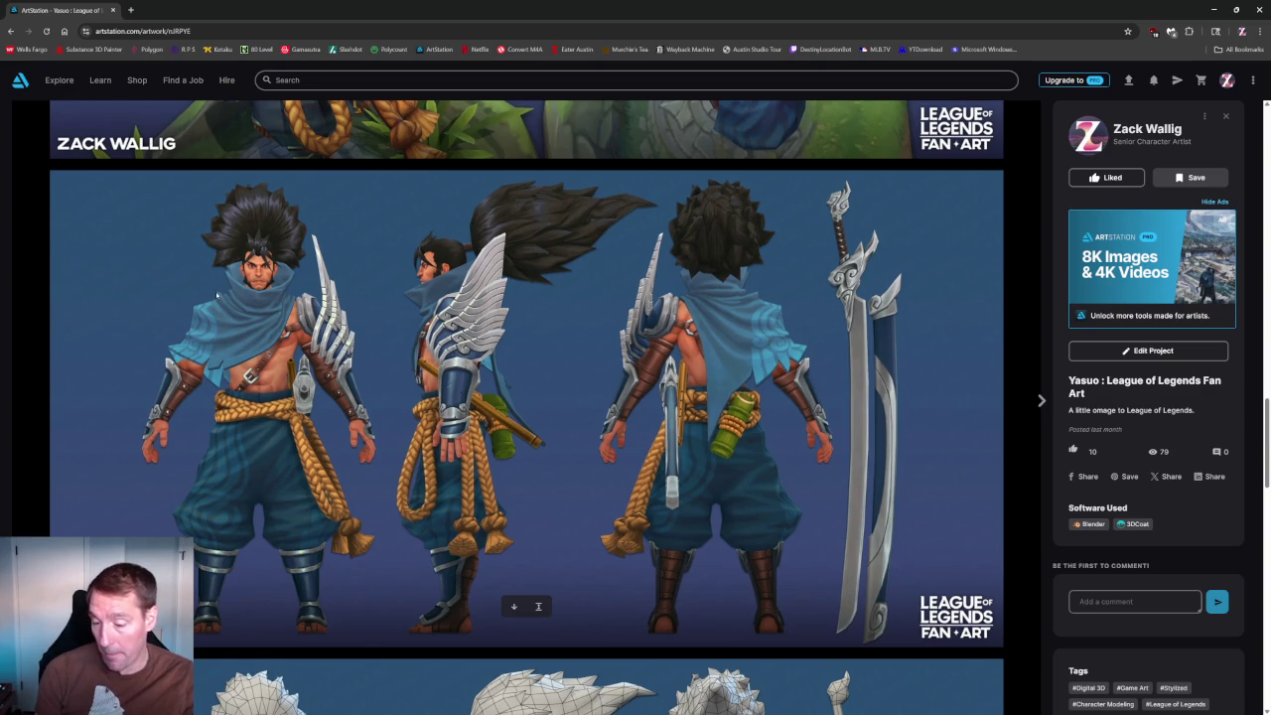
scroll(216, 295, down, 4)
scroll(221, 290, down, 2)
scroll(227, 286, down, 3)
scroll(228, 286, down, 5)
scroll(516, 460, down, 1)
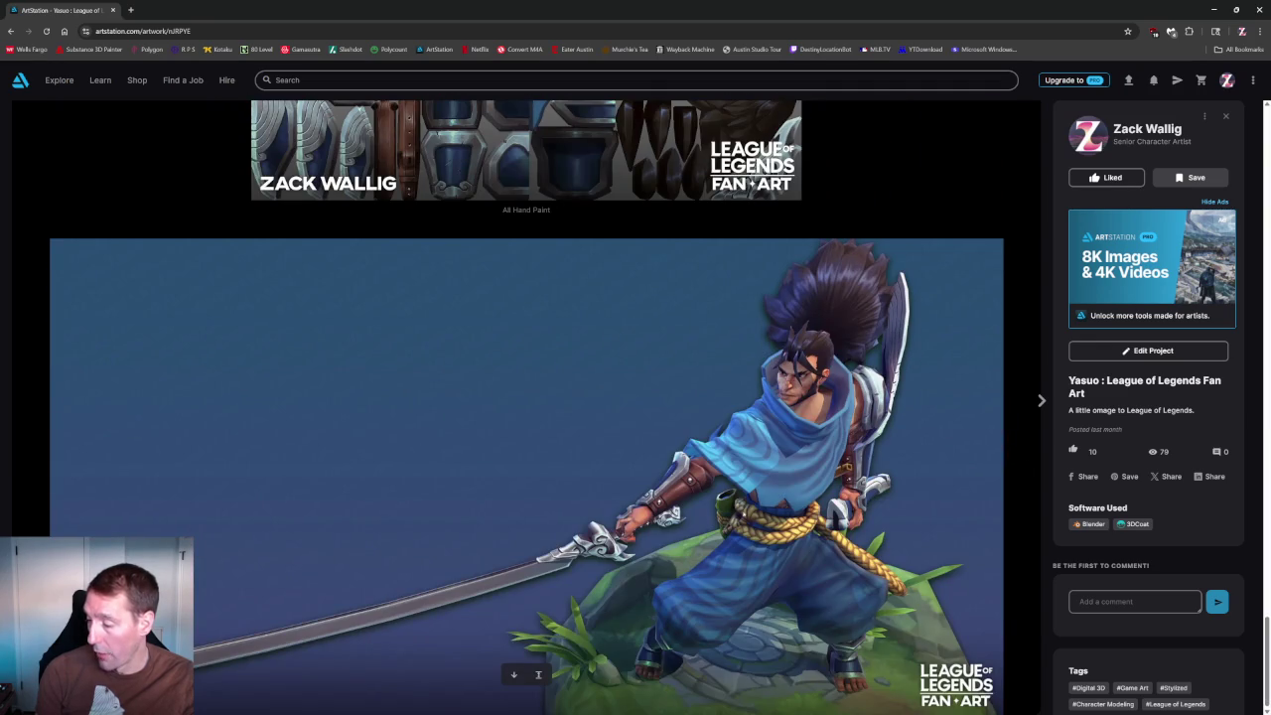
Scroll back to the top of the Yasuo project and close it to return to the portfolio.
scroll(683, 502, up, 5)
scroll(684, 502, up, 5)
scroll(683, 501, up, 5)
scroll(683, 501, up, 5)
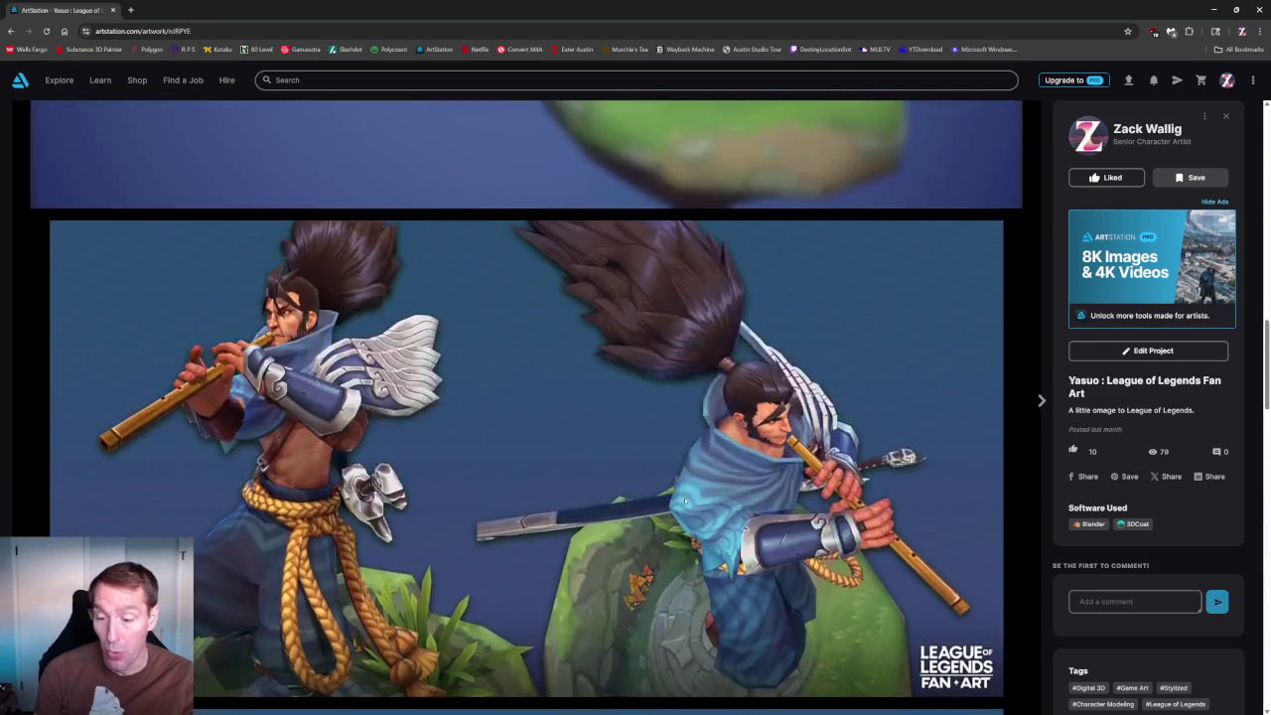
scroll(683, 501, up, 5)
scroll(680, 467, up, 5)
scroll(596, 378, up, 5)
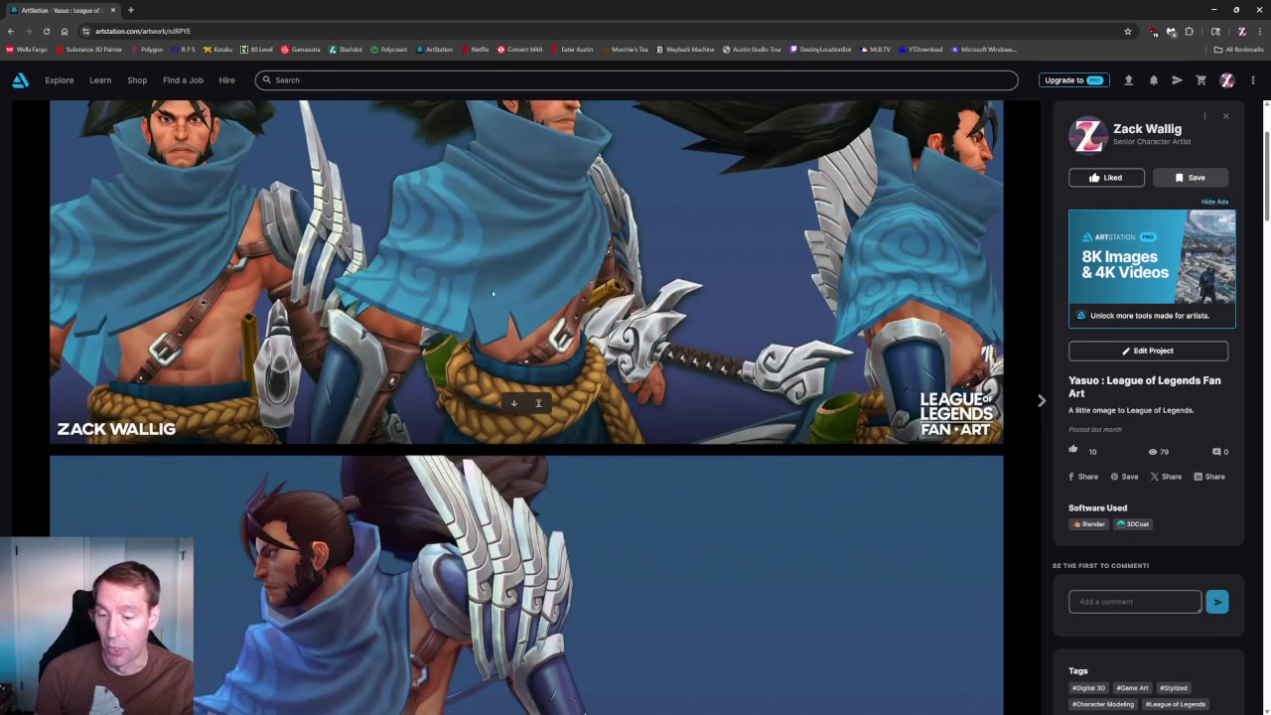
scroll(504, 299, up, 2)
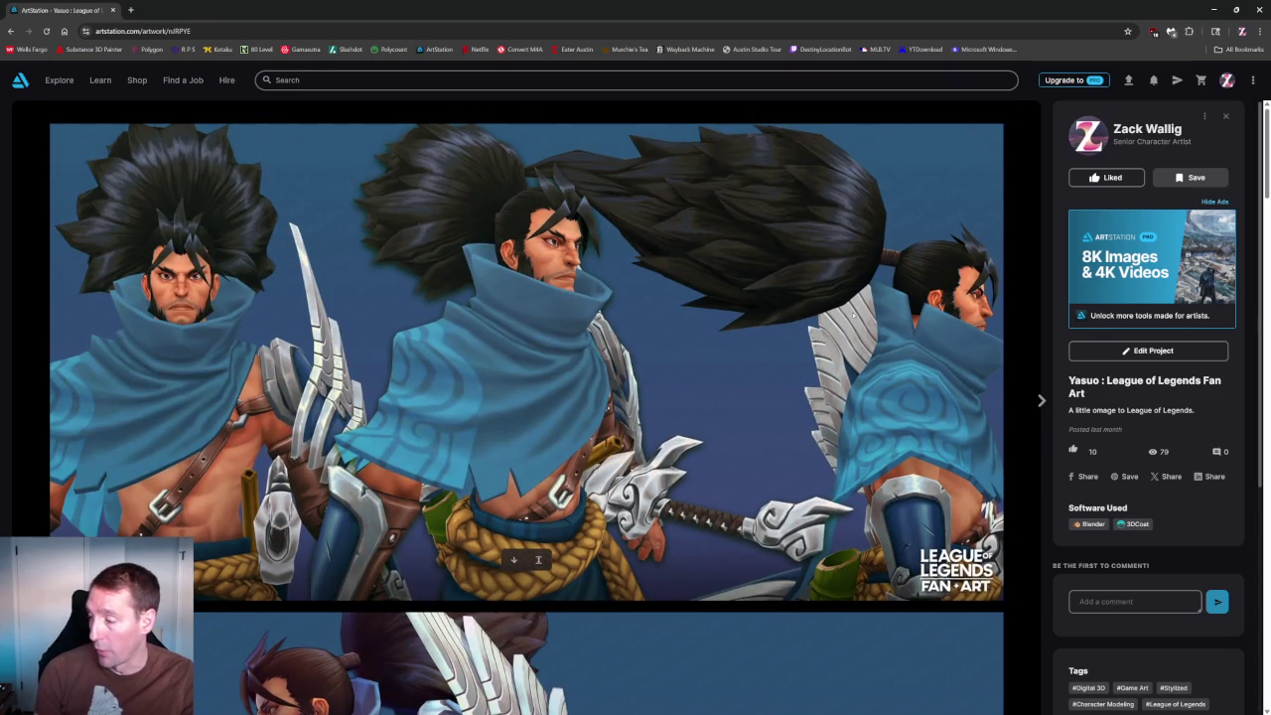
click(1229, 118)
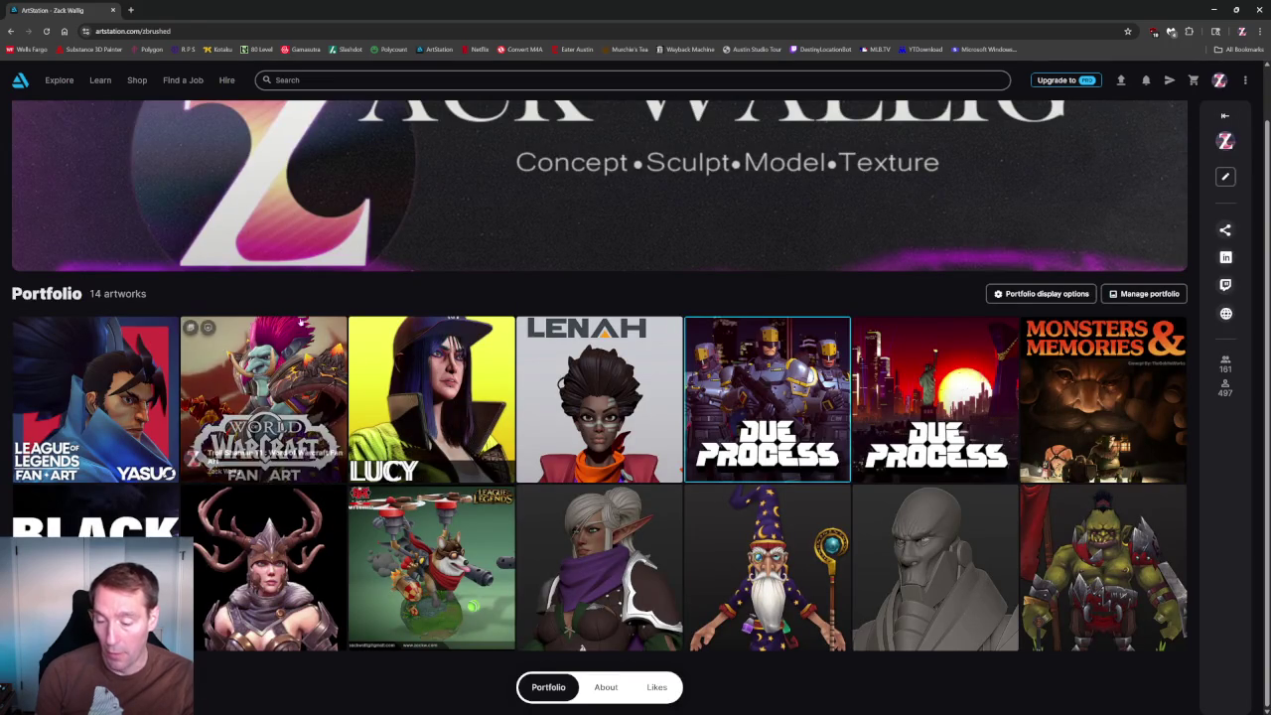
Open the Troll Shaman World of Warcraft fan art project and browse through its images.
click(263, 397)
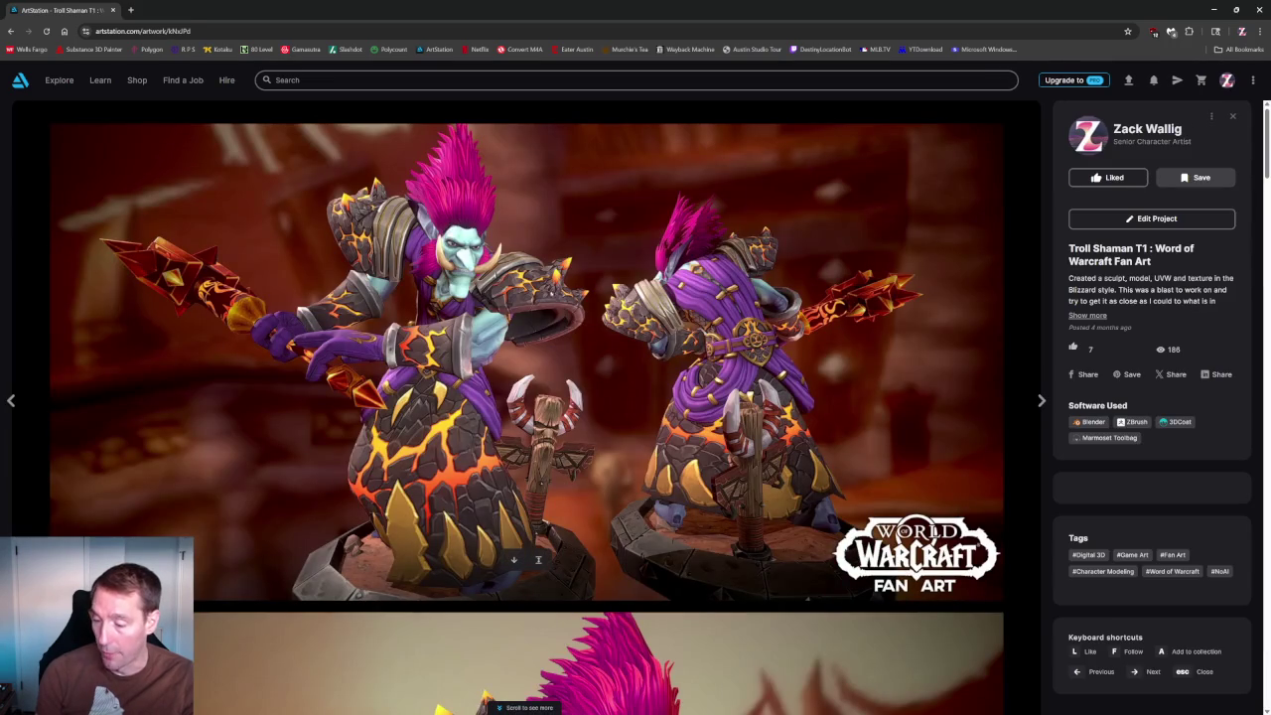
scroll(526, 398, down, 5)
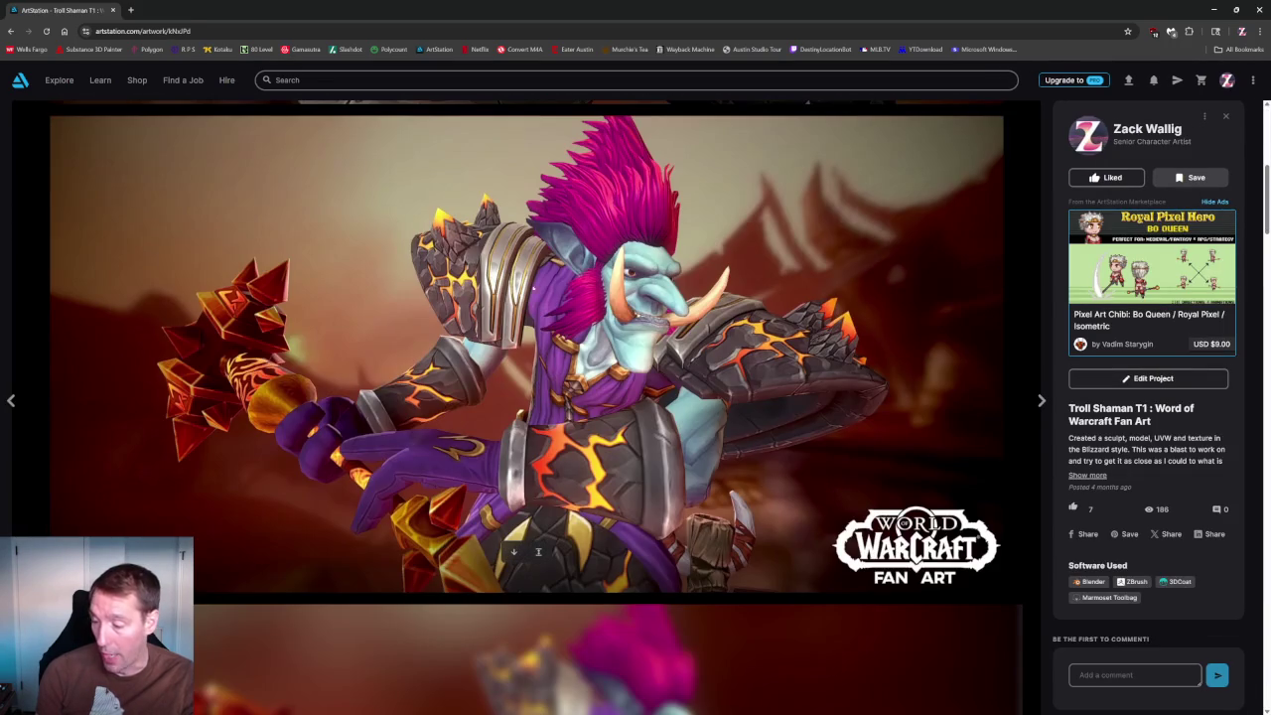
scroll(298, 365, down, 3)
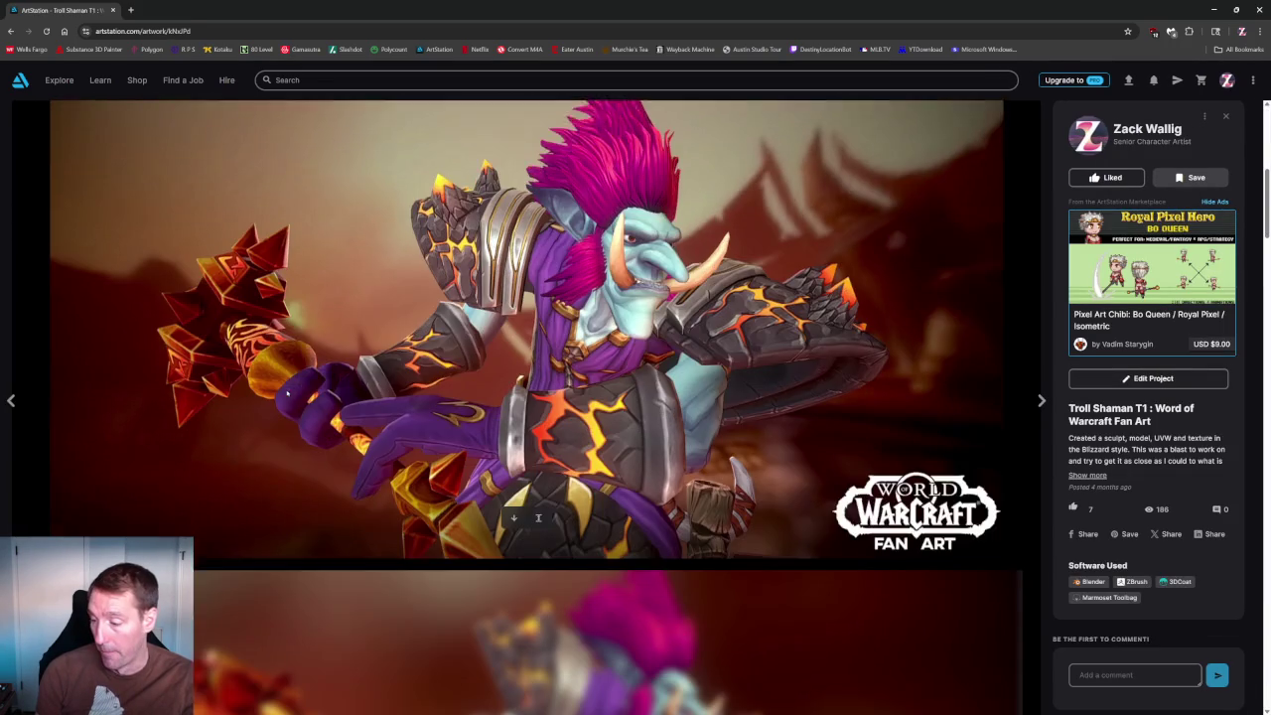
scroll(298, 364, down, 10)
scroll(297, 365, up, 1)
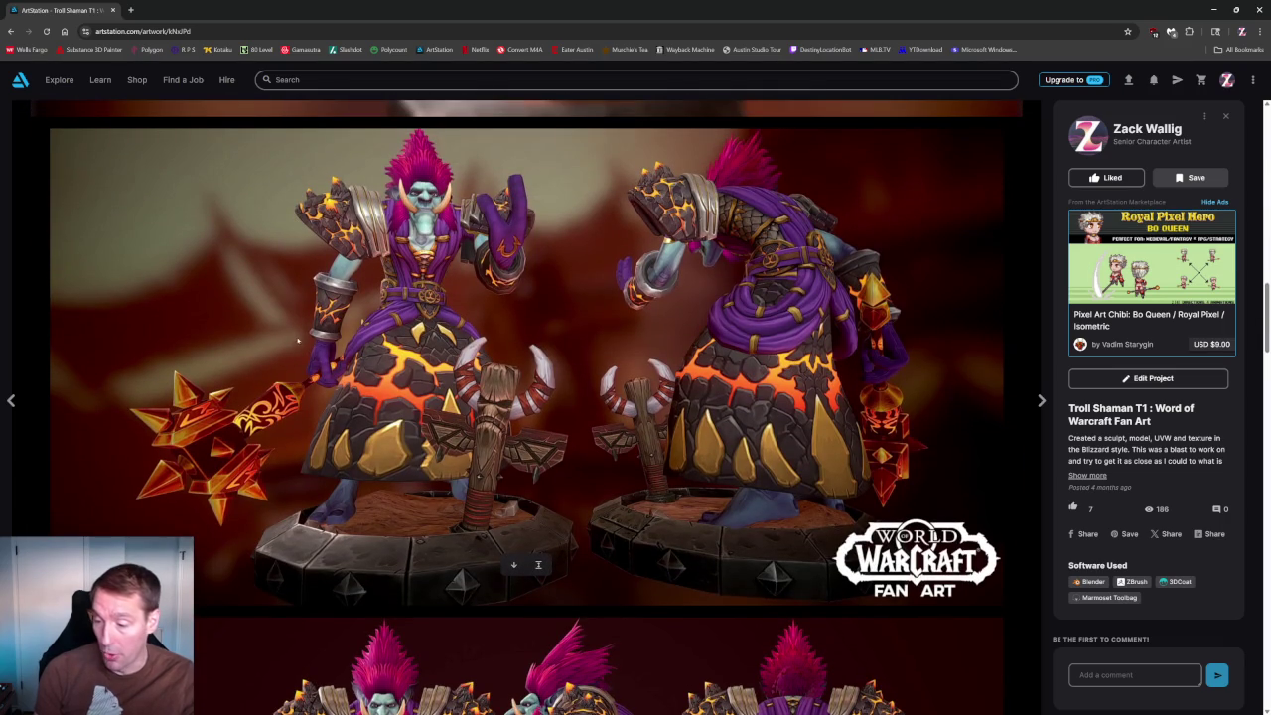
scroll(427, 388, down, 5)
scroll(437, 392, down, 5)
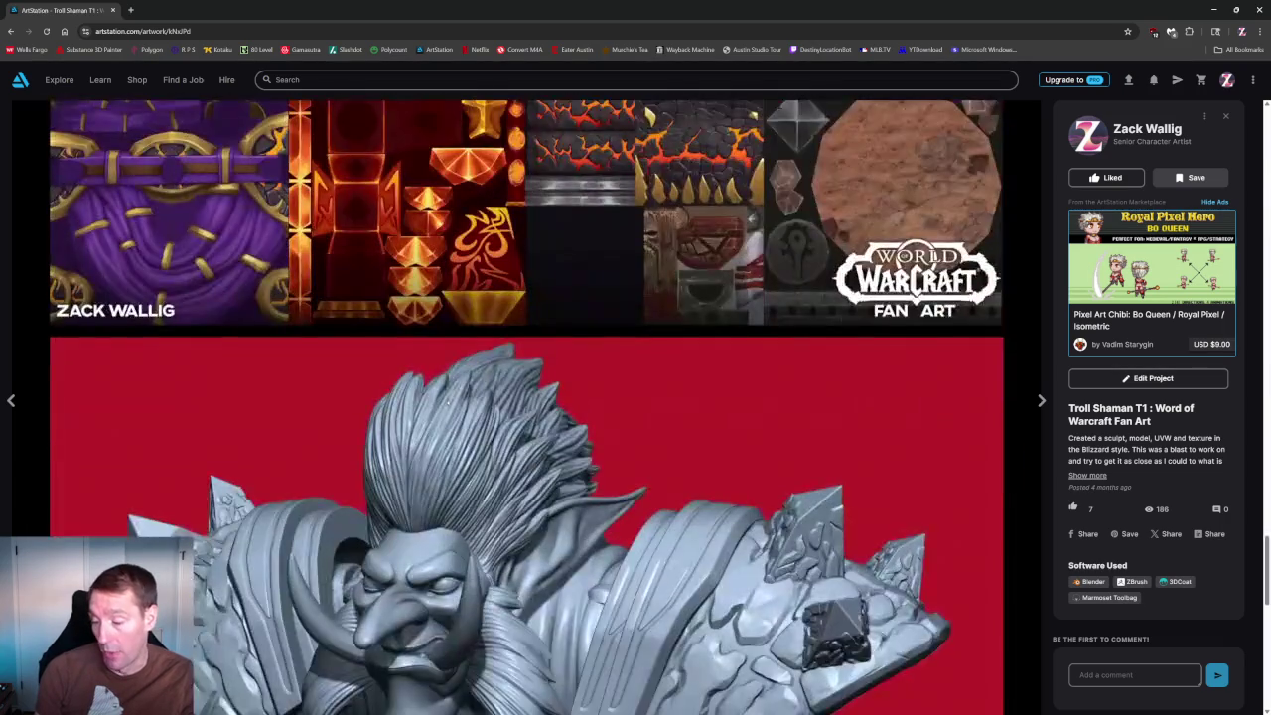
scroll(441, 394, down, 5)
scroll(446, 395, down, 4)
scroll(446, 395, down, 1)
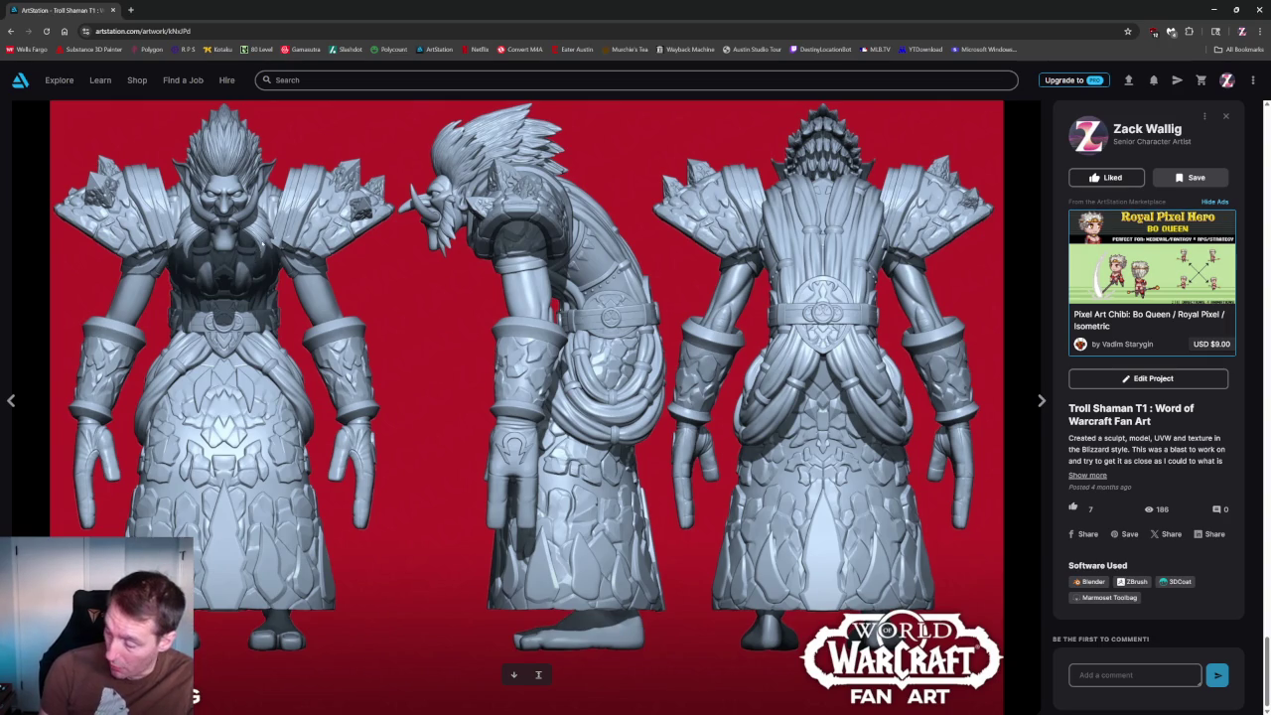
scroll(291, 292, down, 5)
scroll(291, 293, down, 5)
scroll(296, 288, up, 3)
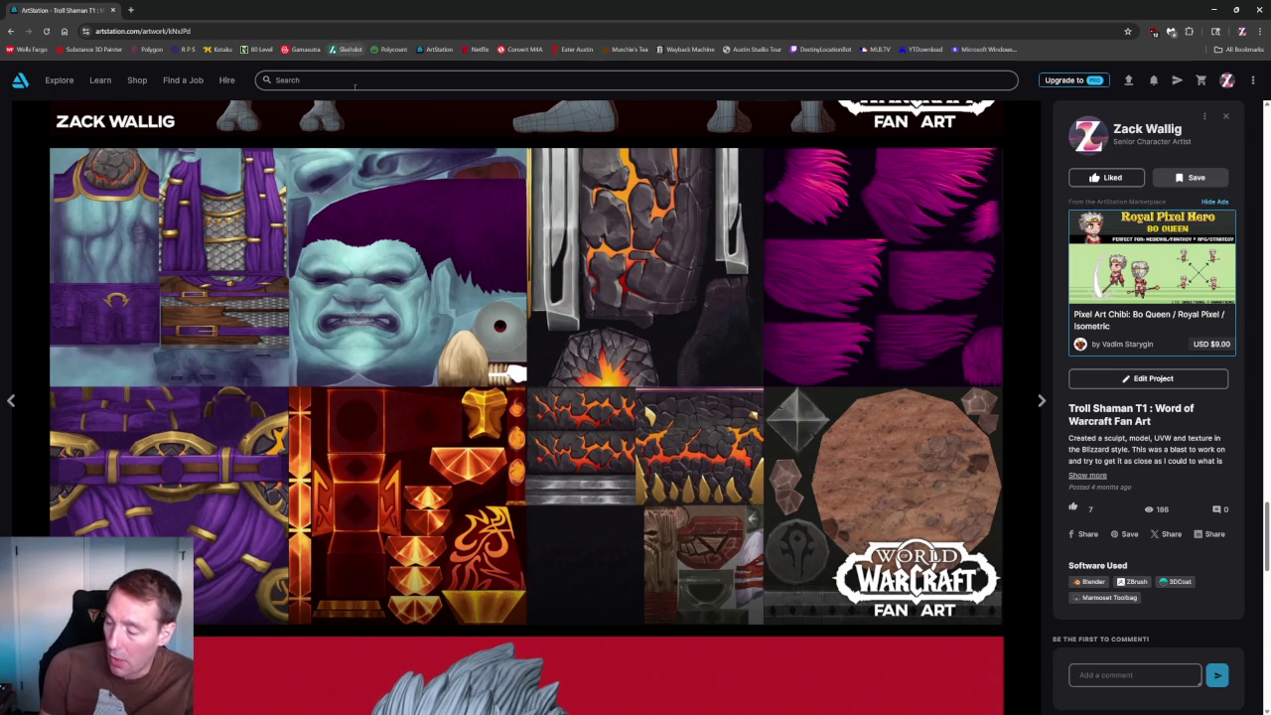
scroll(406, 325, up, 5)
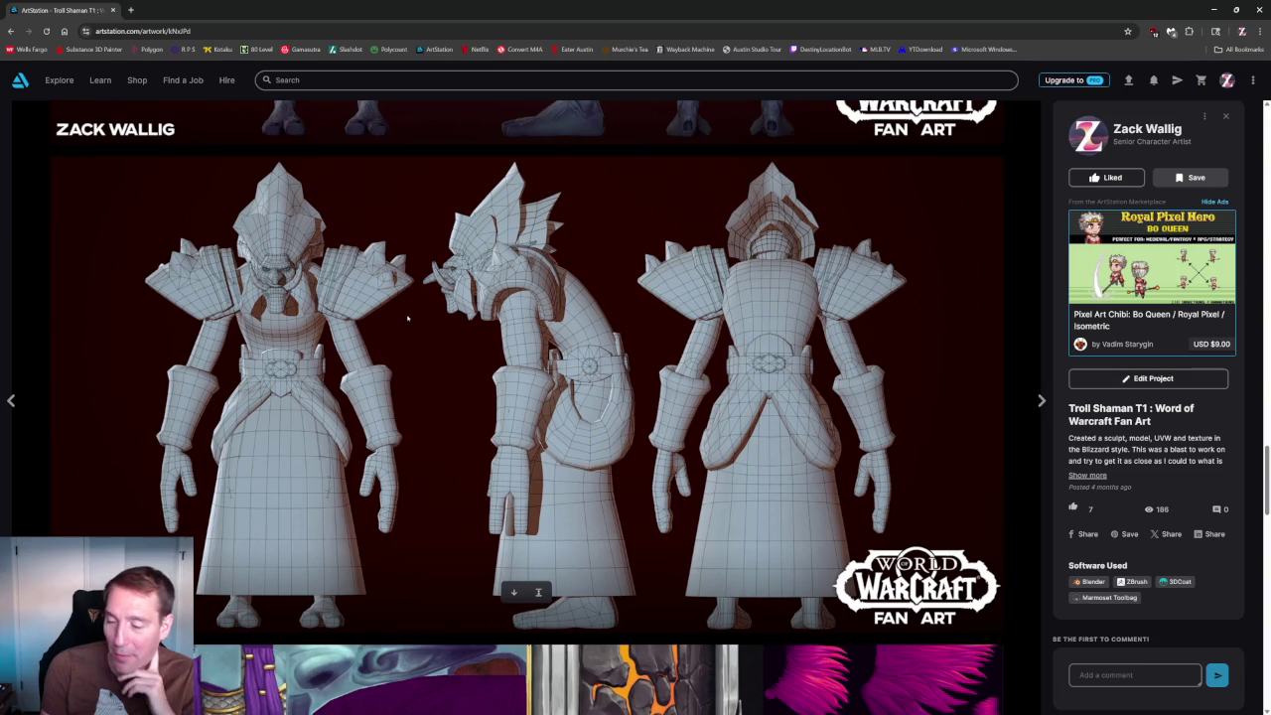
scroll(406, 318, down, 9)
scroll(406, 318, down, 5)
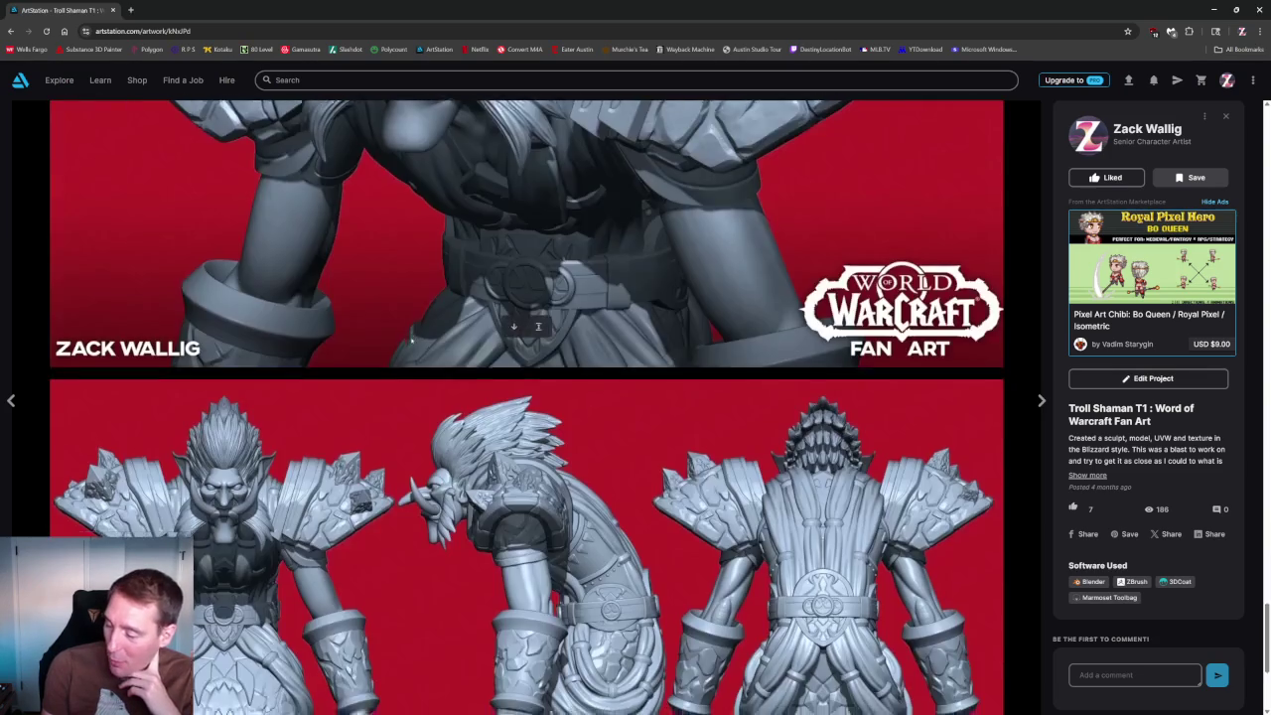
scroll(406, 318, down, 2)
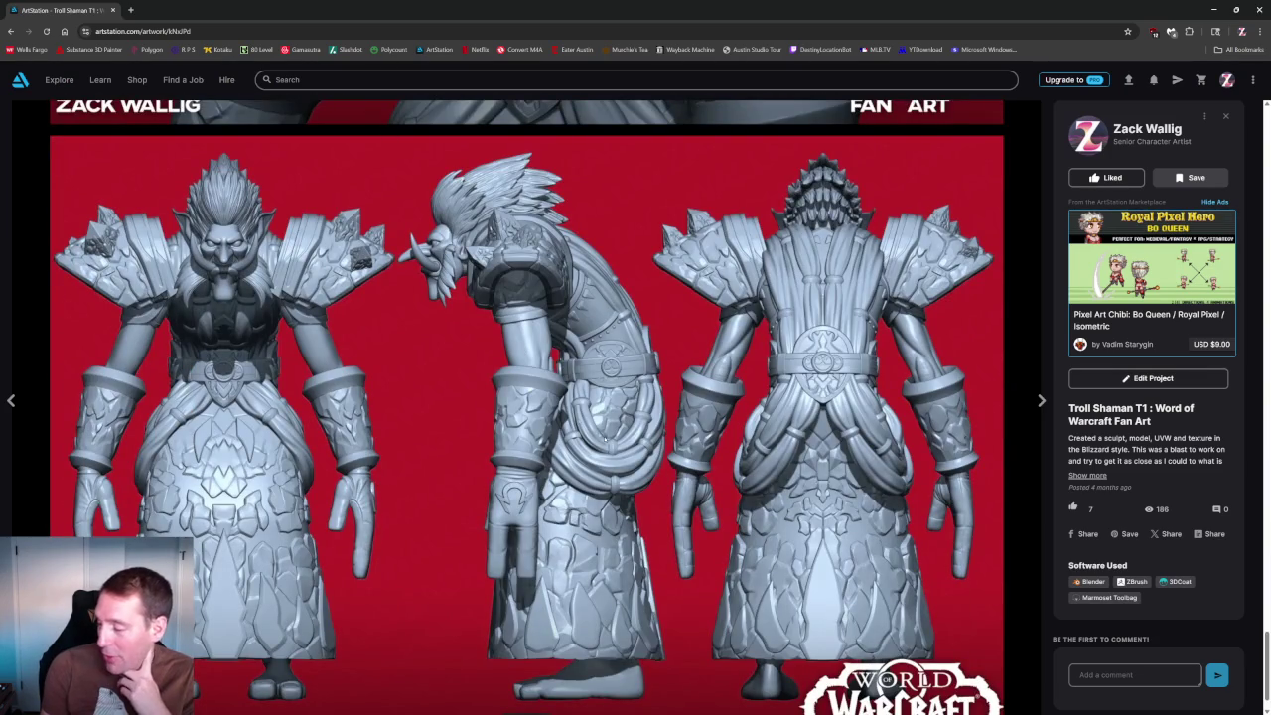
scroll(283, 385, up, 5)
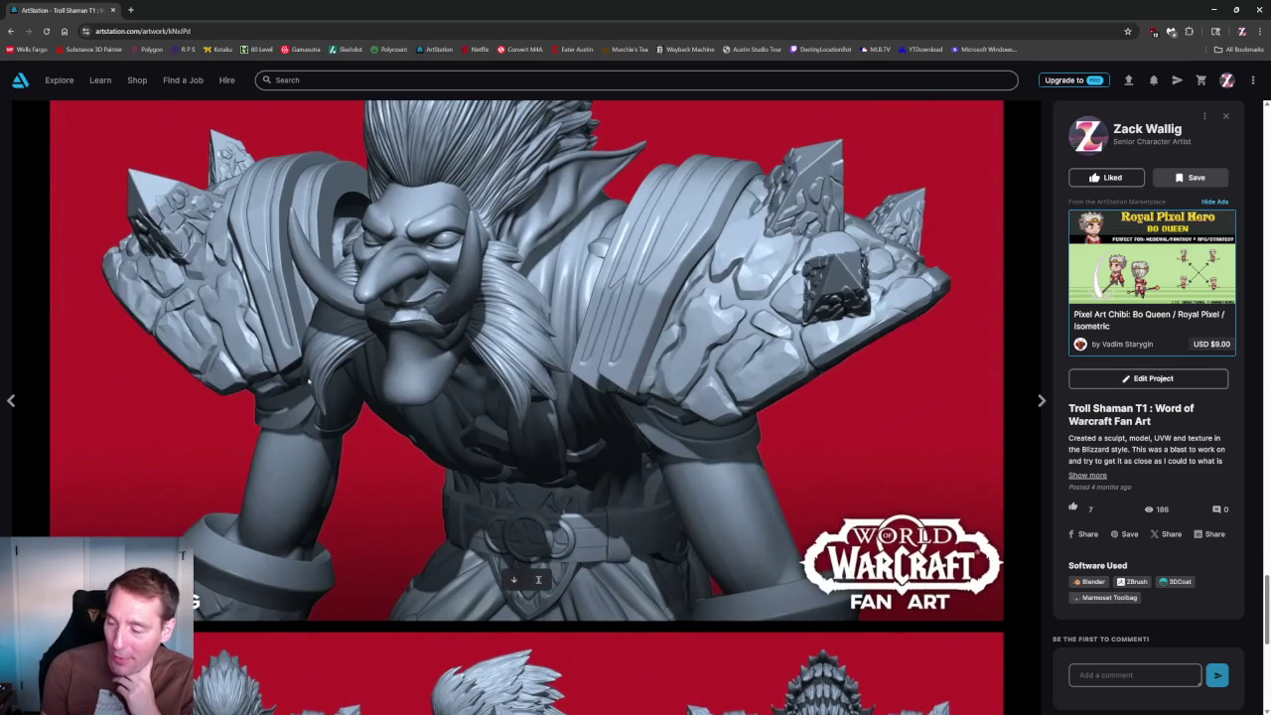
scroll(538, 435, up, 6)
scroll(538, 435, up, 3)
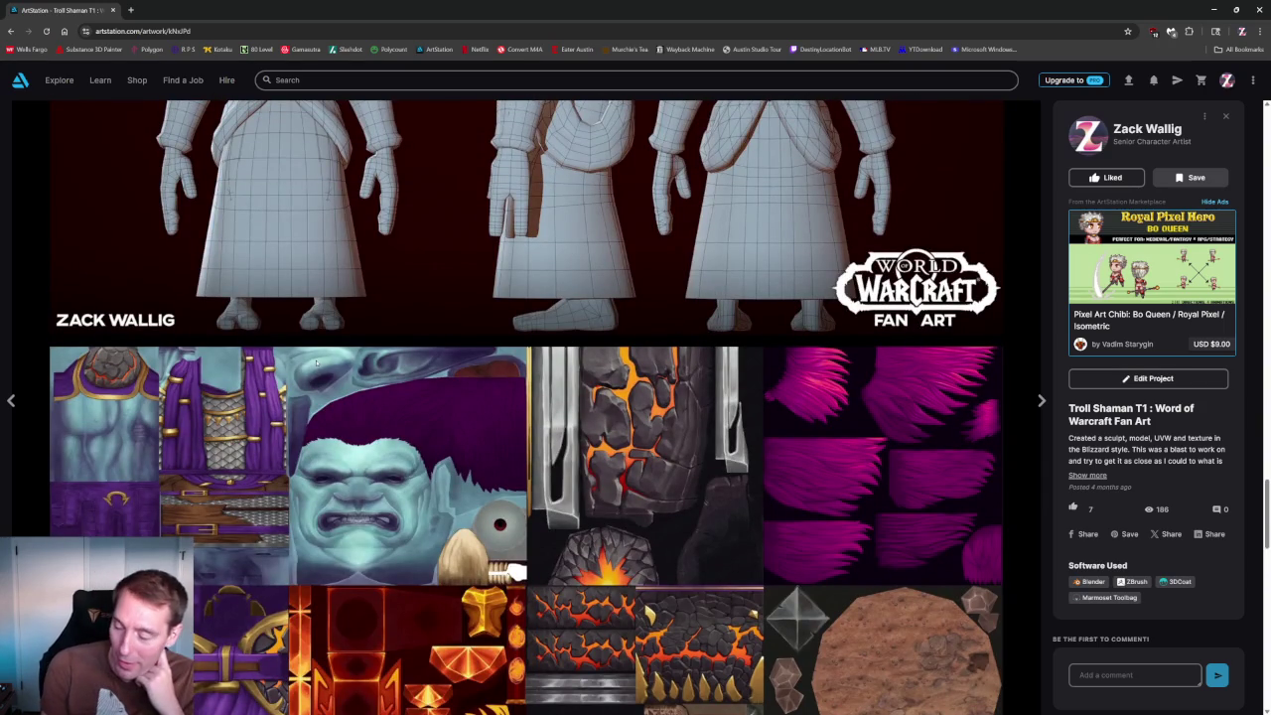
scroll(288, 402, down, 2)
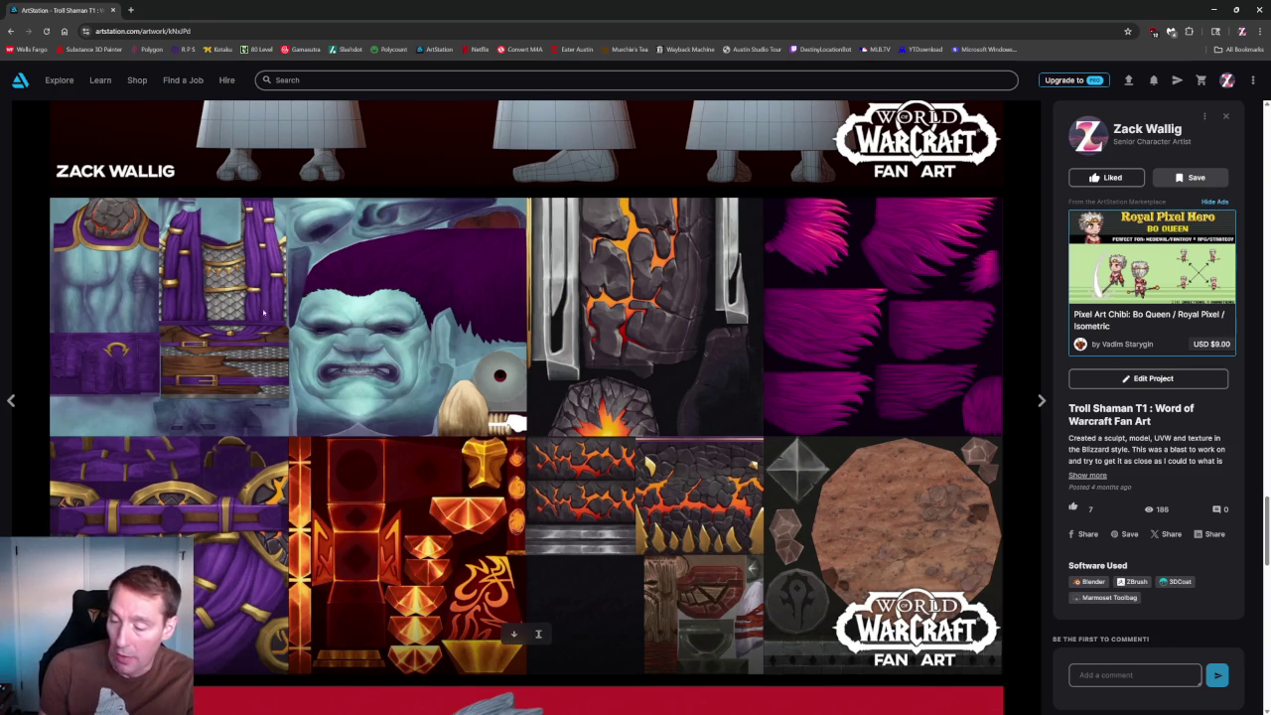
scroll(331, 338, up, 3)
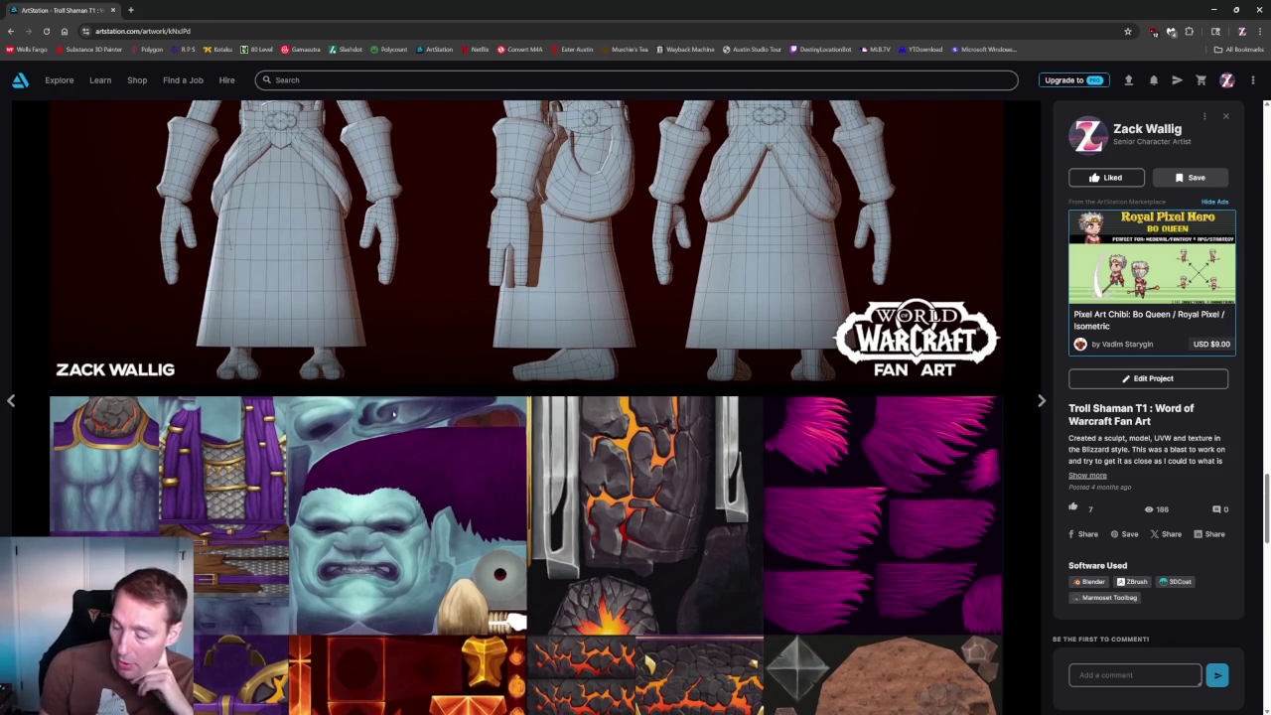
scroll(322, 517, down, 1)
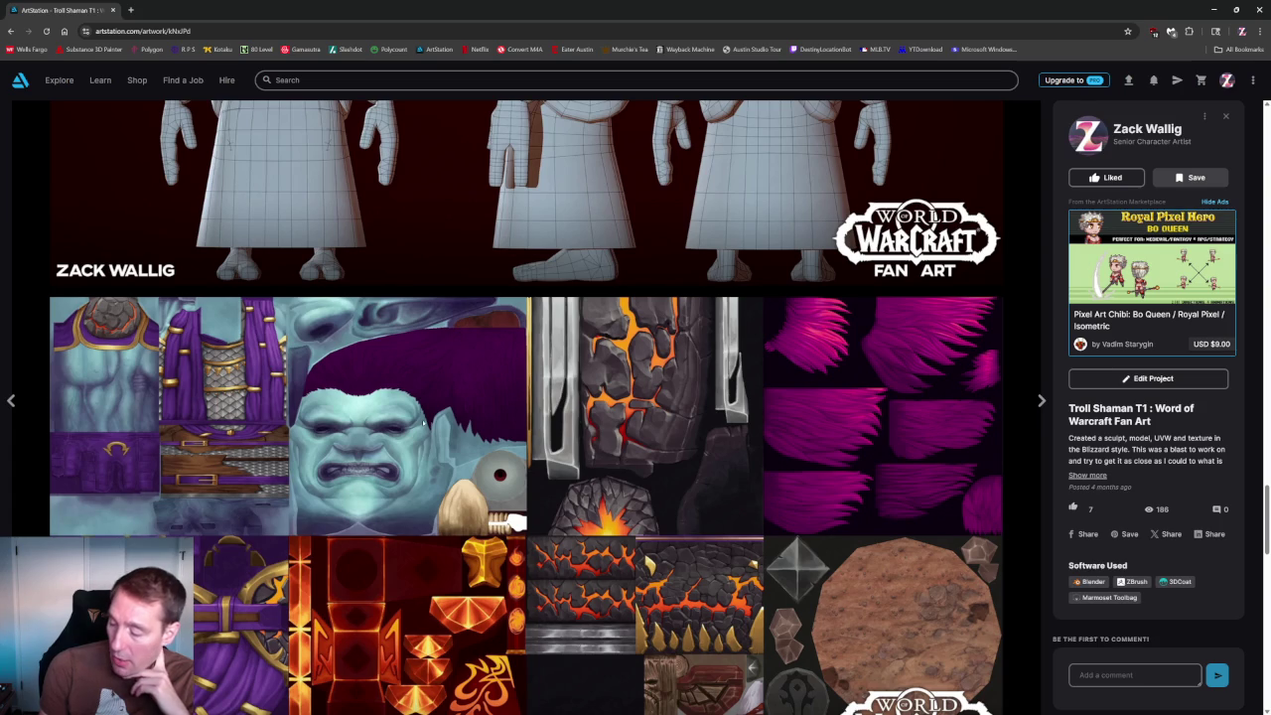
scroll(304, 572, down, 1)
scroll(417, 566, down, 3)
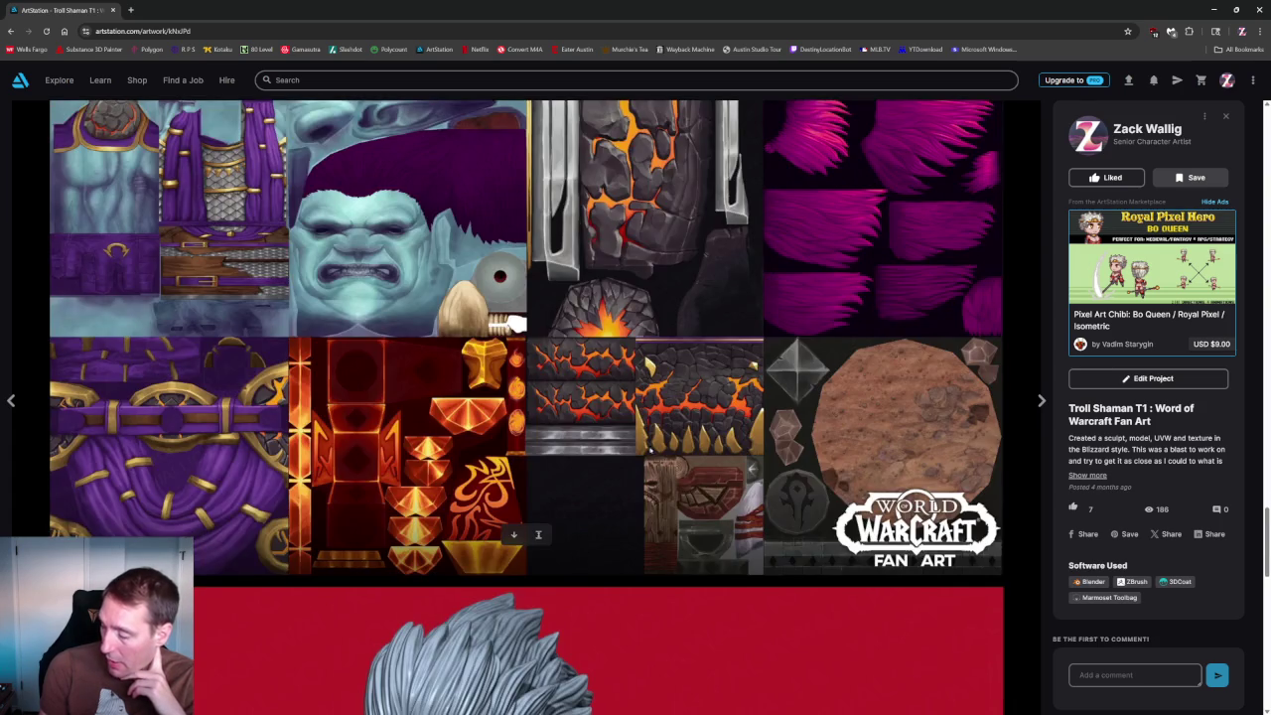
scroll(536, 561, down, 4)
scroll(646, 556, down, 2)
scroll(606, 541, up, 5)
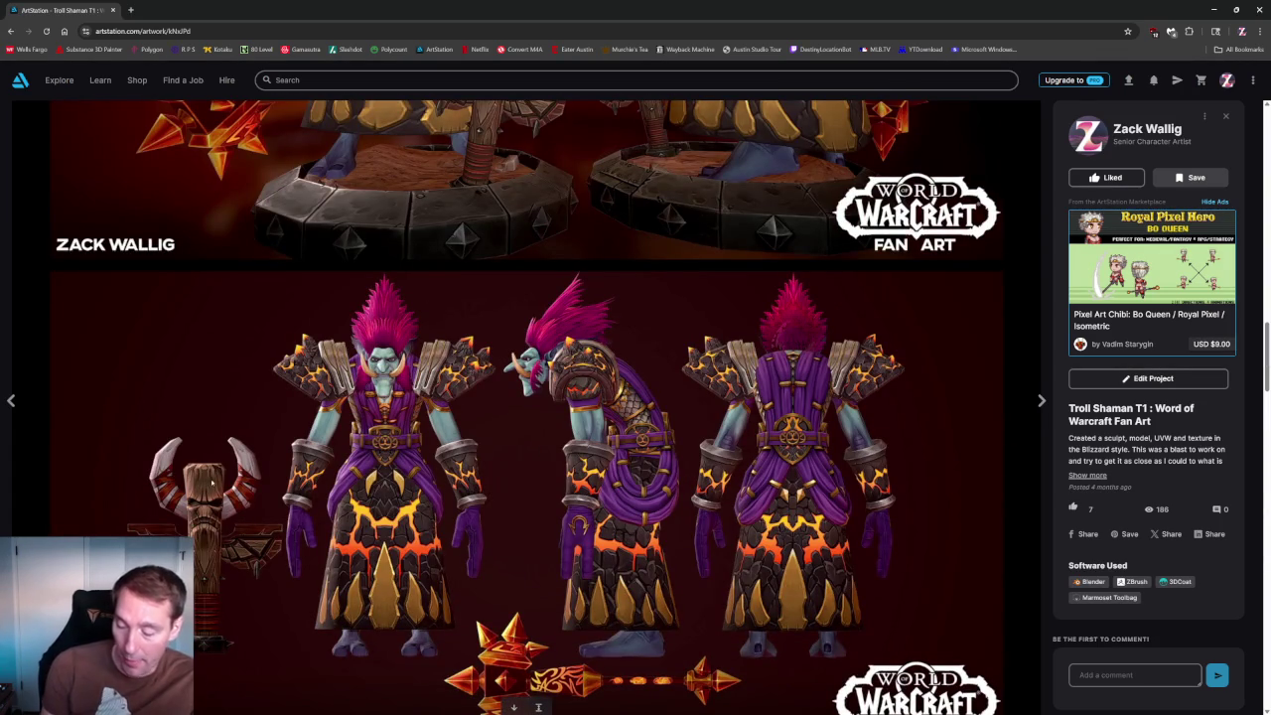
scroll(424, 554, down, 1)
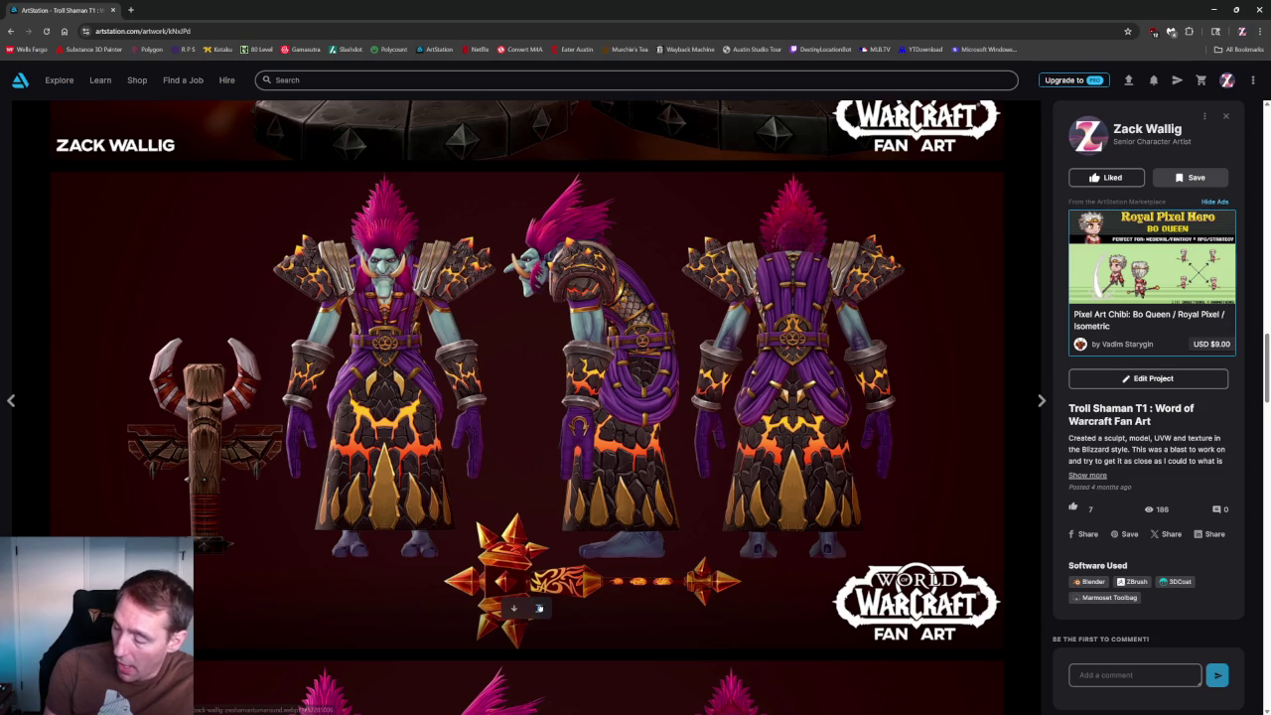
View the troll turnaround image at full size, close it, and keep browsing the project.
click(540, 608)
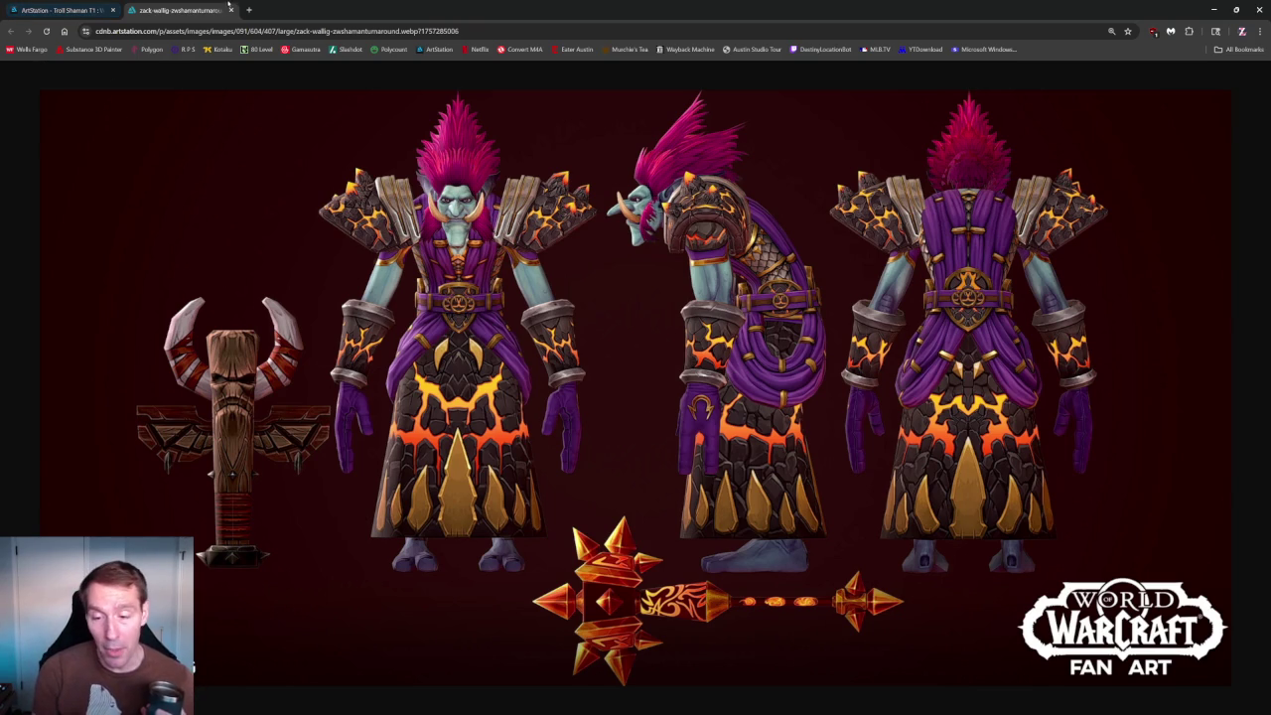
click(230, 9)
scroll(456, 449, down, 5)
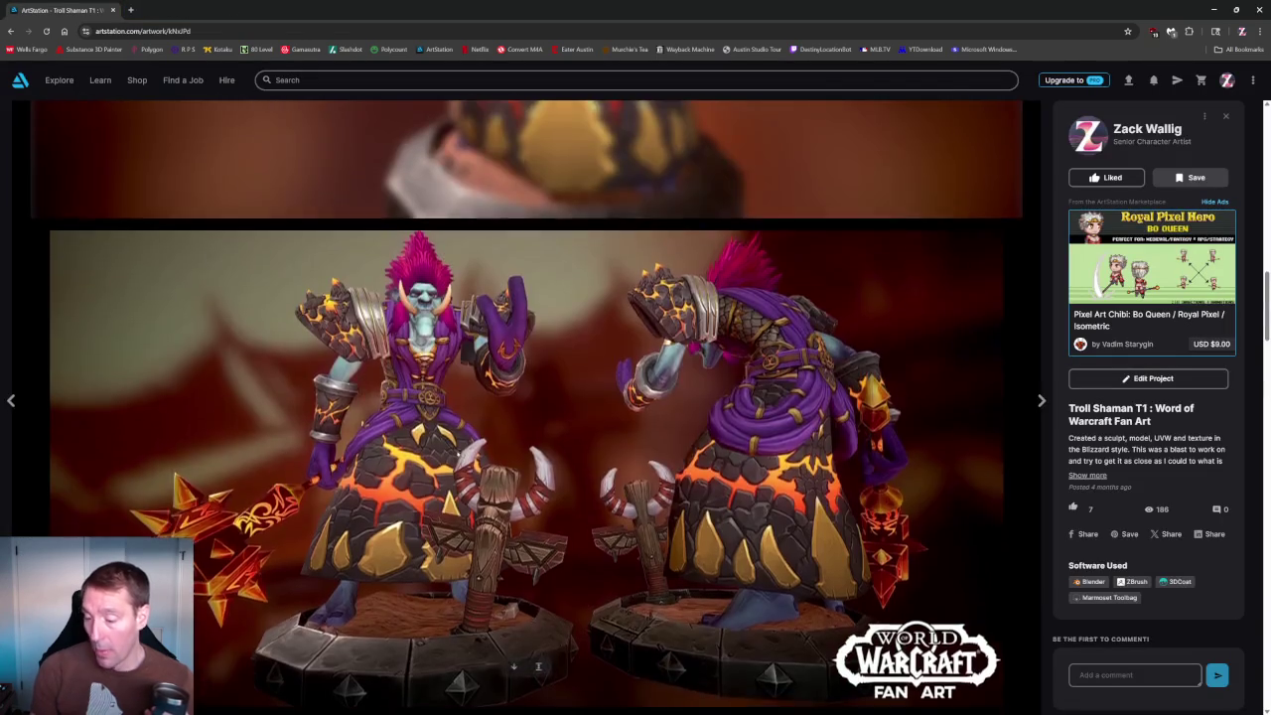
scroll(446, 446, down, 5)
scroll(446, 446, down, 5)
scroll(445, 418, down, 1)
scroll(446, 418, up, 2)
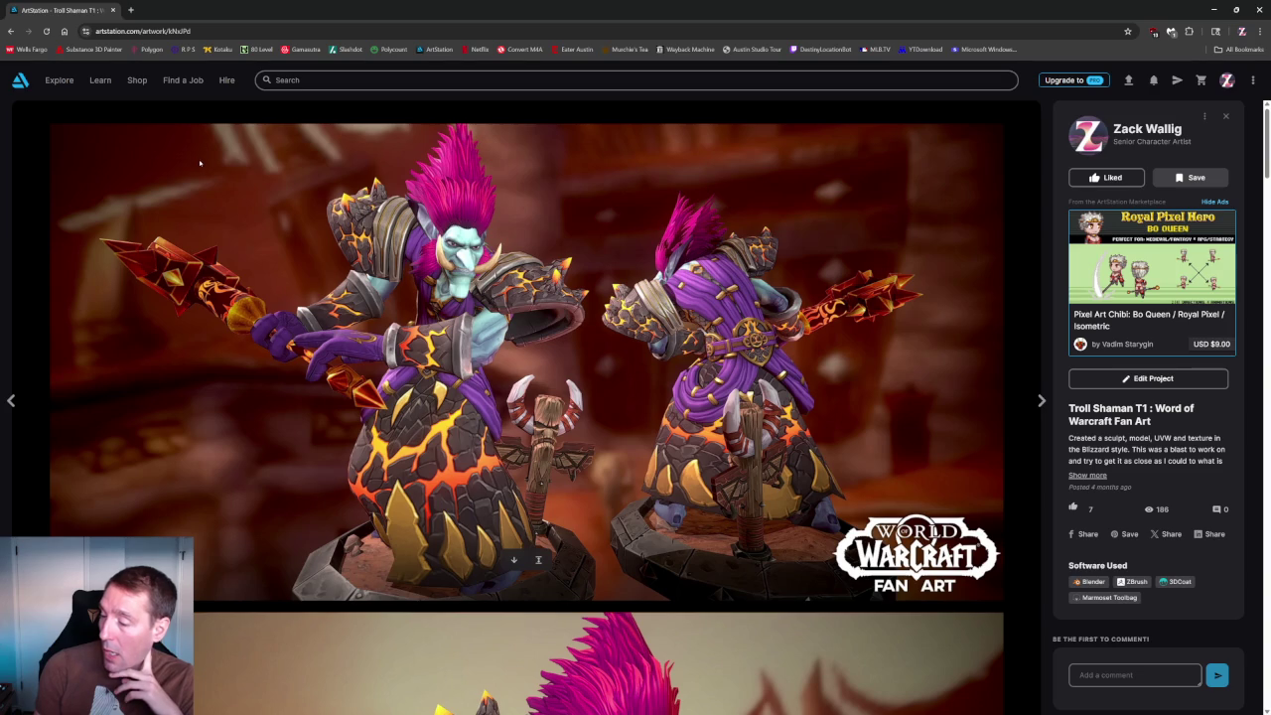
scroll(200, 163, down, 4)
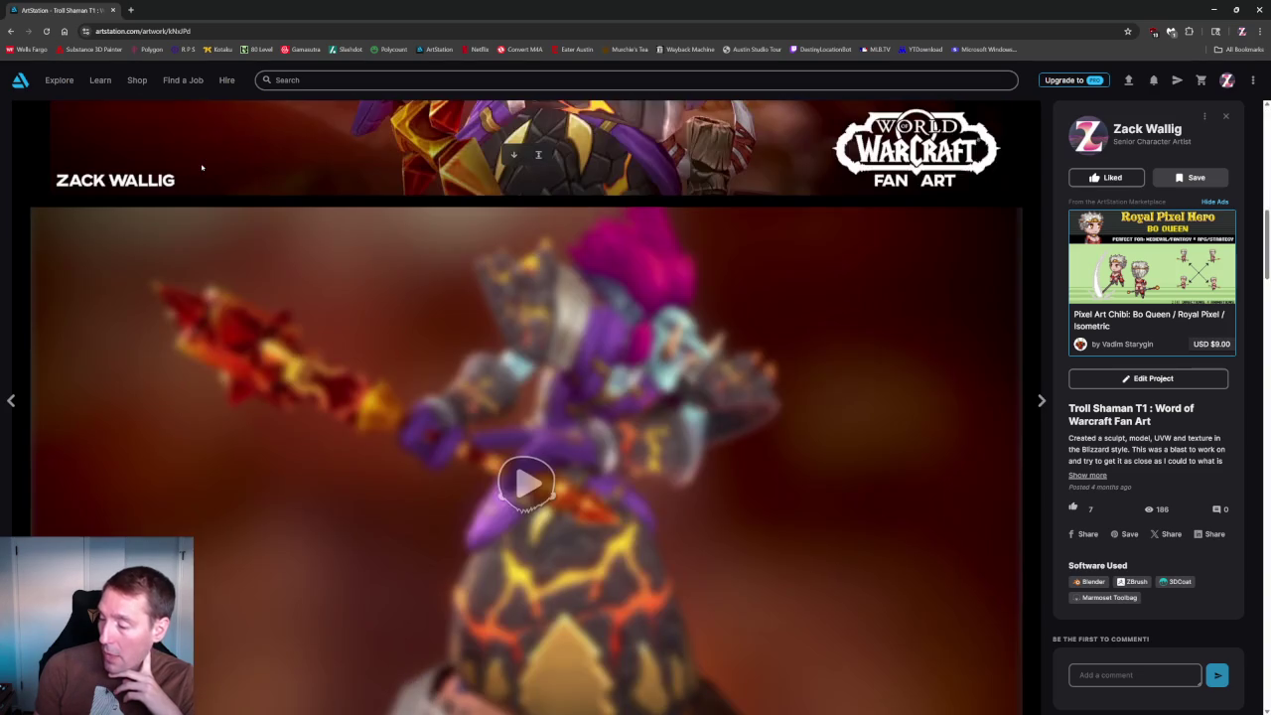
scroll(201, 166, down, 9)
scroll(203, 166, up, 4)
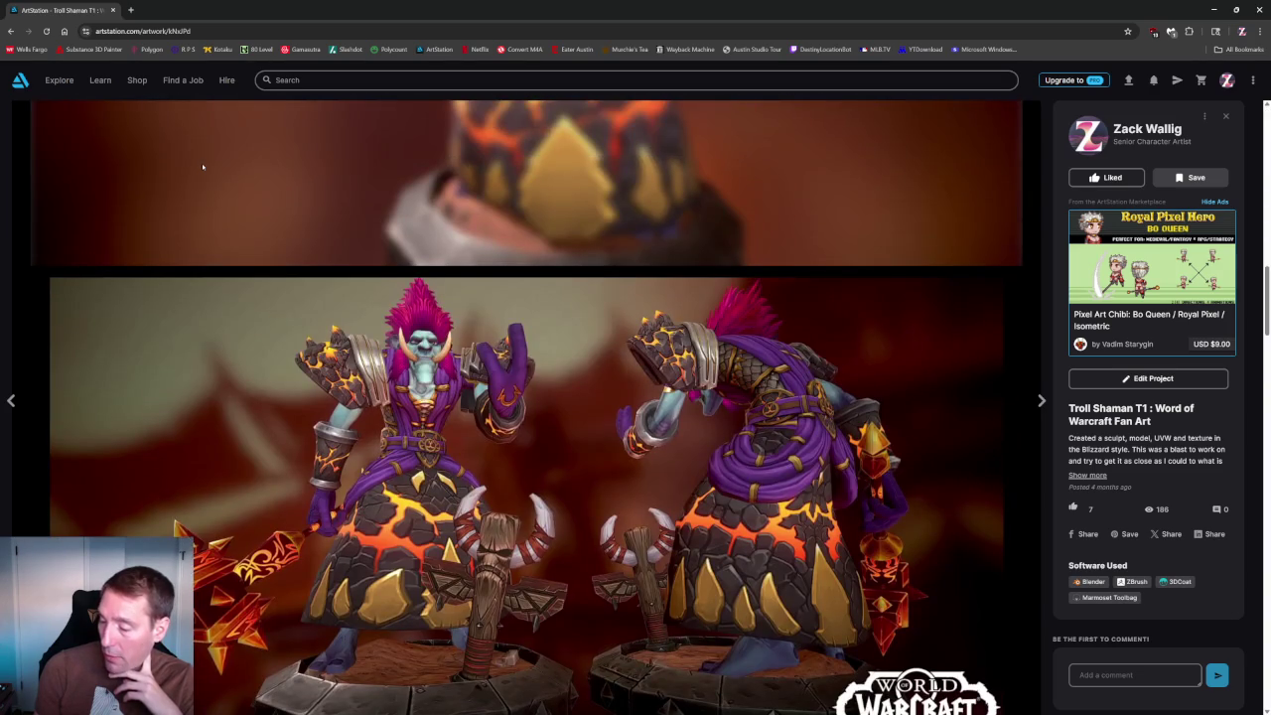
scroll(203, 167, down, 5)
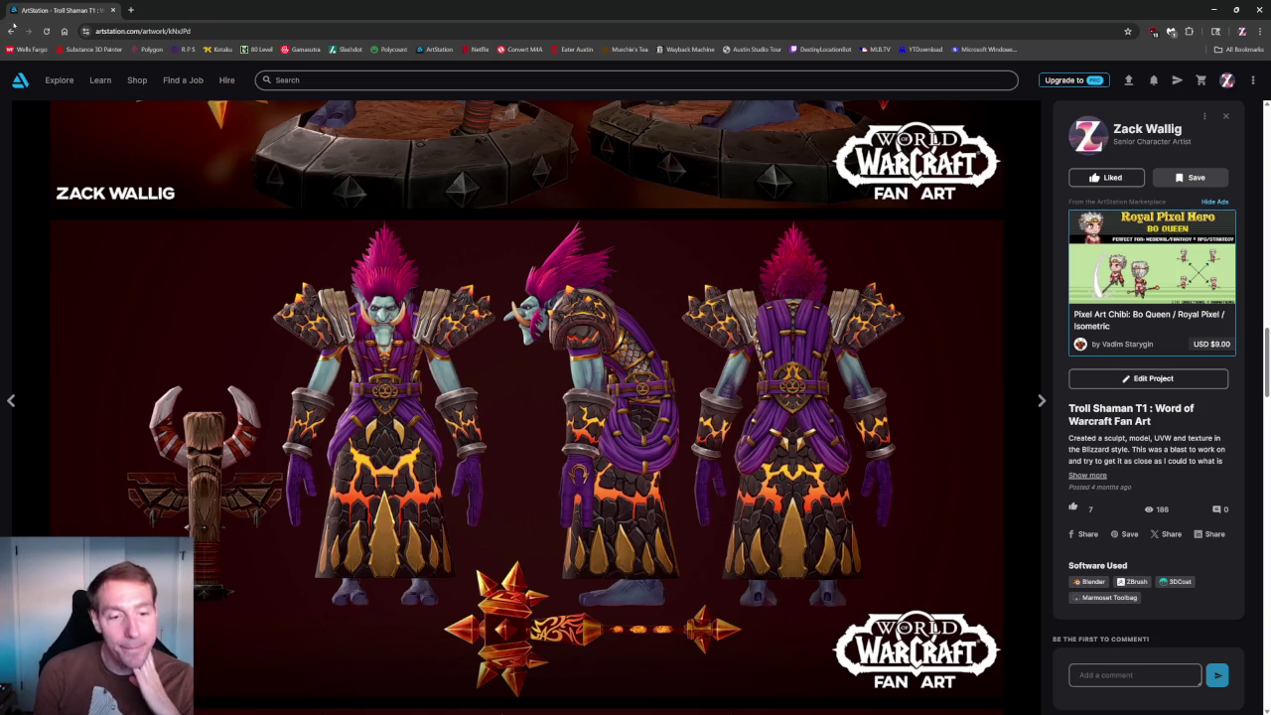
Go back to the artist's portfolio and open the Lucy cyberpunk character artwork.
click(10, 31)
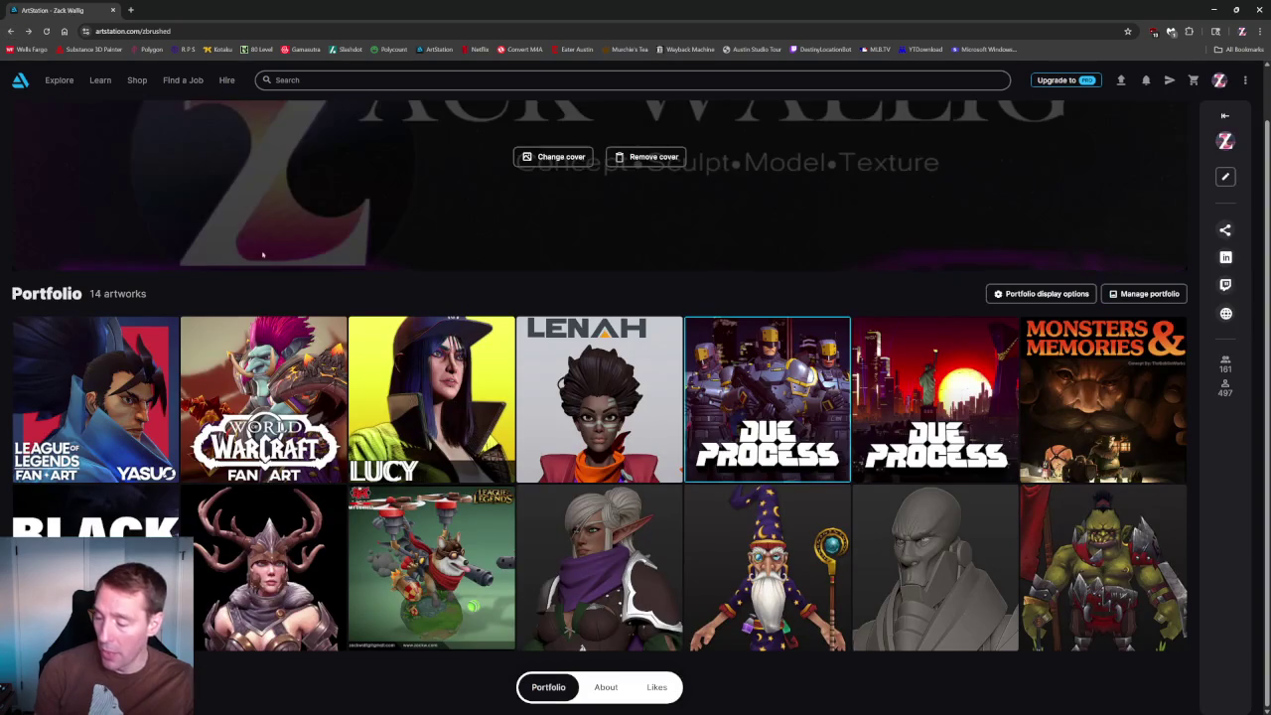
mouse_move(431, 399)
click(457, 358)
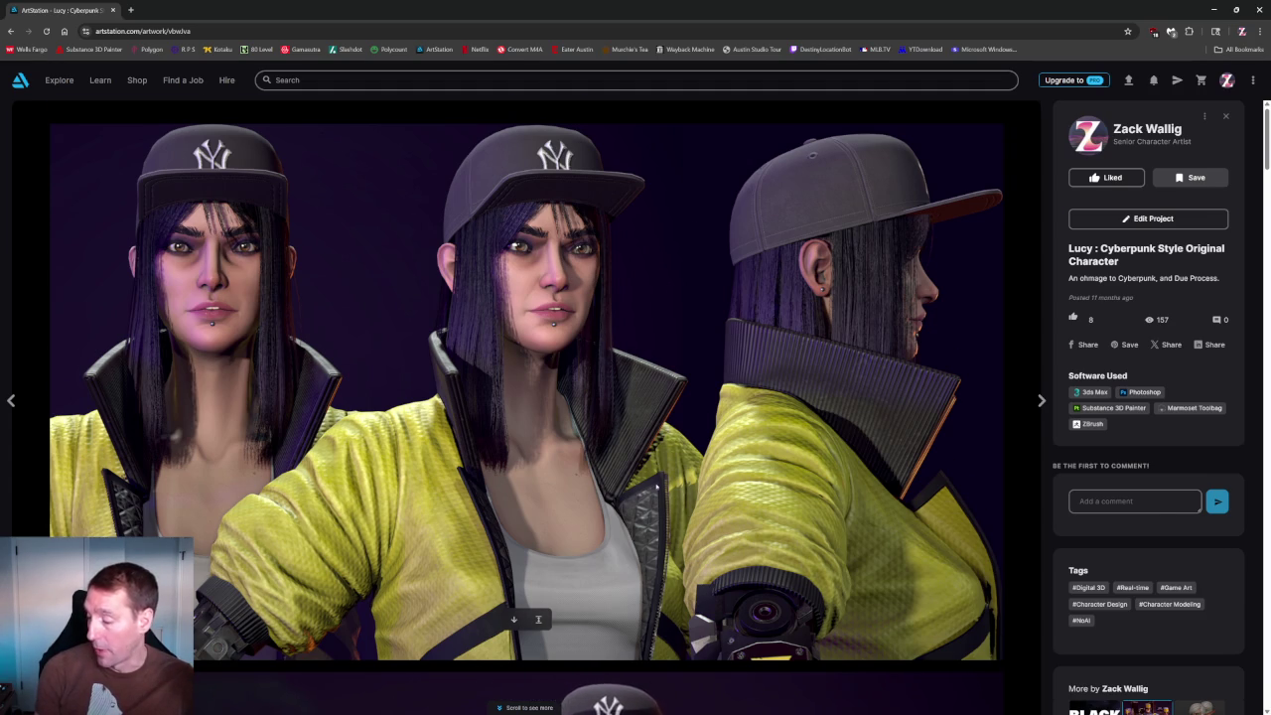
Browse the Lucy project's full-body turnarounds, cybernetic arm close-up and front-and-back jacket render.
scroll(718, 447, down, 5)
scroll(718, 448, down, 5)
scroll(596, 447, down, 5)
scroll(373, 446, up, 1)
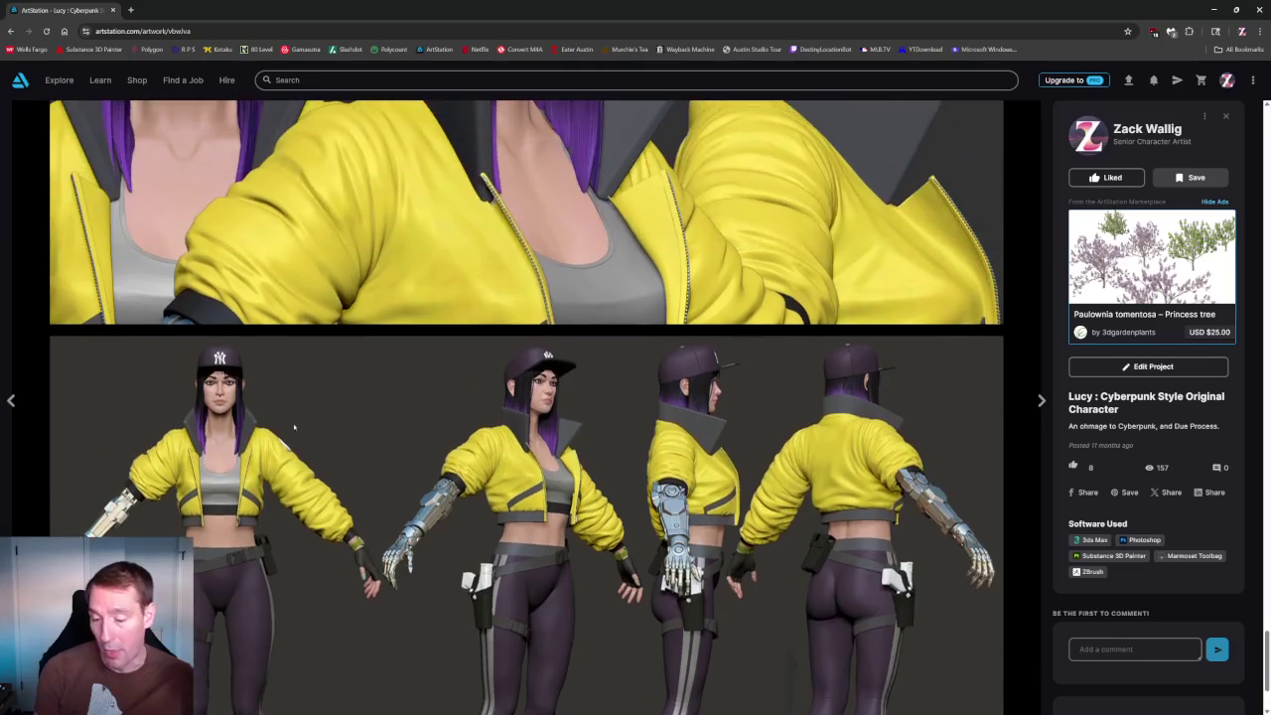
scroll(373, 446, up, 1)
scroll(690, 264, up, 2)
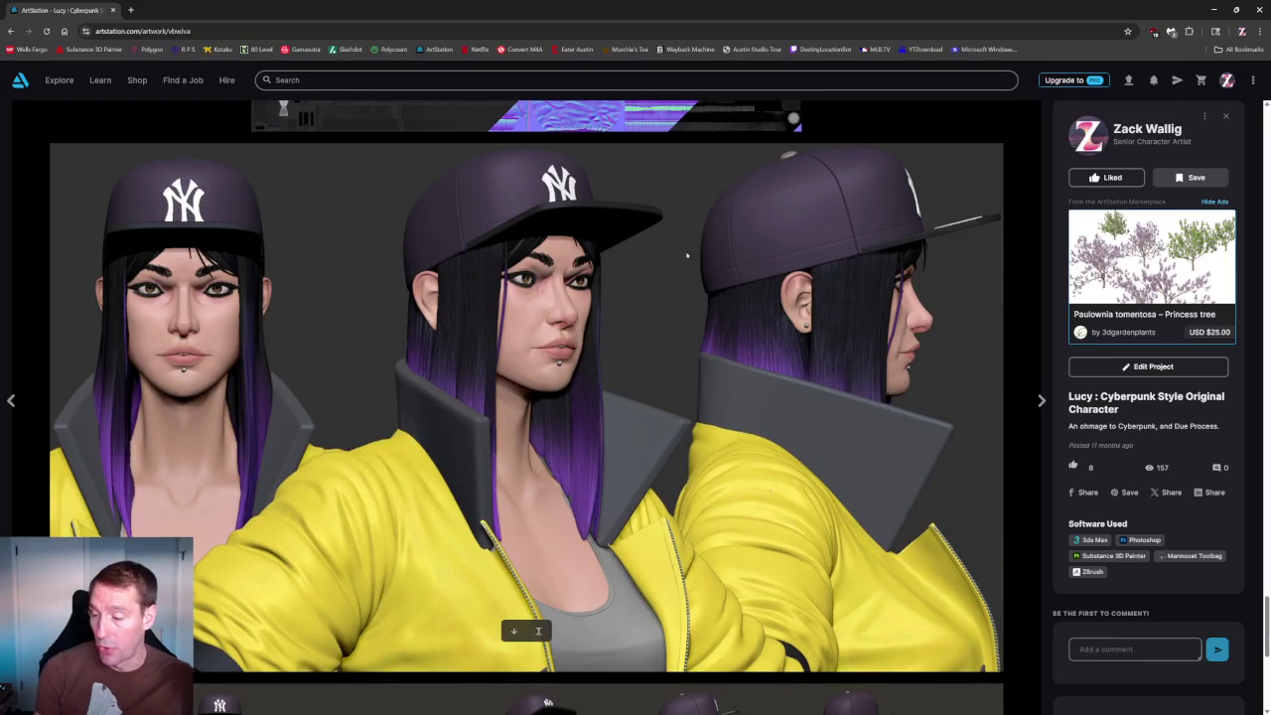
scroll(690, 264, down, 5)
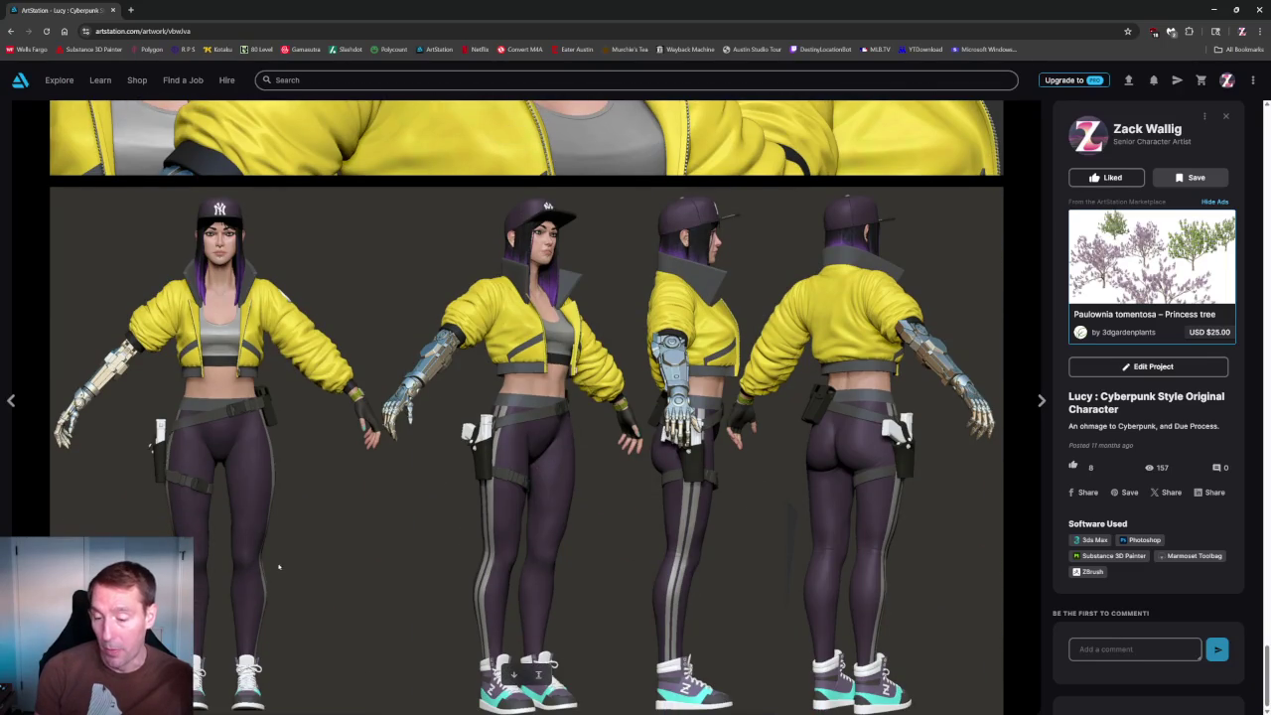
scroll(703, 380, down, 5)
scroll(469, 227, down, 5)
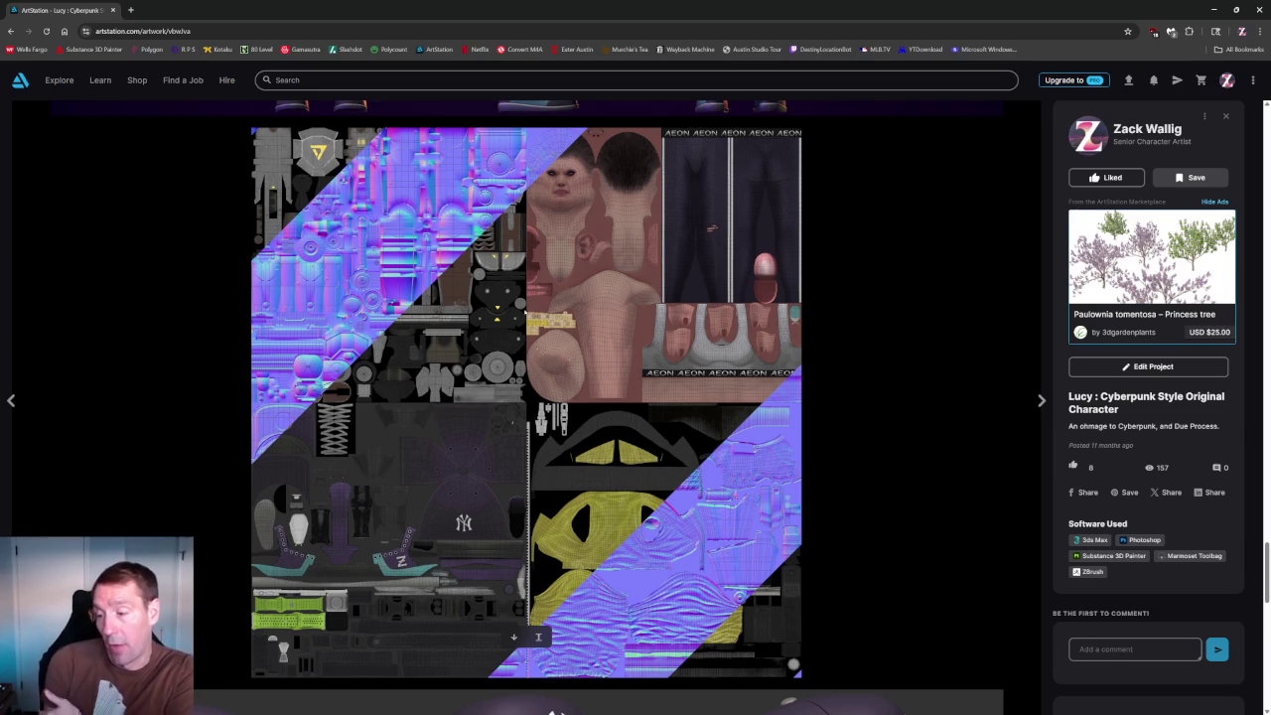
scroll(541, 347, up, 5)
scroll(544, 345, up, 5)
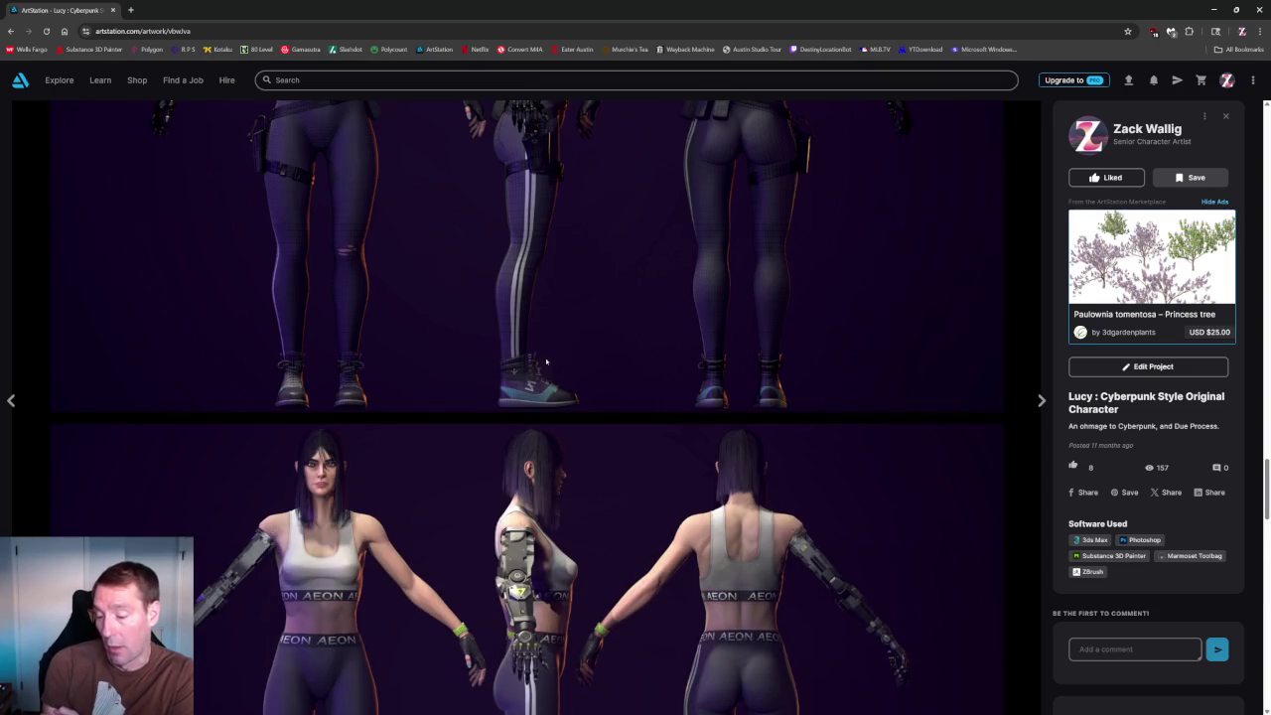
scroll(547, 360, up, 4)
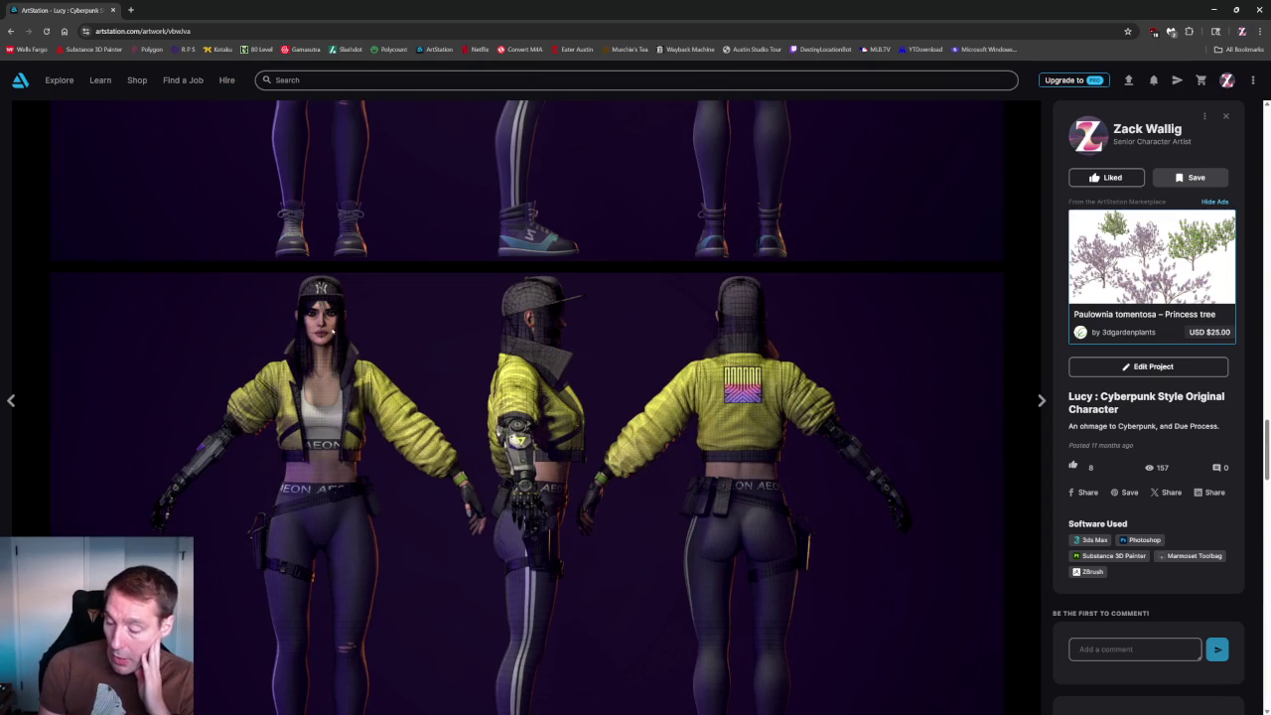
scroll(377, 545, down, 1)
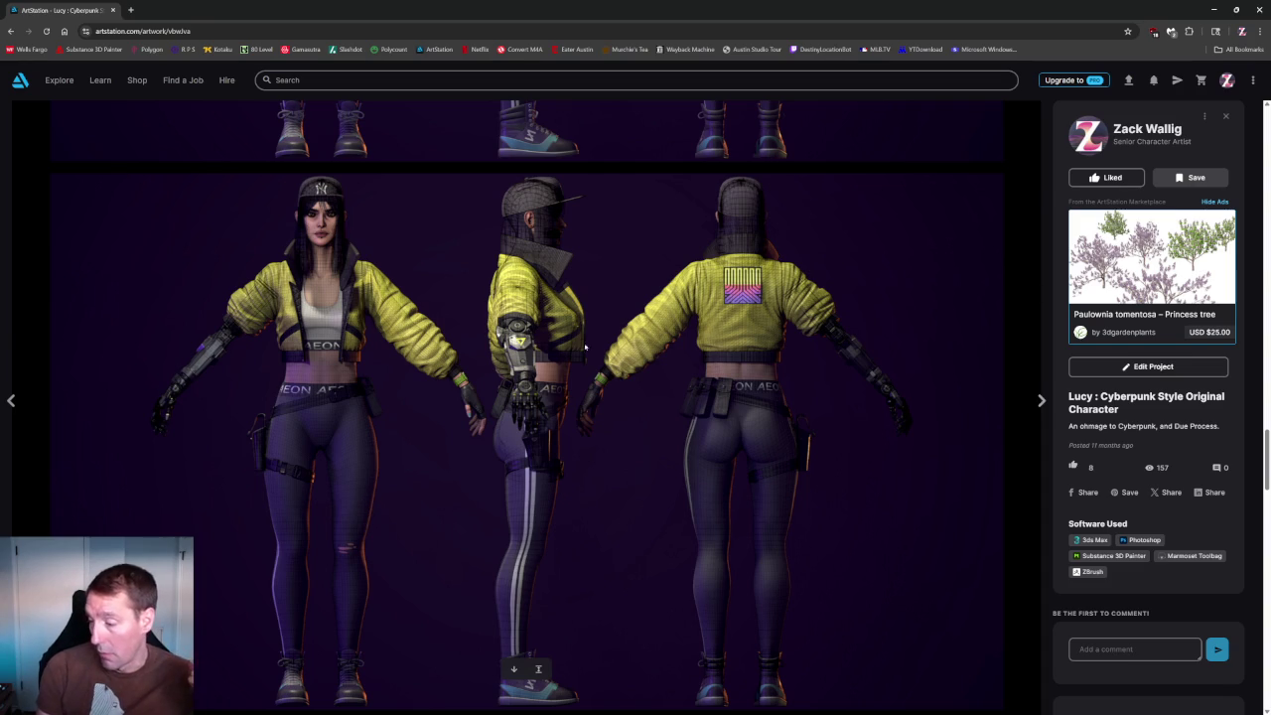
scroll(697, 330, down, 1)
scroll(698, 330, down, 10)
scroll(697, 331, up, 4)
scroll(697, 331, up, 1)
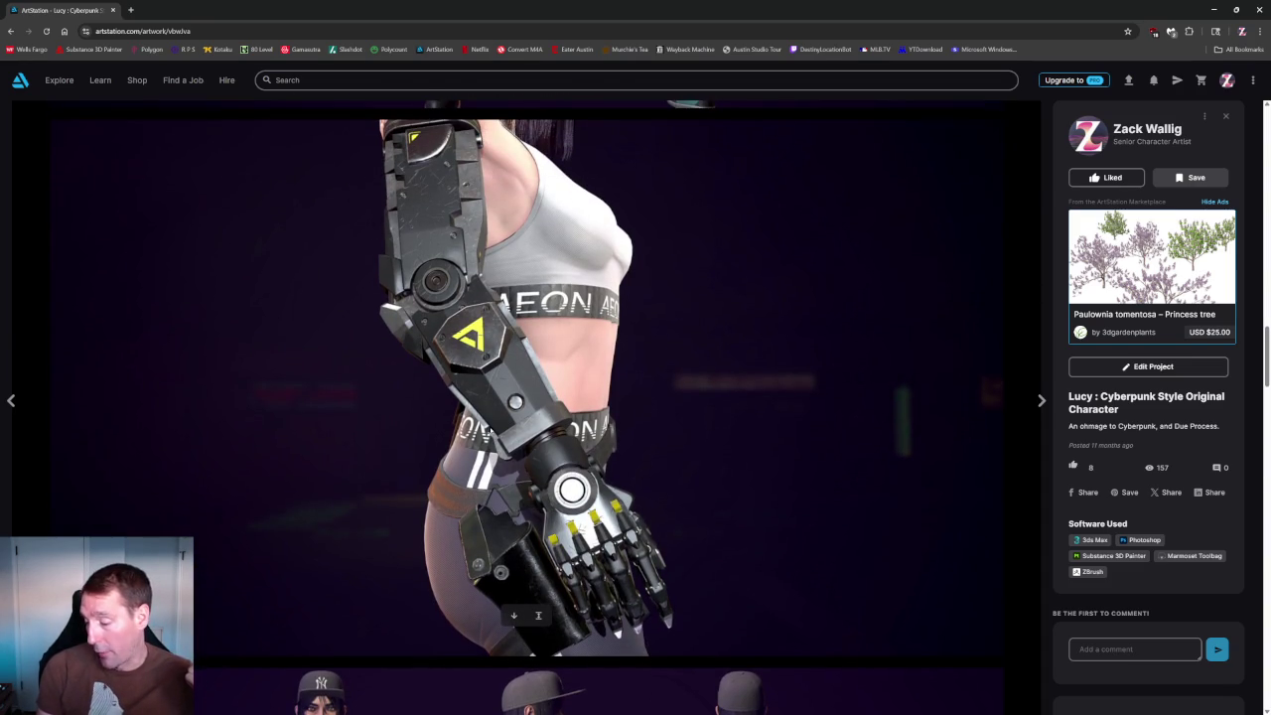
scroll(463, 407, up, 3)
scroll(451, 427, up, 4)
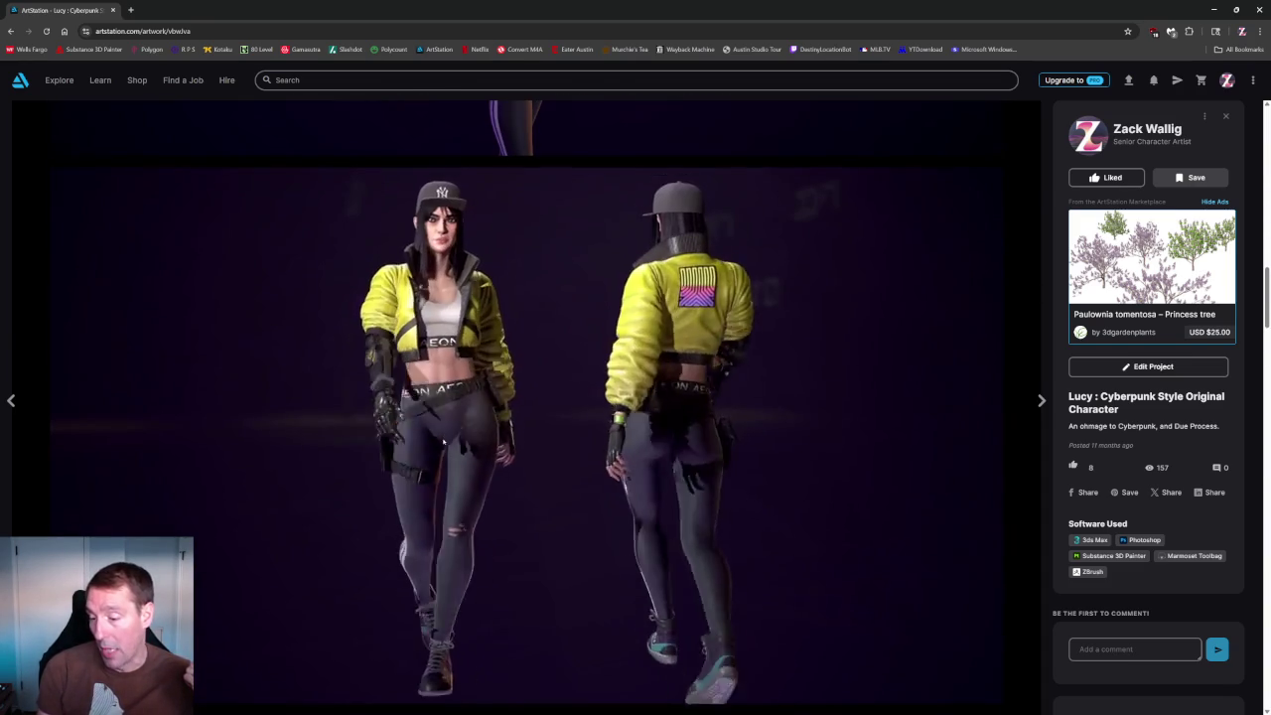
scroll(457, 497, down, 1)
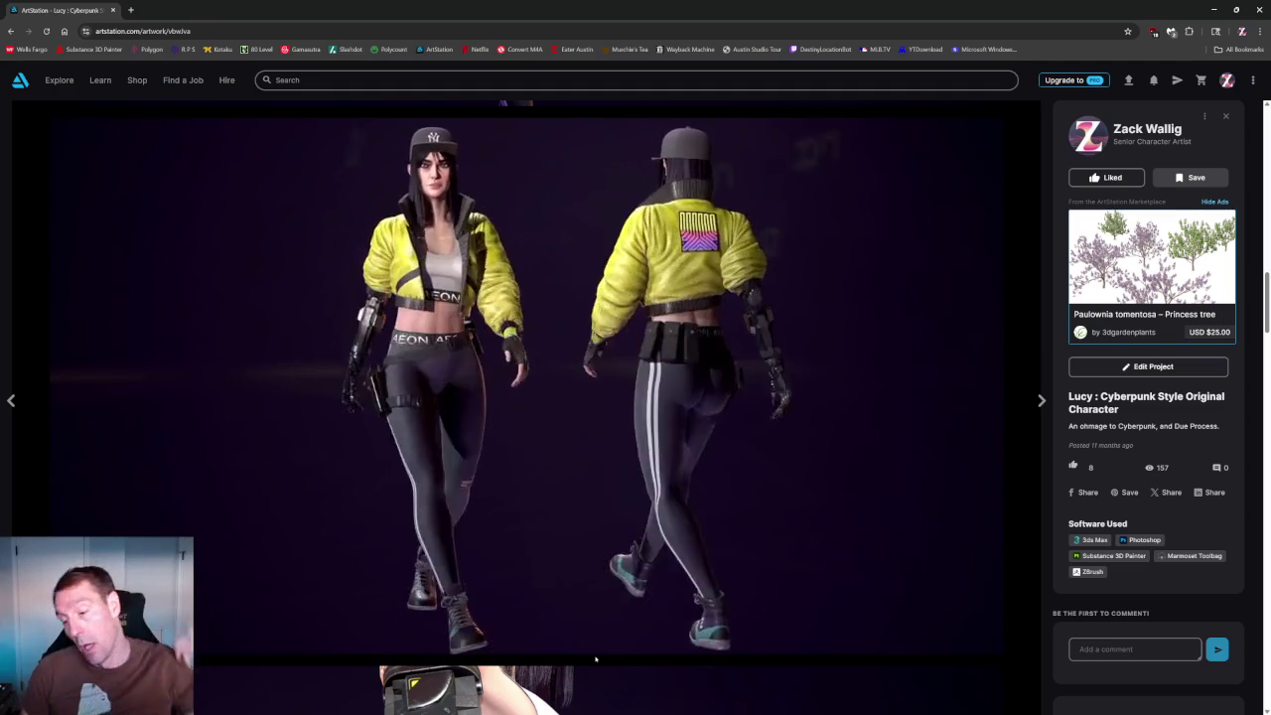
scroll(595, 656, up, 1)
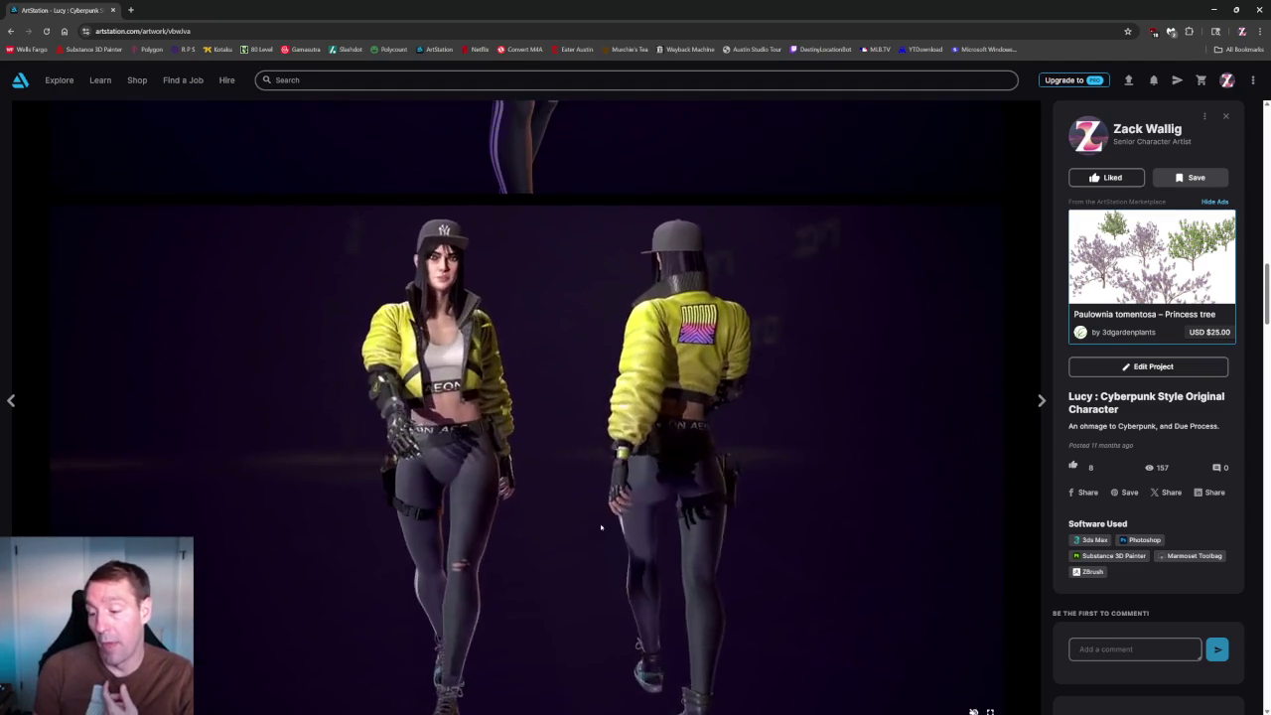
scroll(394, 375, up, 6)
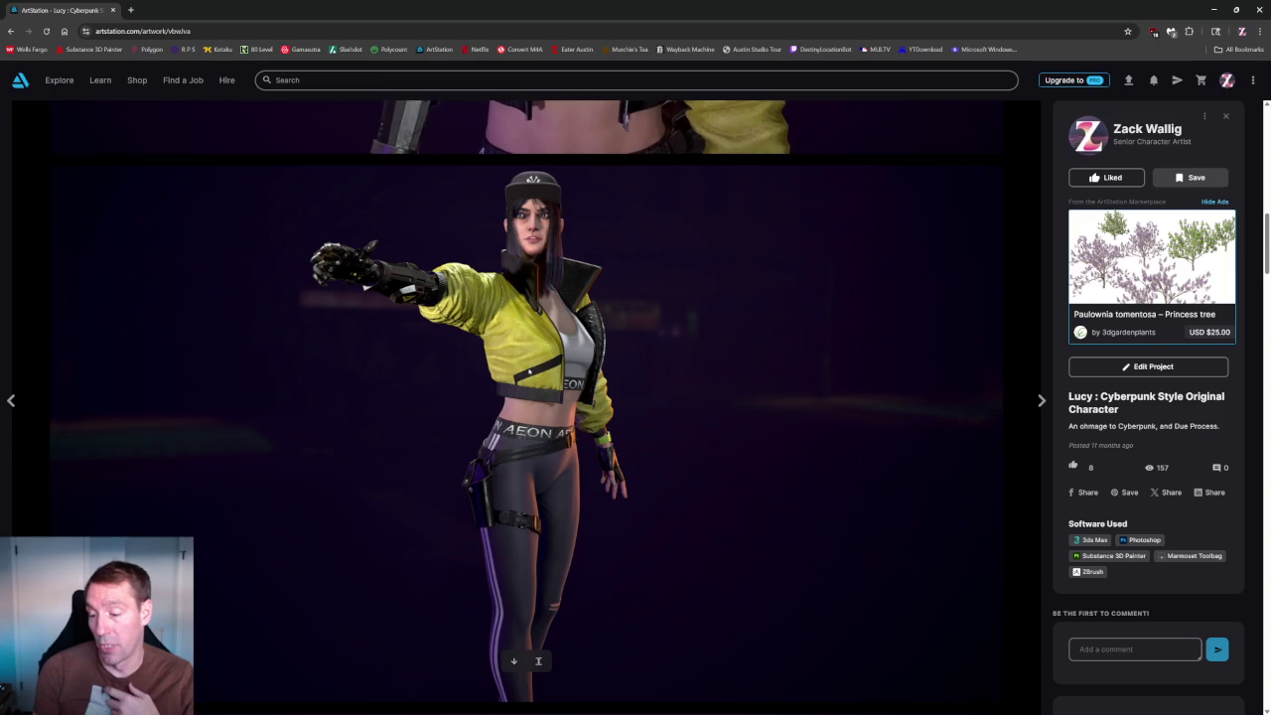
scroll(394, 376, up, 1)
scroll(395, 376, down, 1)
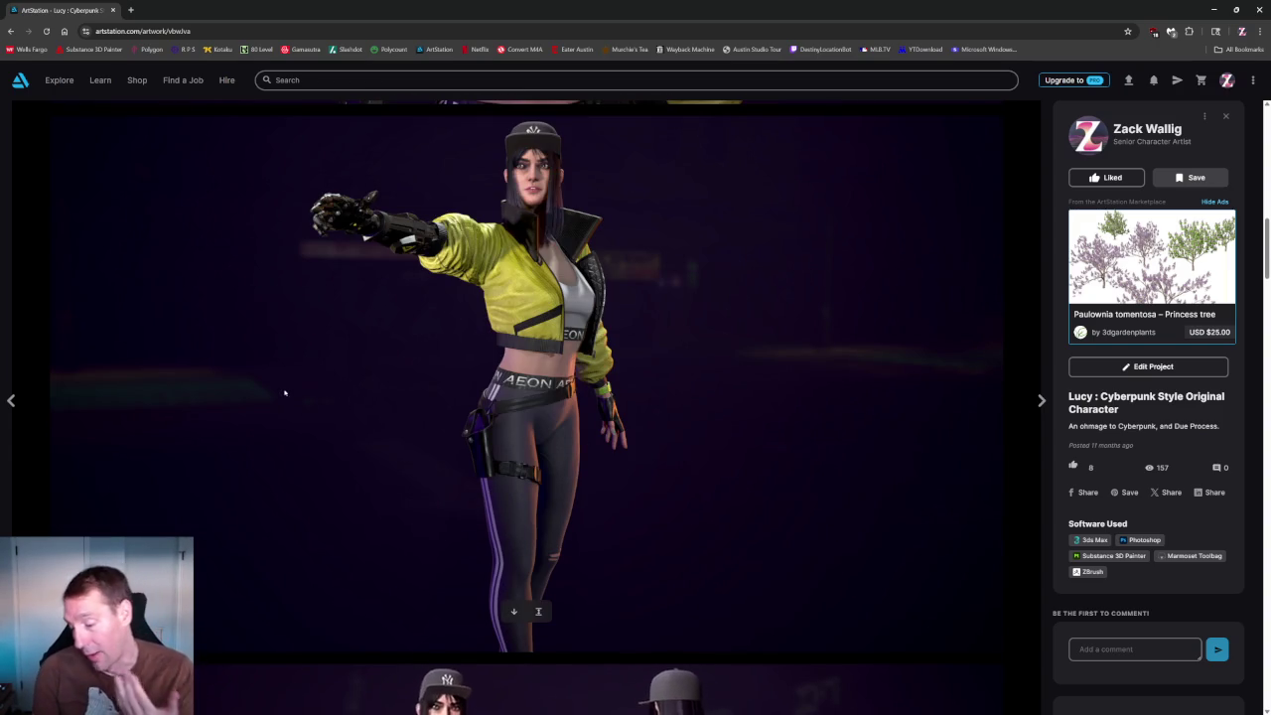
scroll(298, 398, down, 6)
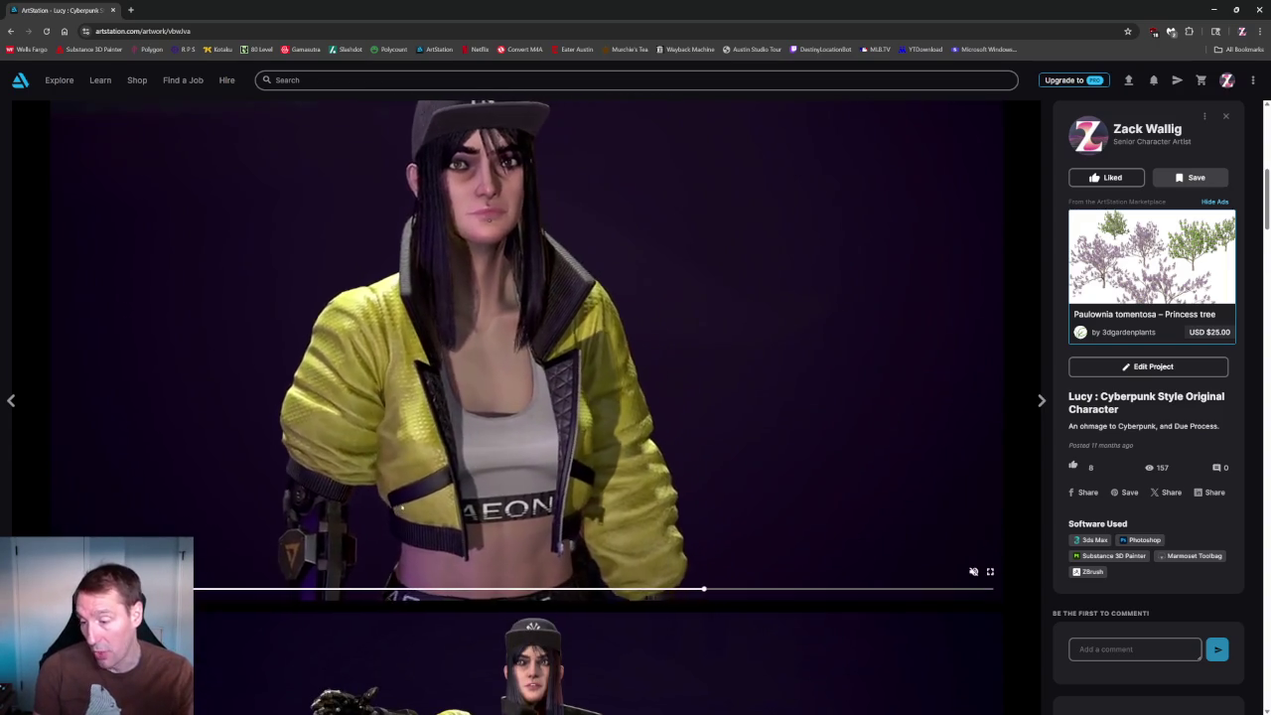
scroll(401, 506, down, 3)
scroll(401, 507, down, 1)
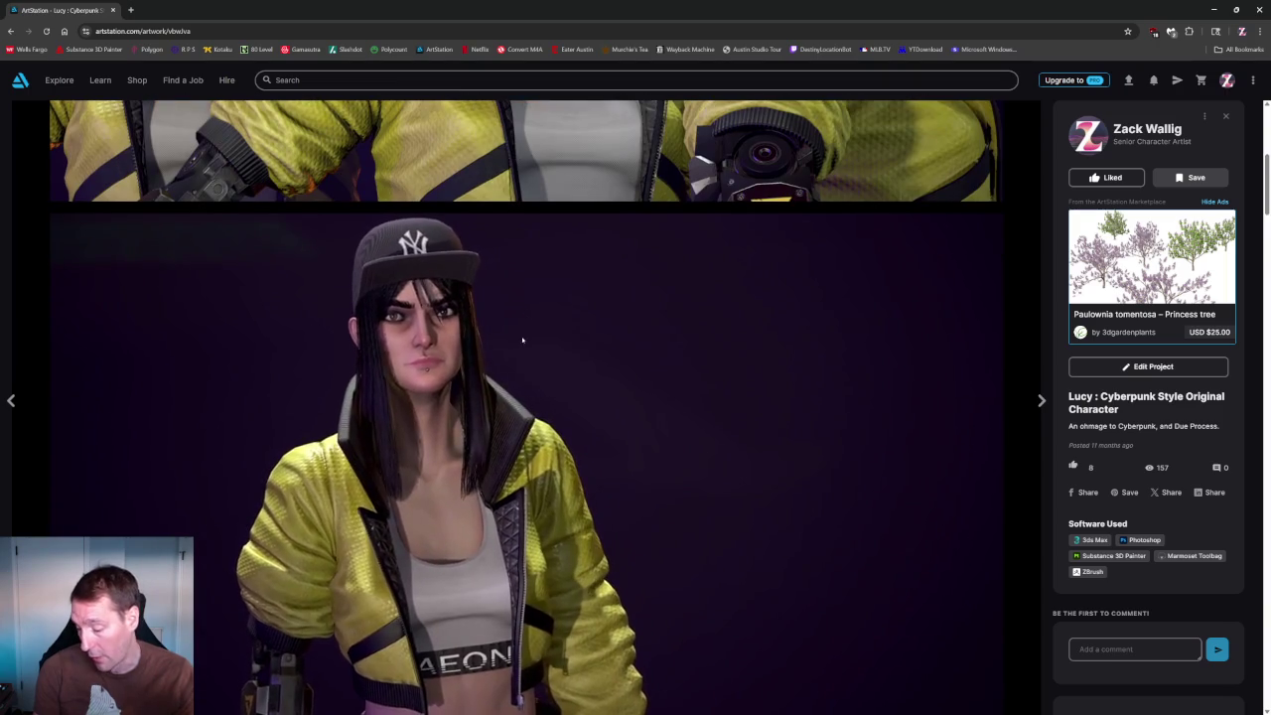
scroll(526, 328, down, 1)
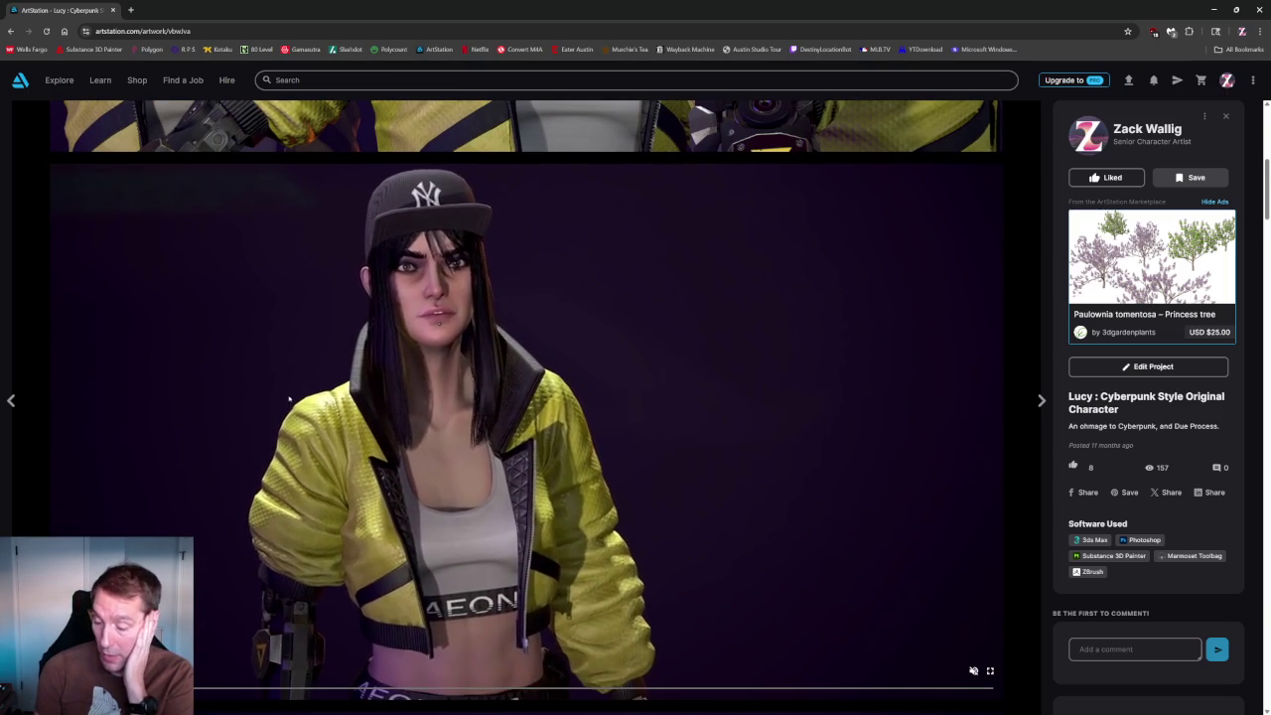
scroll(298, 394, up, 1)
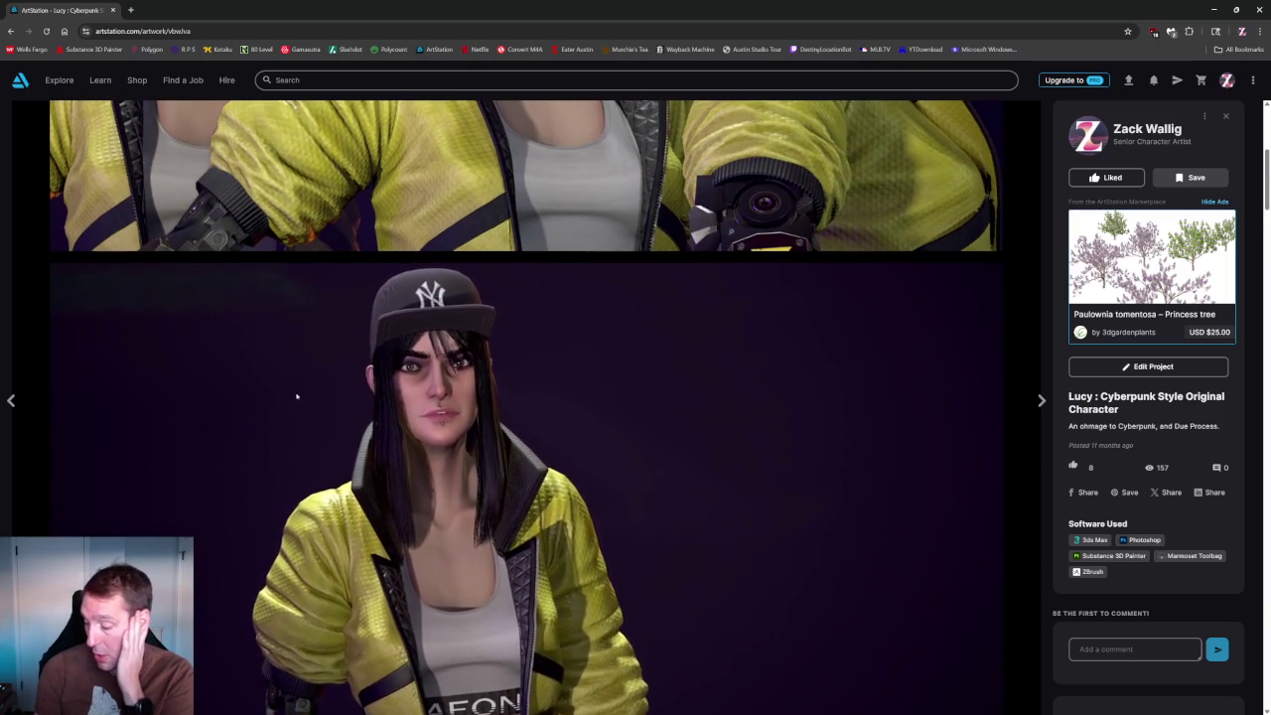
scroll(304, 382, up, 2)
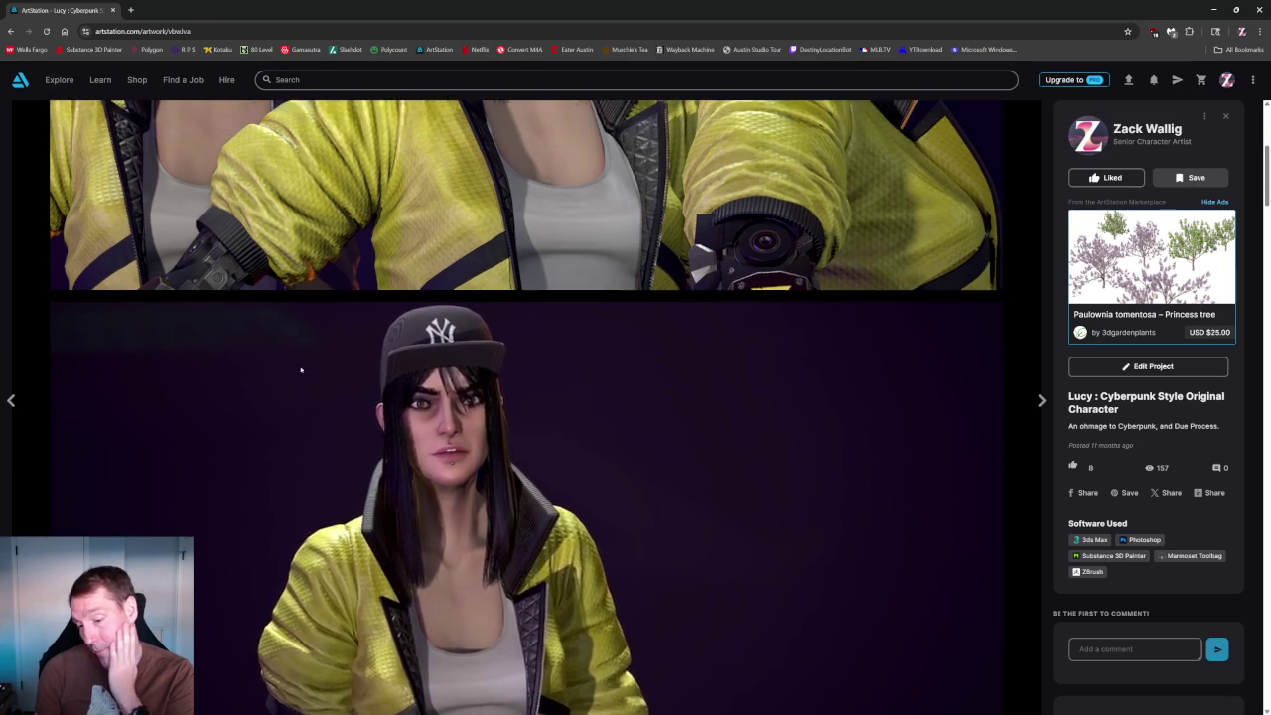
scroll(300, 369, up, 3)
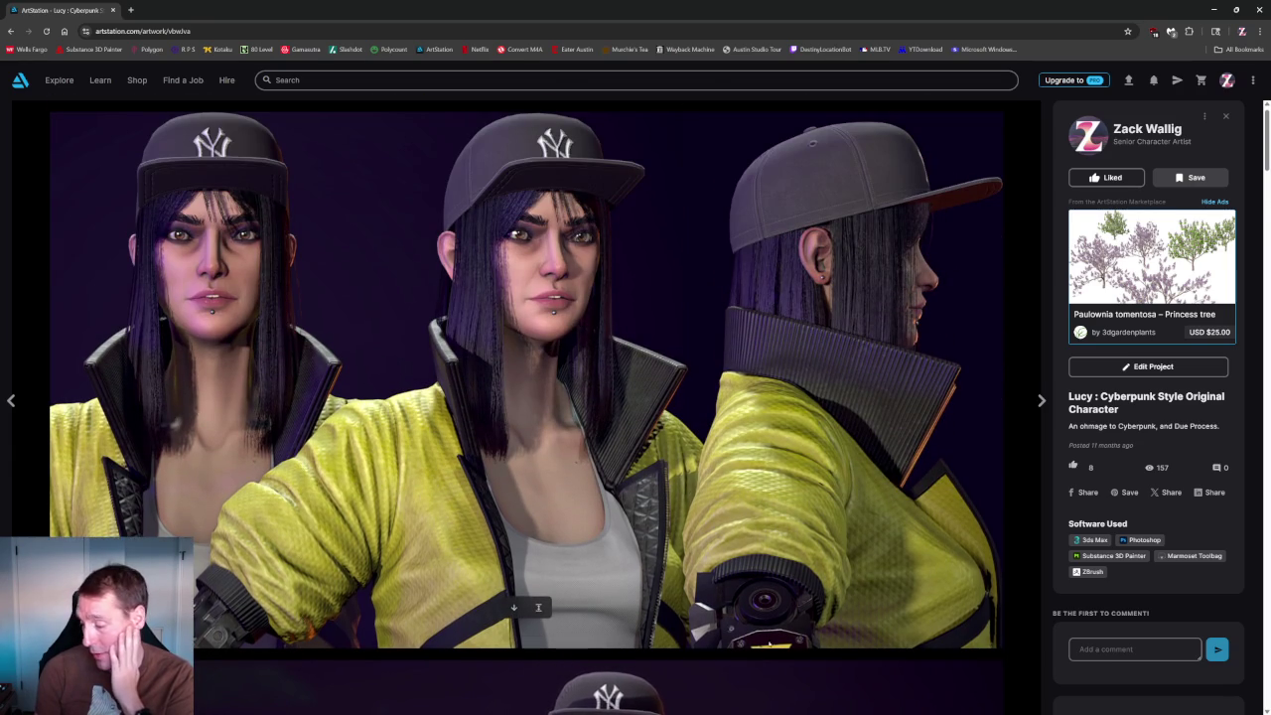
scroll(288, 397, down, 1)
scroll(288, 397, down, 2)
scroll(303, 393, down, 8)
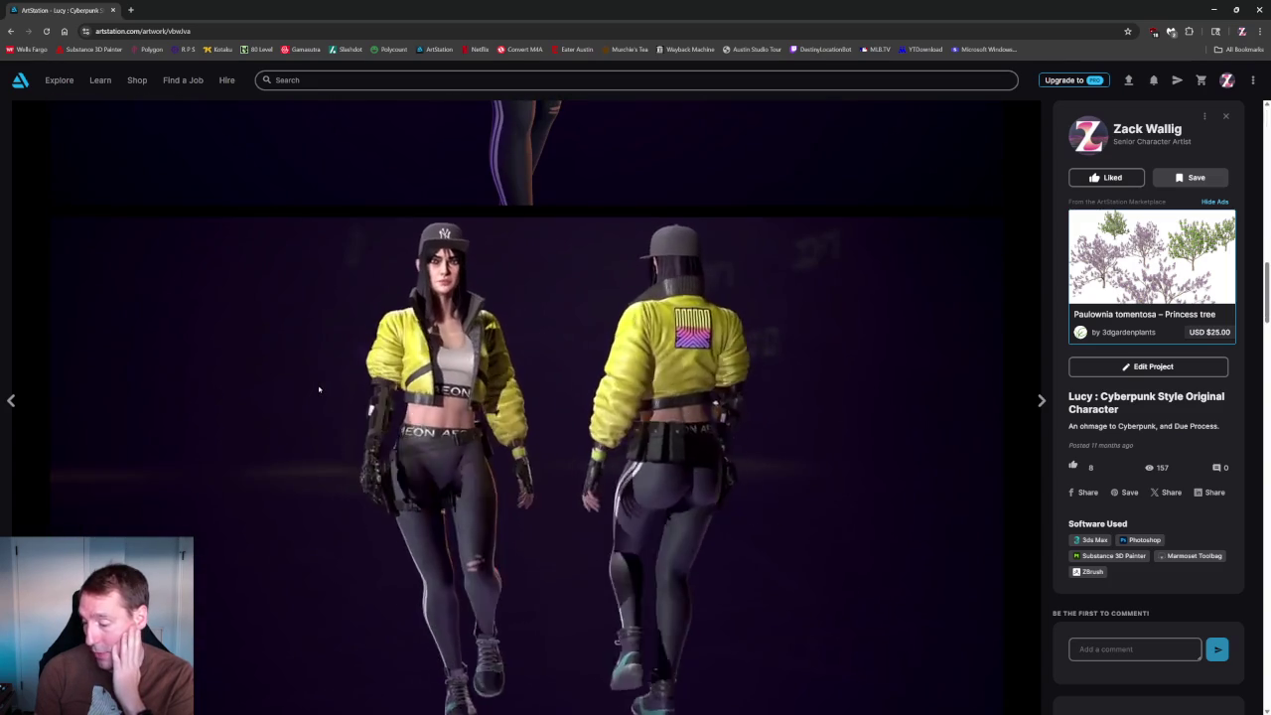
scroll(319, 389, down, 1)
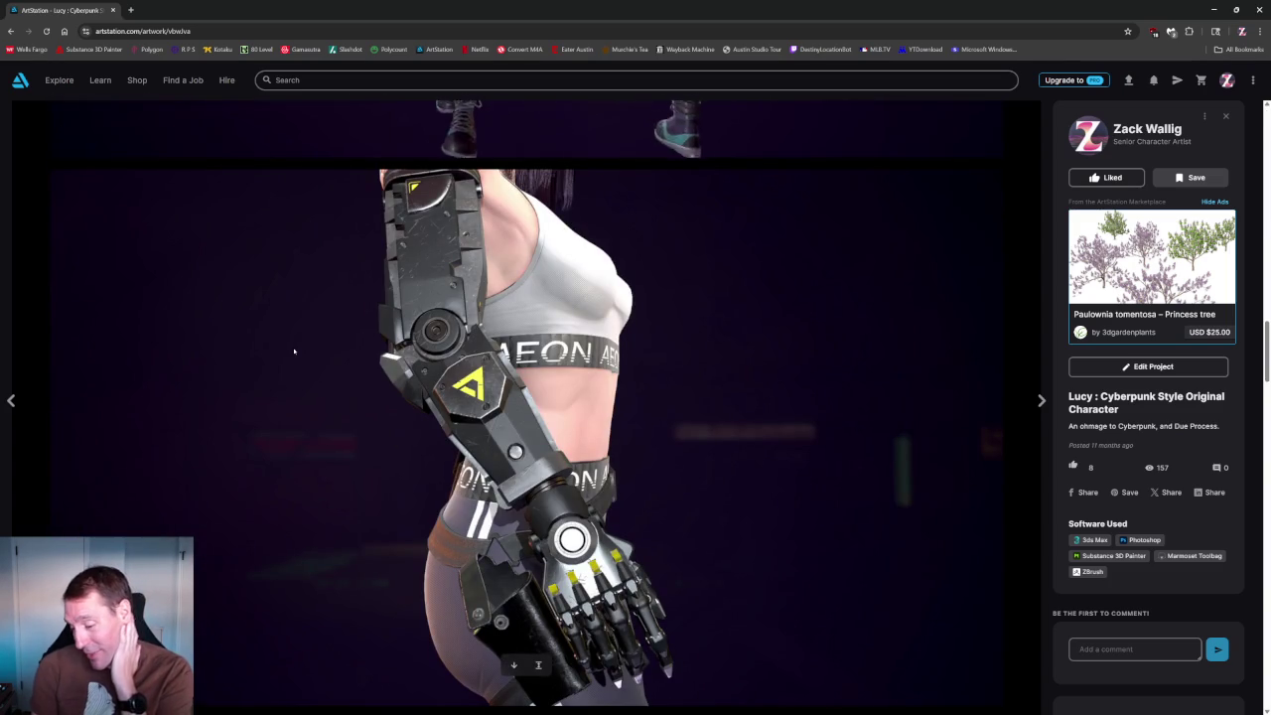
scroll(312, 350, down, 2)
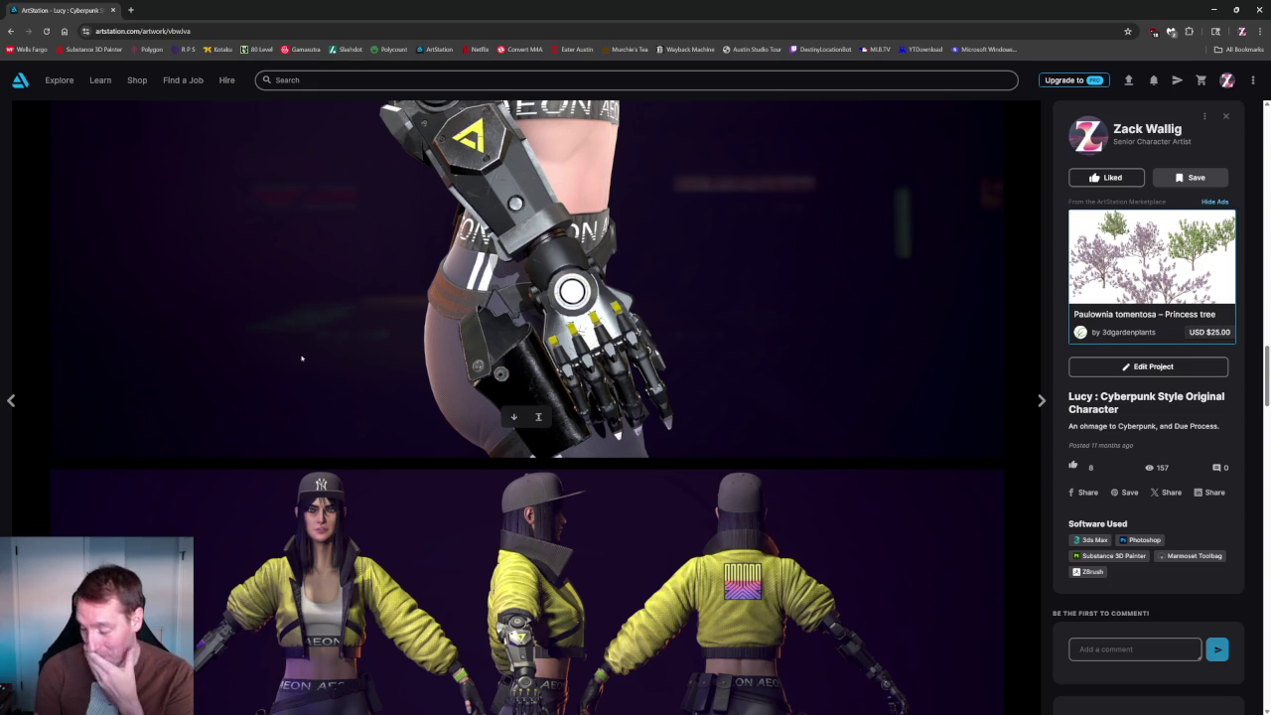
scroll(309, 355, down, 2)
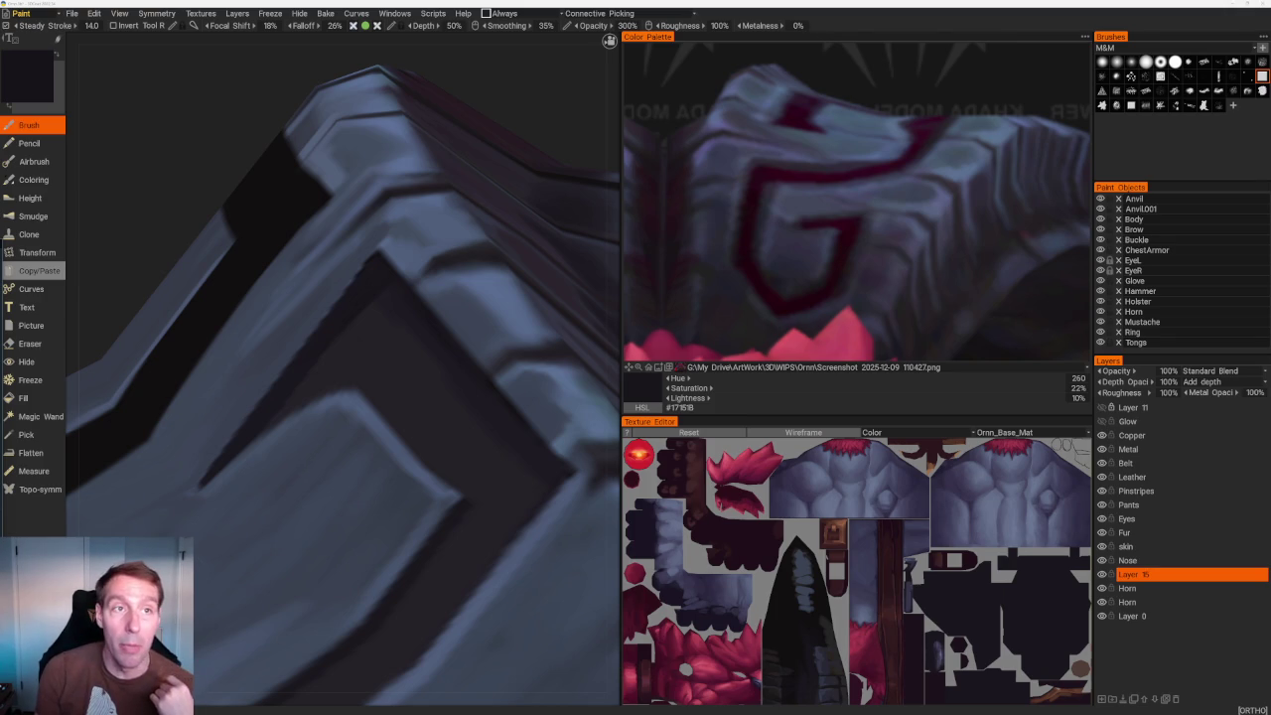
Bring the browser back over 3DCoat, maximize it, and scroll the Troll Shaman turnaround page.
key(alt+Tab)
scroll(427, 427, down, 2)
scroll(427, 427, down, 4)
scroll(427, 427, down, 4)
scroll(427, 427, down, 2)
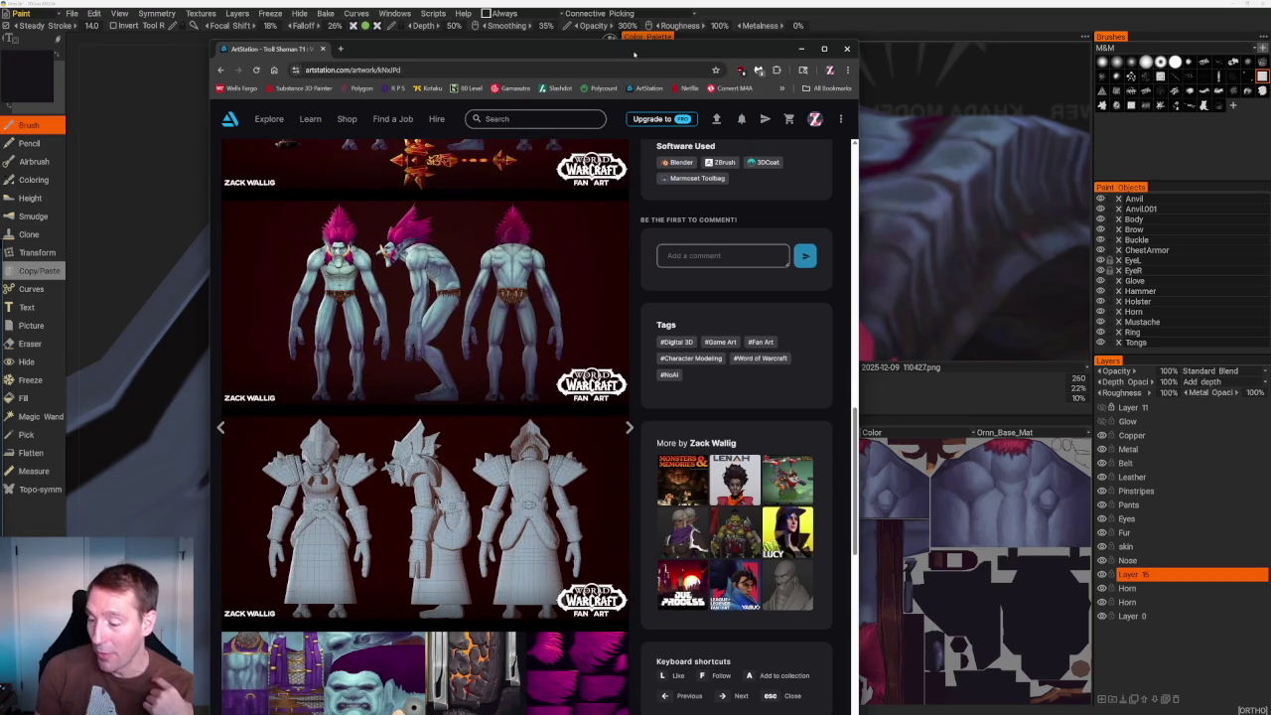
double_click(634, 52)
scroll(530, 455, down, 3)
scroll(530, 455, down, 1)
scroll(530, 455, down, 5)
scroll(398, 377, down, 1)
scroll(244, 289, up, 1)
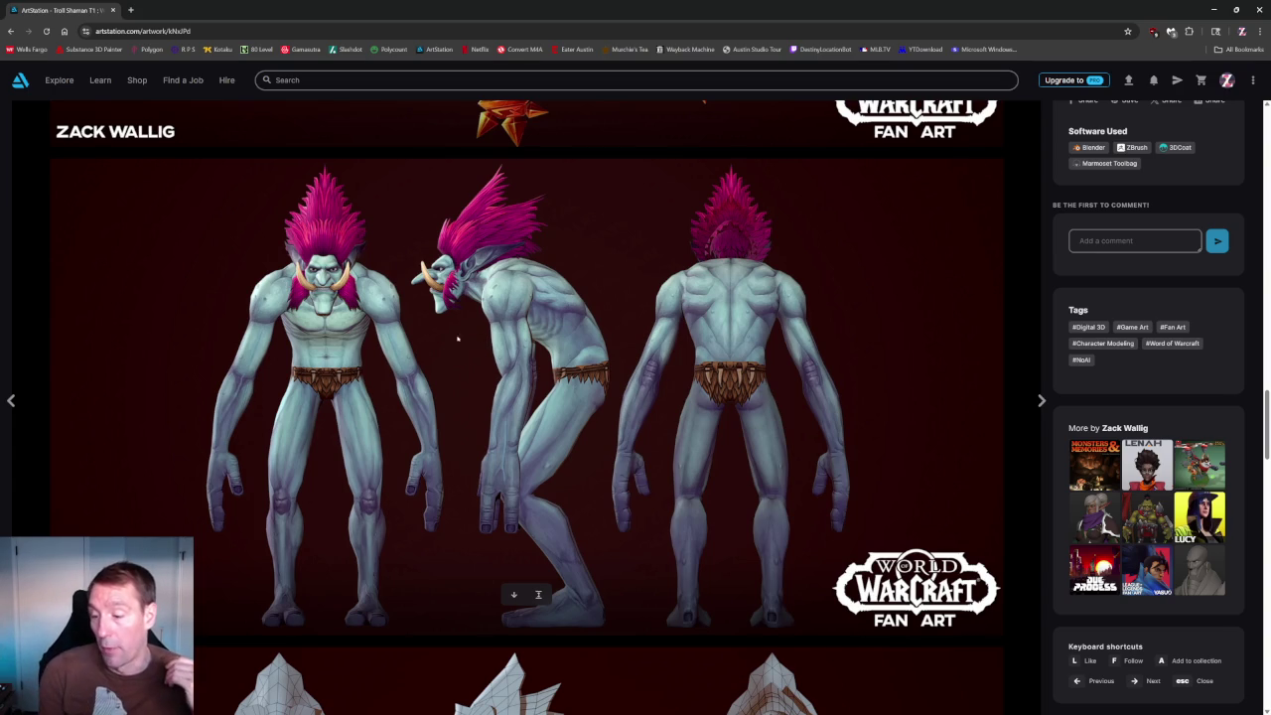
Study the troll's turnaround and texture sheets on the Troll Shaman page.
scroll(424, 402, down, 5)
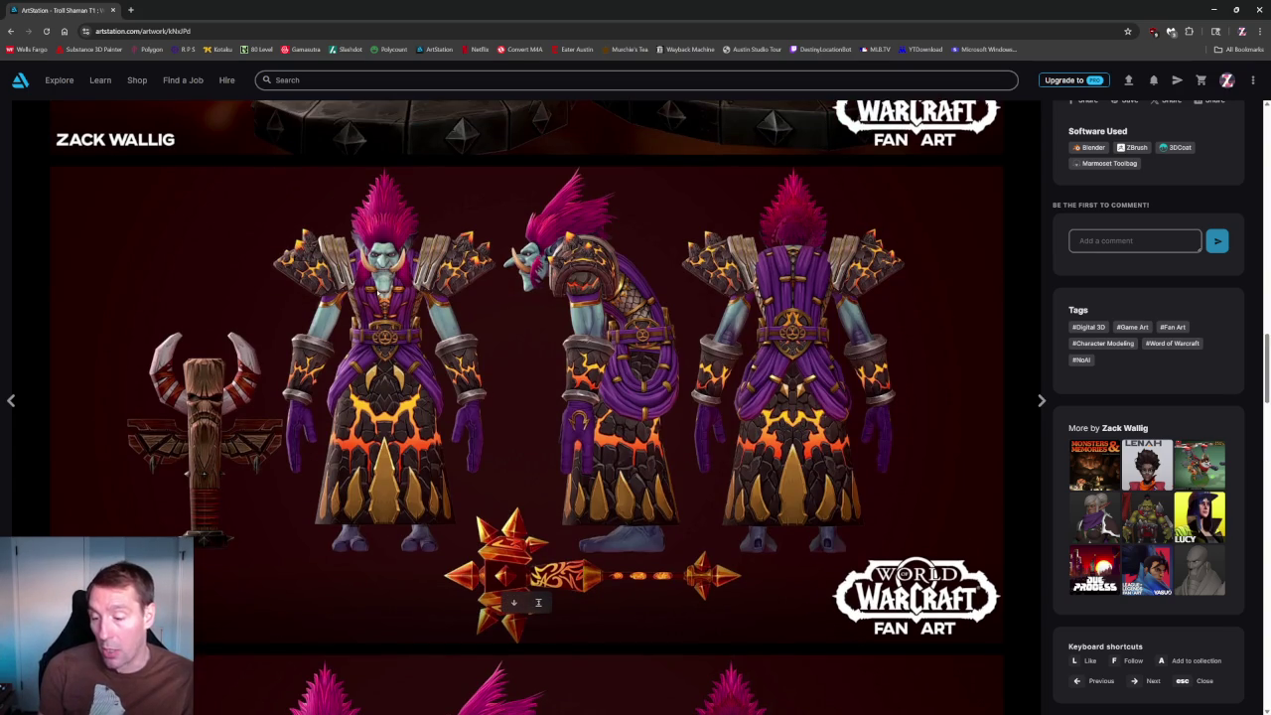
scroll(368, 251, up, 5)
scroll(367, 251, down, 5)
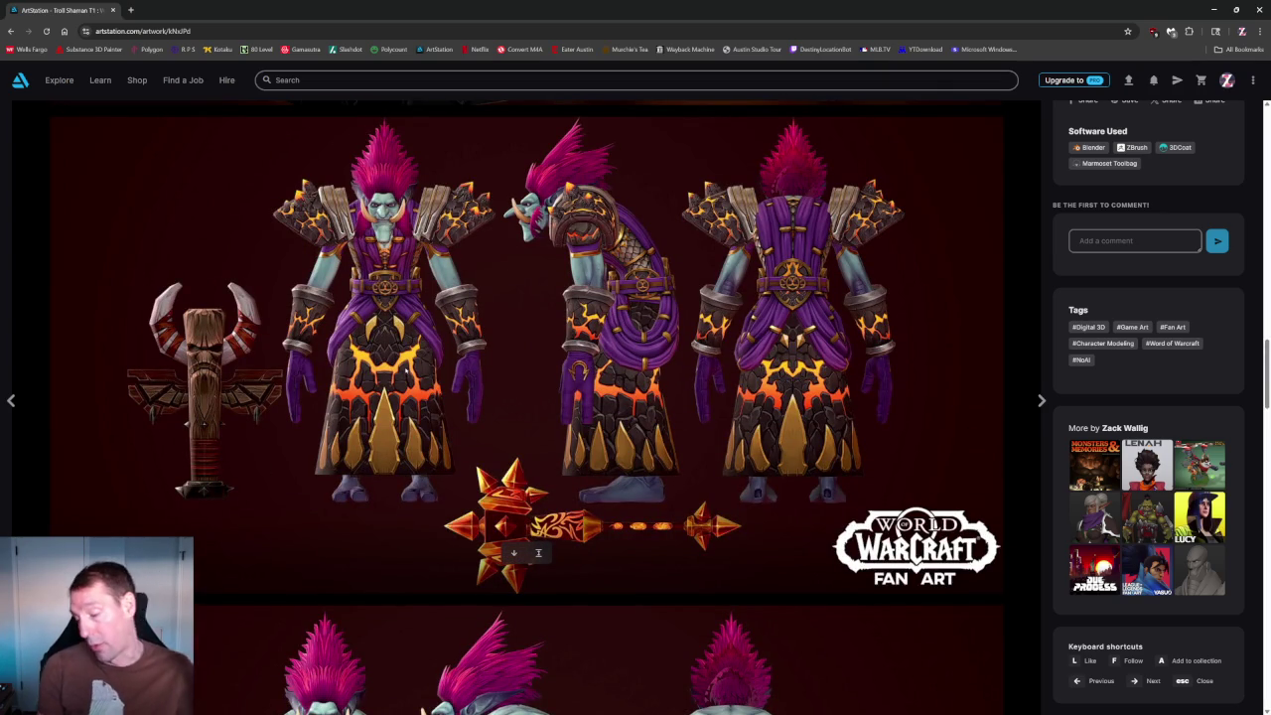
scroll(407, 370, down, 4)
scroll(371, 469, down, 3)
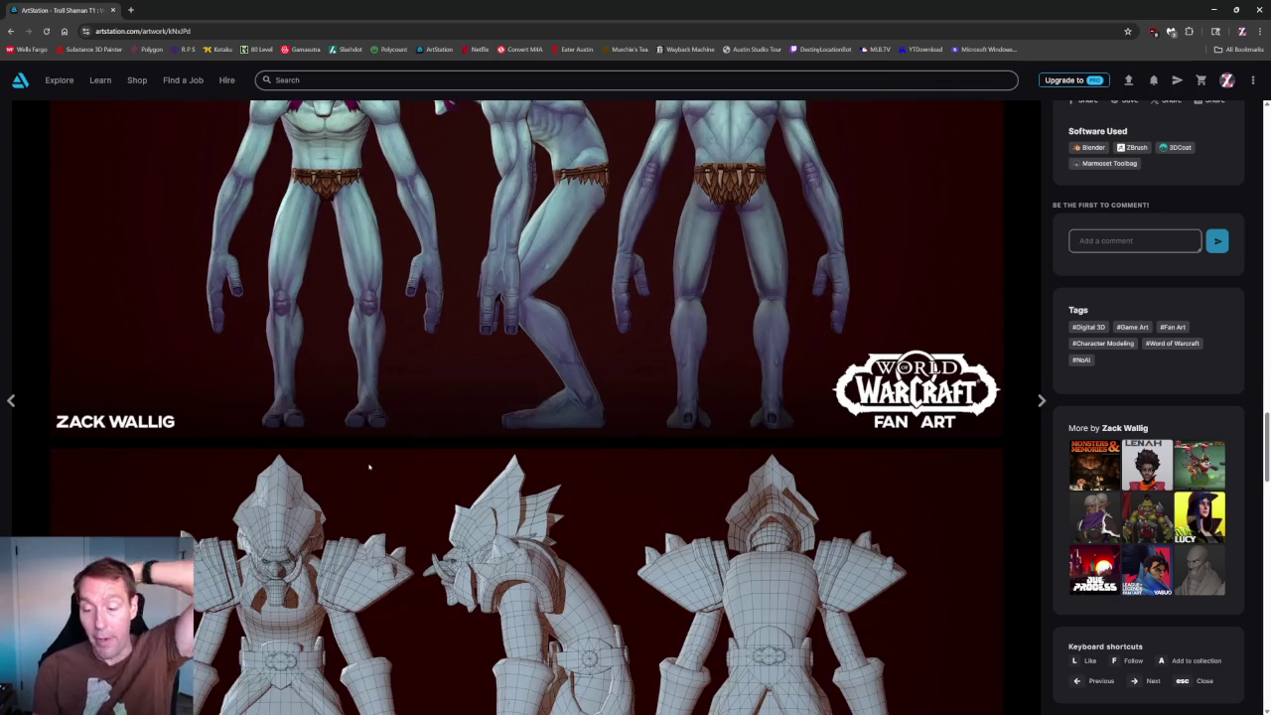
scroll(376, 487, up, 5)
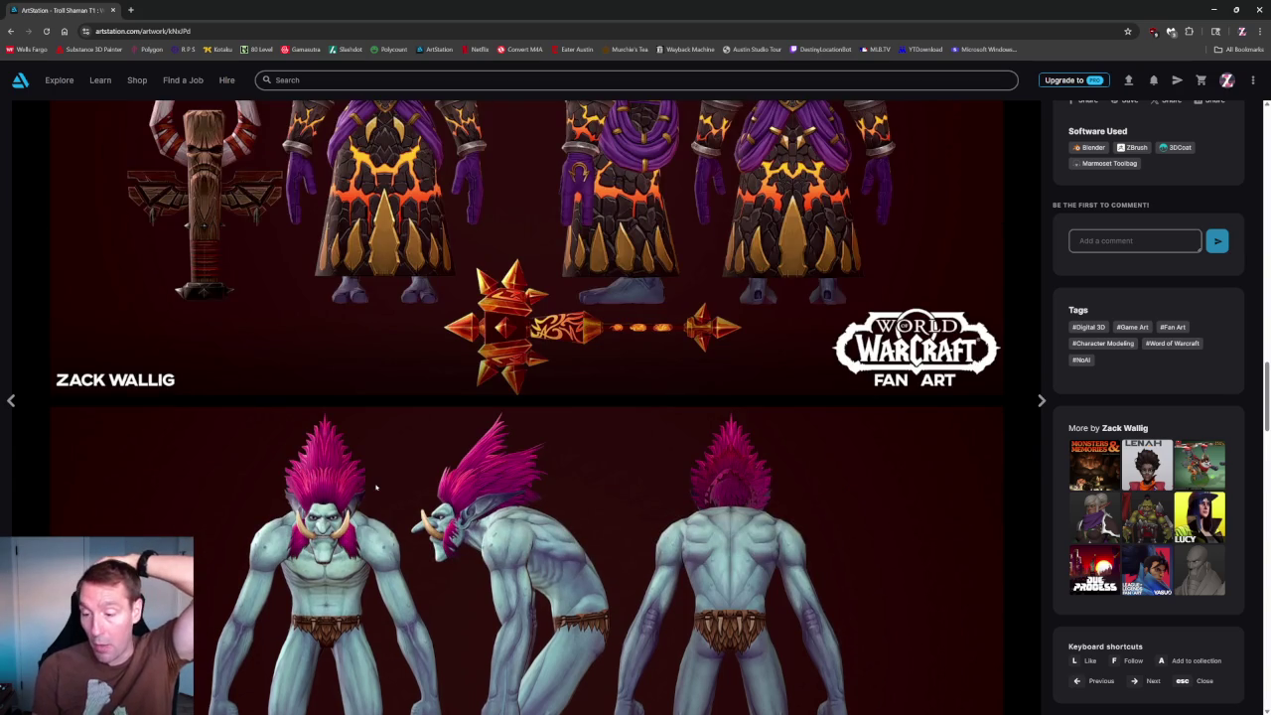
scroll(376, 487, up, 3)
scroll(377, 484, up, 5)
scroll(379, 483, up, 5)
scroll(380, 482, up, 1)
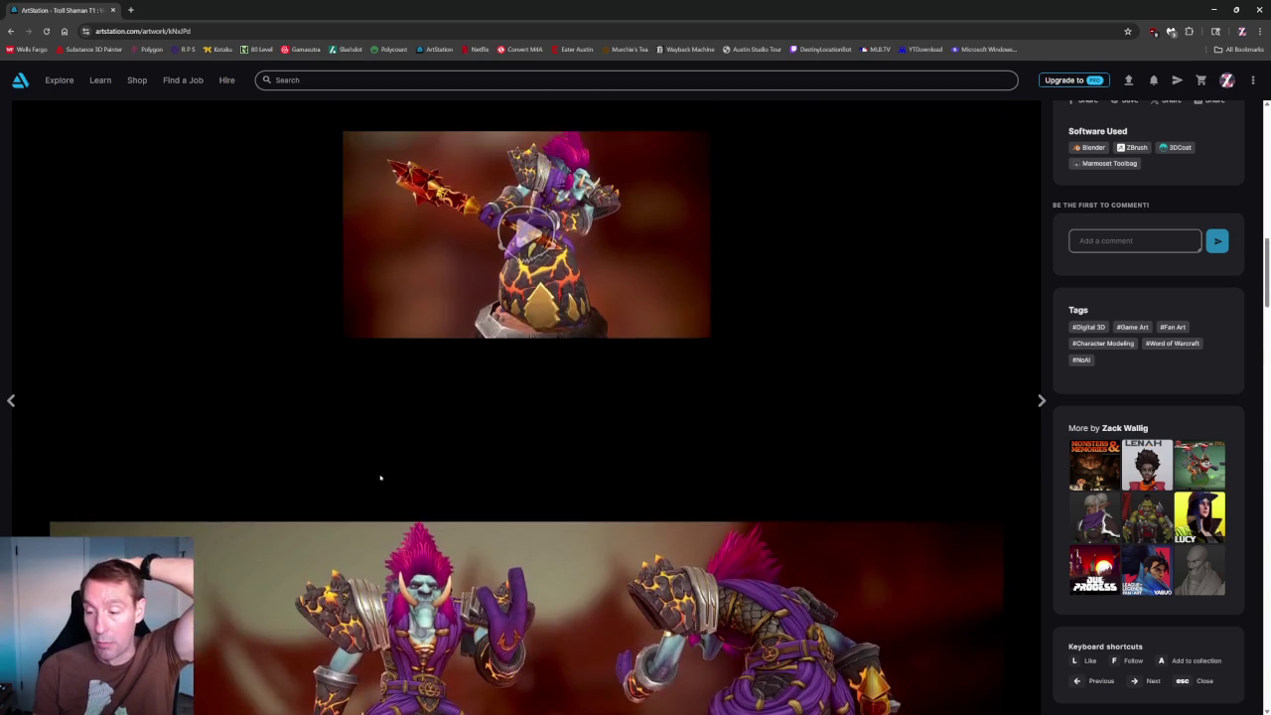
scroll(380, 480, down, 10)
scroll(382, 477, down, 10)
scroll(383, 473, up, 4)
scroll(384, 473, up, 3)
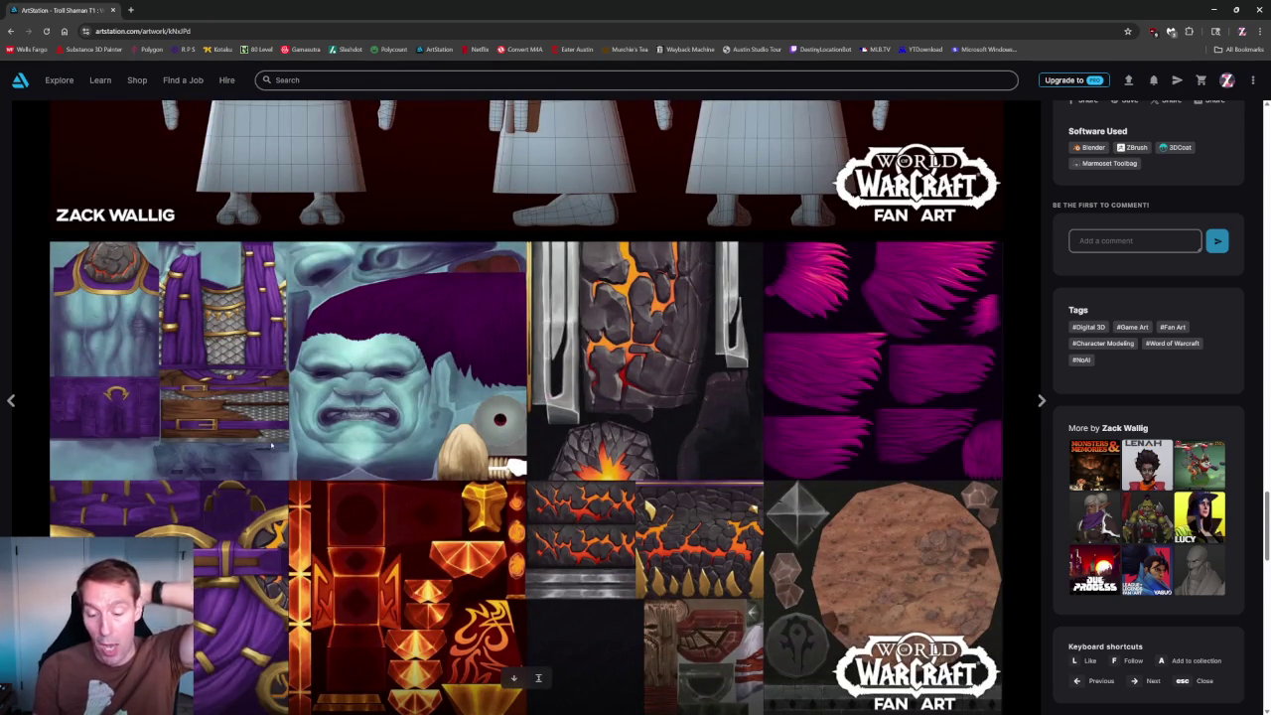
scroll(469, 539, down, 1)
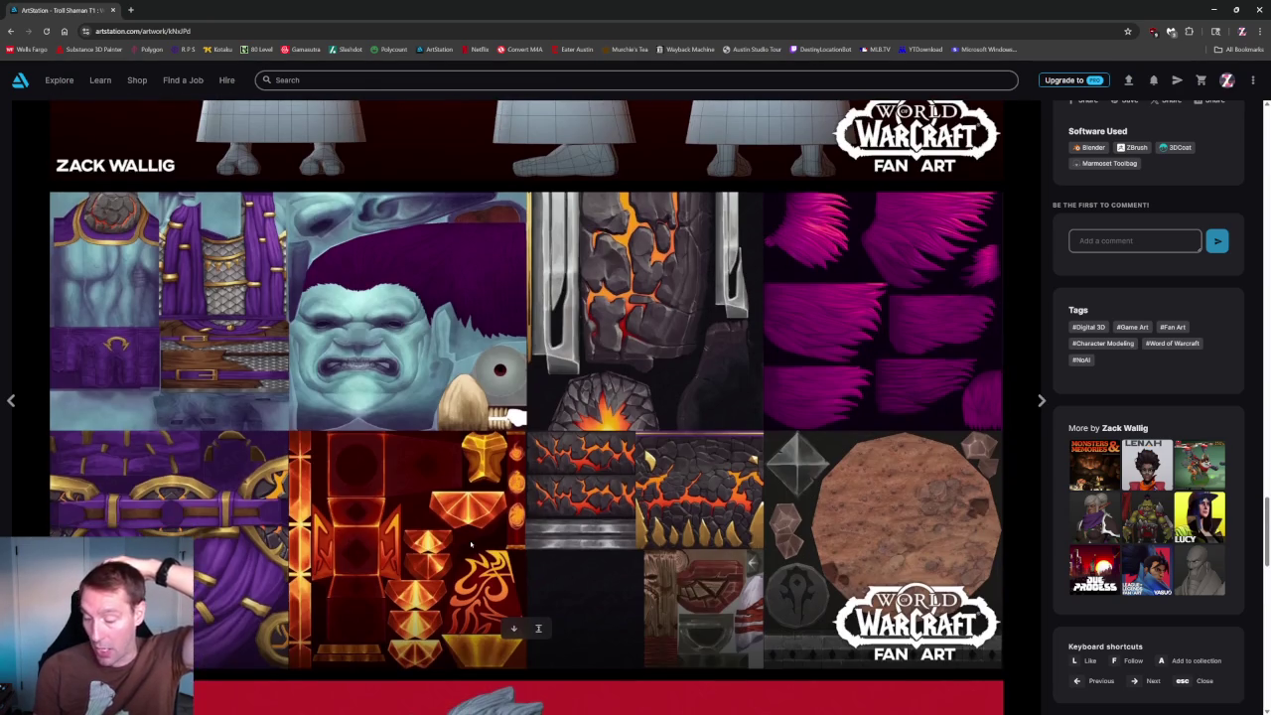
scroll(529, 599, up, 6)
scroll(529, 600, up, 5)
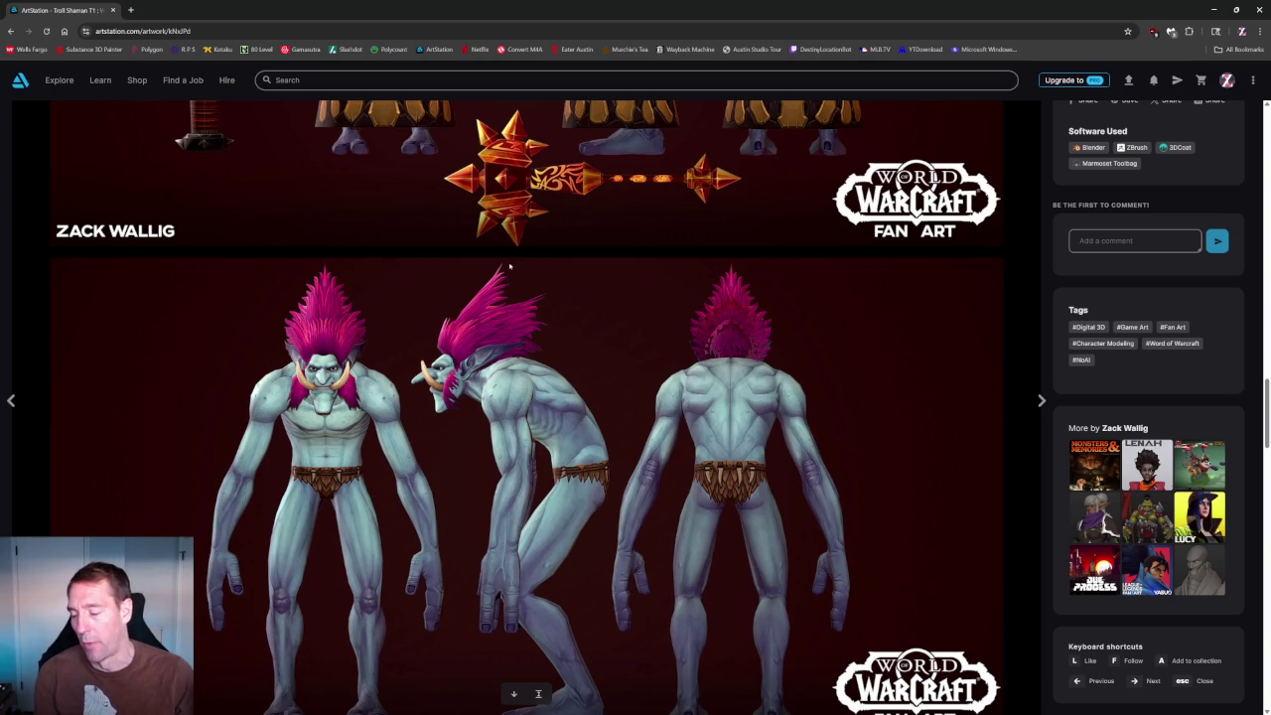
scroll(267, 353, up, 2)
scroll(229, 327, up, 1)
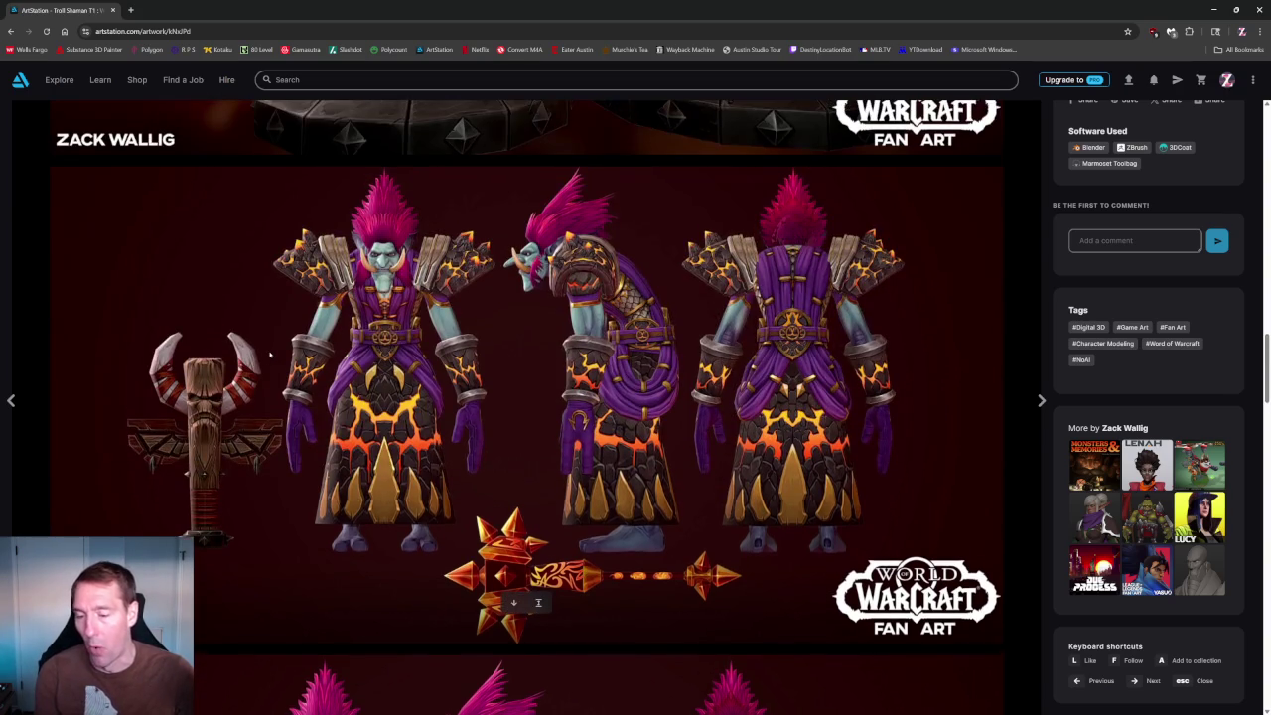
scroll(198, 306, down, 5)
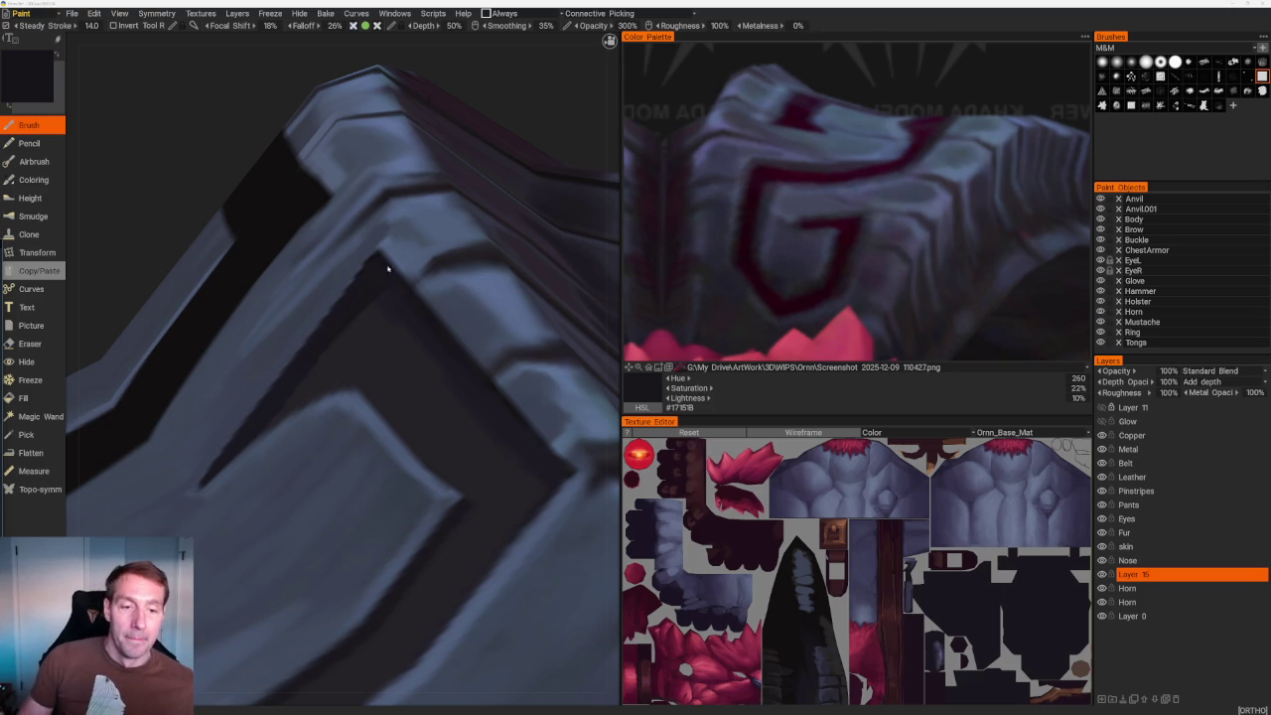
scroll(194, 178, down, 3)
scroll(284, 204, down, 3)
scroll(249, 184, down, 2)
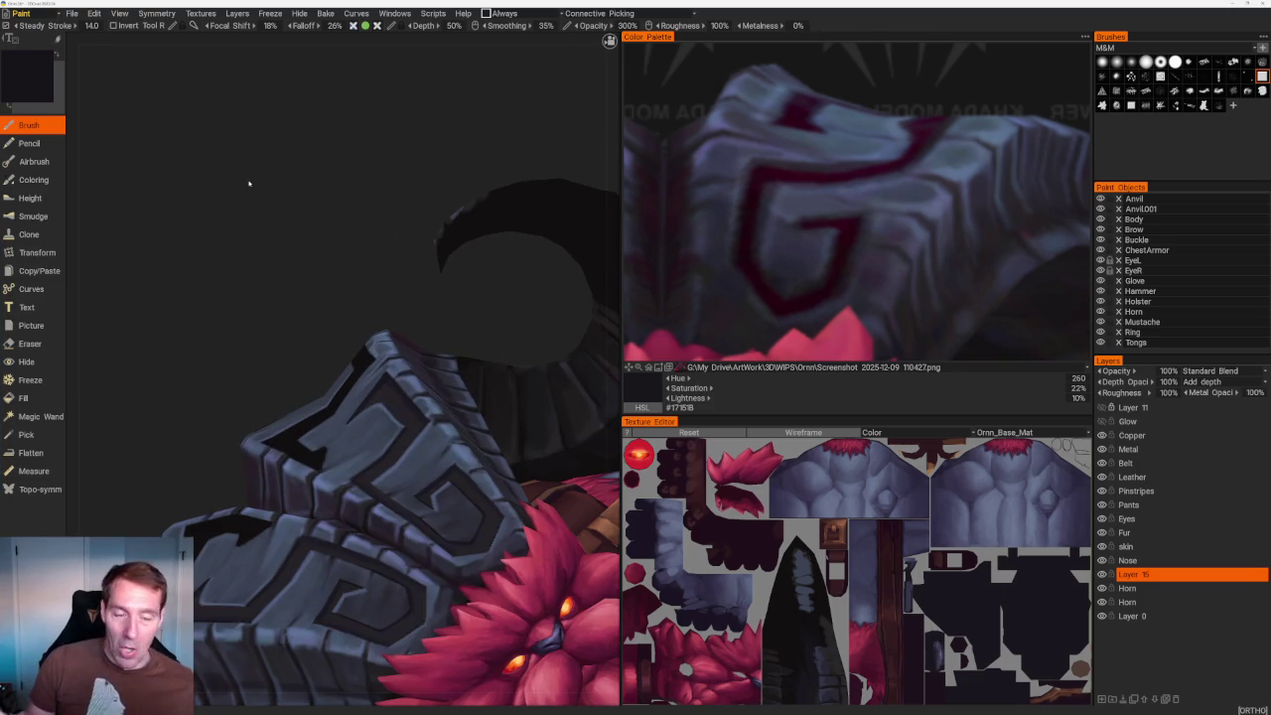
mouse_move(444, 253)
middle_down()
mouse_move(407, 284)
mouse_move(362, 268)
middle_up()
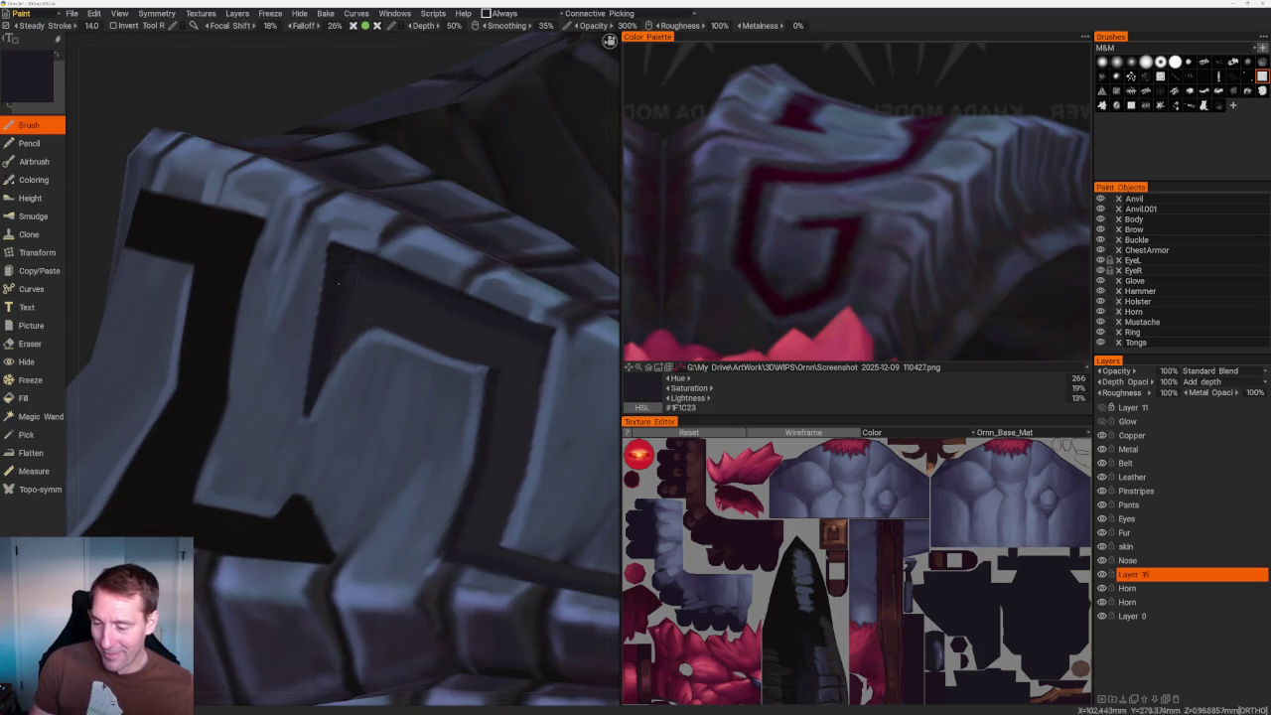
middle_drag(337, 291, 358, 170)
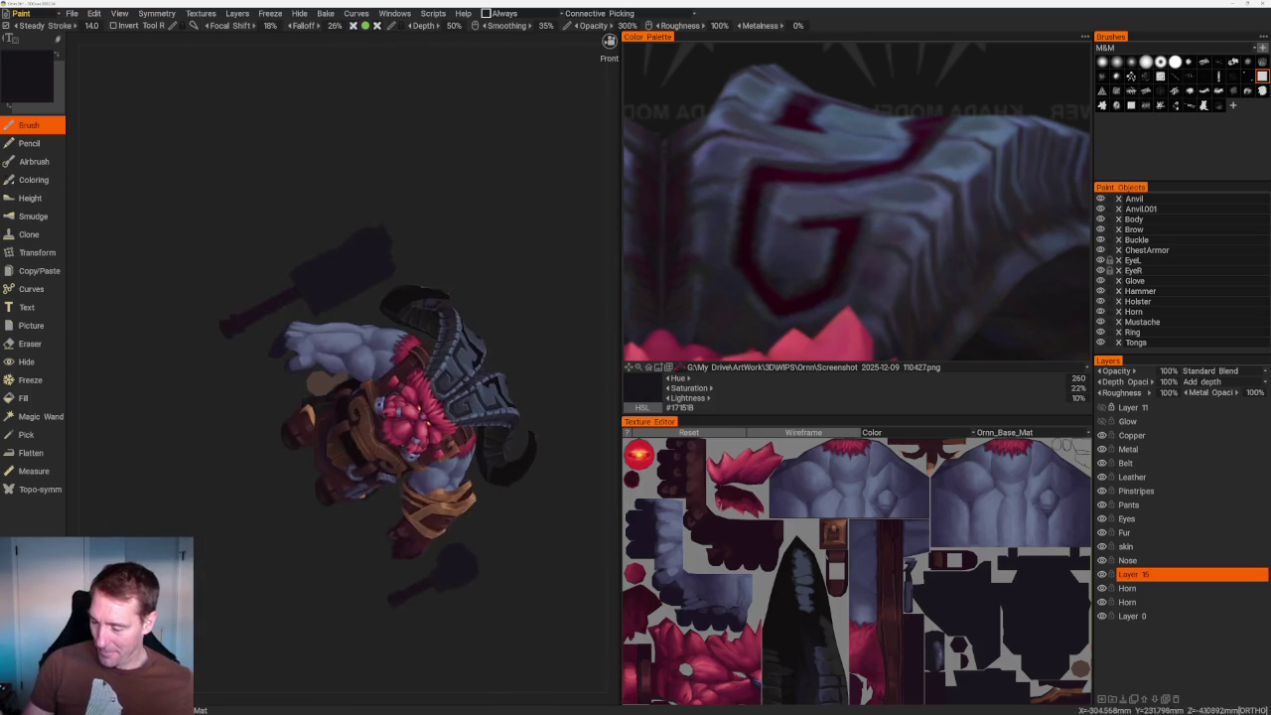
middle_drag(530, 321, 541, 362)
scroll(541, 361, up, 2)
scroll(542, 362, up, 2)
scroll(541, 361, up, 3)
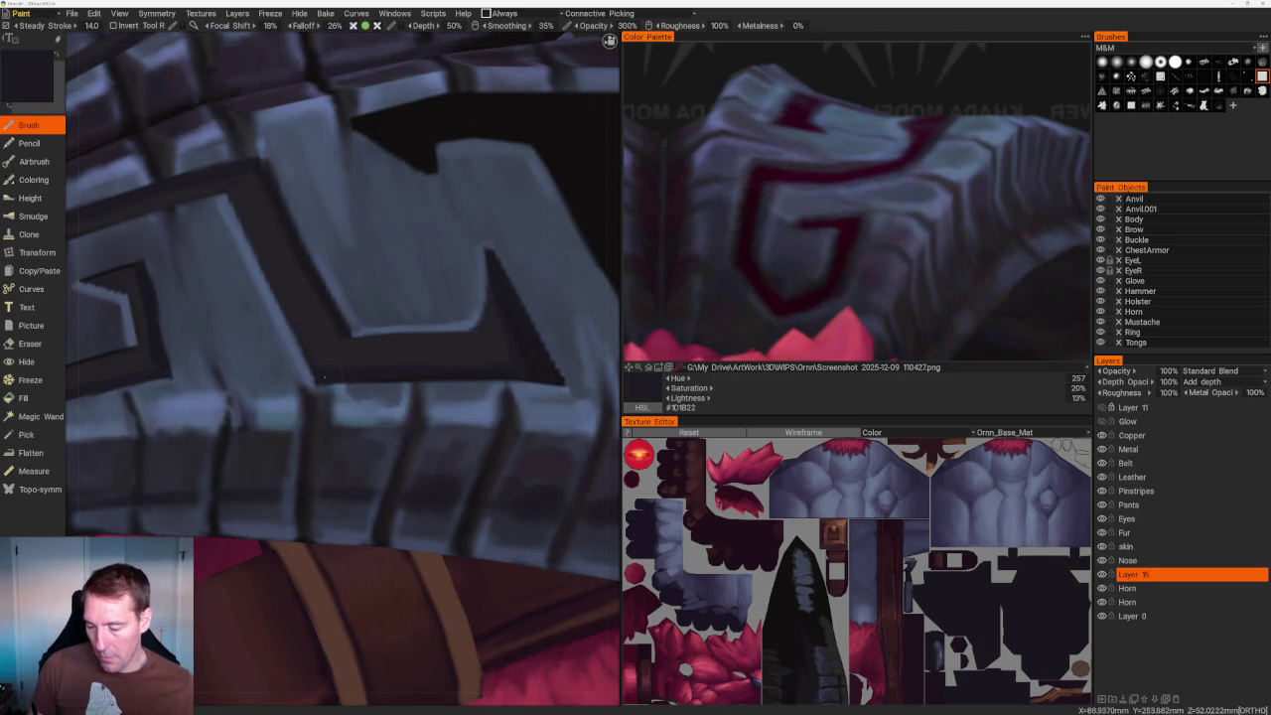
scroll(493, 372, down, 5)
middle_drag(400, 196, 465, 278)
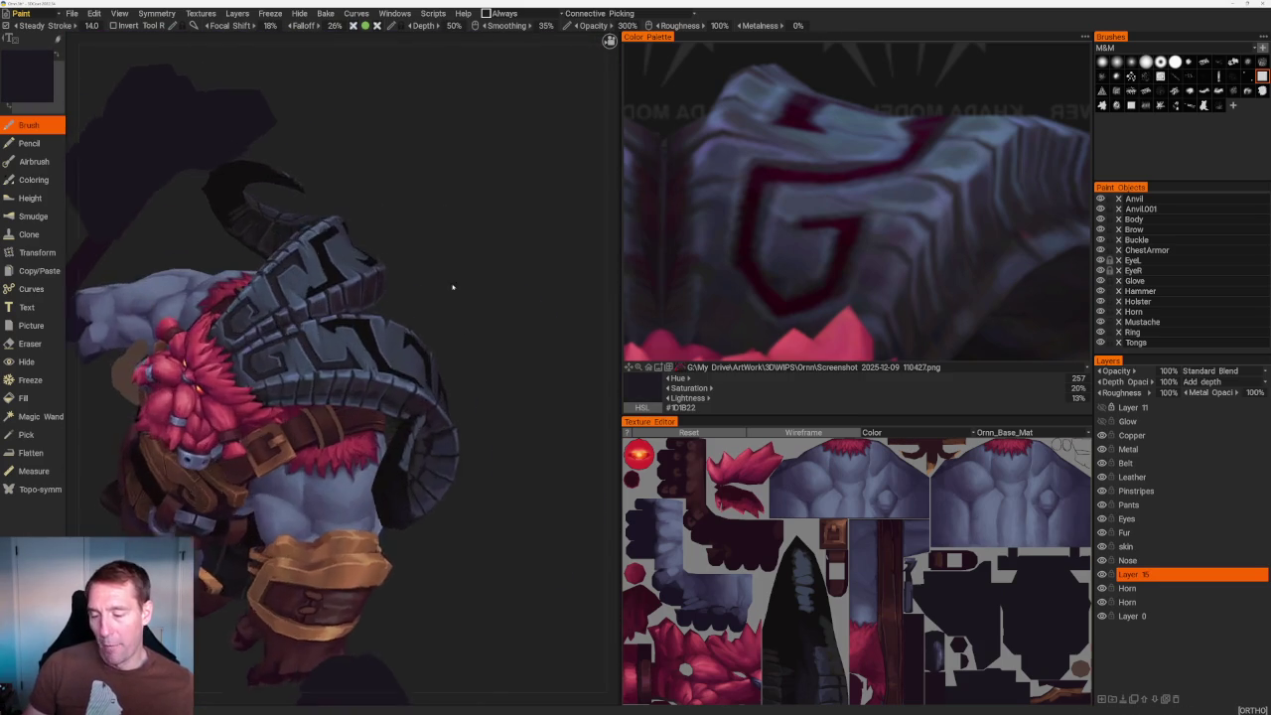
scroll(464, 278, up, 3)
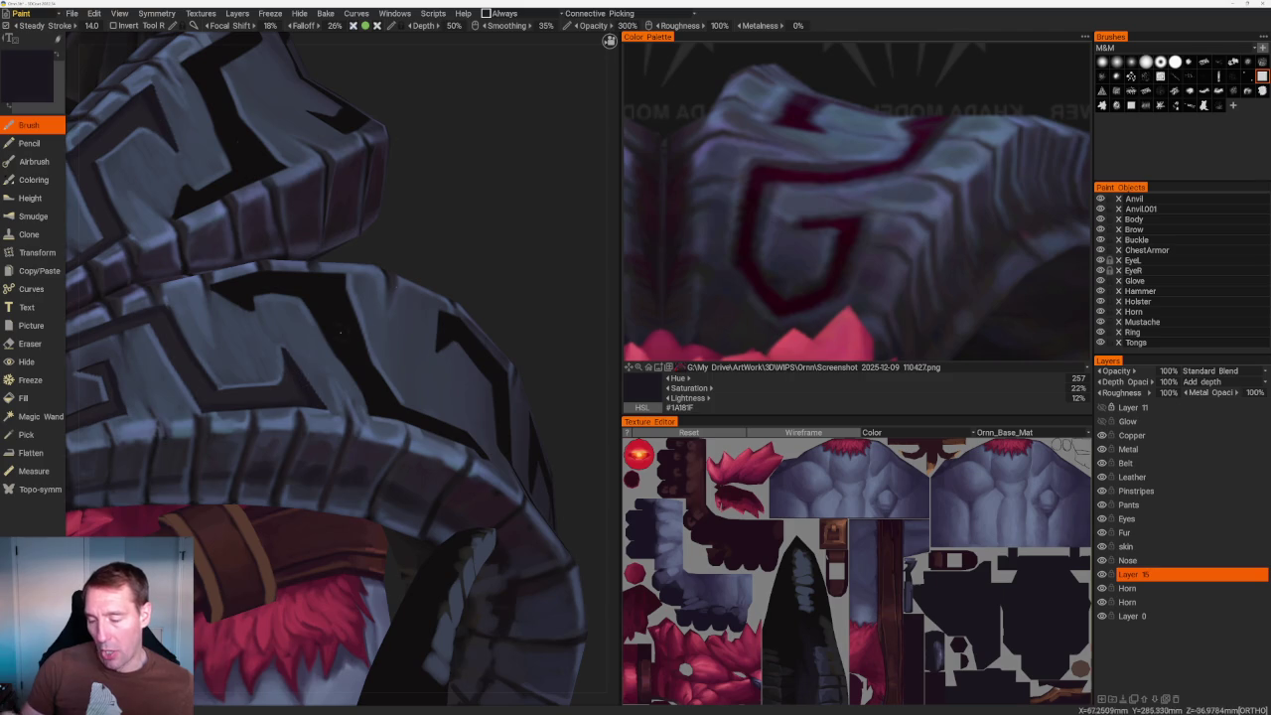
scroll(318, 349, up, 2)
scroll(355, 270, up, 3)
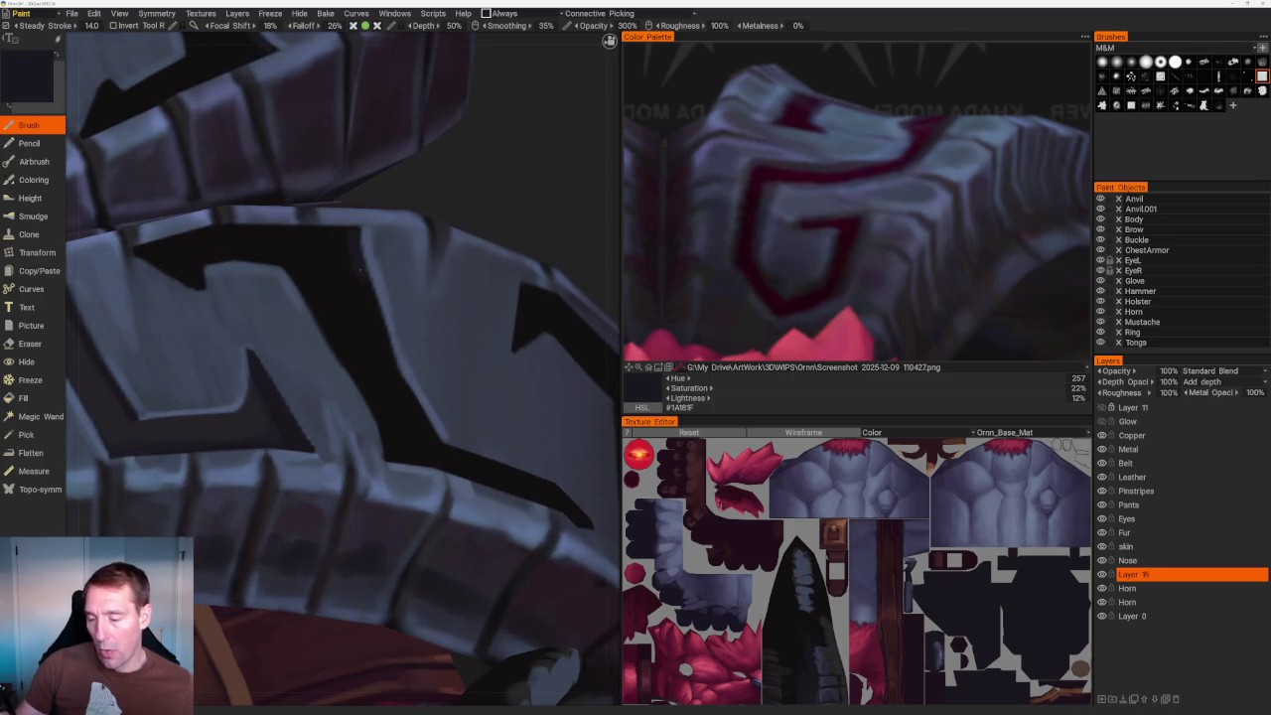
click(1127, 588)
key(e)
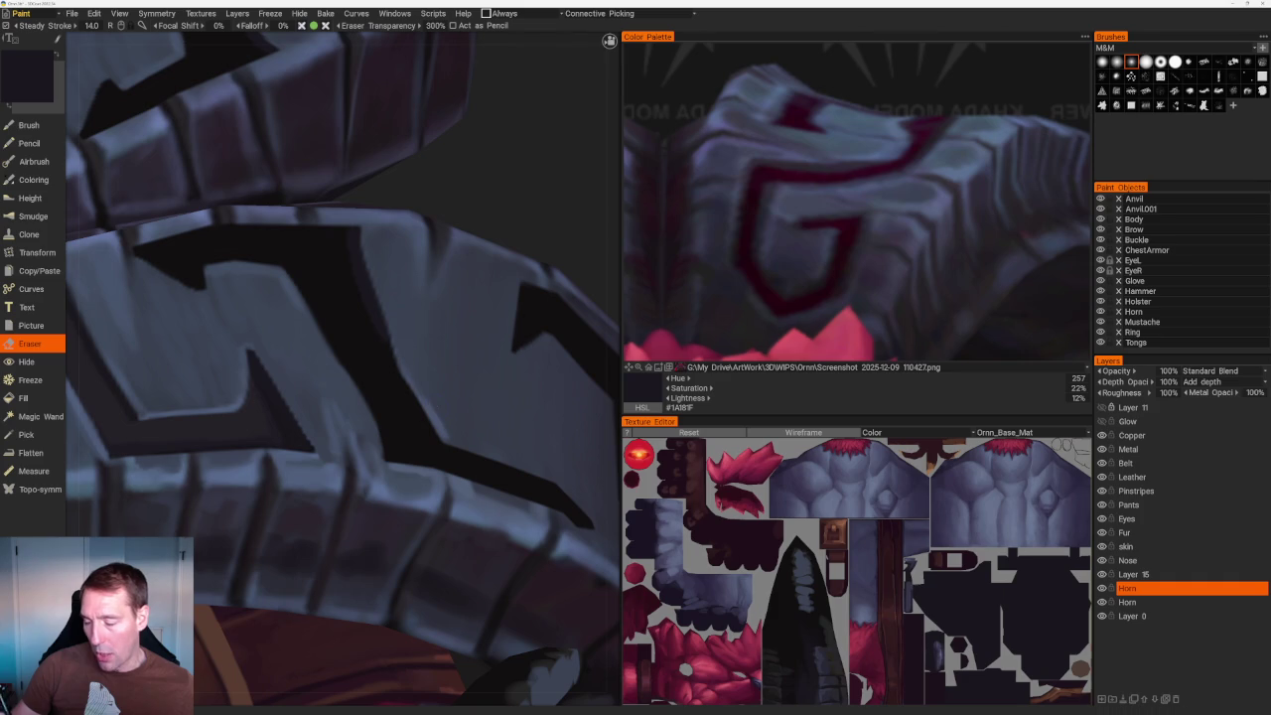
scroll(437, 298, down, 8)
drag(423, 208, 426, 202)
scroll(426, 202, up, 6)
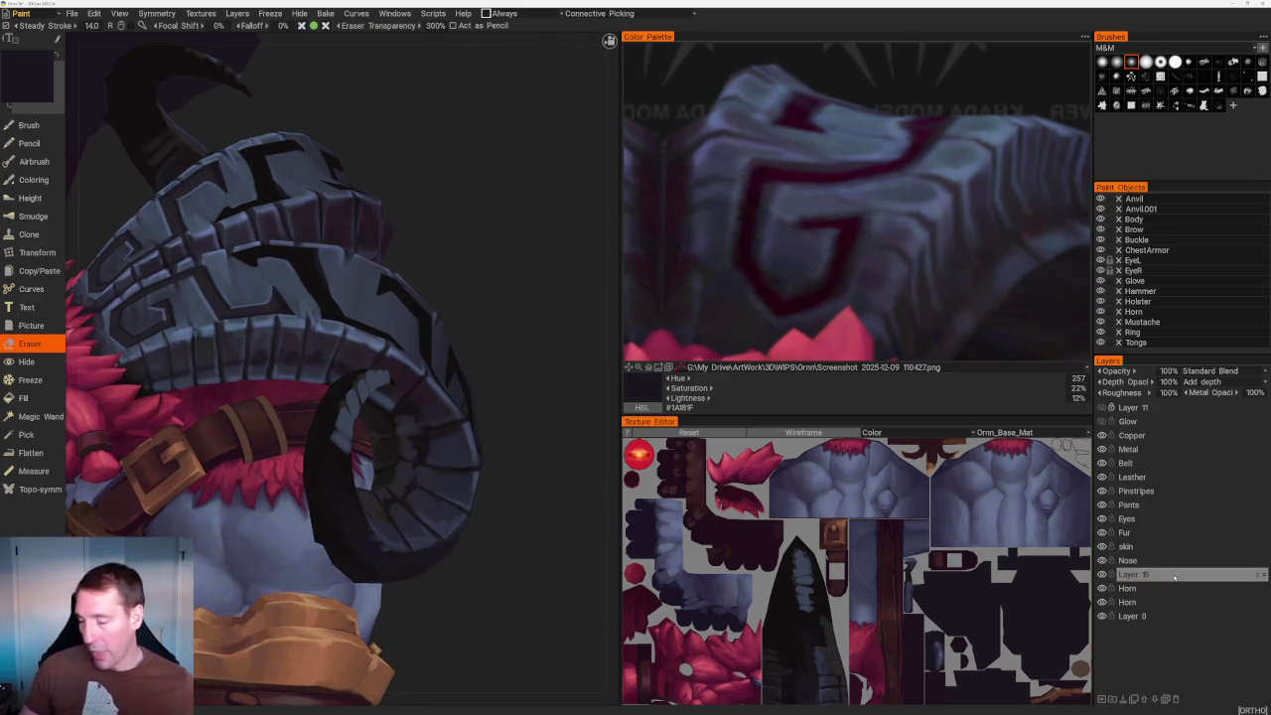
scroll(511, 304, up, 3)
scroll(513, 383, up, 4)
key(b)
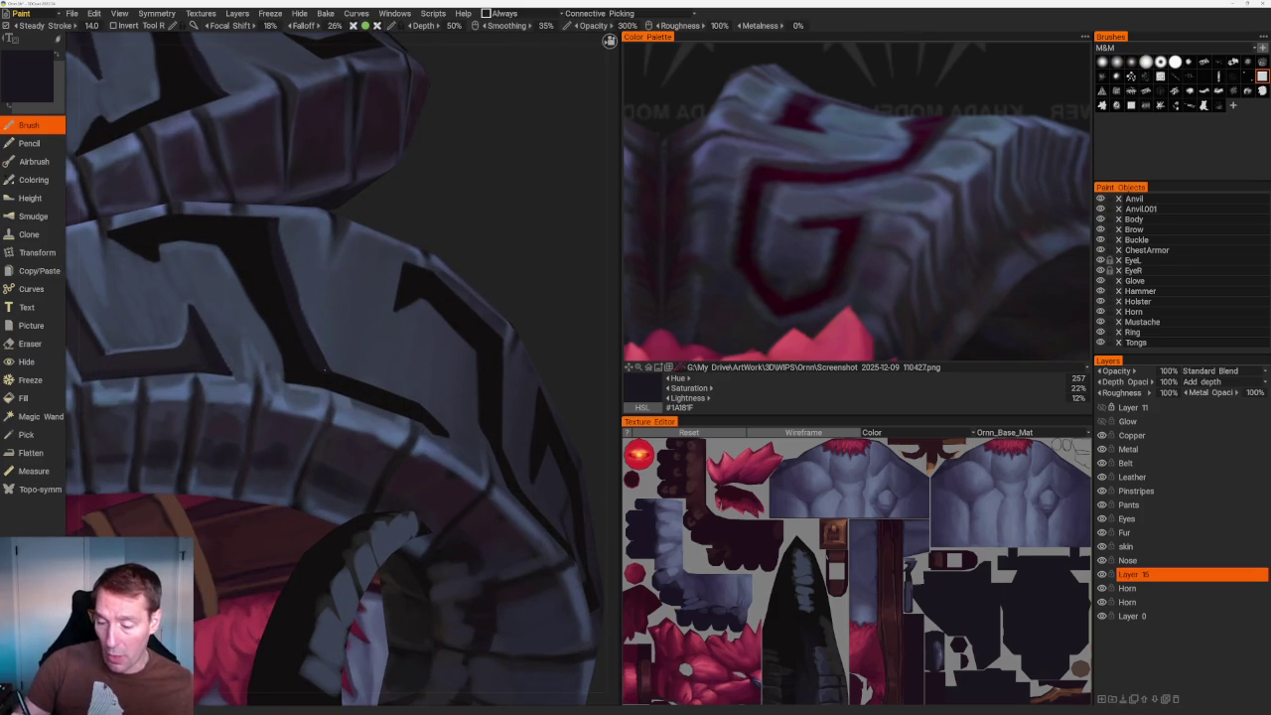
scroll(329, 385, down, 10)
mouse_move(411, 208)
right_down()
mouse_move(440, 247)
mouse_move(510, 261)
mouse_move(472, 340)
right_up()
scroll(472, 340, up, 3)
scroll(463, 298, up, 2)
scroll(519, 204, up, 2)
scroll(353, 270, up, 2)
scroll(352, 269, up, 2)
scroll(539, 241, up, 3)
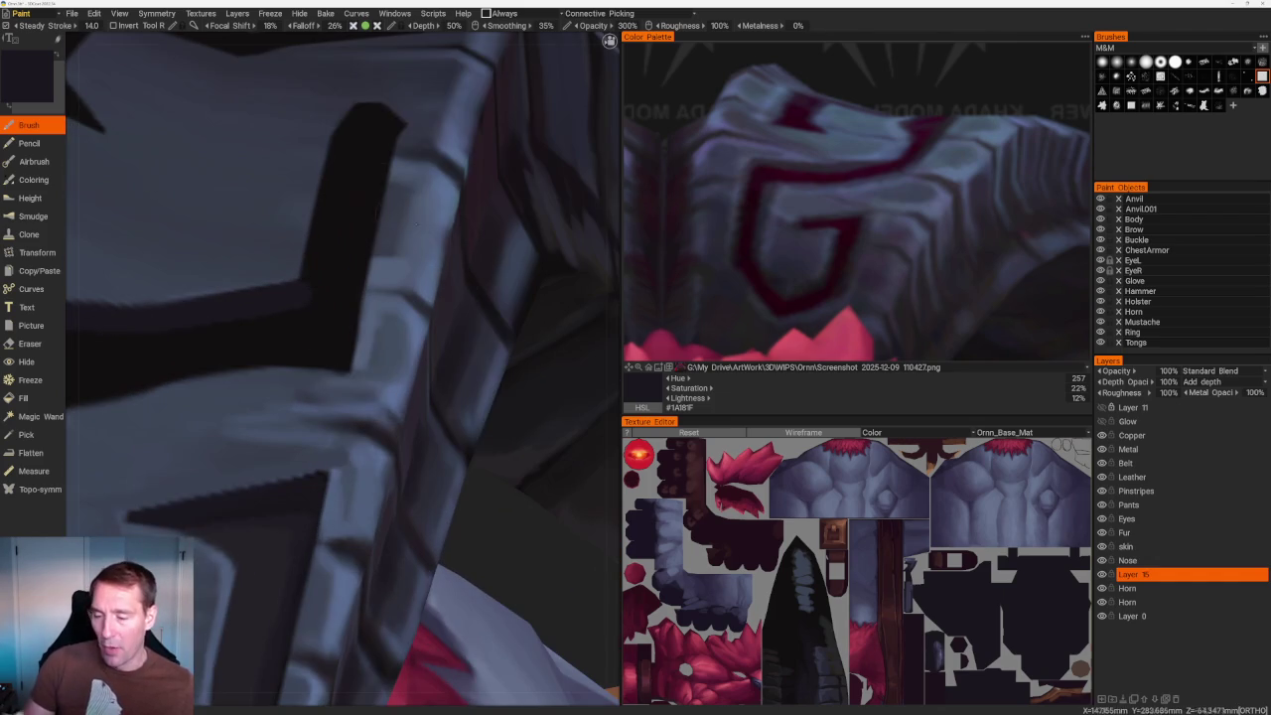
mouse_move(387, 139)
right_down()
mouse_move(397, 179)
mouse_move(432, 218)
right_up()
scroll(405, 208, down, 3)
scroll(420, 308, up, 2)
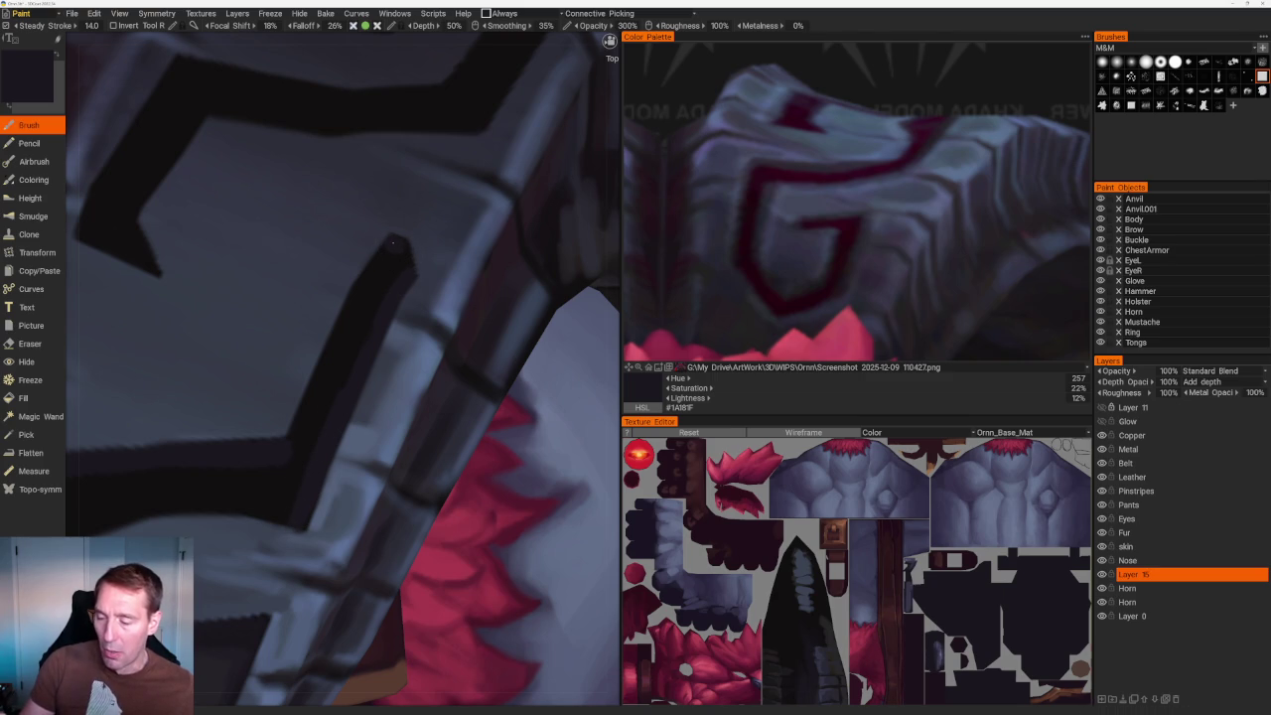
key(Home)
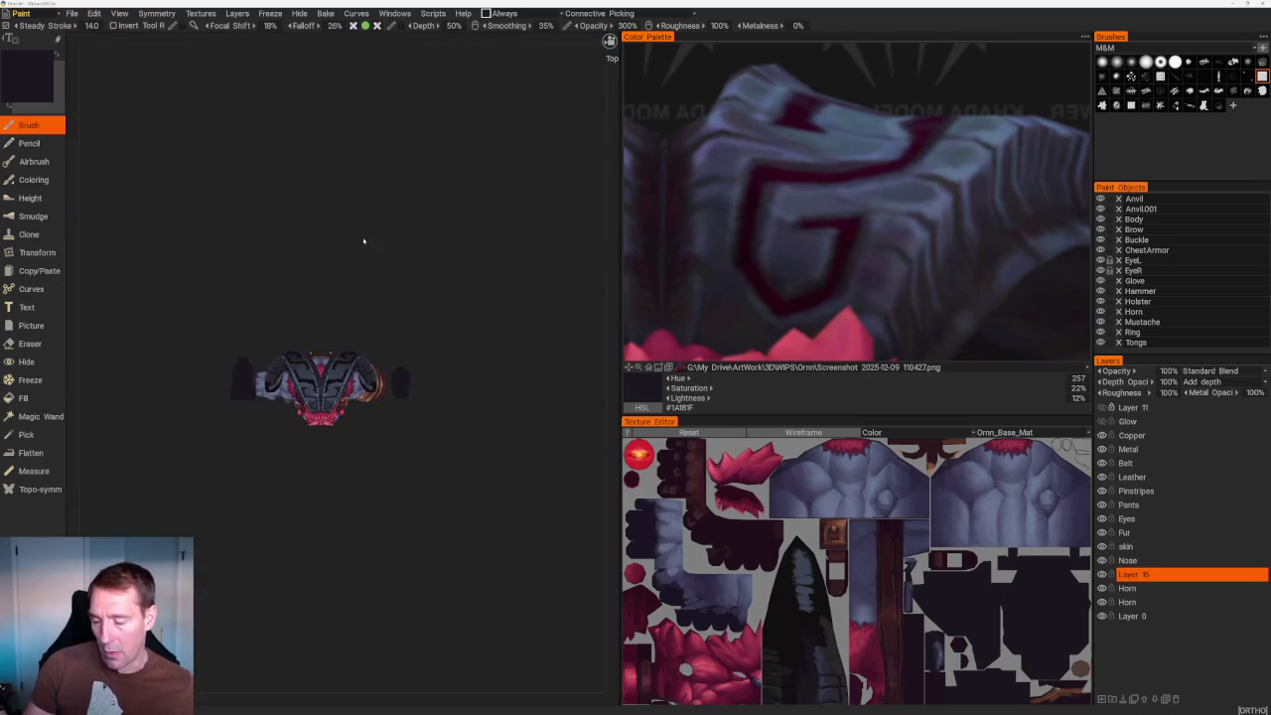
Fill the dark recess on the carved armor plate with lighter blue-grey.
scroll(437, 188, up, 3)
scroll(491, 233, up, 2)
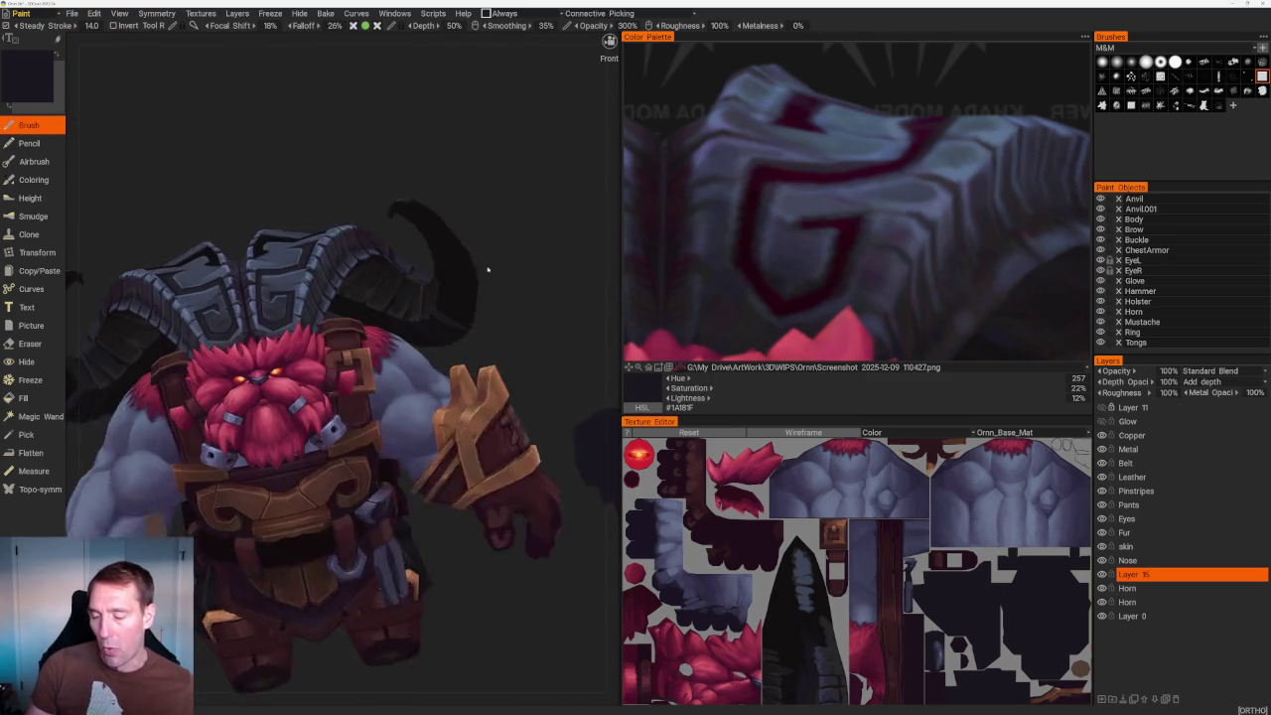
scroll(388, 275, up, 2)
scroll(398, 272, up, 2)
mouse_move(397, 272)
mouse_down()
mouse_move(420, 193)
mouse_move(363, 188)
mouse_up()
scroll(355, 157, down, 5)
drag(347, 125, 374, 158)
scroll(375, 158, up, 5)
mouse_move(454, 162)
mouse_down()
mouse_move(457, 228)
mouse_move(407, 236)
mouse_move(420, 263)
mouse_up()
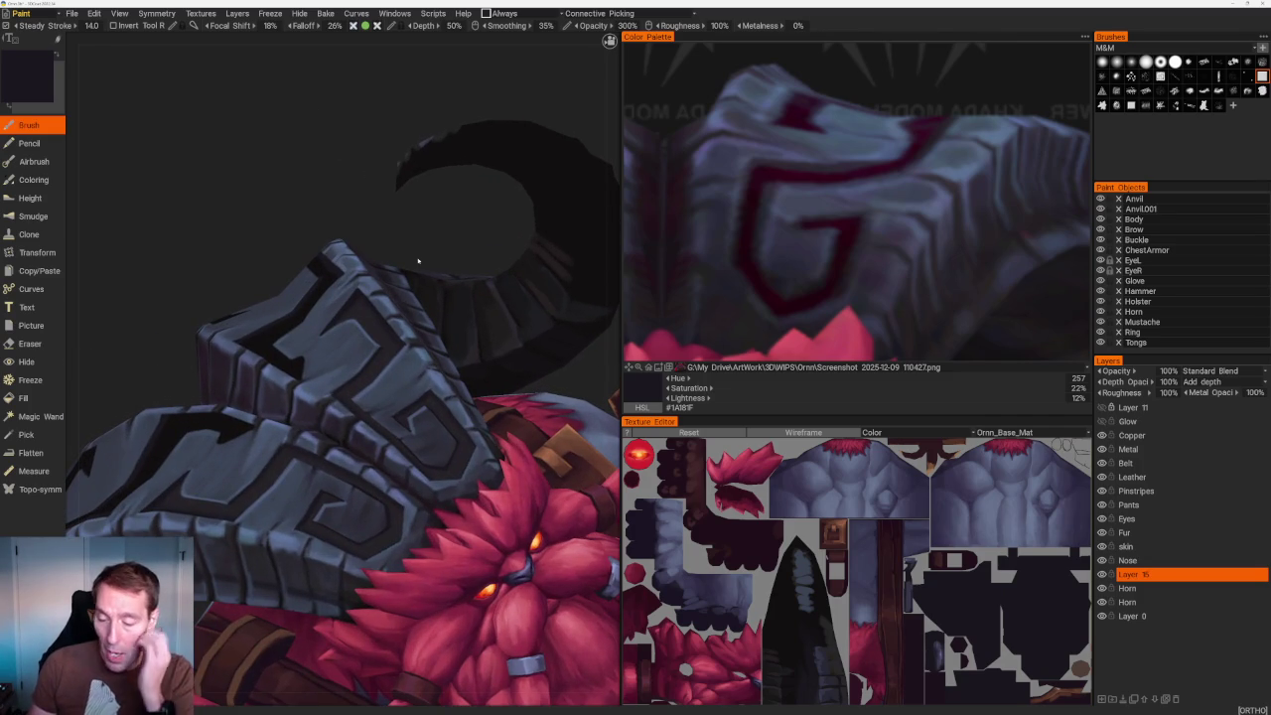
scroll(415, 266, up, 2)
scroll(409, 276, up, 4)
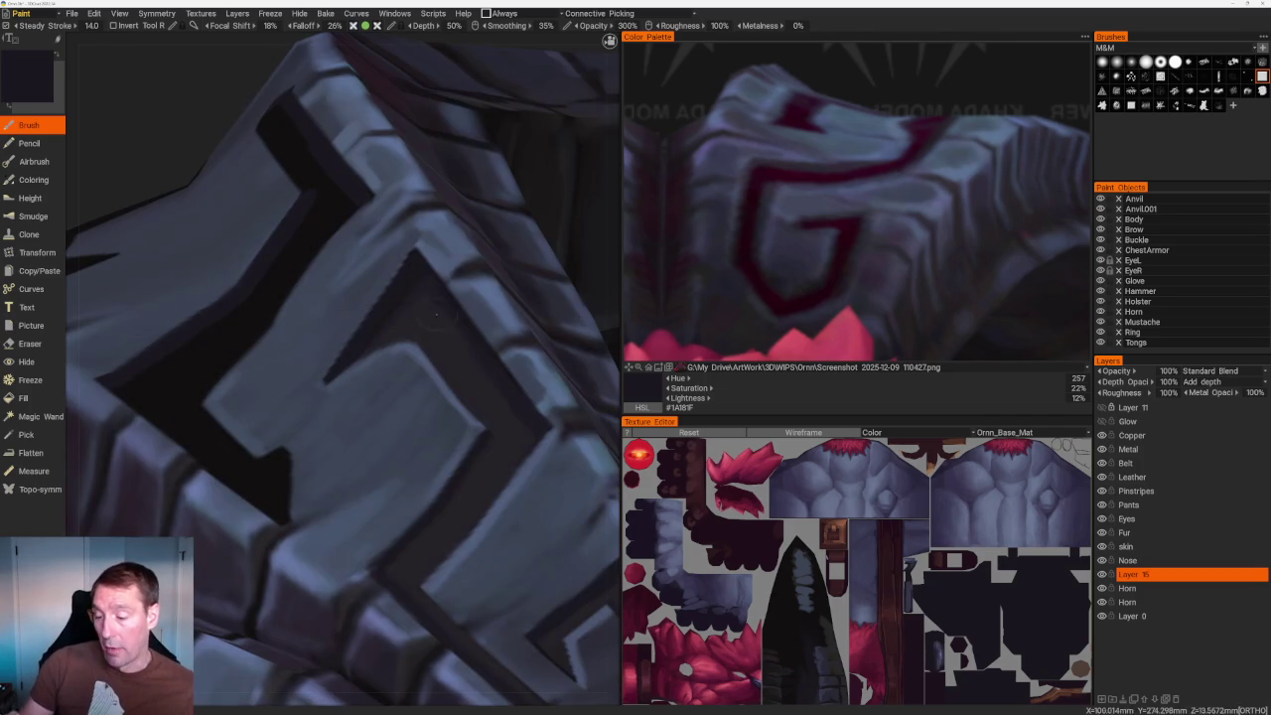
drag(405, 282, 339, 214)
drag(281, 156, 266, 171)
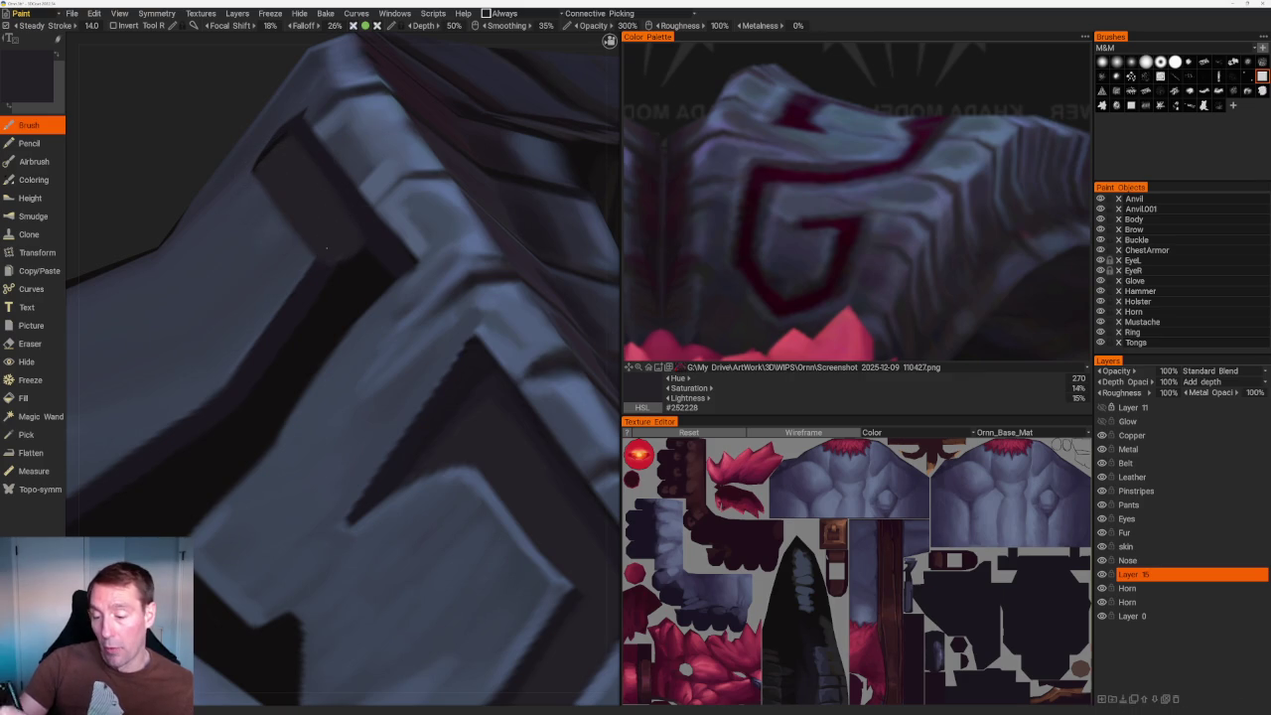
Paint lighter strokes over the dark groove on the armor plate.
scroll(422, 129, down, 5)
scroll(422, 125, down, 2)
scroll(447, 199, up, 3)
scroll(468, 275, up, 2)
scroll(377, 248, up, 3)
scroll(278, 223, up, 2)
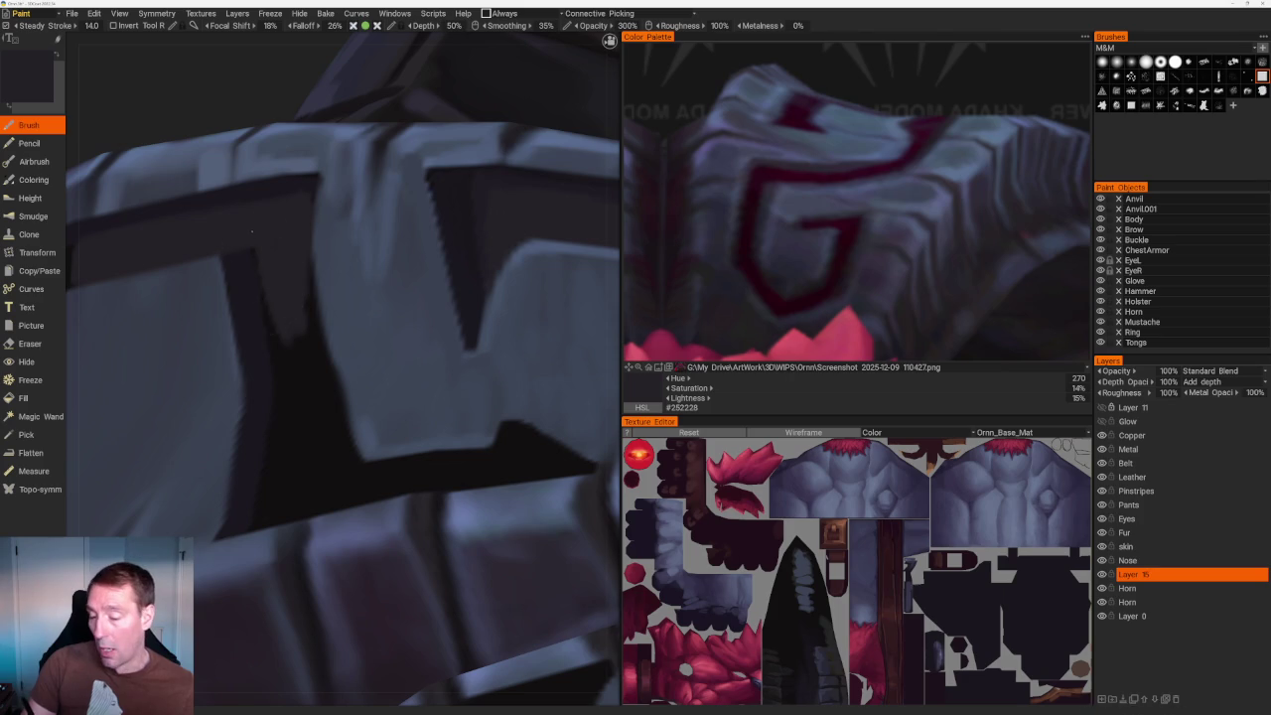
drag(303, 288, 316, 402)
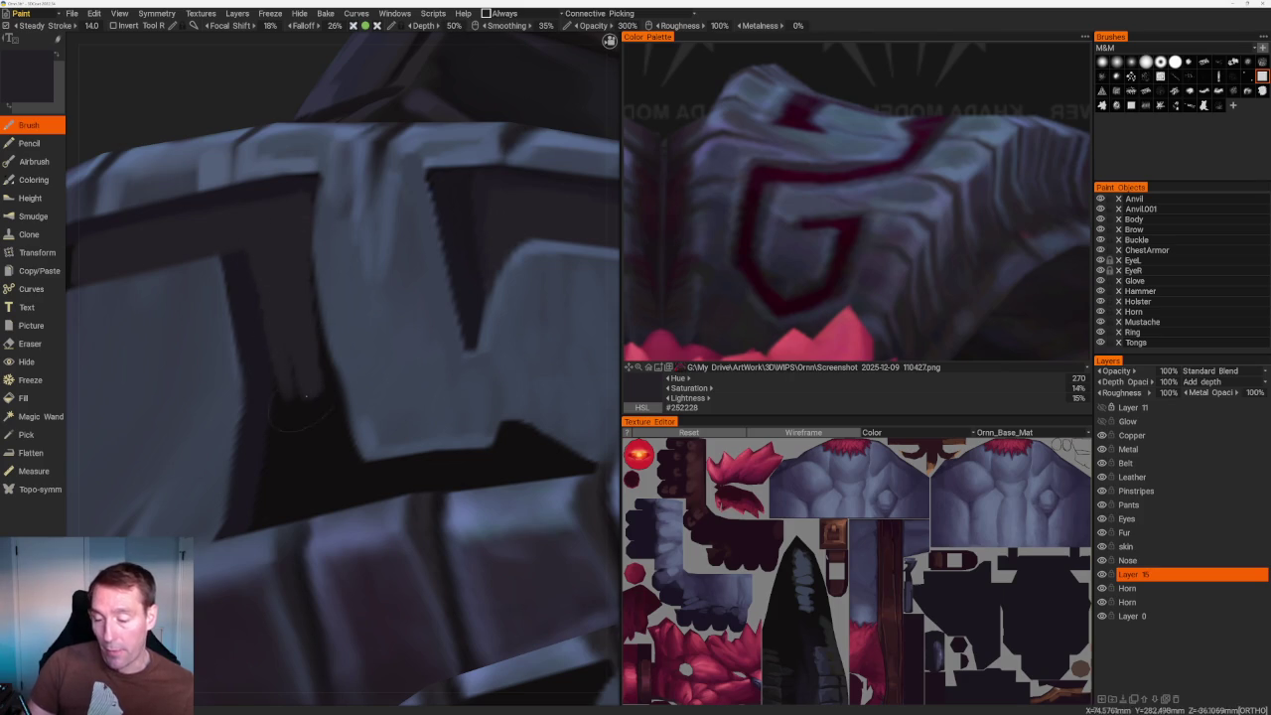
Lighten the remaining parts of the dark armor groove from a new angle.
scroll(297, 374, down, 5)
alt+drag(272, 109, 408, 190)
scroll(397, 249, up, 5)
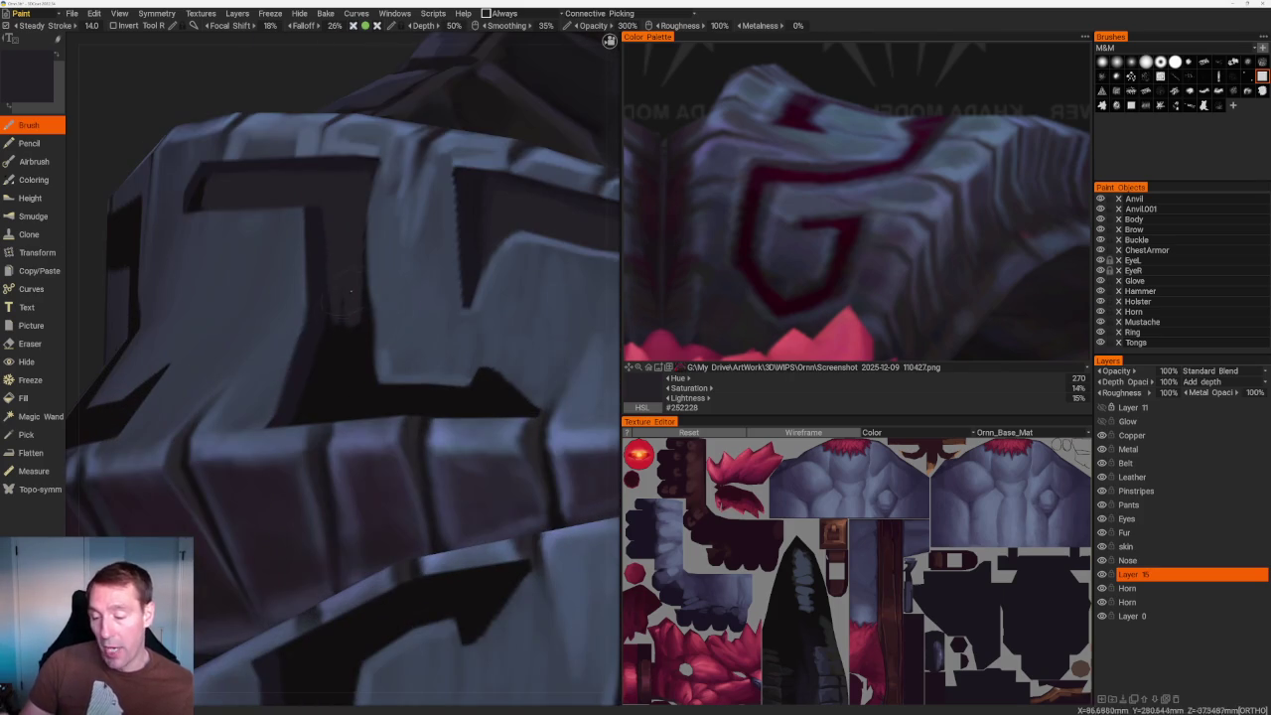
mouse_move(340, 318)
mouse_down()
mouse_move(328, 366)
mouse_move(322, 349)
mouse_up()
mouse_move(358, 227)
mouse_down()
mouse_move(357, 387)
mouse_move(343, 402)
mouse_move(330, 385)
mouse_up()
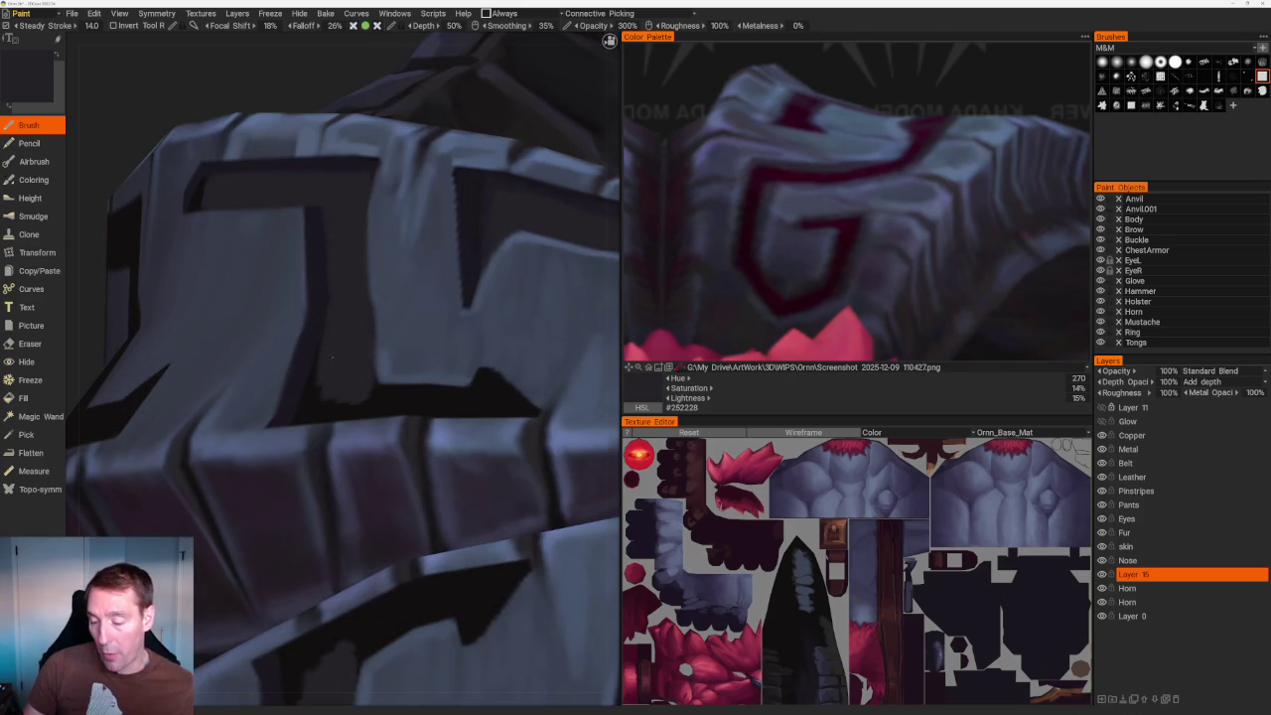
Cover the light patch in the notch with dark paint.
scroll(304, 193, down, 3)
scroll(388, 153, down, 4)
scroll(371, 225, up, 1)
scroll(371, 225, up, 5)
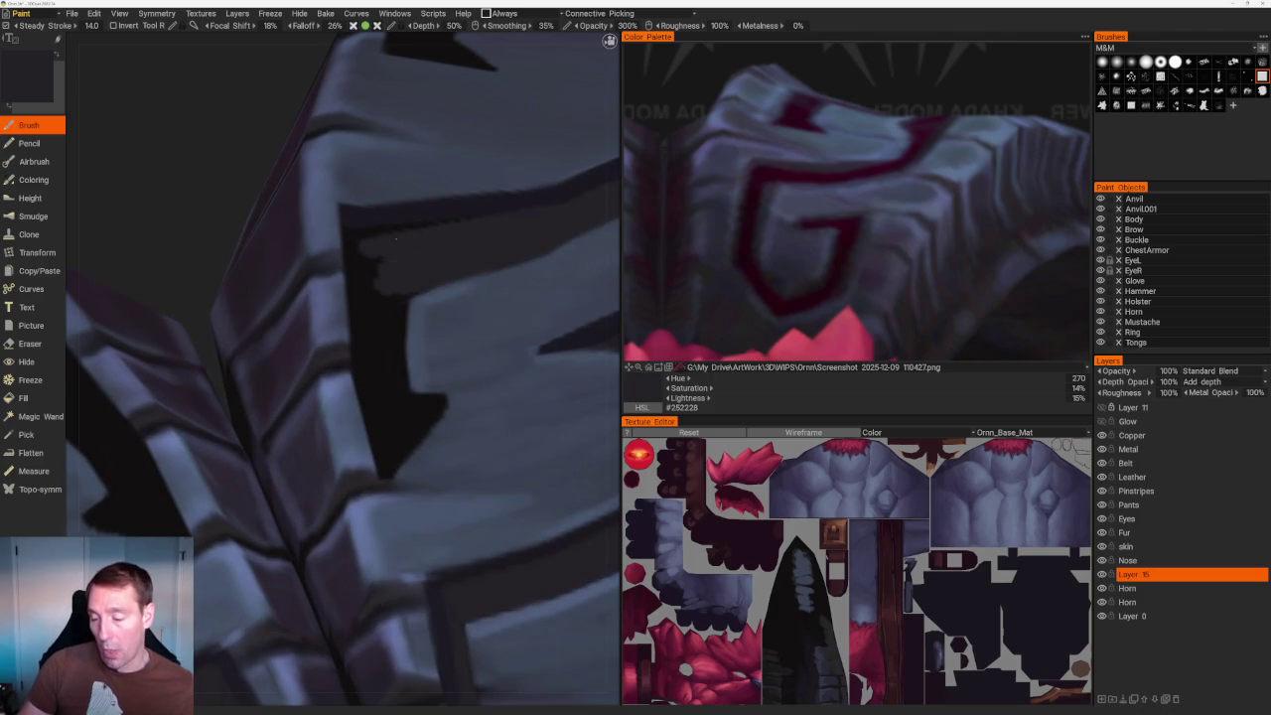
mouse_move(358, 241)
mouse_down()
mouse_move(375, 377)
mouse_move(397, 280)
mouse_up()
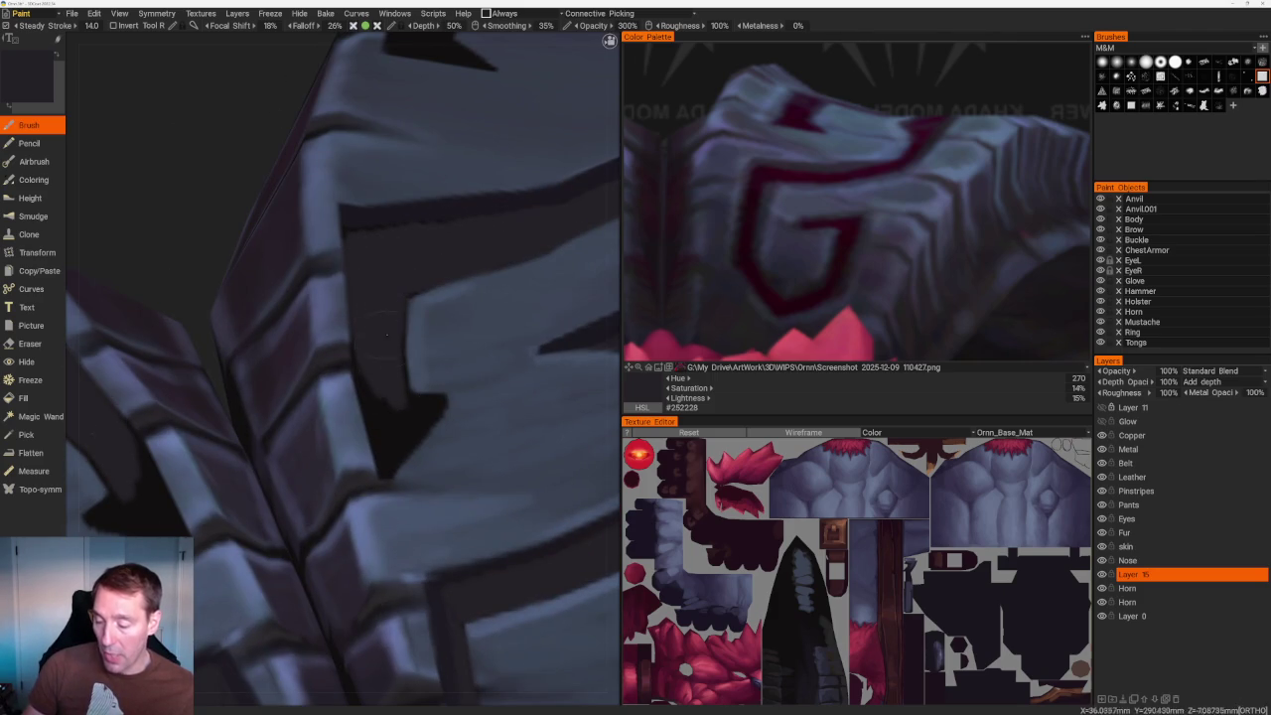
Adjust the shading near the horn tip, undoing the stray dark blotch.
scroll(396, 185, down, 10)
drag(395, 186, 397, 298)
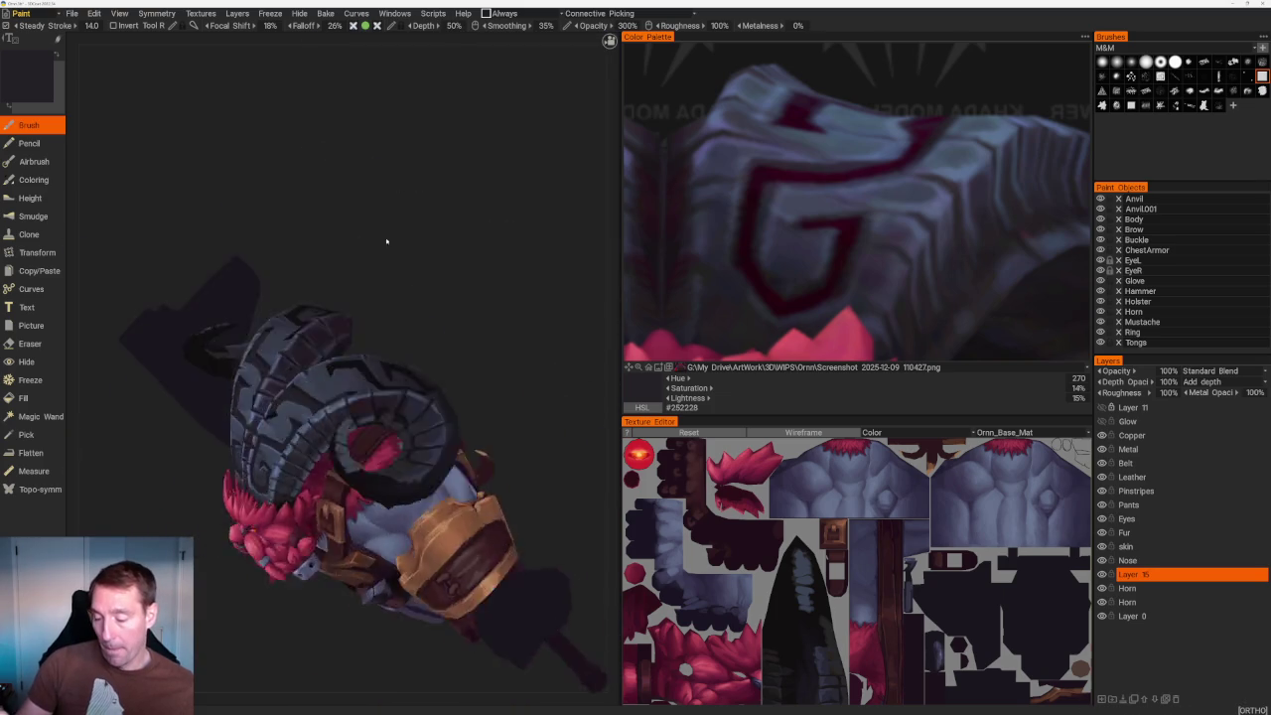
scroll(398, 298, up, 6)
scroll(494, 304, up, 2)
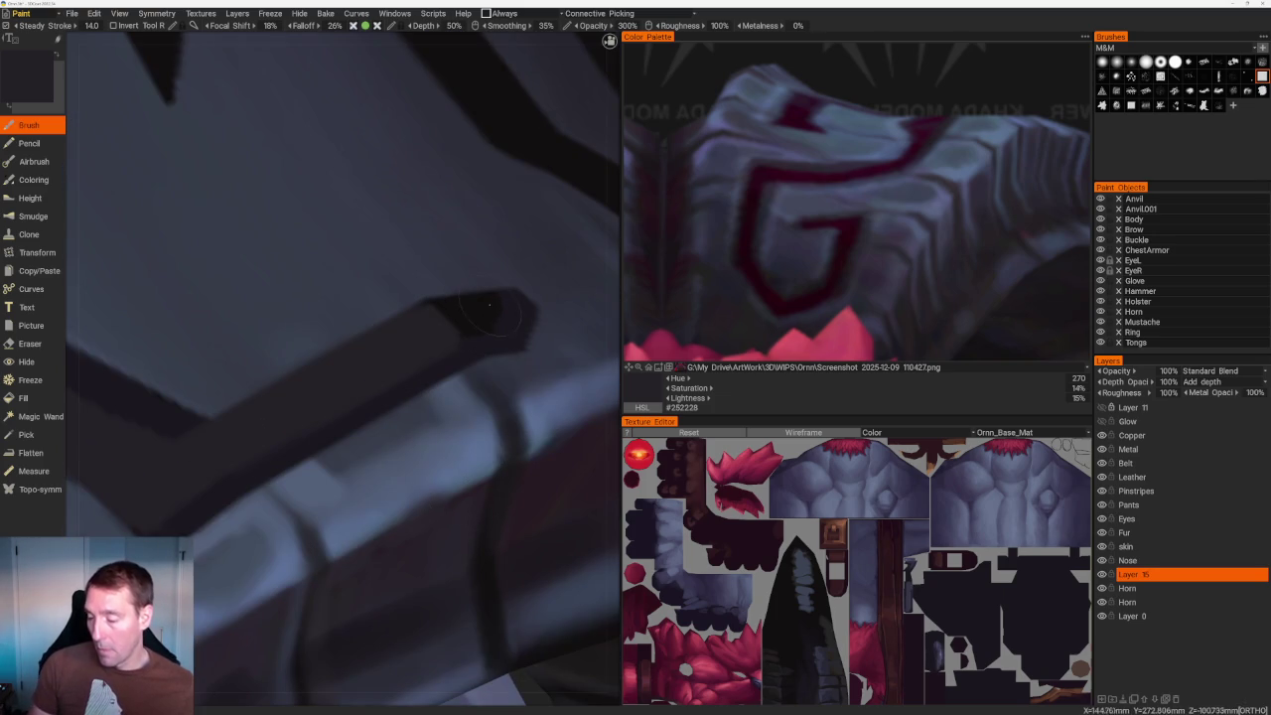
mouse_move(494, 304)
mouse_down()
mouse_move(413, 323)
mouse_move(474, 300)
mouse_up()
key(ctrl+z)
Sample dark groove colours from the plate, ending on #252228.
scroll(415, 350, down, 10)
mouse_move(328, 156)
mouse_down()
mouse_move(269, 136)
mouse_move(357, 130)
mouse_move(414, 186)
mouse_up()
scroll(414, 187, up, 5)
scroll(477, 204, up, 5)
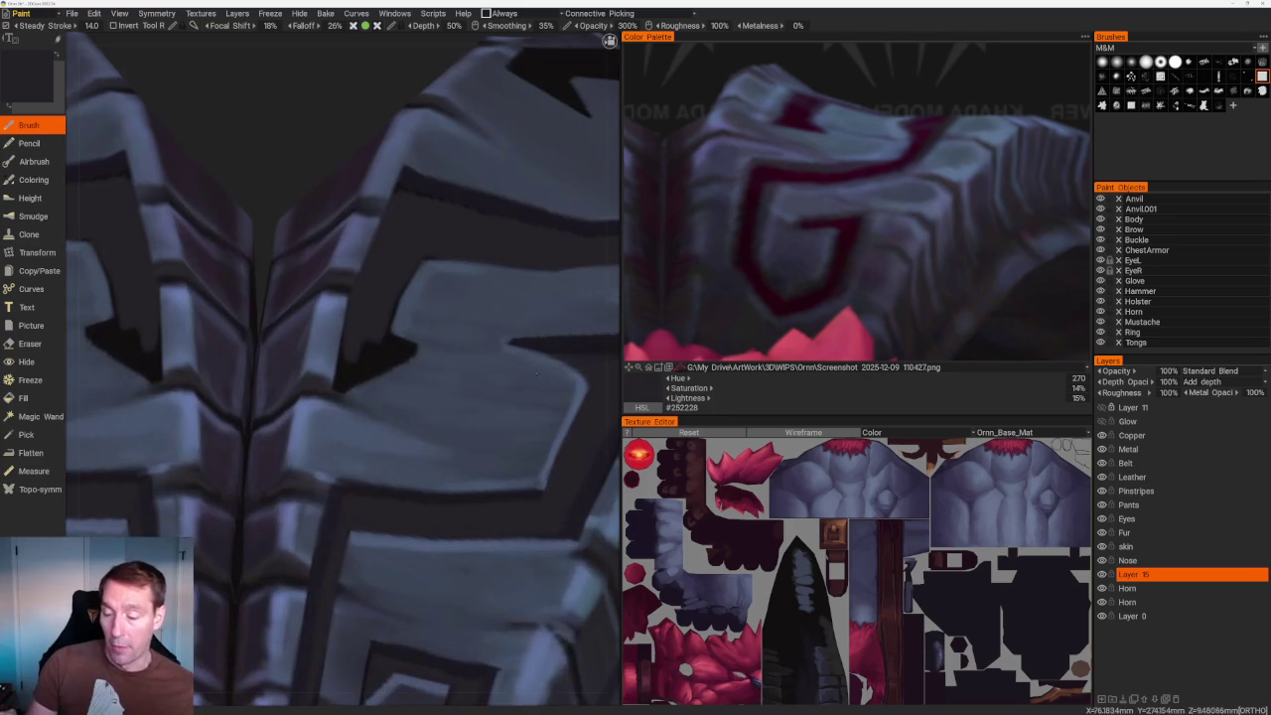
scroll(343, 368, up, 2)
key(v)
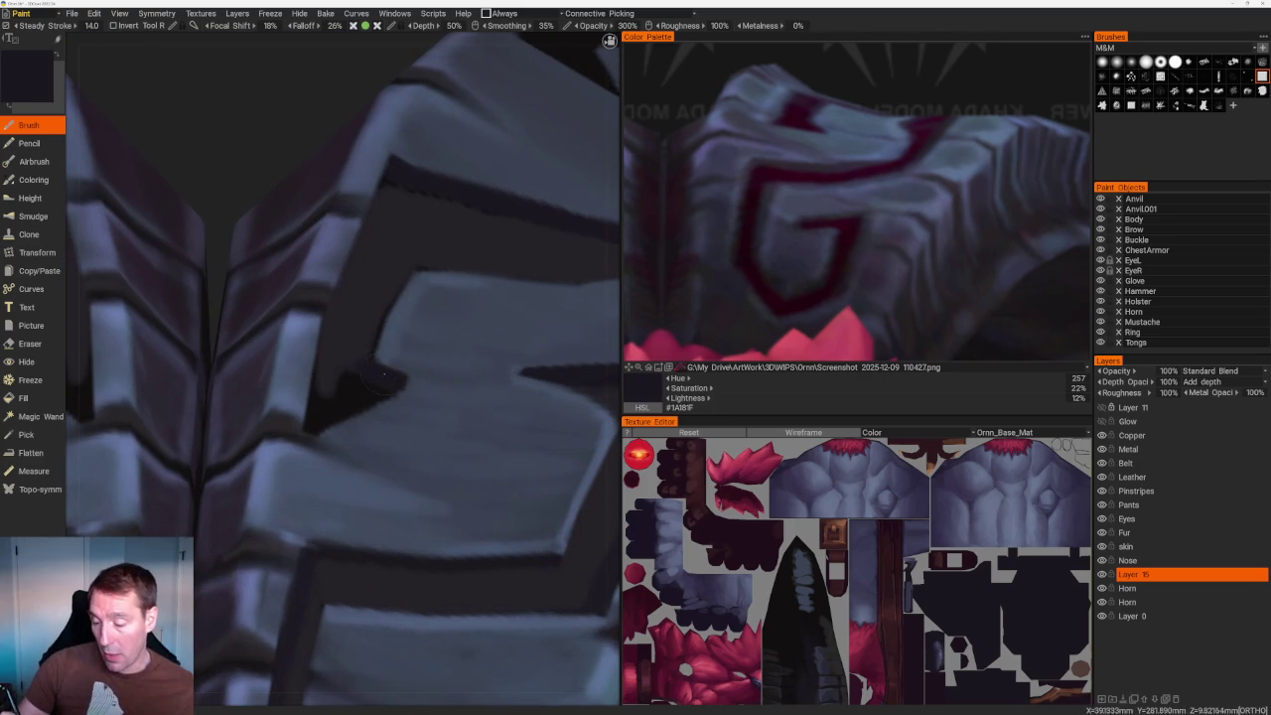
key(v)
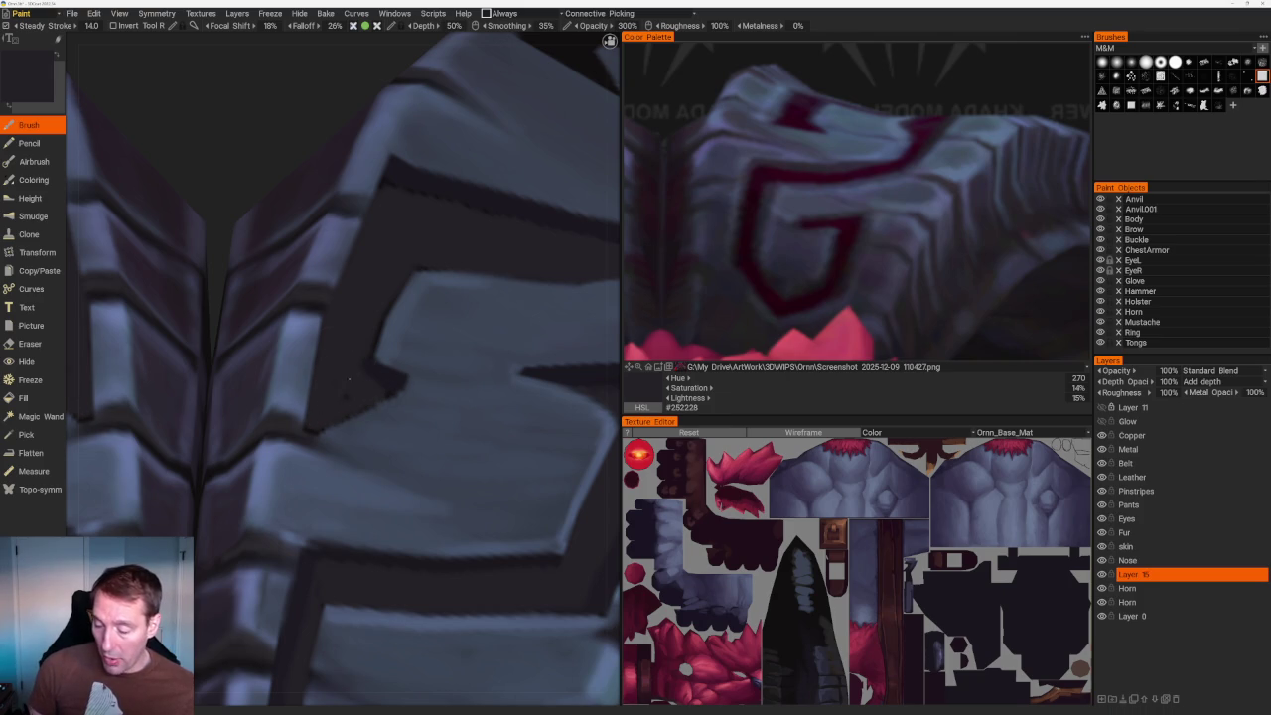
key(v)
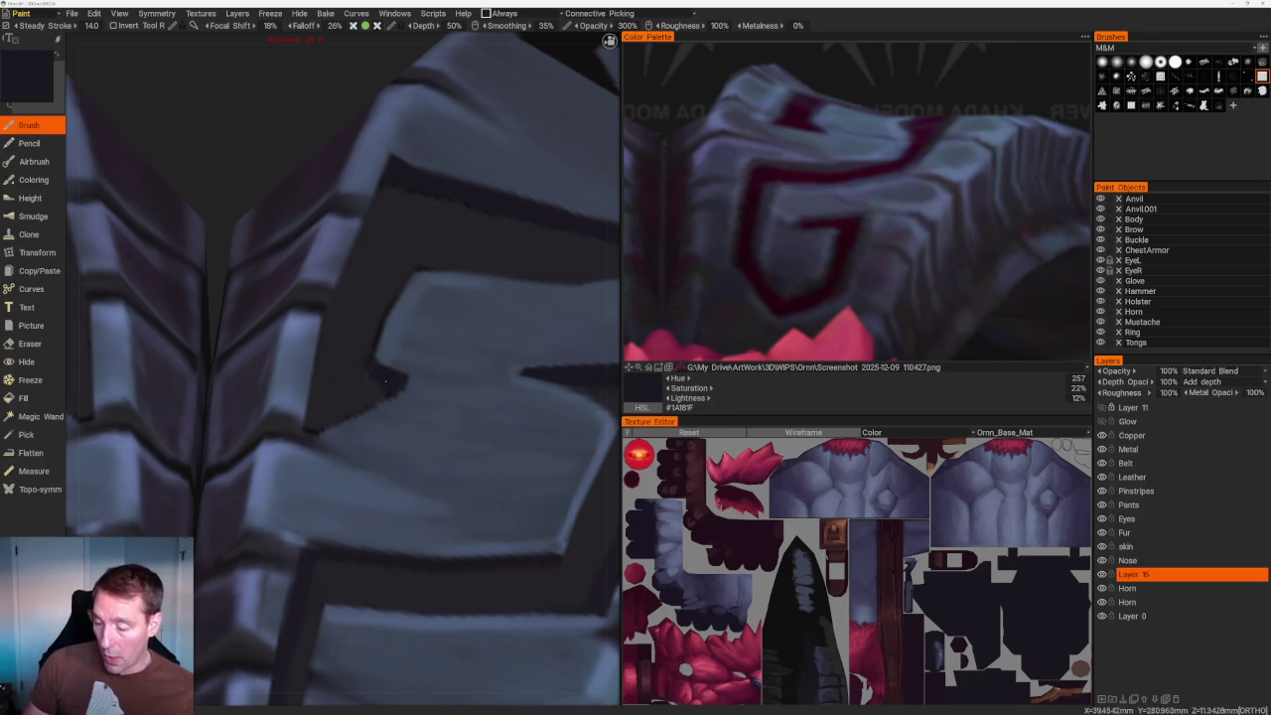
key(v)
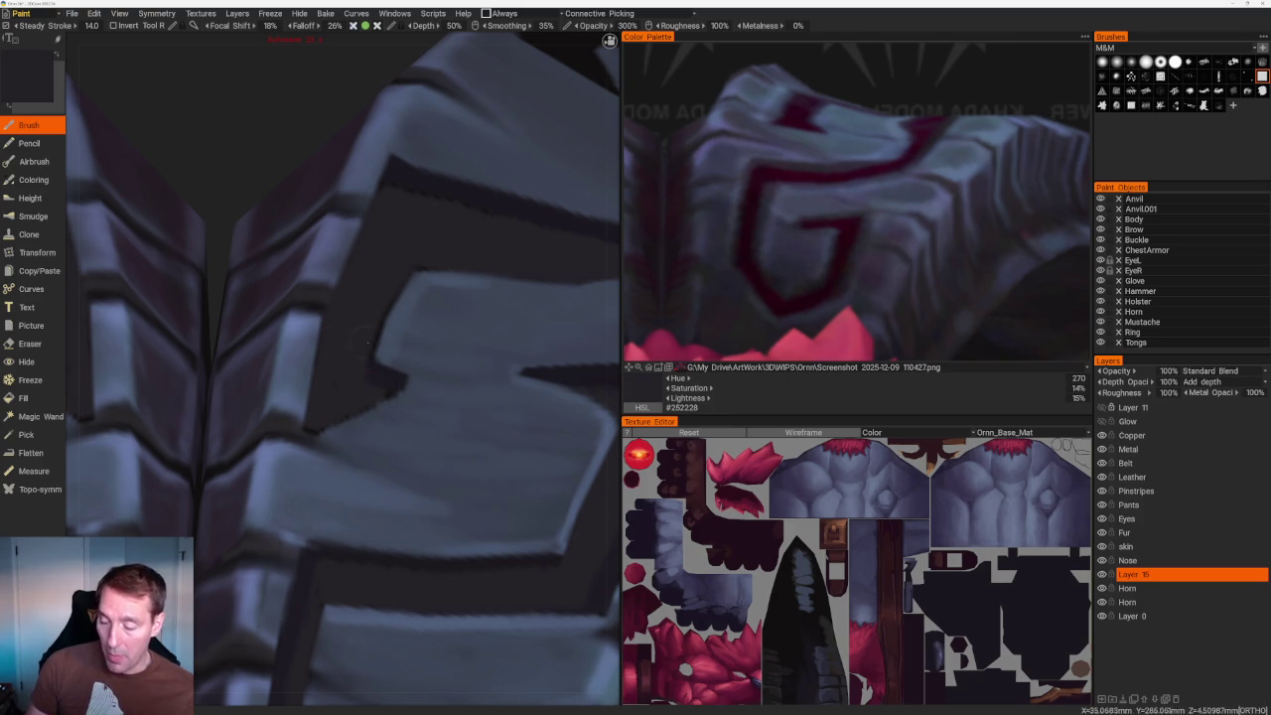
Make the Horn layer the active paint layer.
scroll(375, 129, down, 10)
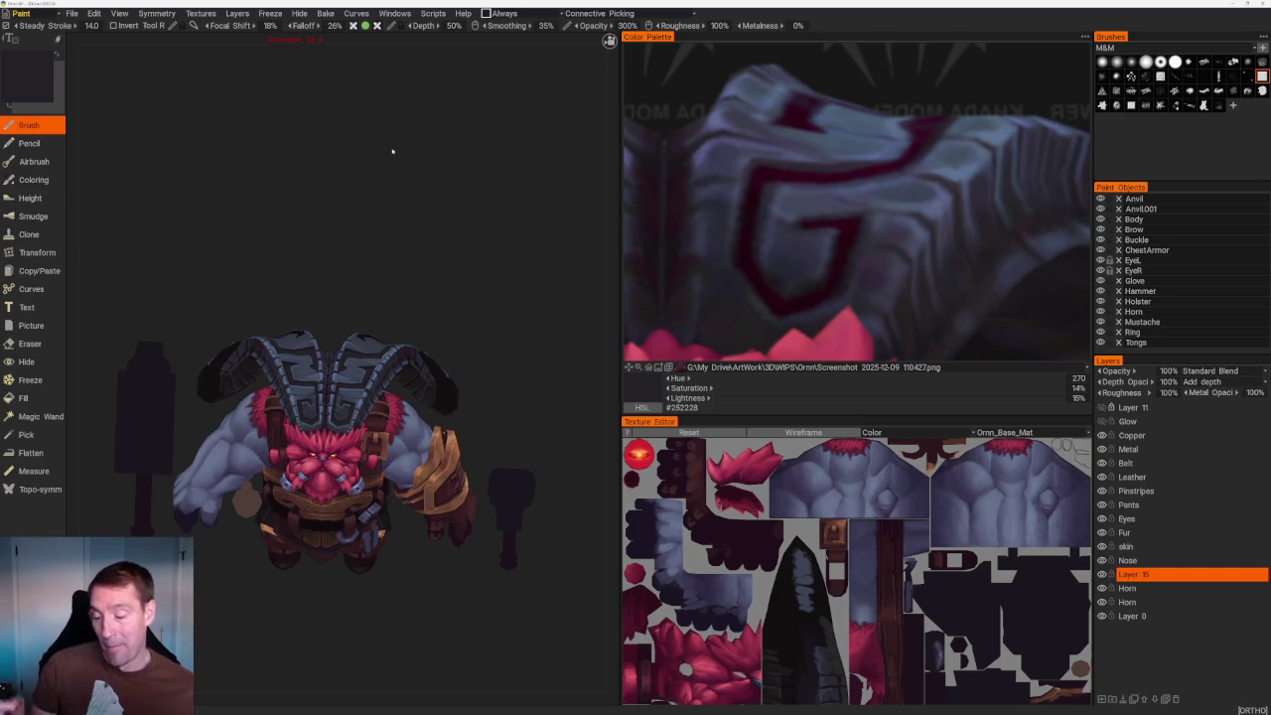
mouse_move(457, 284)
mouse_down()
mouse_move(425, 241)
mouse_move(392, 262)
mouse_up()
scroll(392, 261, up, 5)
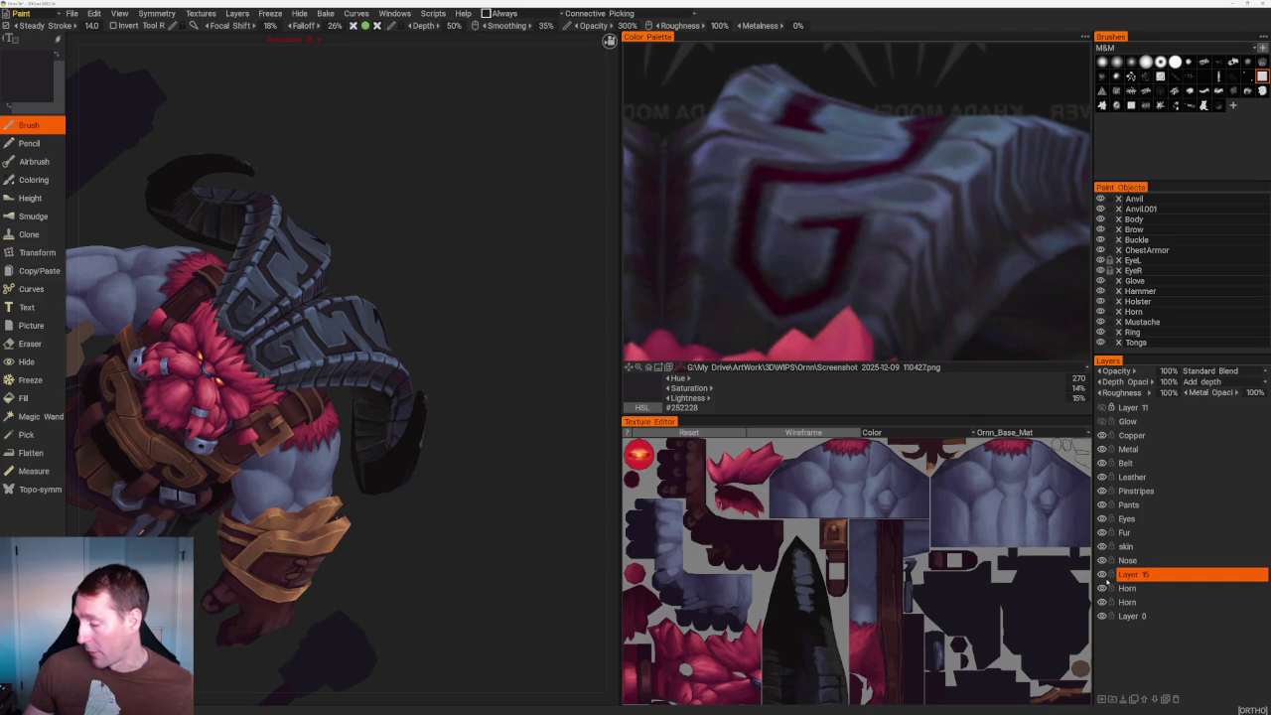
click(1160, 588)
Sample progressively darker blue-greys from the horn (#46556A, #394151), ending on #373E4E.
scroll(454, 222, up, 2)
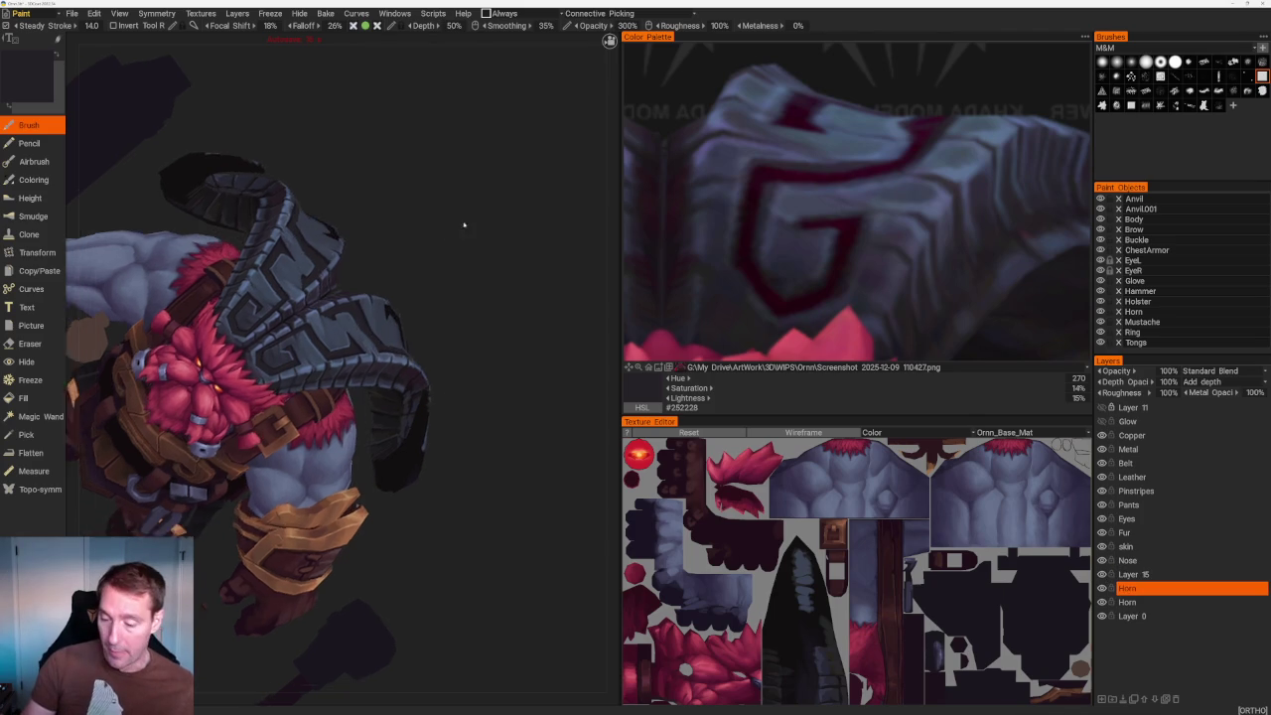
scroll(453, 222, up, 5)
scroll(381, 329, up, 2)
key(v)
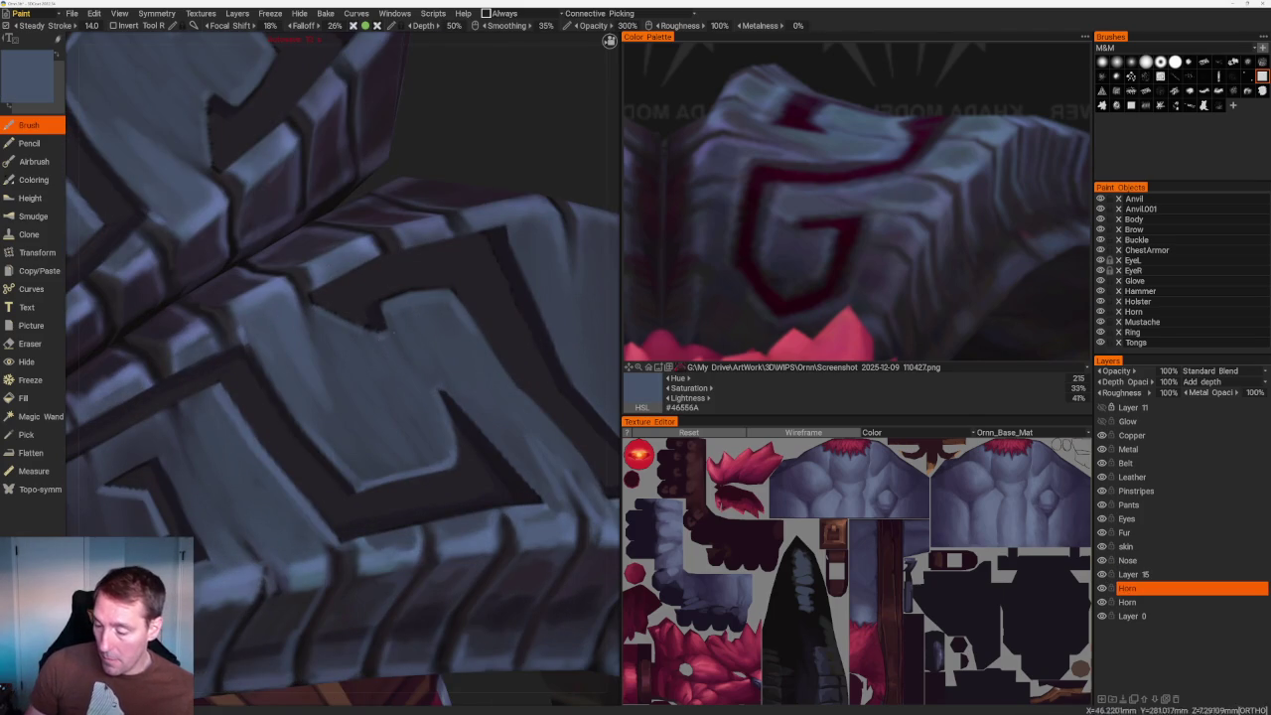
middle_drag(348, 377, 307, 357)
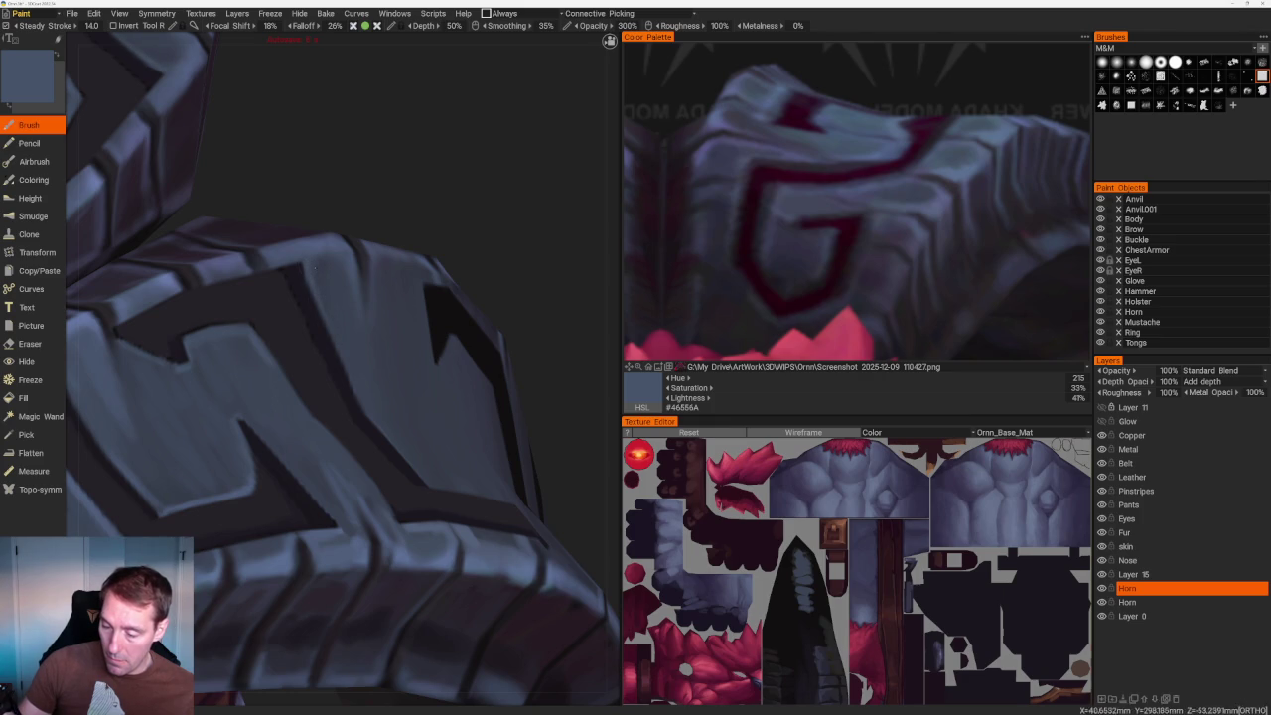
scroll(391, 216, down, 5)
middle_drag(391, 215, 398, 225)
scroll(483, 349, up, 5)
key(v)
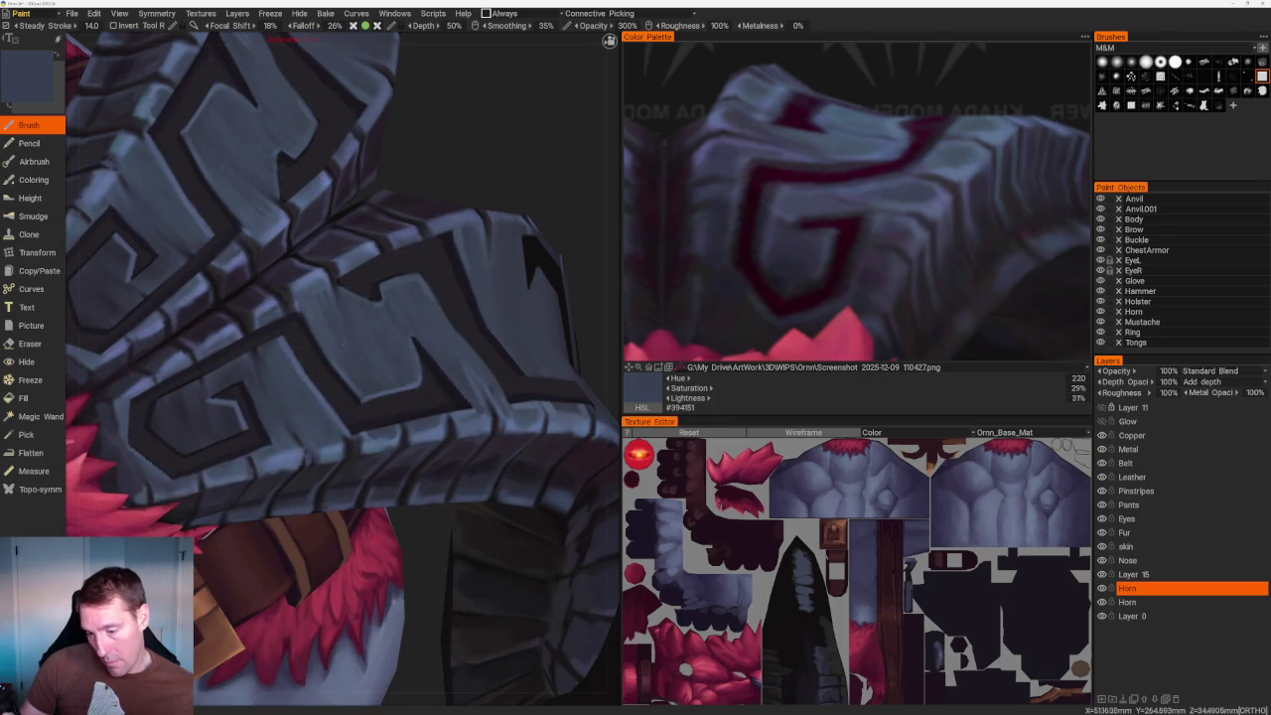
key(v)
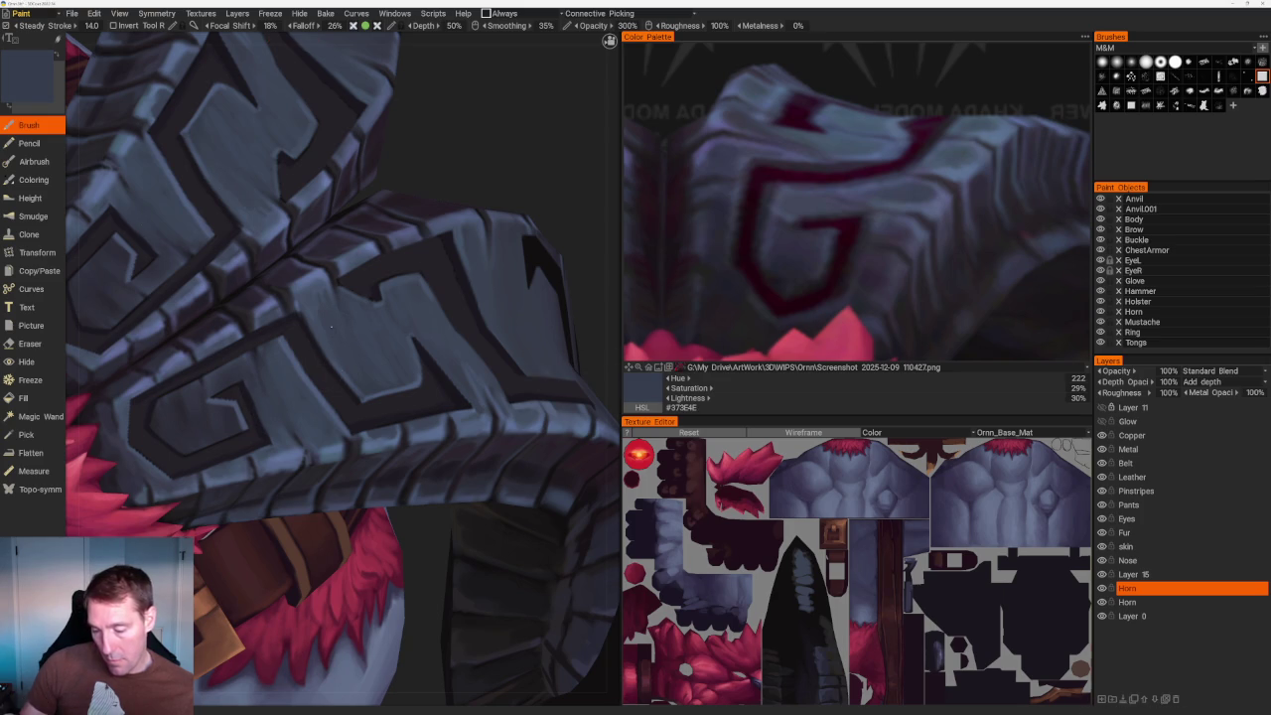
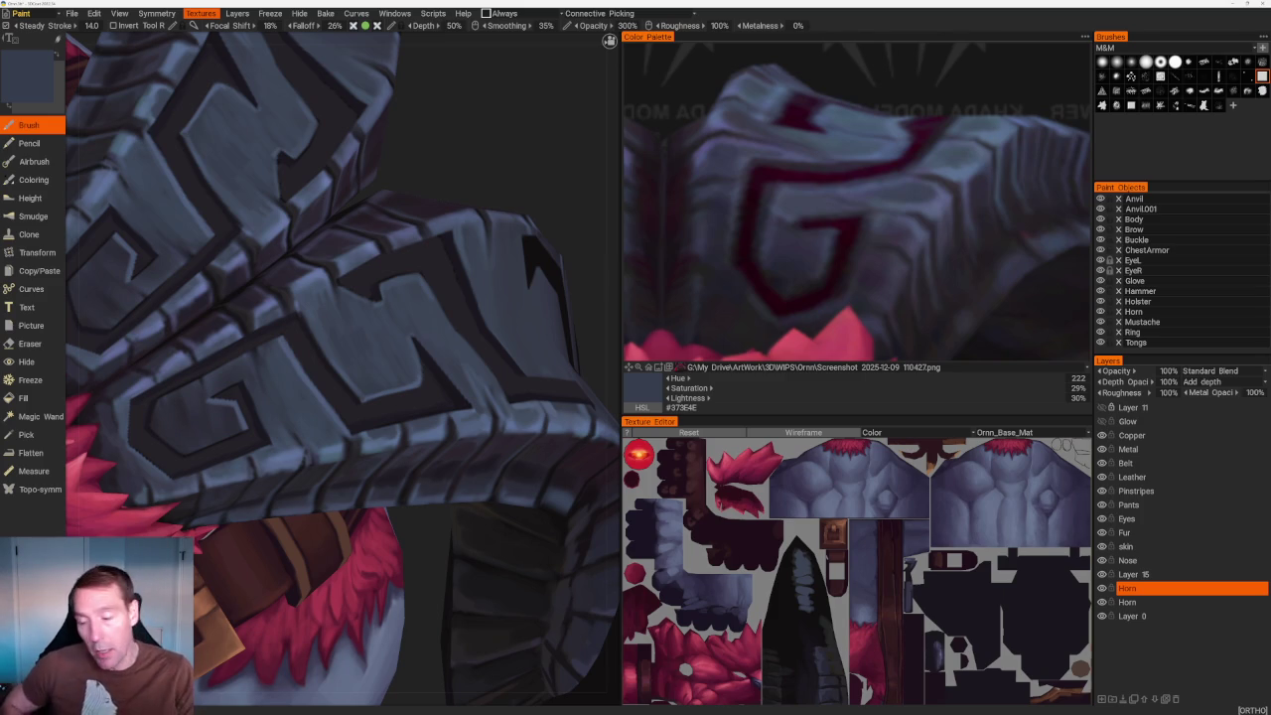
Make Layer 15 the active paint layer instead of the Horn layer.
scroll(440, 160, up, 1)
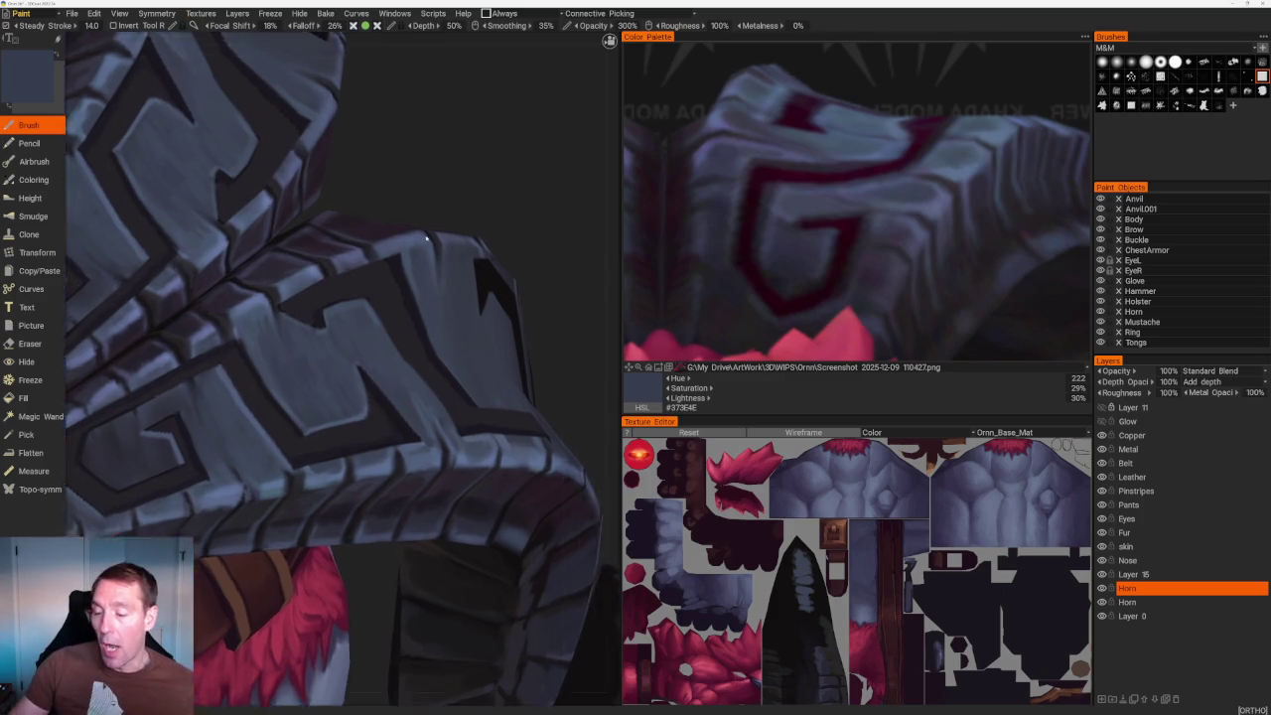
scroll(440, 160, up, 3)
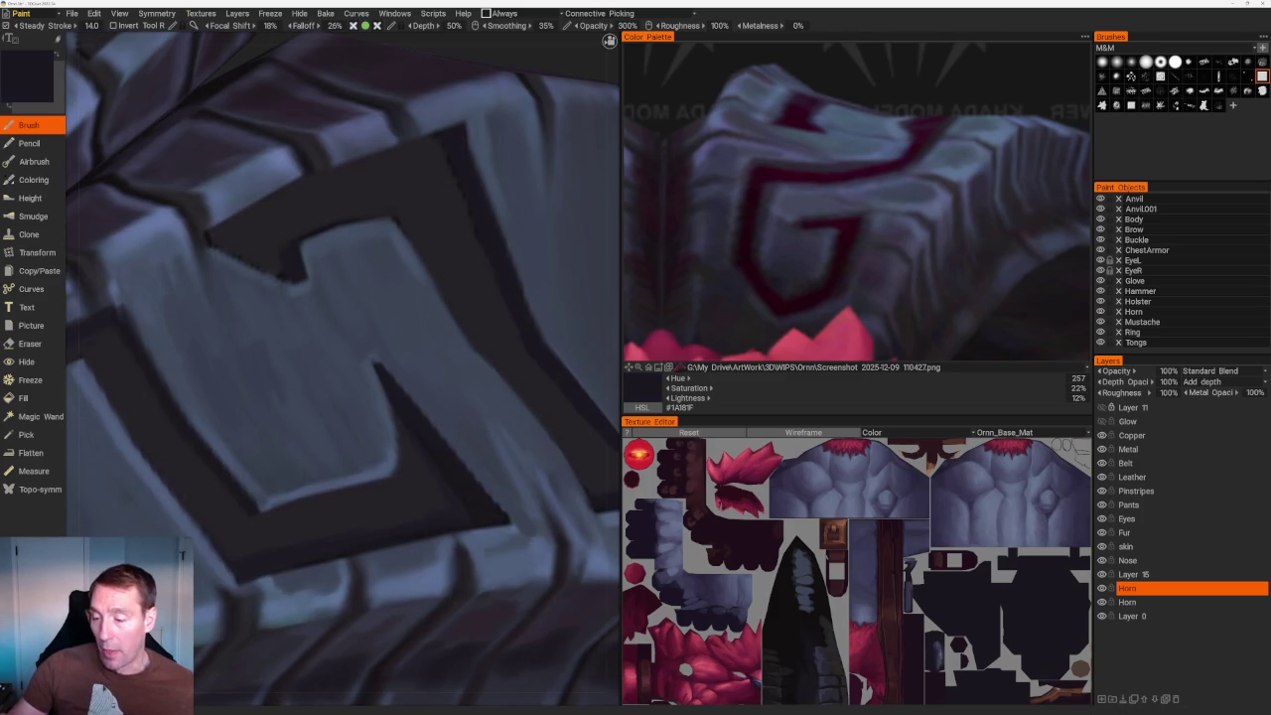
scroll(441, 309, down, 3)
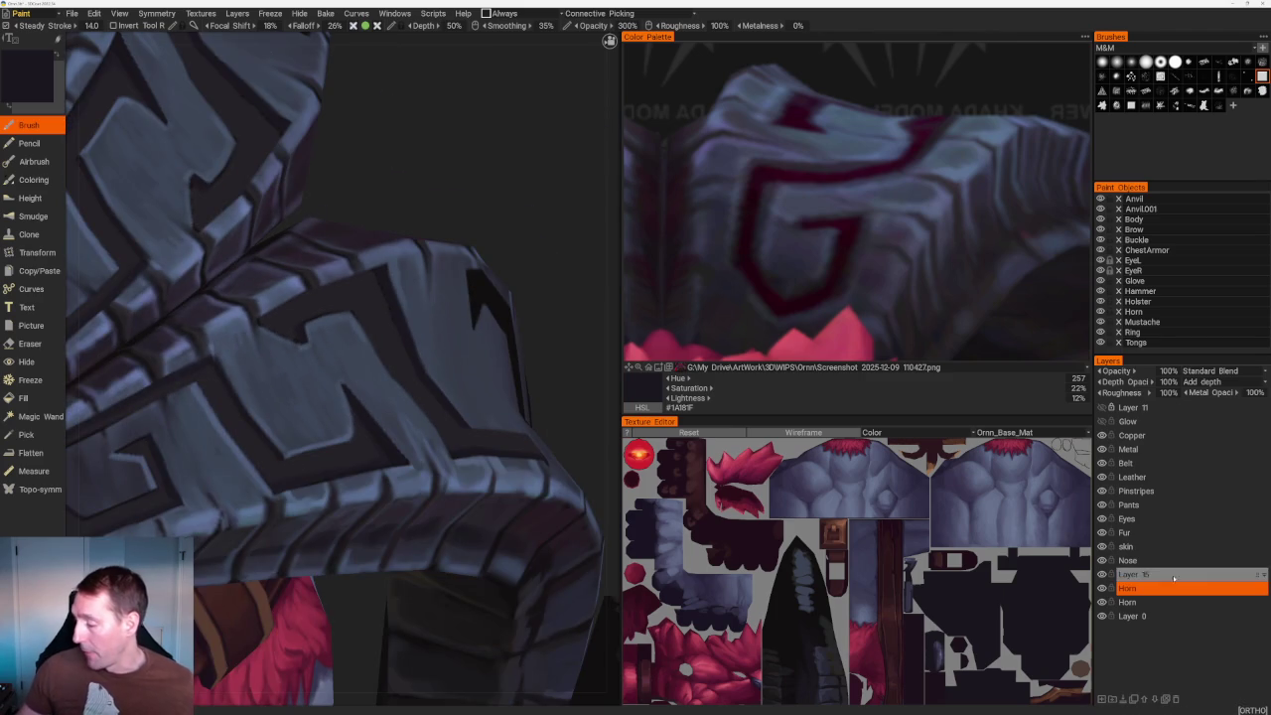
click(1132, 574)
Orbit and zoom around the horn armour, beard and G-shaped plate to inspect them.
scroll(404, 224, up, 2)
scroll(405, 225, up, 1)
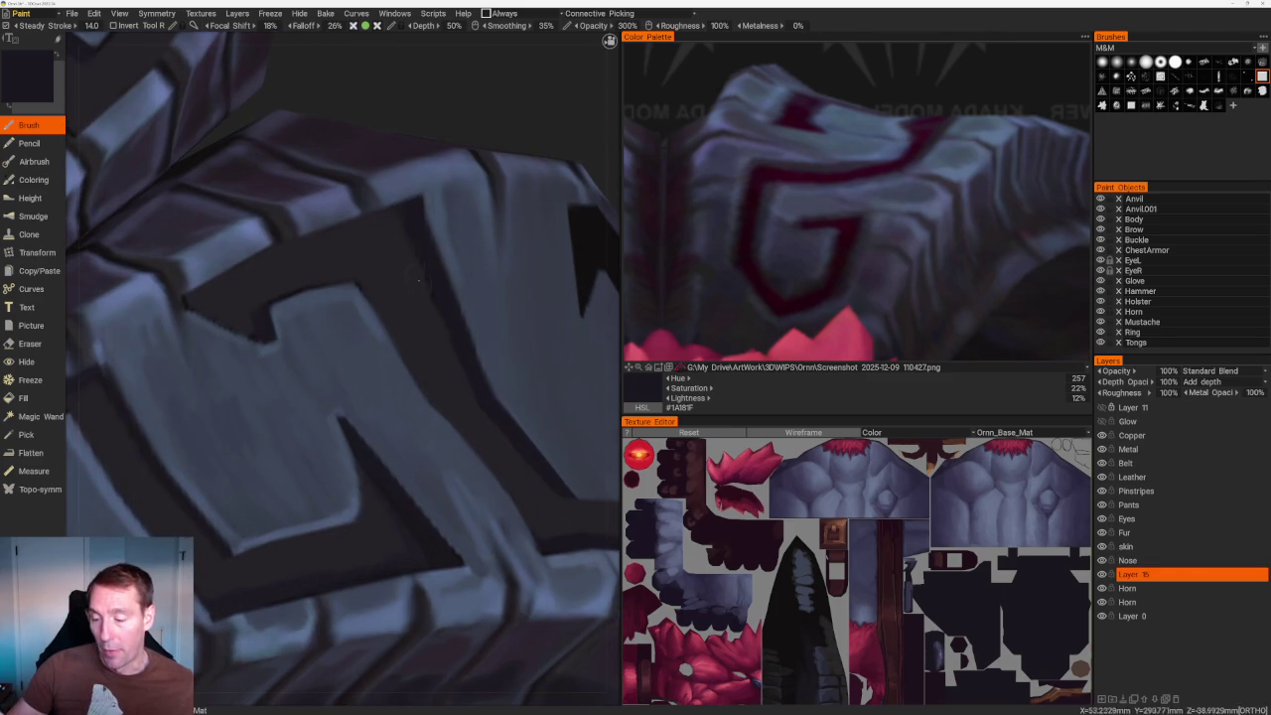
scroll(426, 238, down, 4)
mouse_move(426, 238)
mouse_down()
mouse_move(488, 245)
mouse_move(465, 487)
mouse_move(463, 450)
mouse_move(497, 505)
mouse_move(558, 513)
mouse_up()
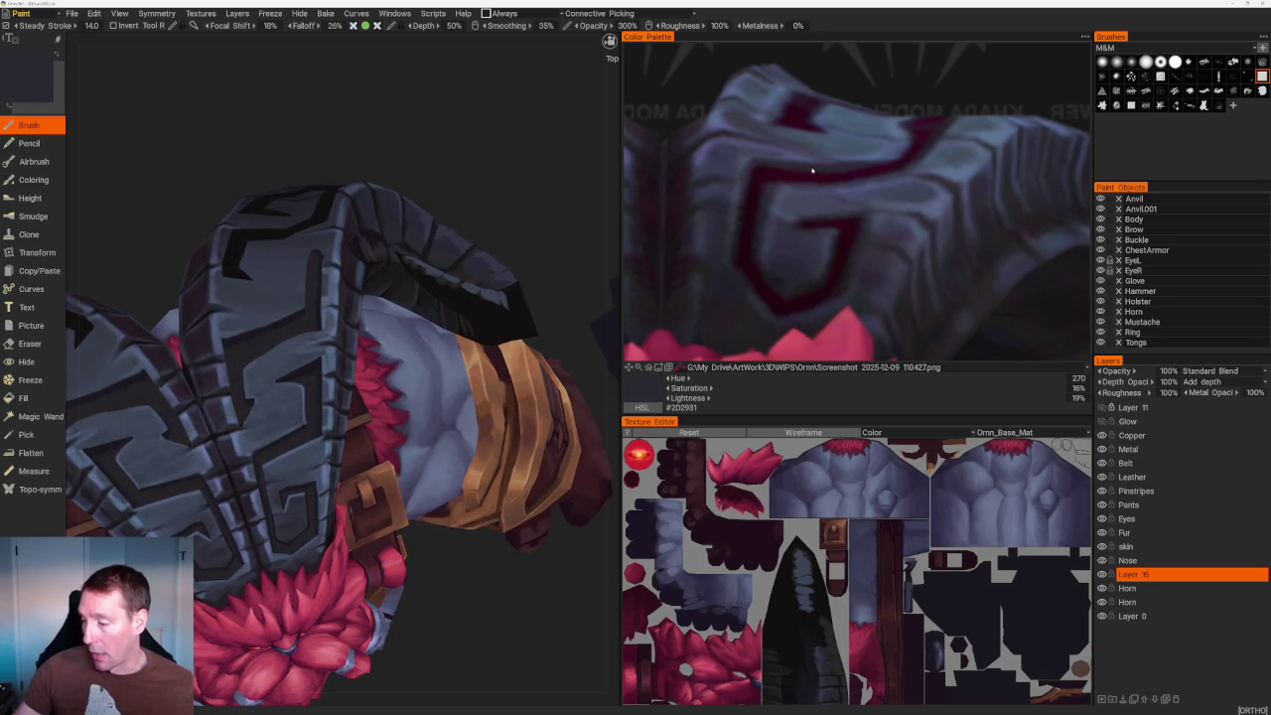
scroll(497, 232, up, 3)
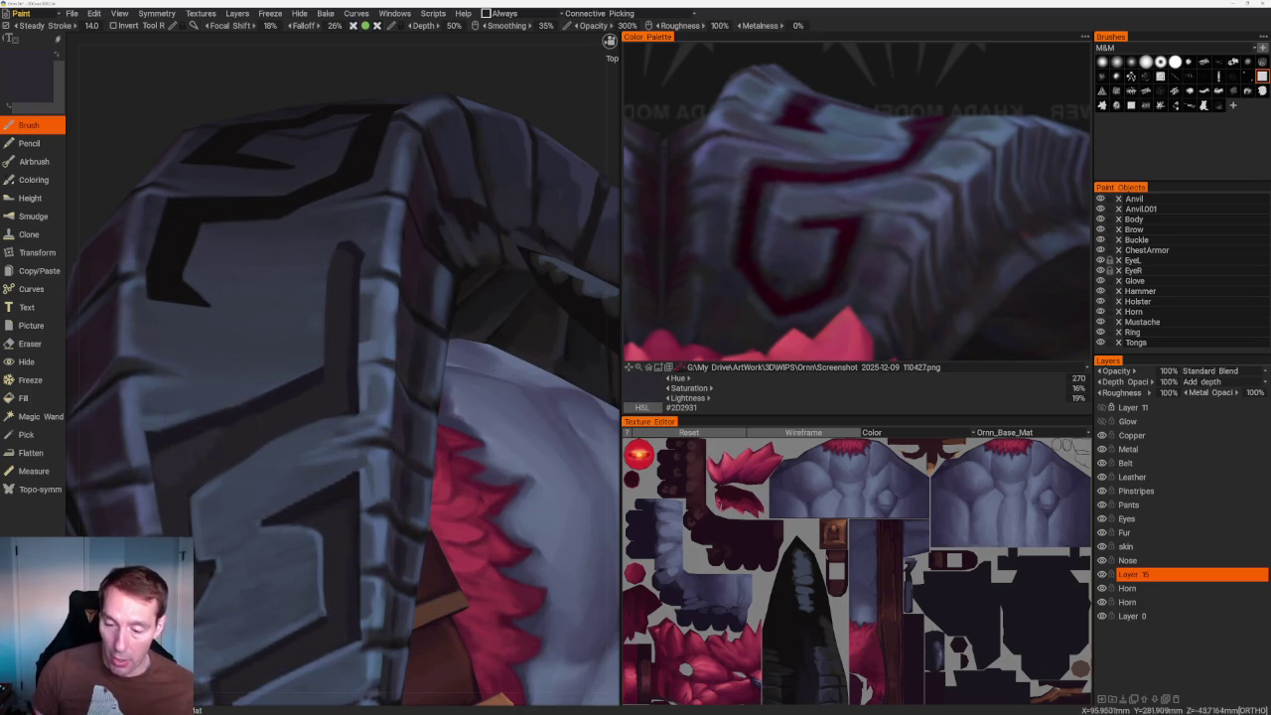
scroll(292, 179, down, 5)
scroll(292, 179, up, 6)
scroll(424, 283, up, 2)
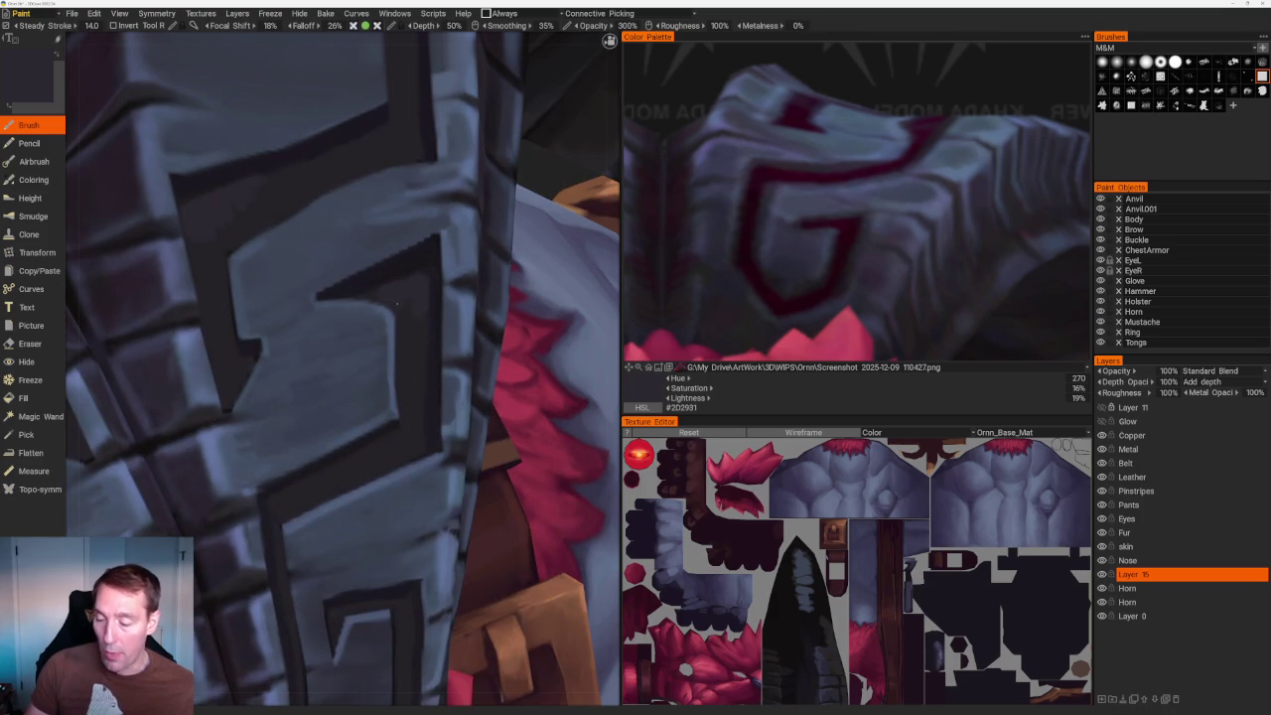
mouse_move(417, 283)
middle_down()
mouse_move(437, 298)
mouse_move(371, 347)
middle_up()
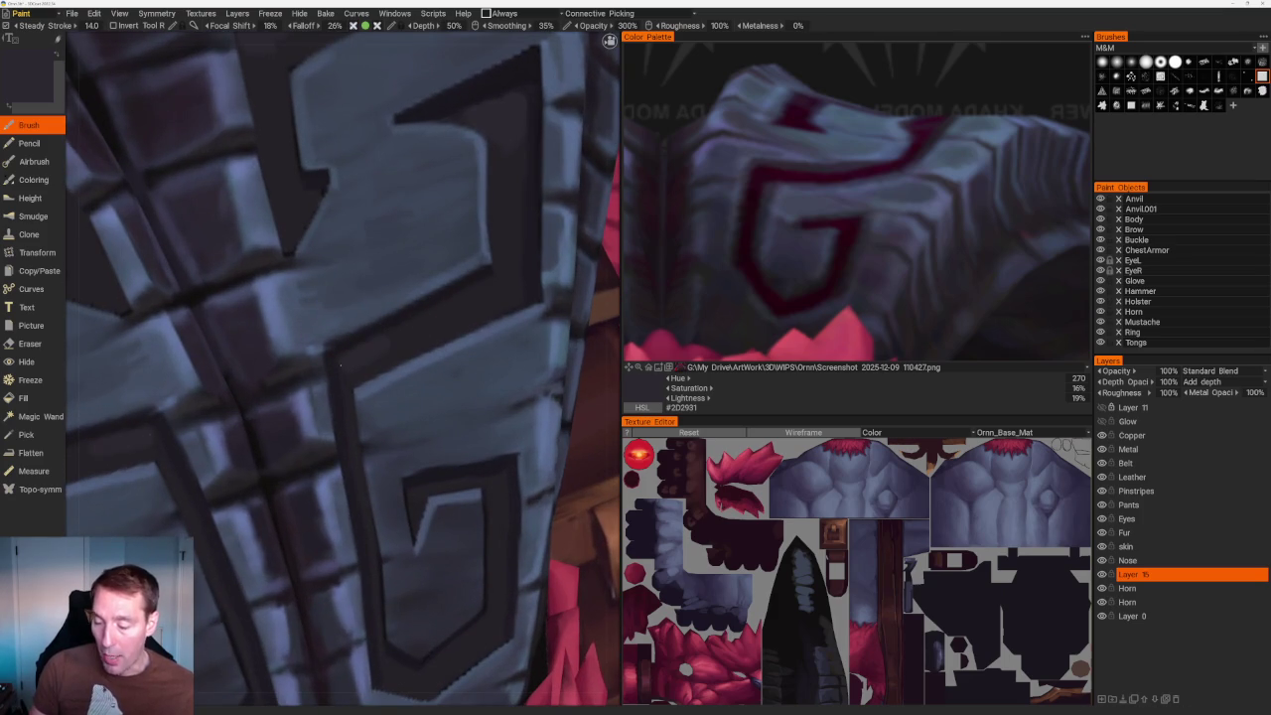
scroll(397, 209, down, 5)
scroll(312, 127, up, 5)
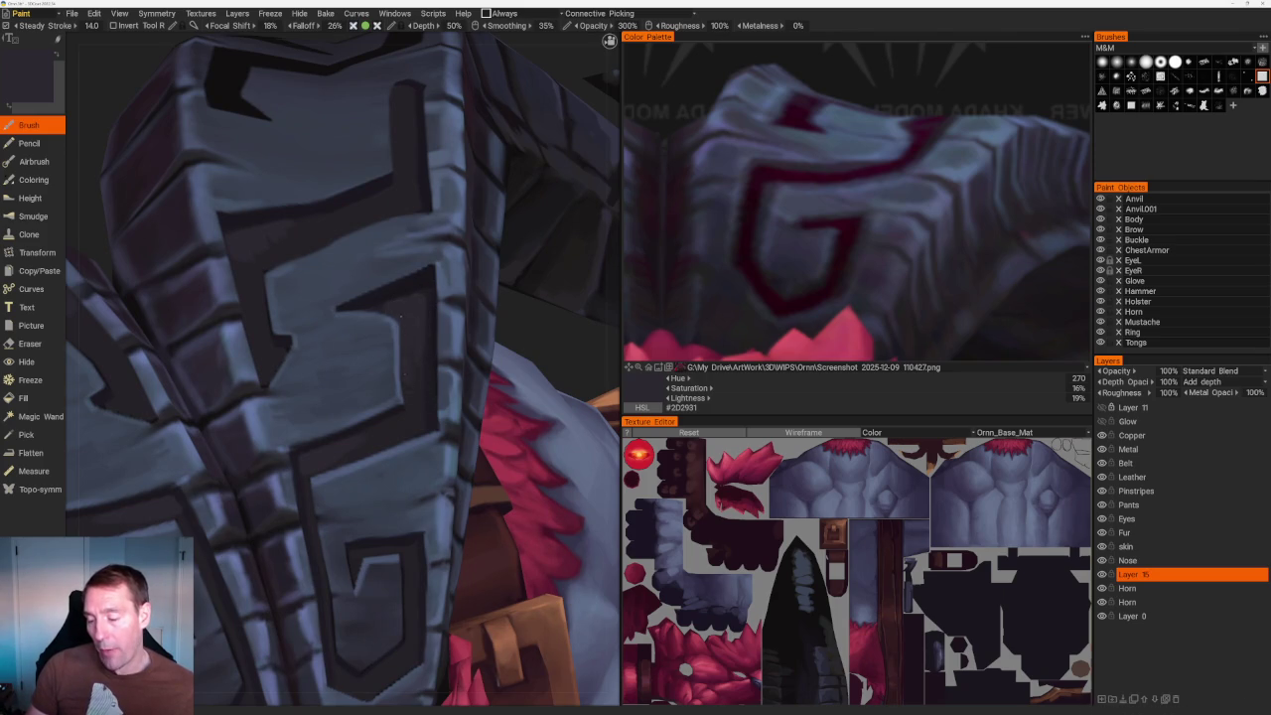
scroll(400, 316, down, 5)
Orbit the whole character around to a front-facing view and zoom in.
drag(358, 139, 337, 140)
scroll(337, 140, up, 2)
scroll(367, 162, up, 3)
scroll(516, 249, up, 3)
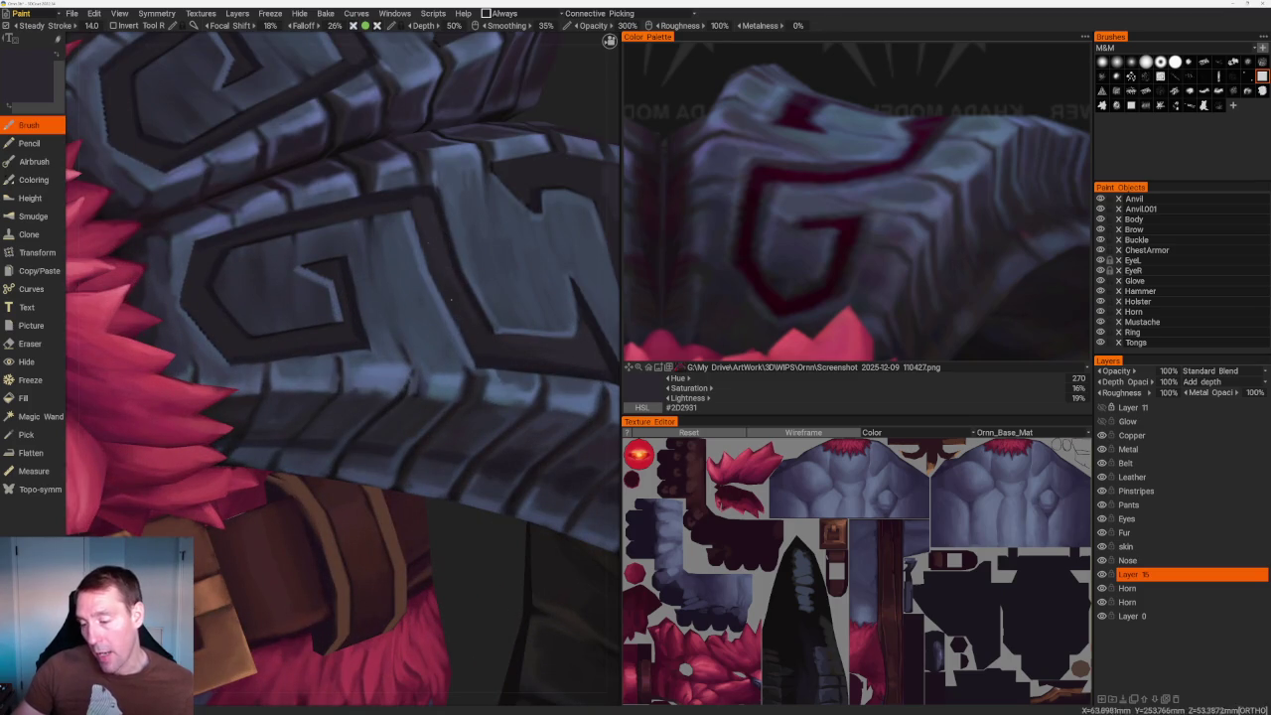
scroll(467, 233, down, 5)
drag(494, 225, 480, 227)
scroll(475, 224, up, 2)
scroll(470, 221, up, 5)
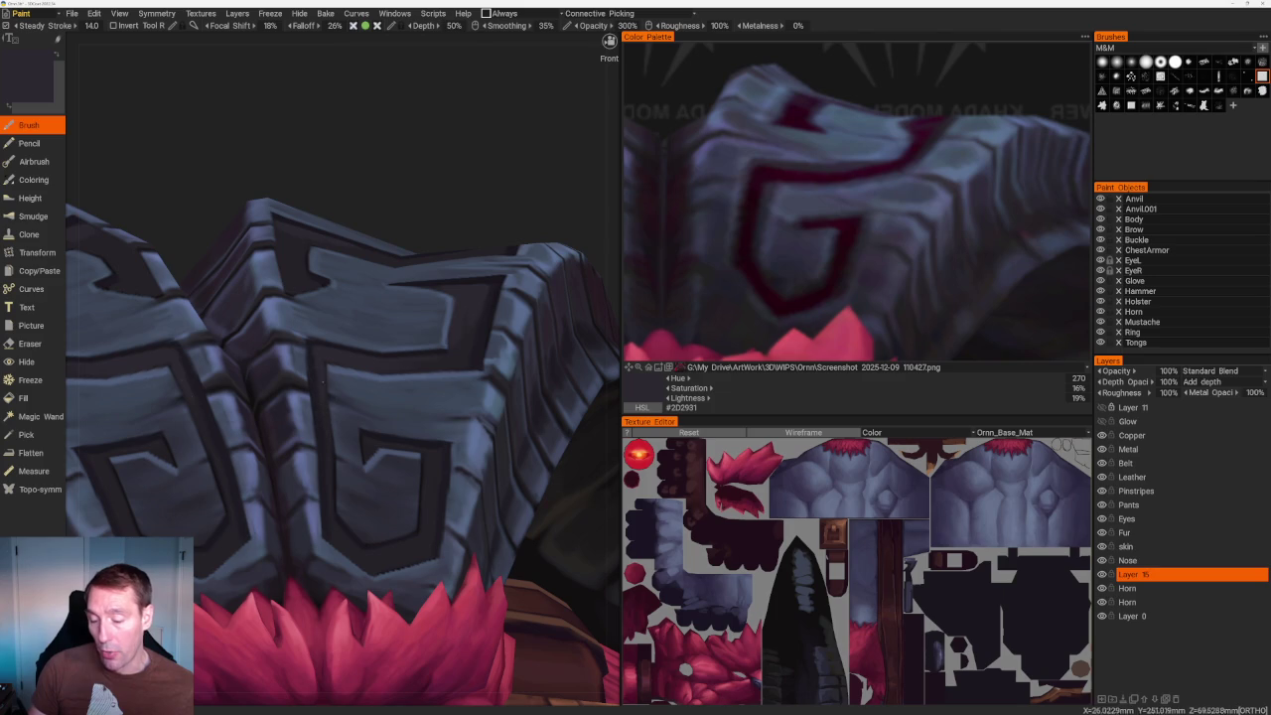
scroll(310, 365, up, 4)
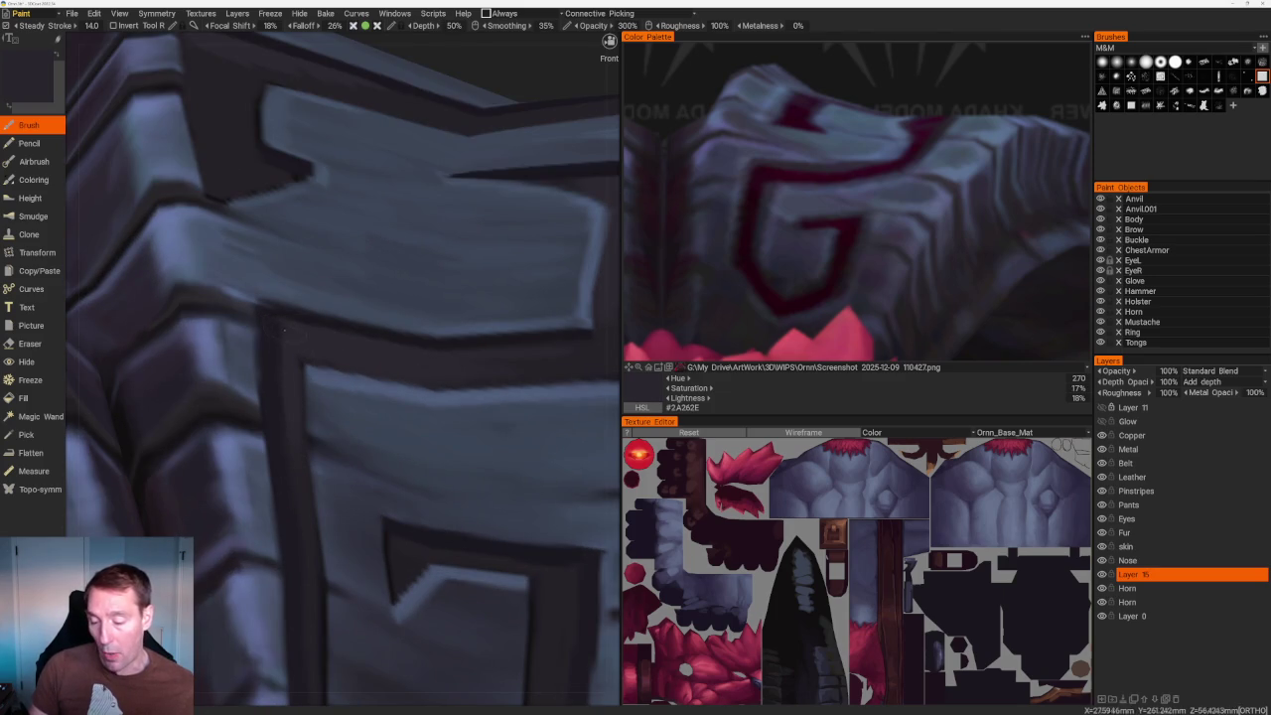
scroll(359, 168, down, 8)
scroll(359, 169, up, 2)
scroll(408, 208, up, 2)
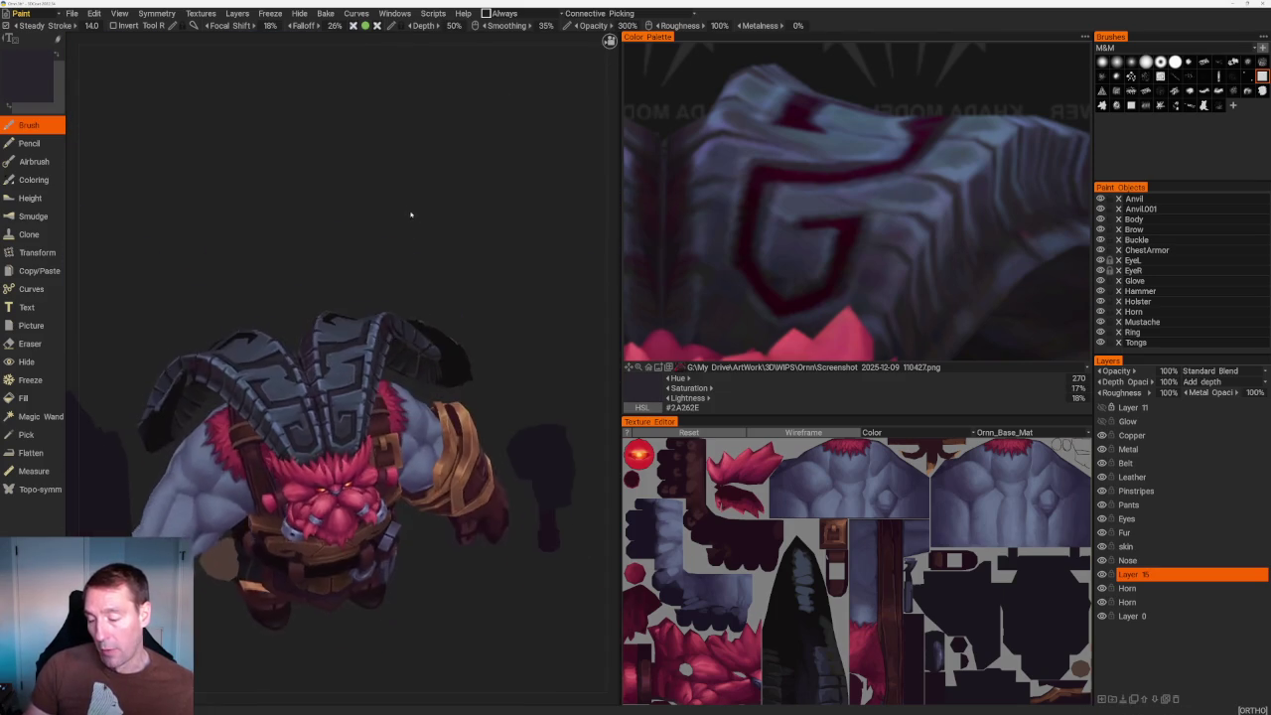
Rotate and zoom the view onto the horned head, shoulders and horn plates.
scroll(409, 208, up, 4)
scroll(431, 326, up, 3)
scroll(382, 361, up, 2)
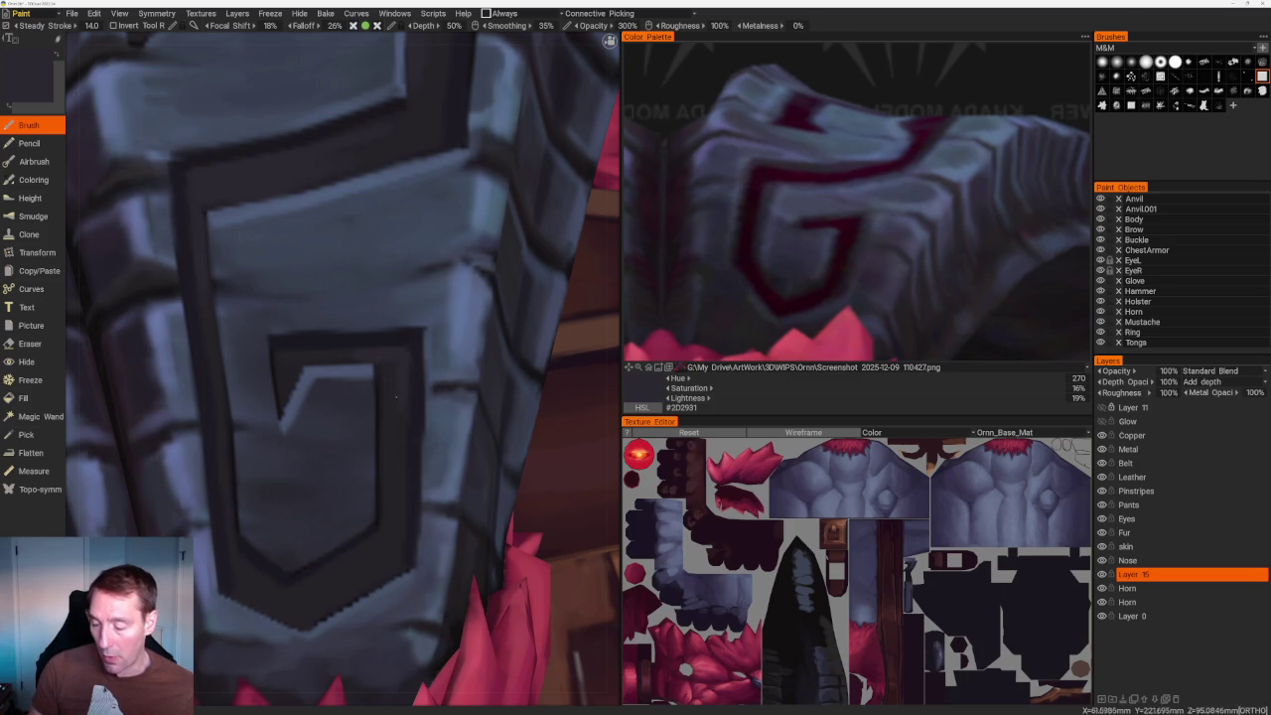
scroll(377, 318, down, 6)
mouse_move(351, 162)
mouse_down()
mouse_move(380, 228)
mouse_move(486, 210)
mouse_move(529, 245)
mouse_up()
scroll(485, 209, up, 5)
scroll(477, 199, down, 5)
drag(477, 198, 447, 258)
scroll(447, 258, up, 5)
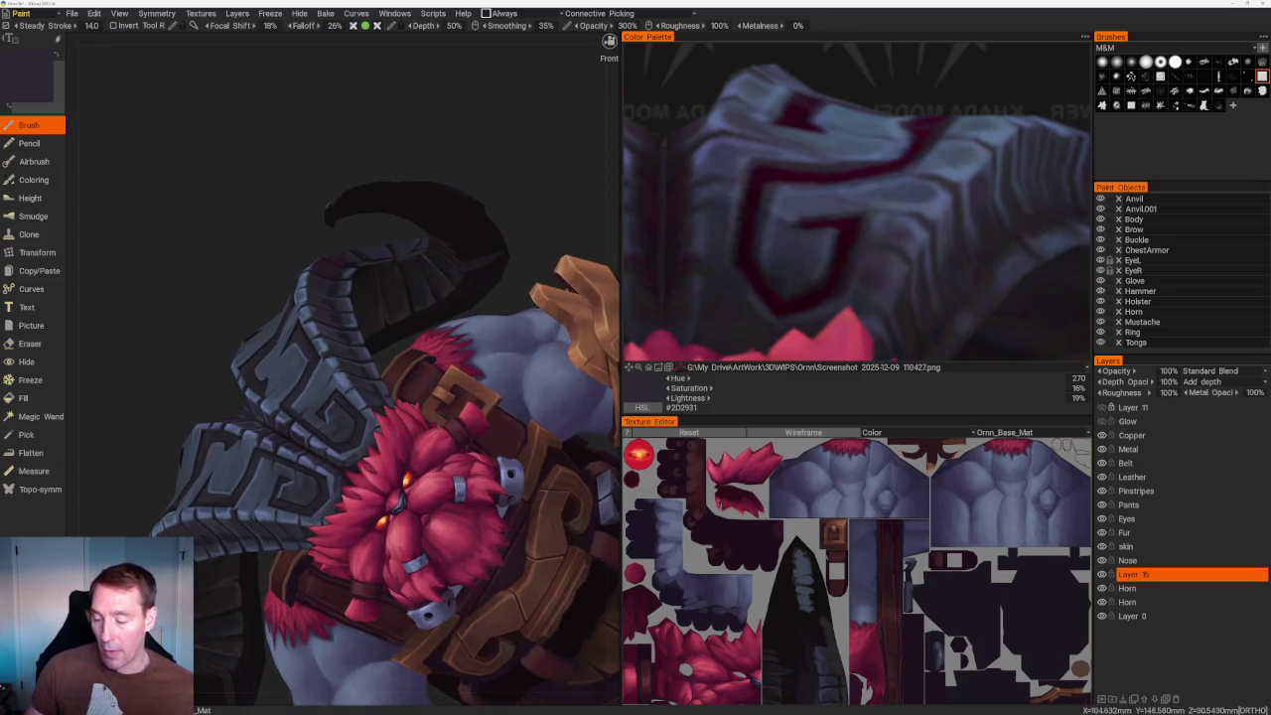
drag(405, 363, 419, 311)
scroll(419, 311, up, 5)
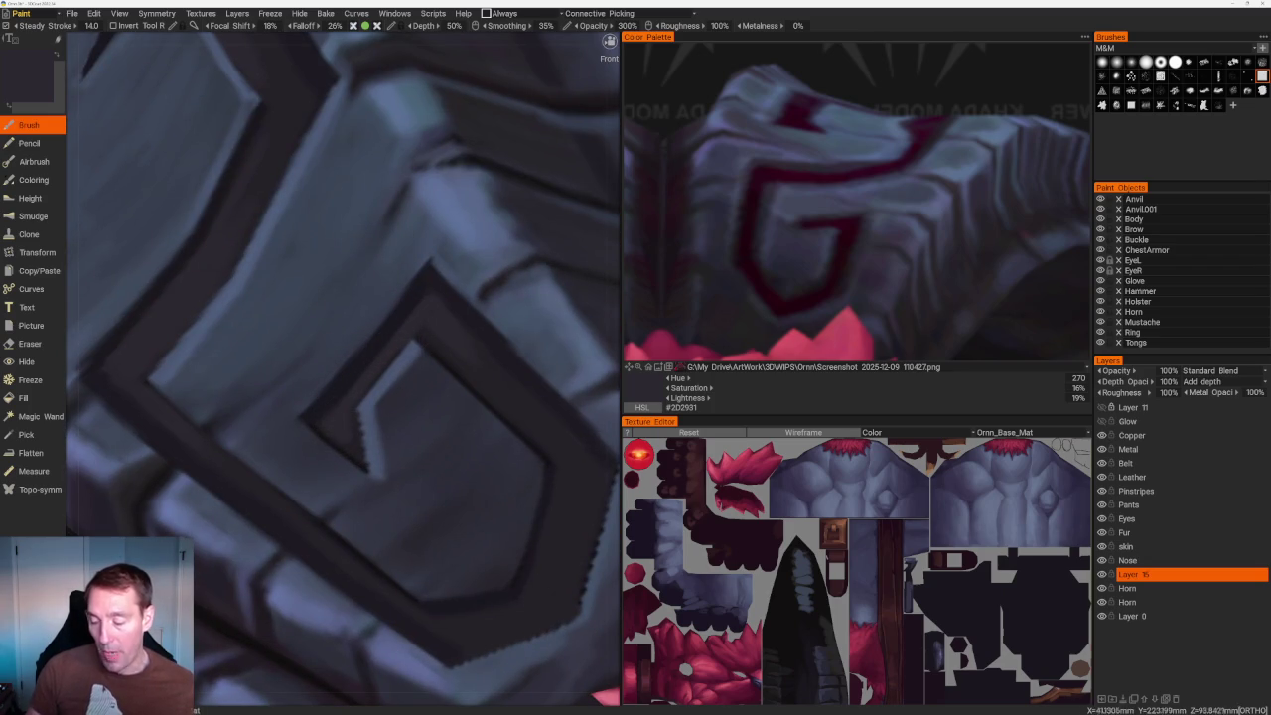
scroll(419, 311, down, 5)
scroll(318, 350, up, 5)
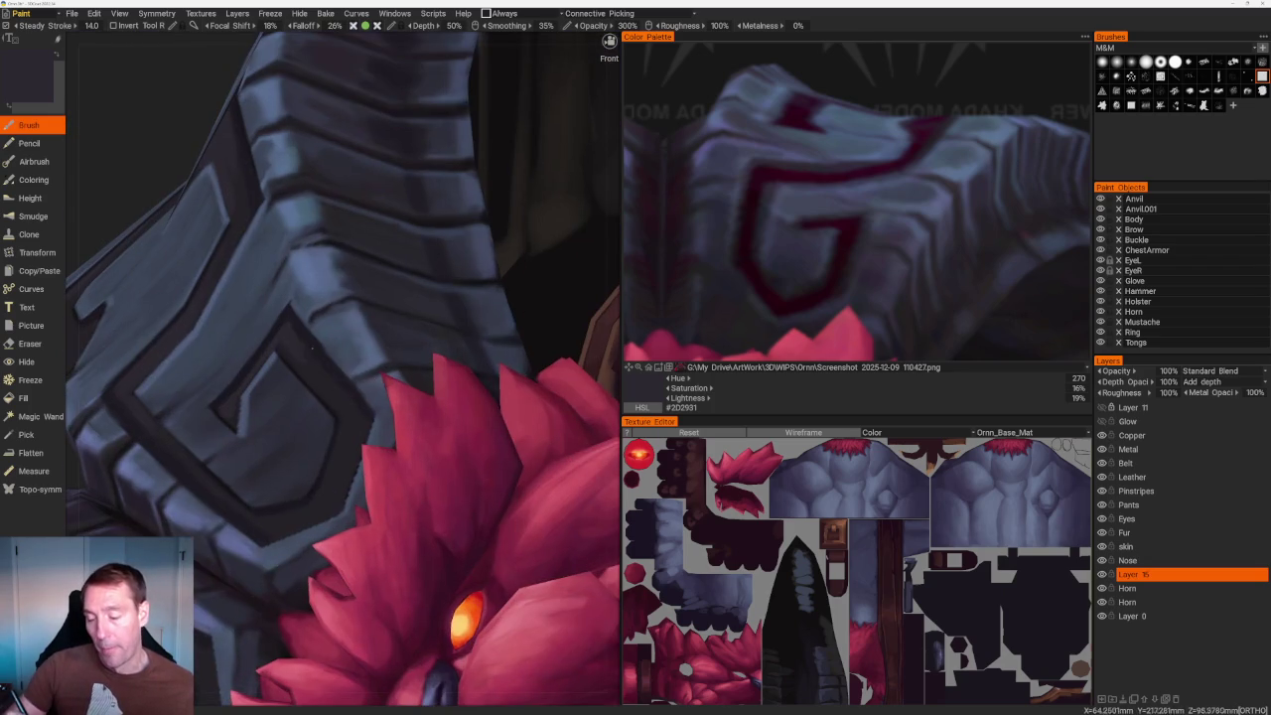
scroll(318, 350, up, 2)
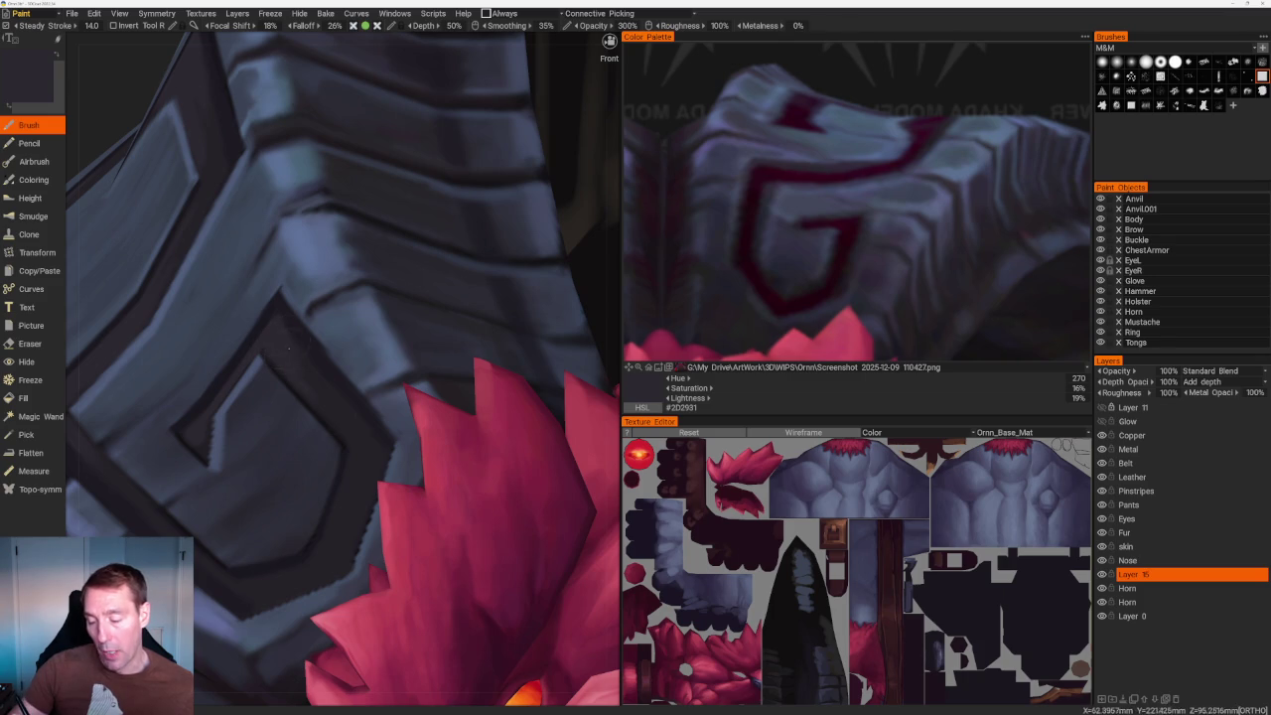
Sample shadow tones from the horn plates, settling on dark grey-purple #28252B.
key(v)
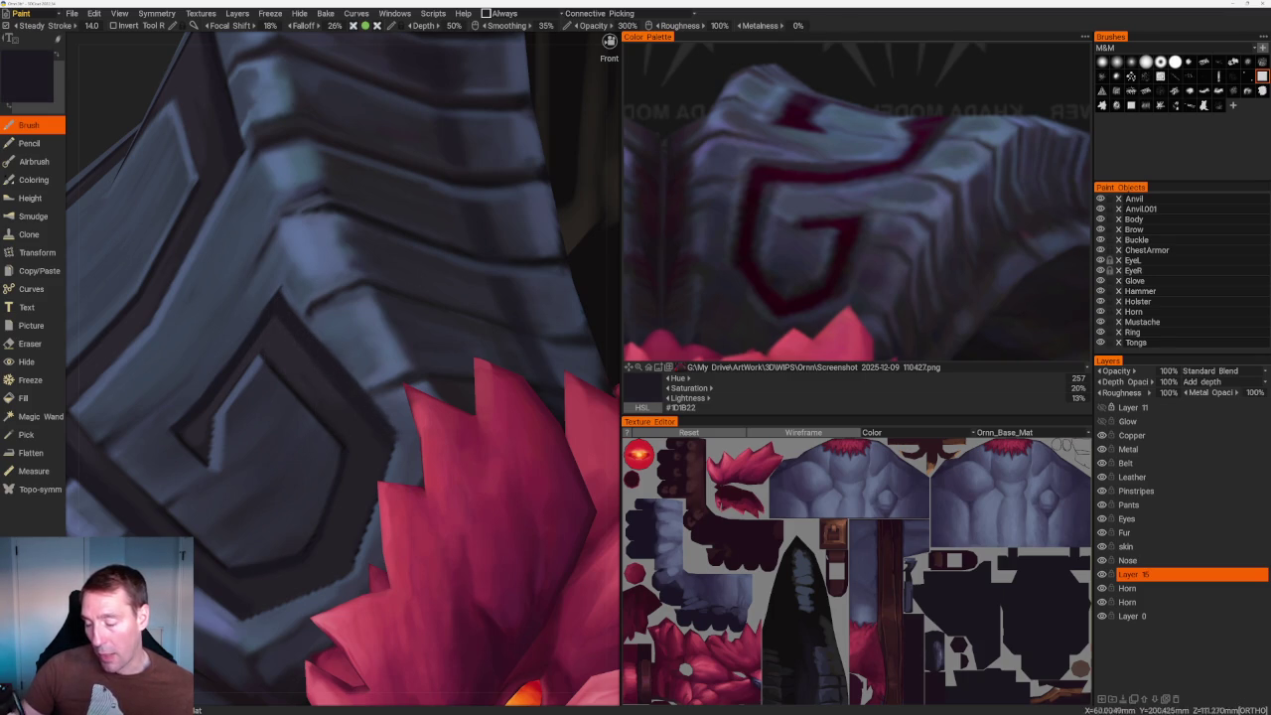
middle_drag(343, 422, 335, 417)
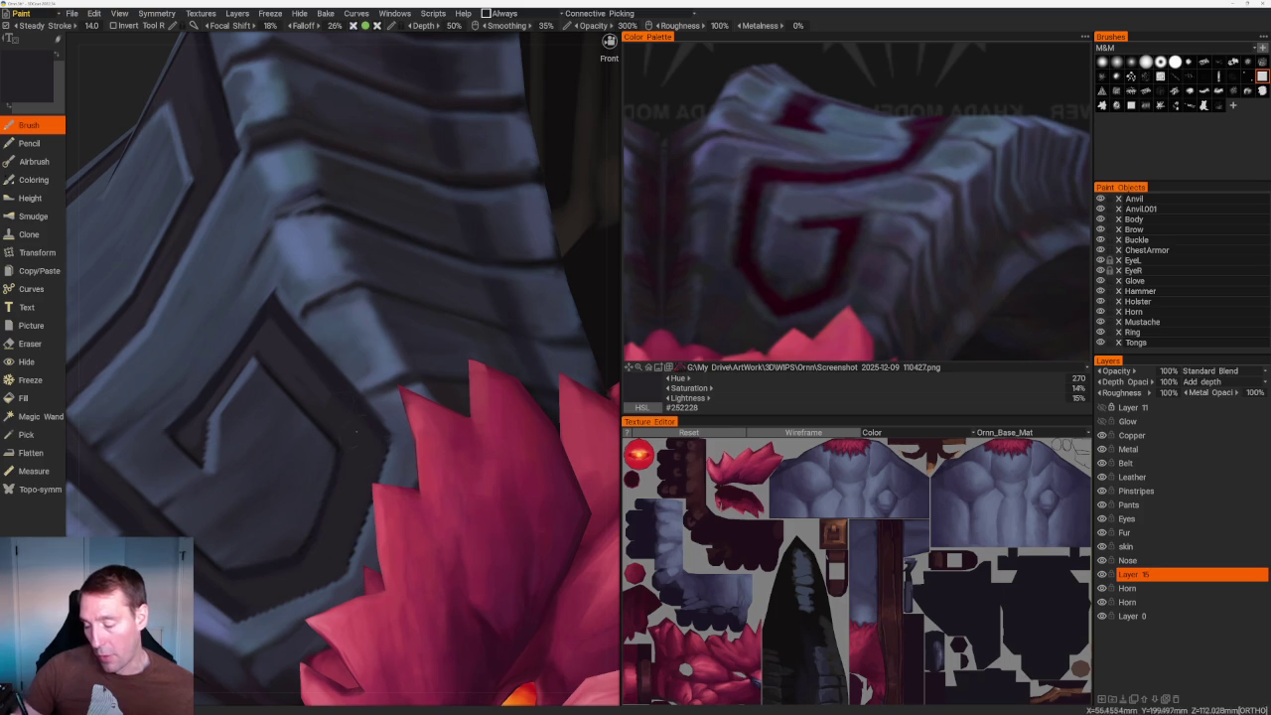
key(v)
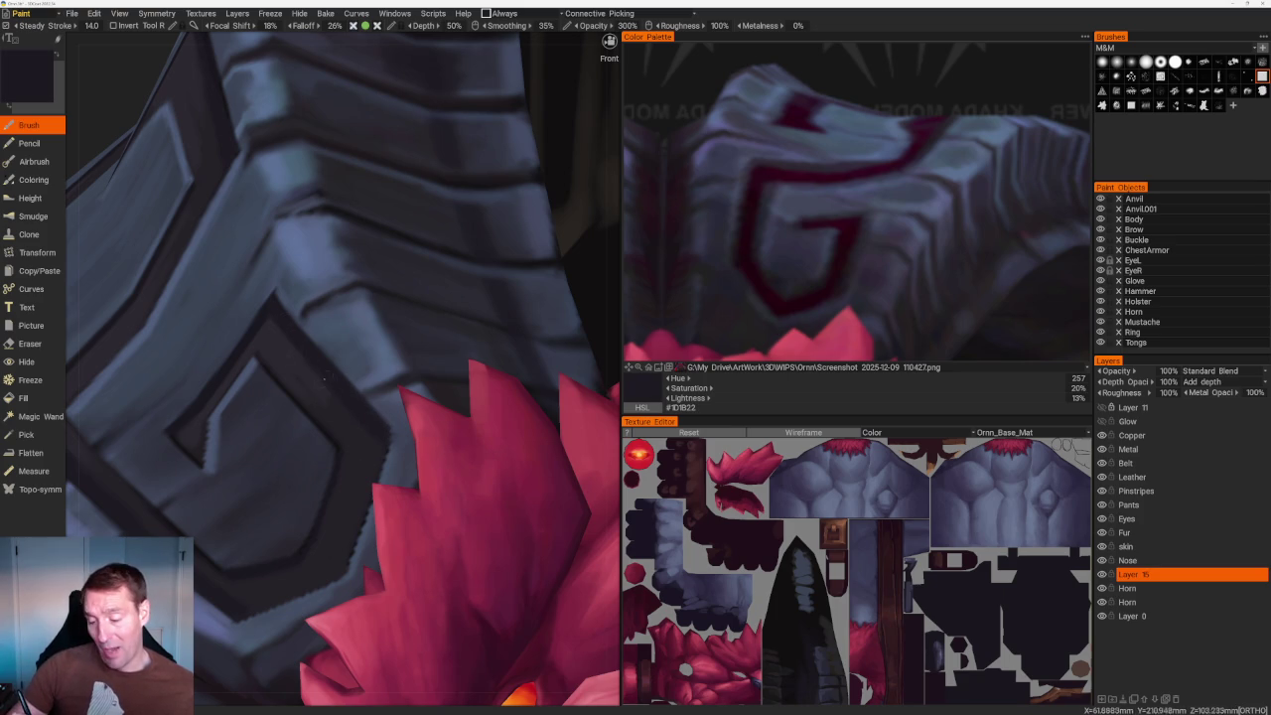
key(v)
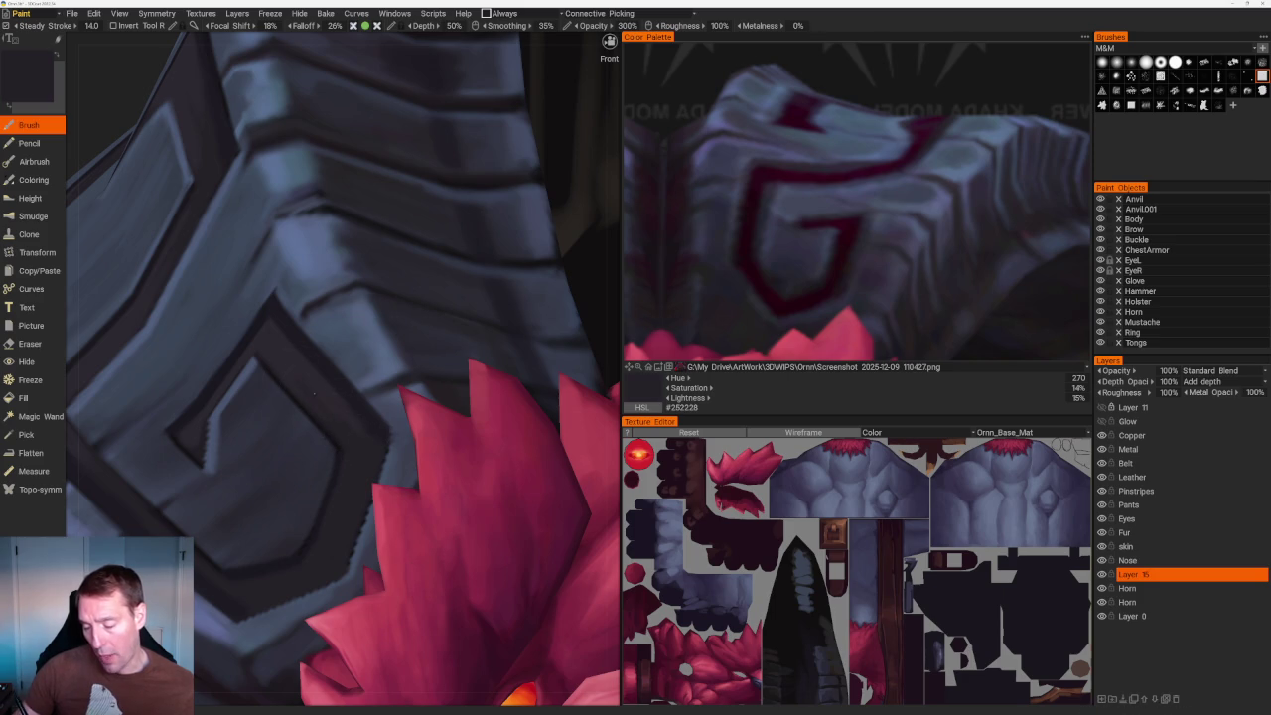
key(v)
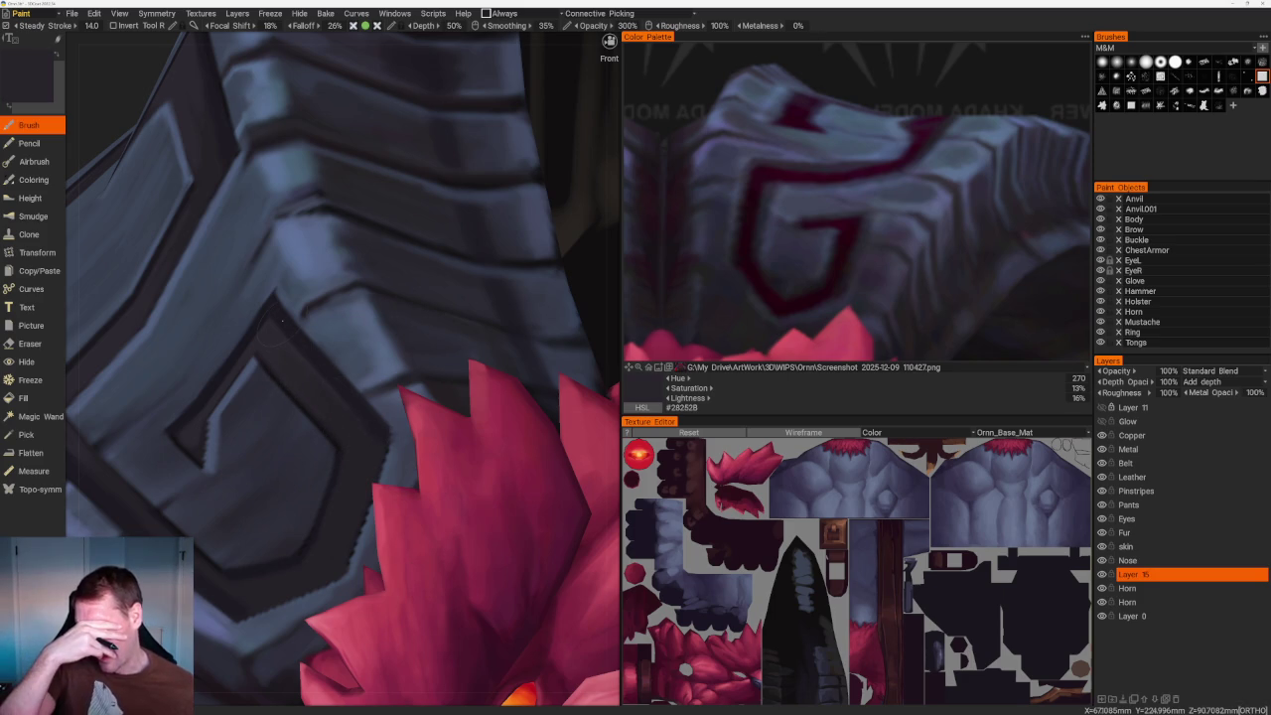
scroll(315, 223, down, 5)
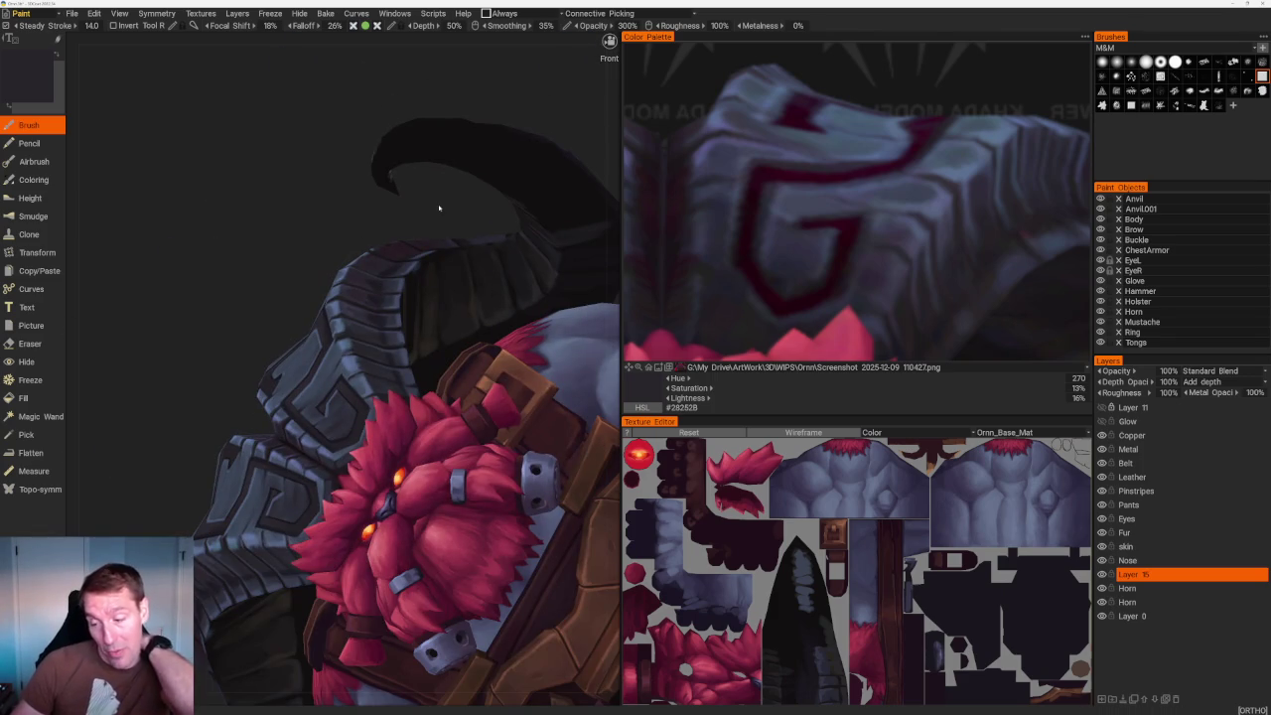
Sample dark #262329 from the shoulder plate, then switch to the Eraser.
drag(454, 217, 361, 181)
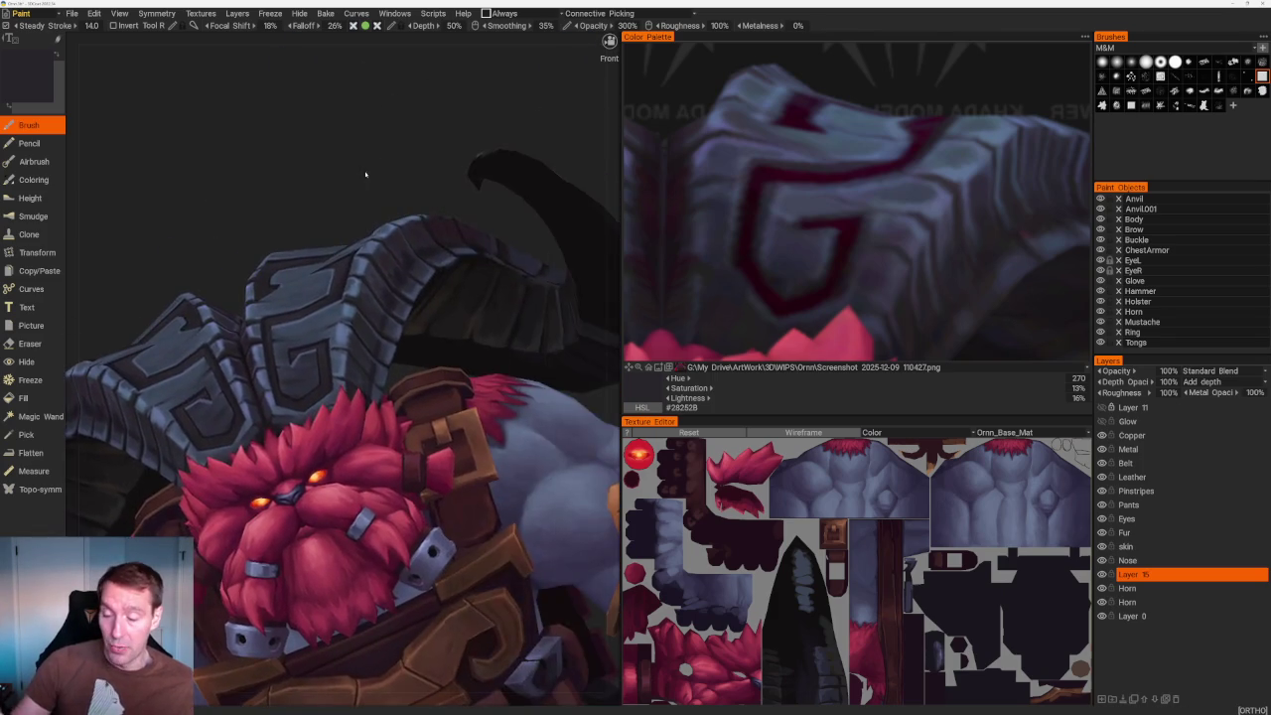
scroll(308, 215, up, 5)
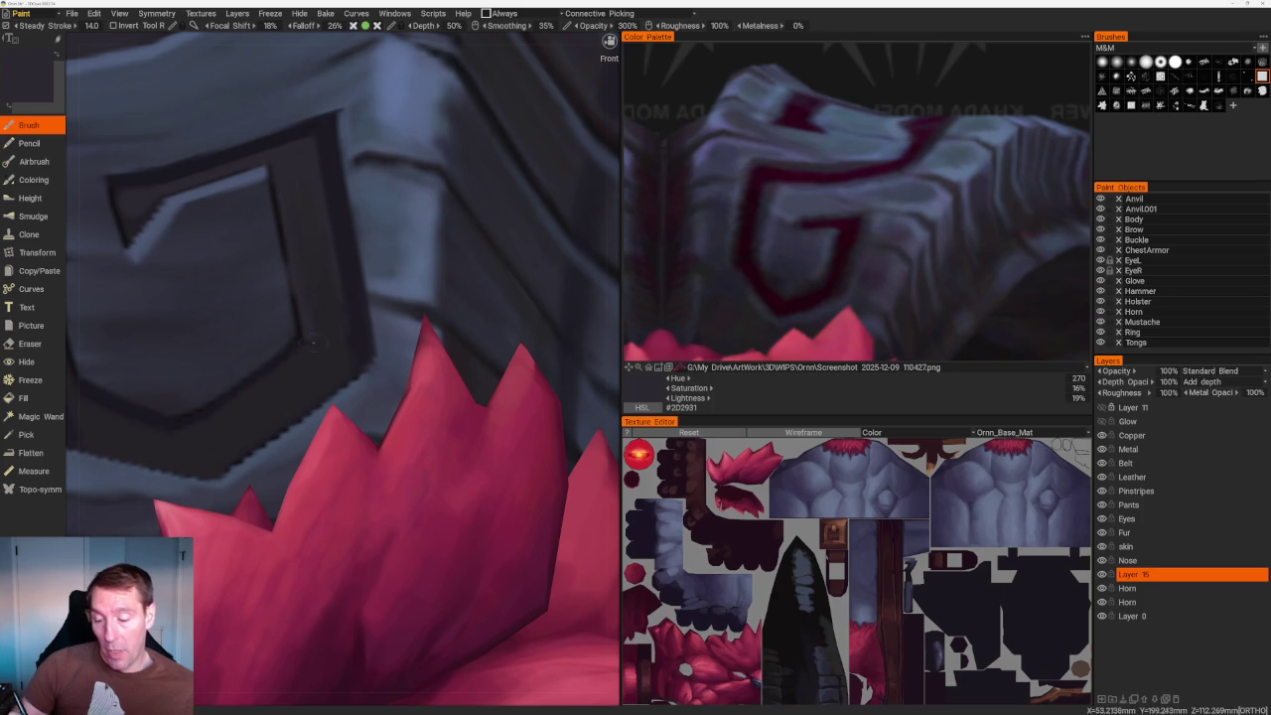
key(v)
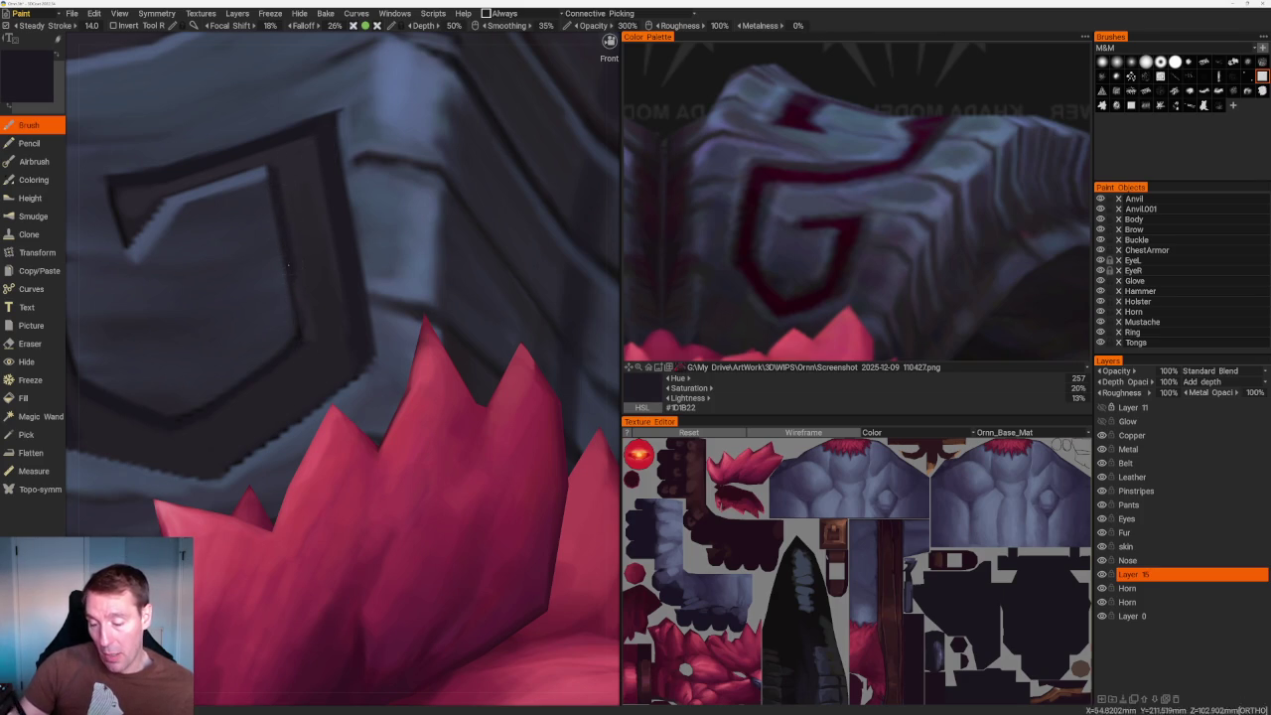
key(v)
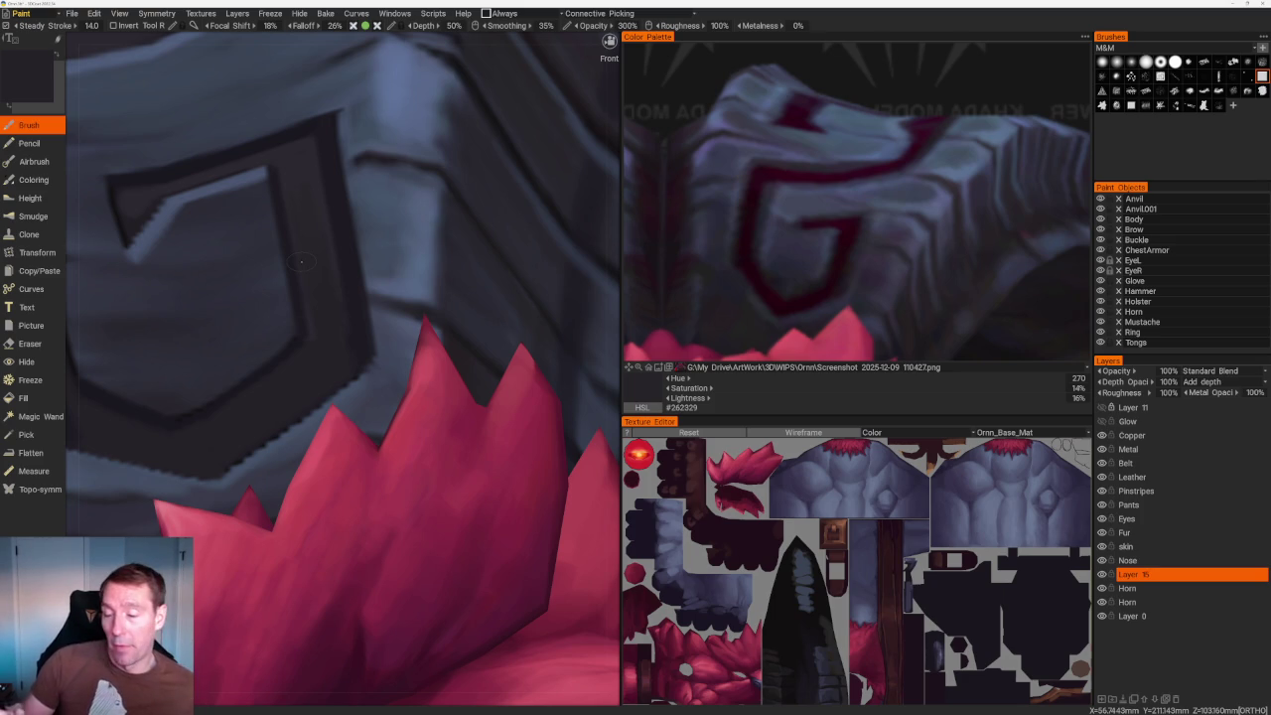
scroll(342, 373, up, 2)
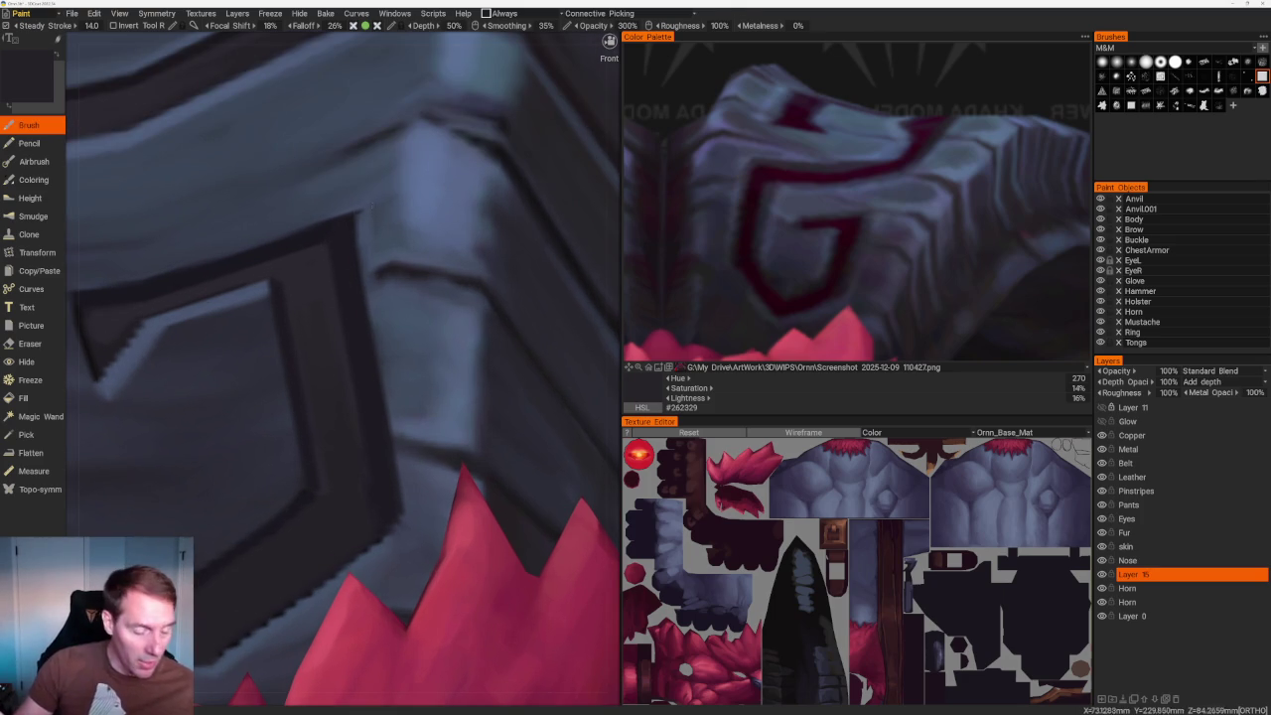
key(e)
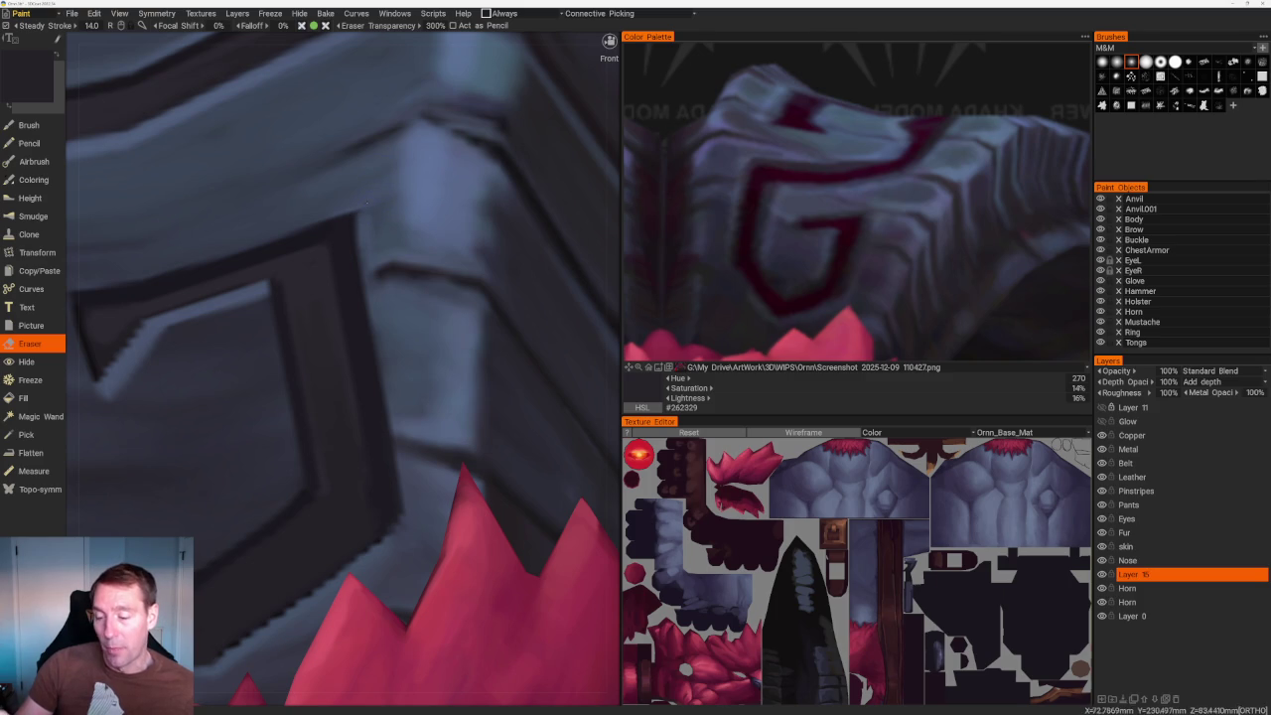
Return to the Brush and sample dark armour colours from the plate.
scroll(335, 94, down, 5)
drag(335, 93, 472, 236)
scroll(475, 233, up, 1)
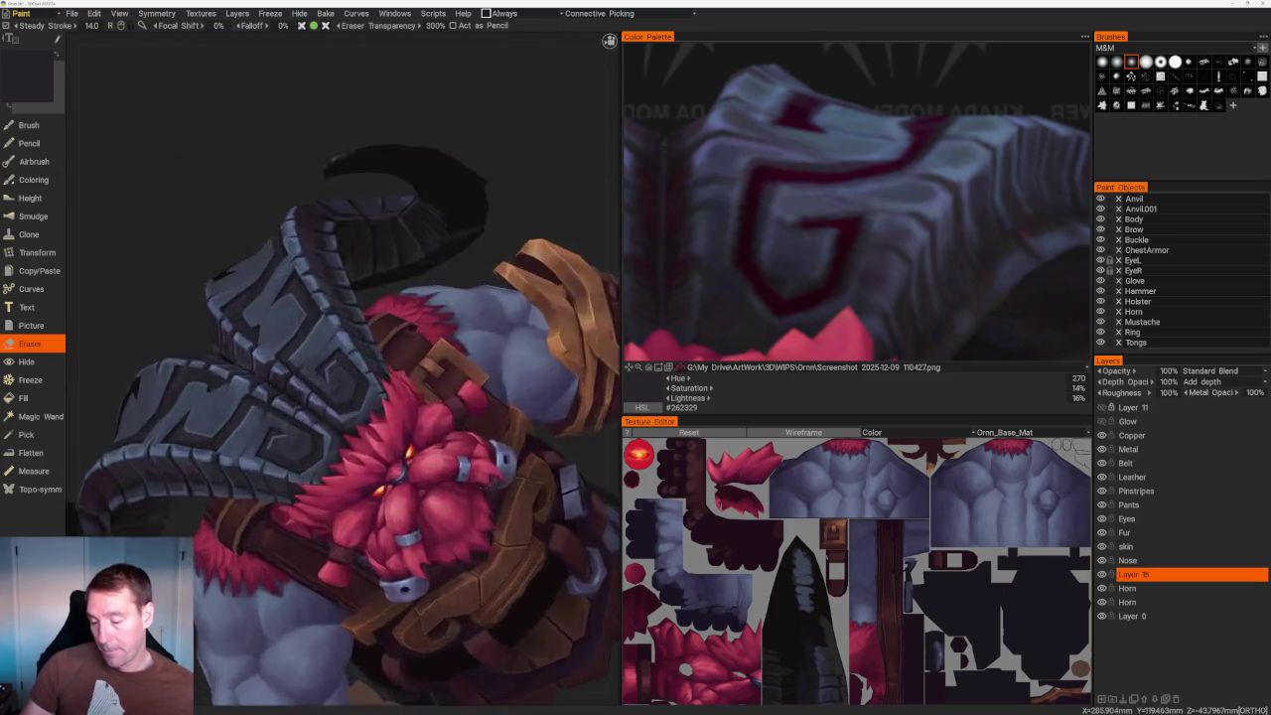
scroll(457, 248, up, 3)
scroll(427, 278, up, 2)
scroll(396, 312, up, 1)
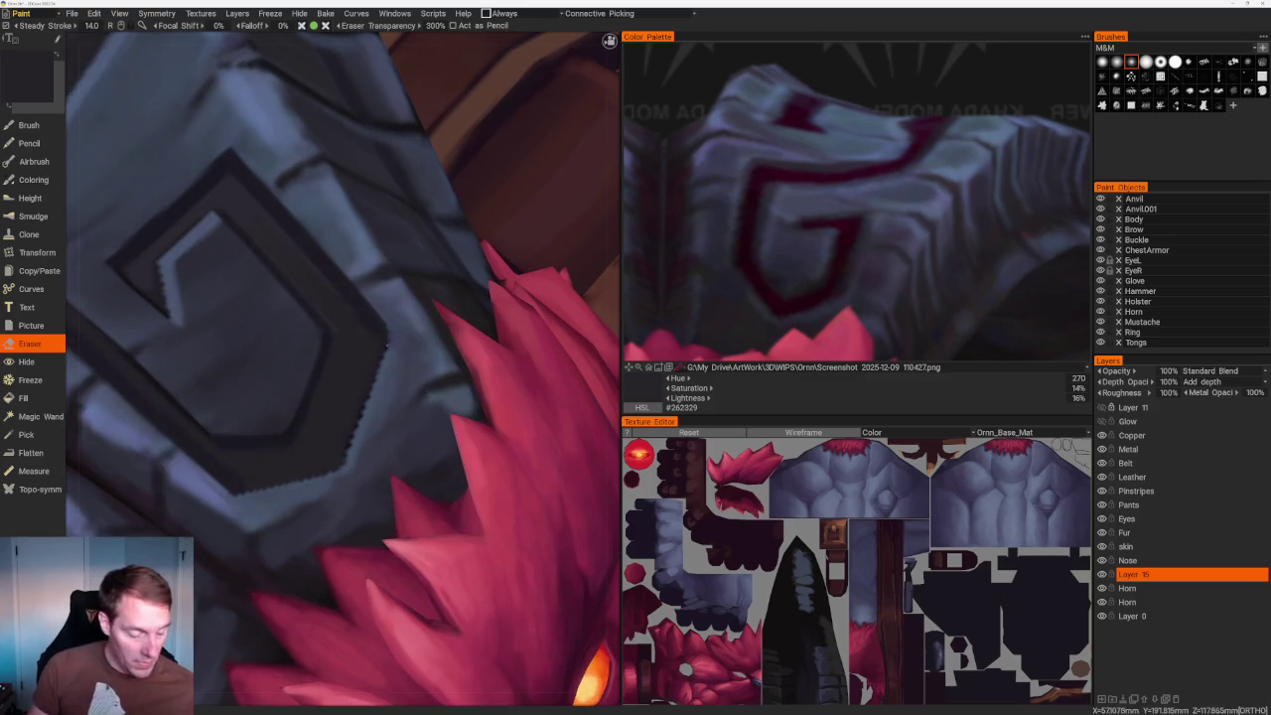
key(b)
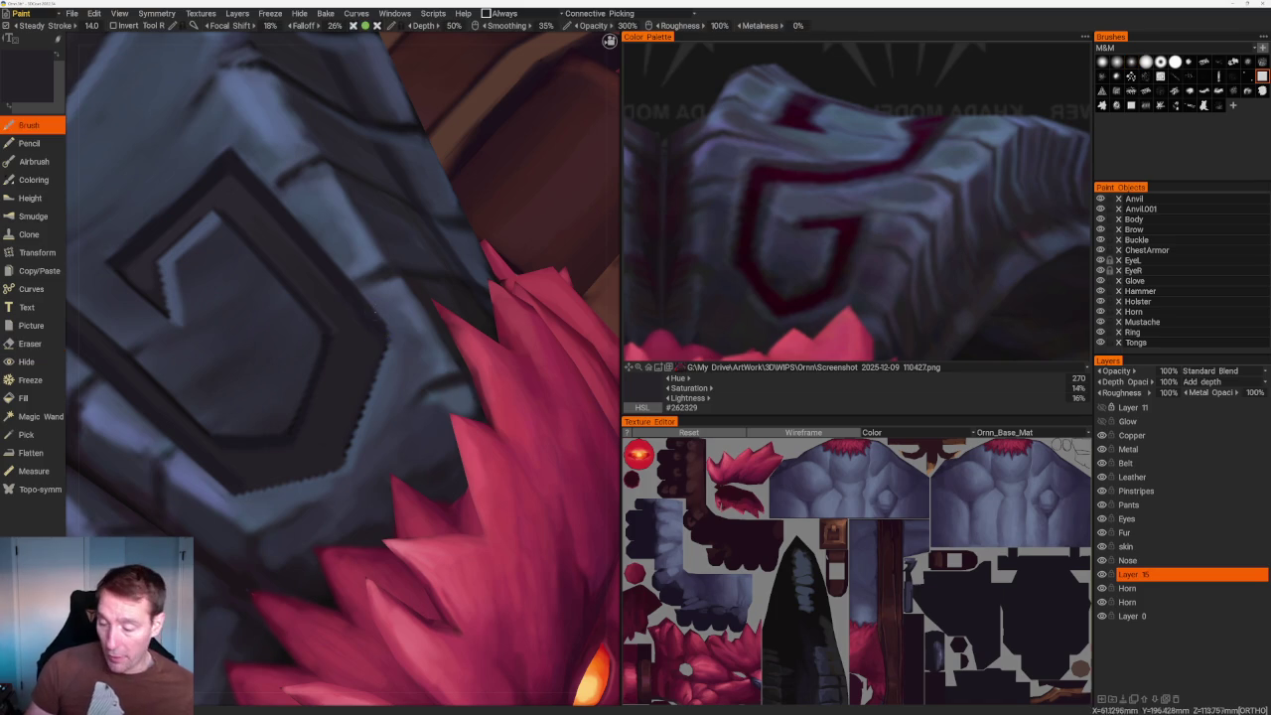
key(v)
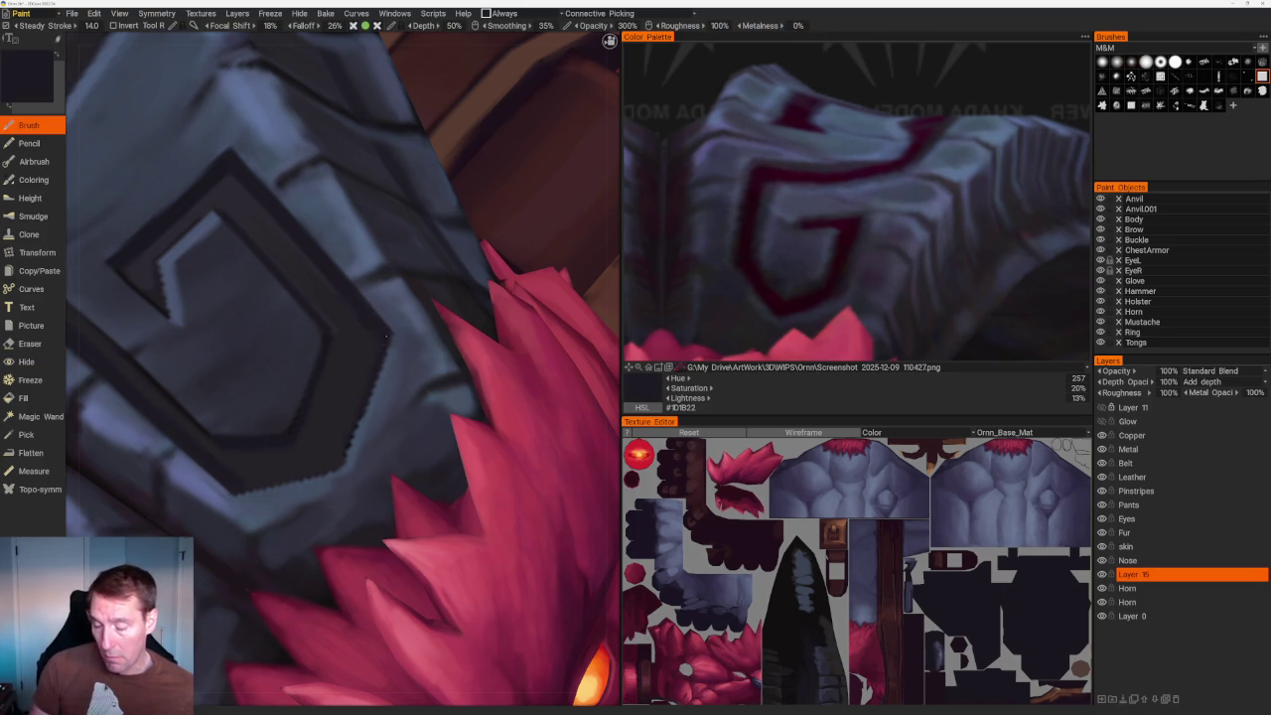
key(v)
key(v)
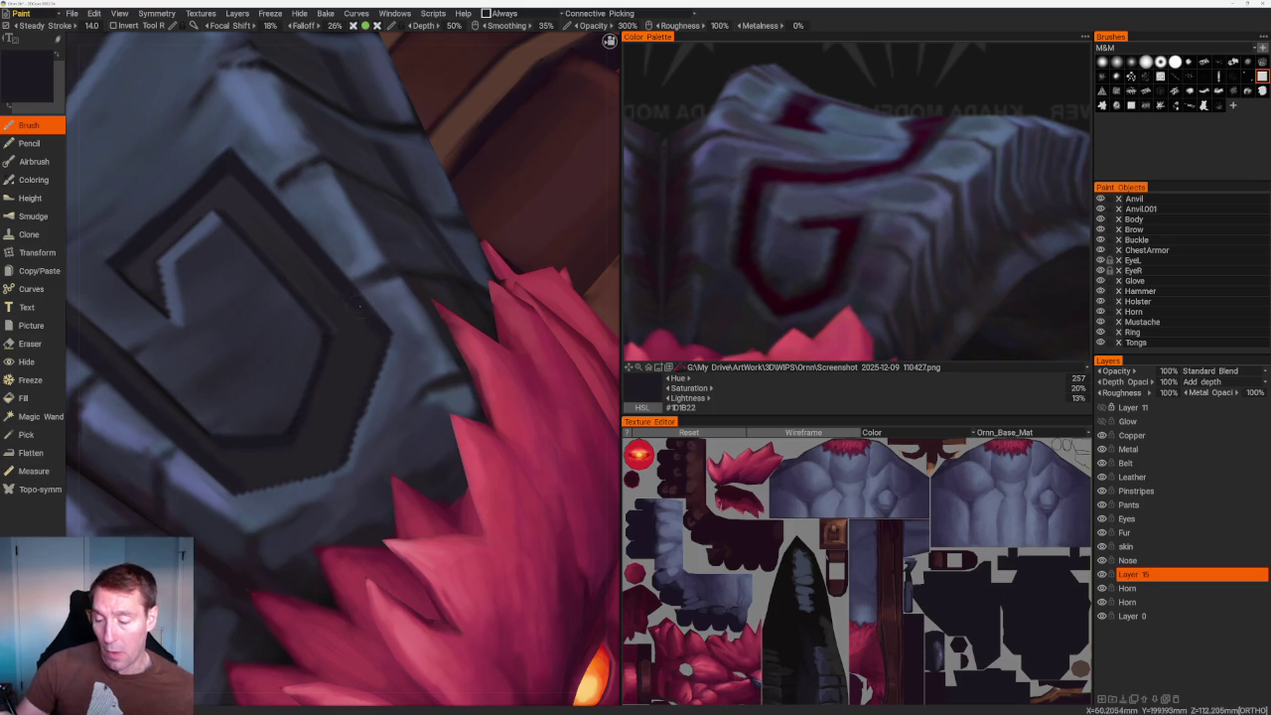
Re-sample lighter and darker armour tones from a new viewing angle.
scroll(355, 296, down, 3)
scroll(332, 148, down, 8)
mouse_move(332, 148)
mouse_down()
mouse_move(334, 185)
mouse_move(442, 184)
mouse_up()
scroll(442, 185, up, 3)
scroll(377, 203, up, 3)
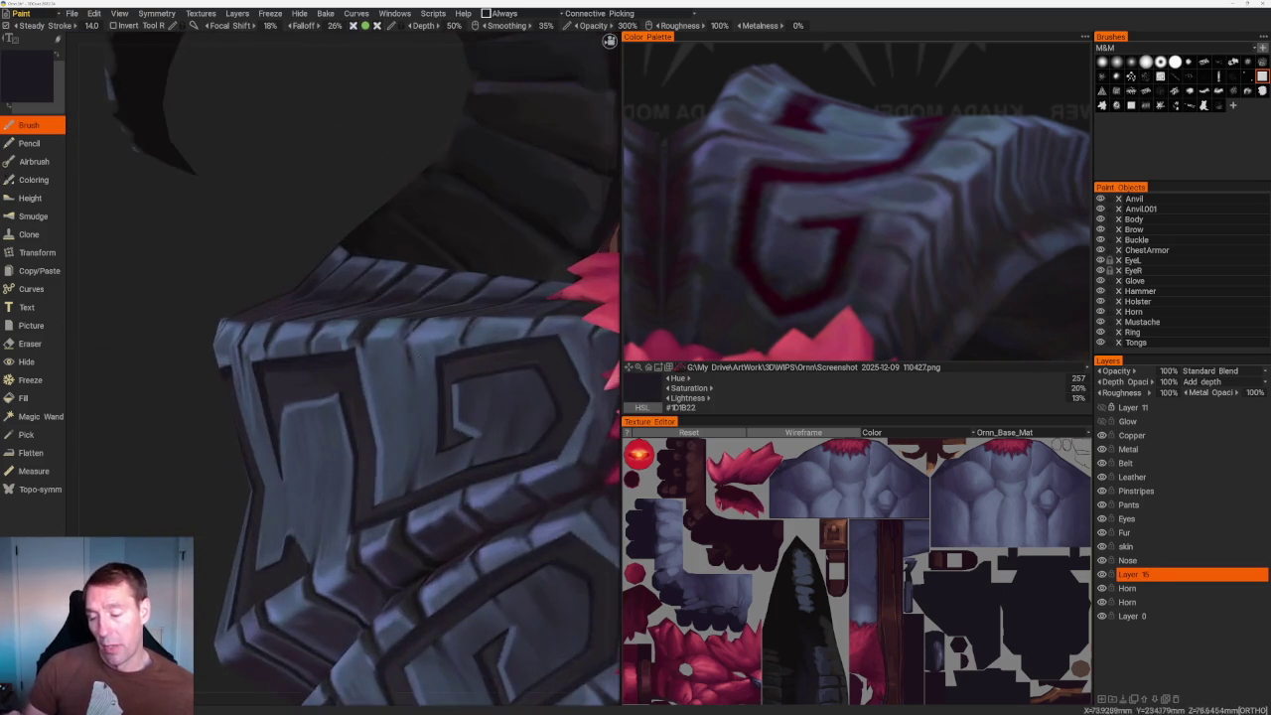
scroll(308, 229, up, 3)
scroll(235, 254, up, 3)
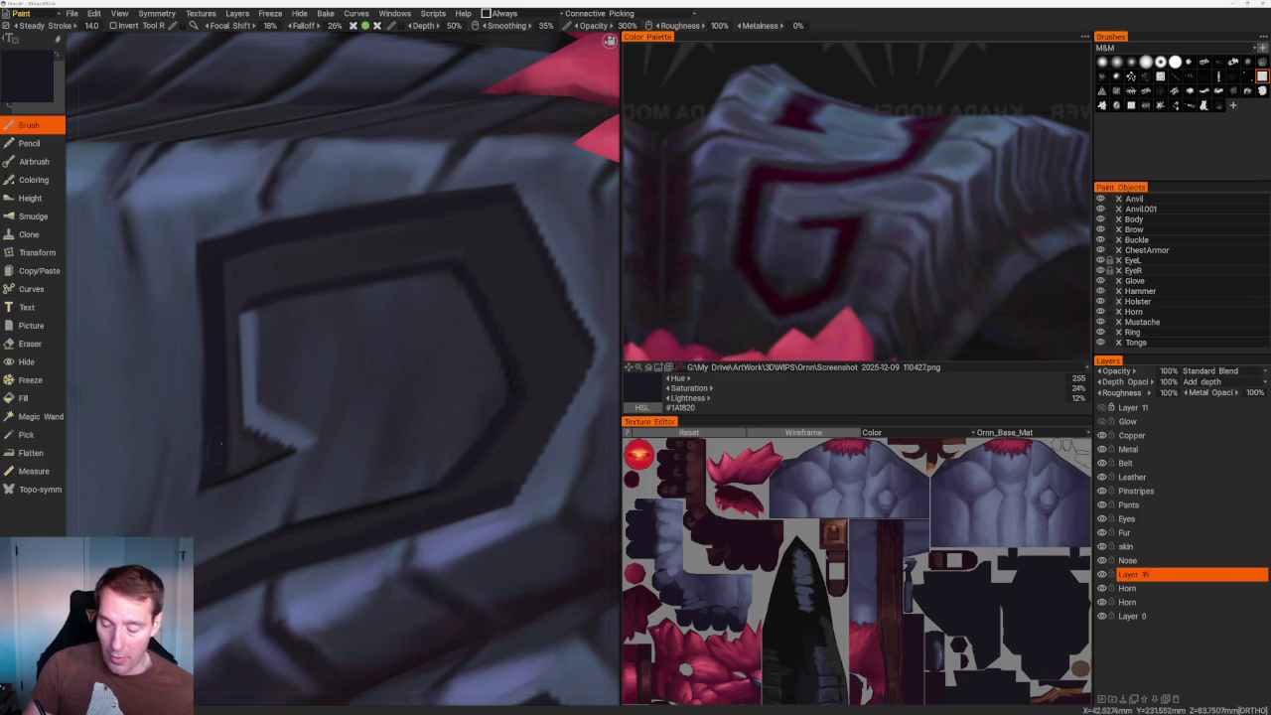
key(v)
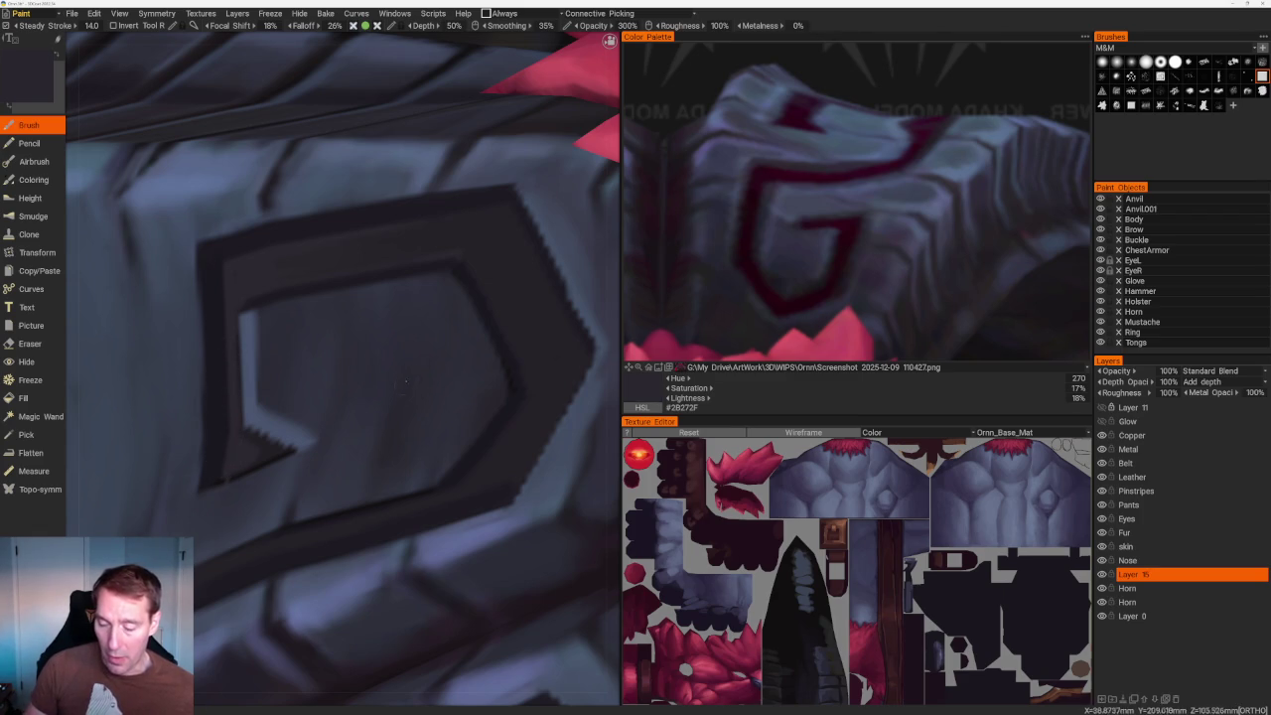
key(v)
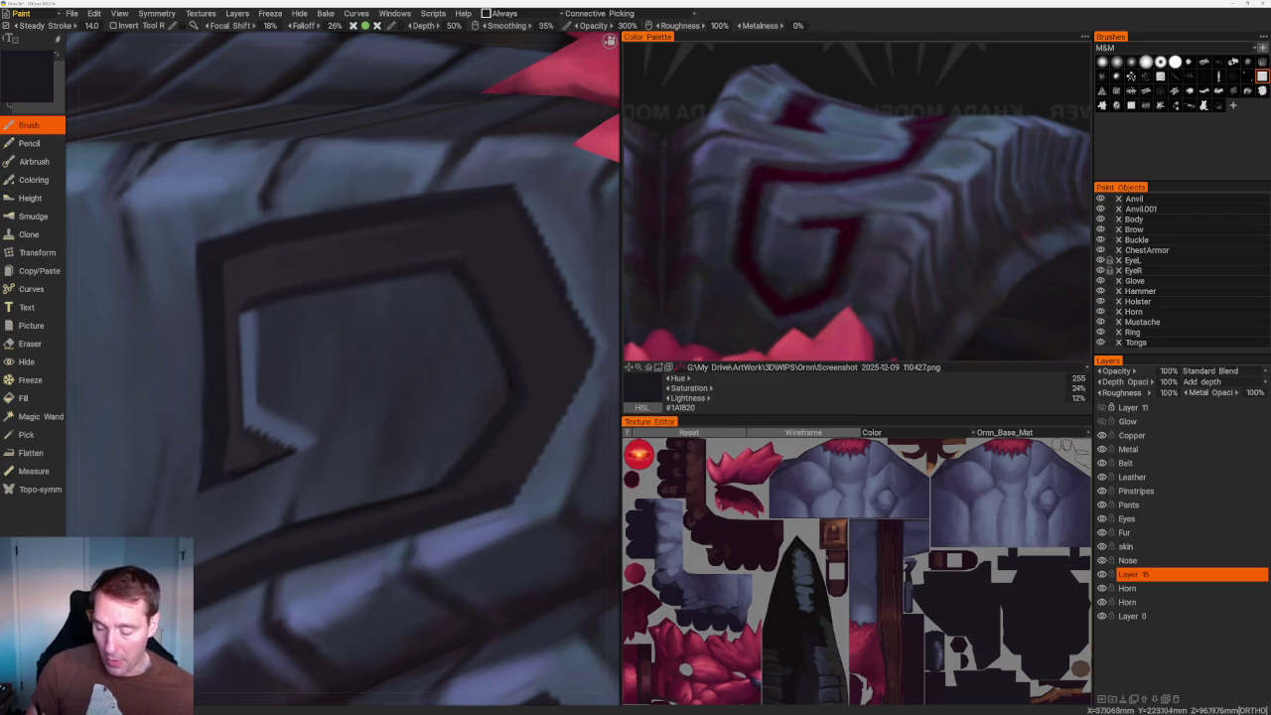
Turn the character to face front and make the Horn layer active.
scroll(314, 423, up, 2)
scroll(303, 402, up, 2)
scroll(297, 396, down, 1)
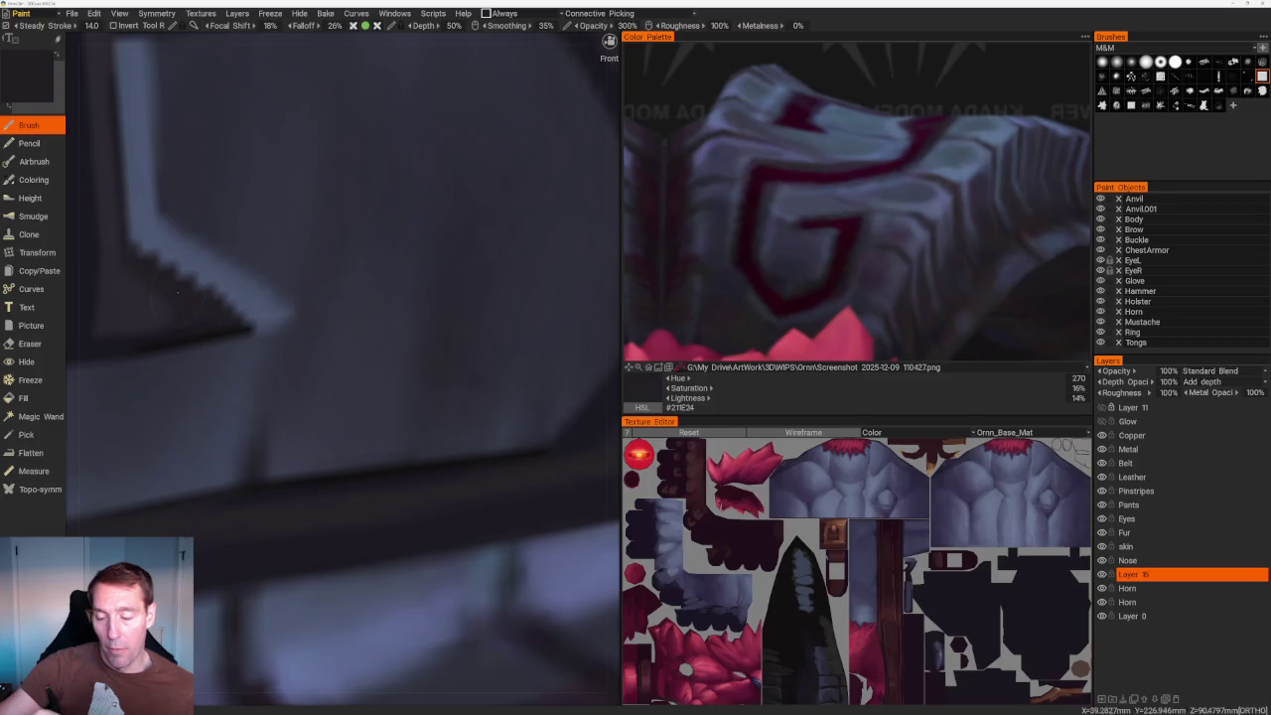
scroll(296, 397, down, 1)
scroll(258, 268, down, 4)
scroll(325, 145, down, 5)
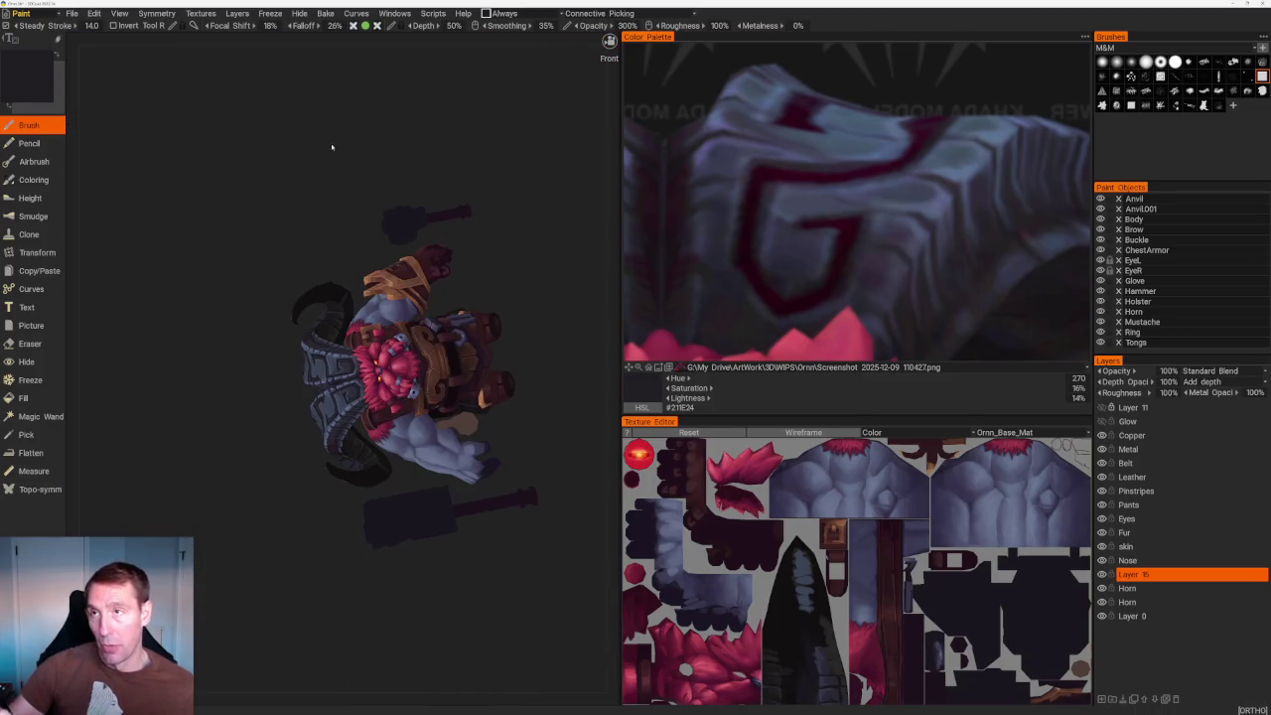
middle_drag(470, 210, 454, 184)
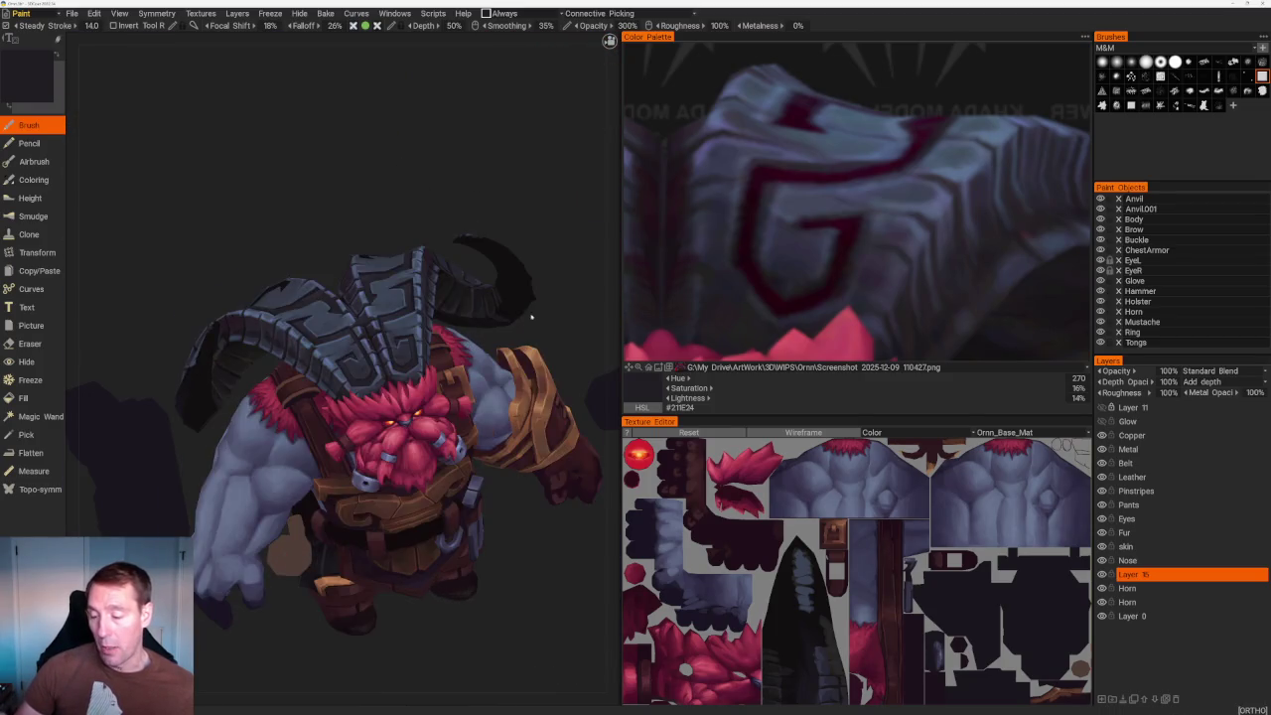
scroll(454, 184, up, 5)
scroll(434, 269, up, 1)
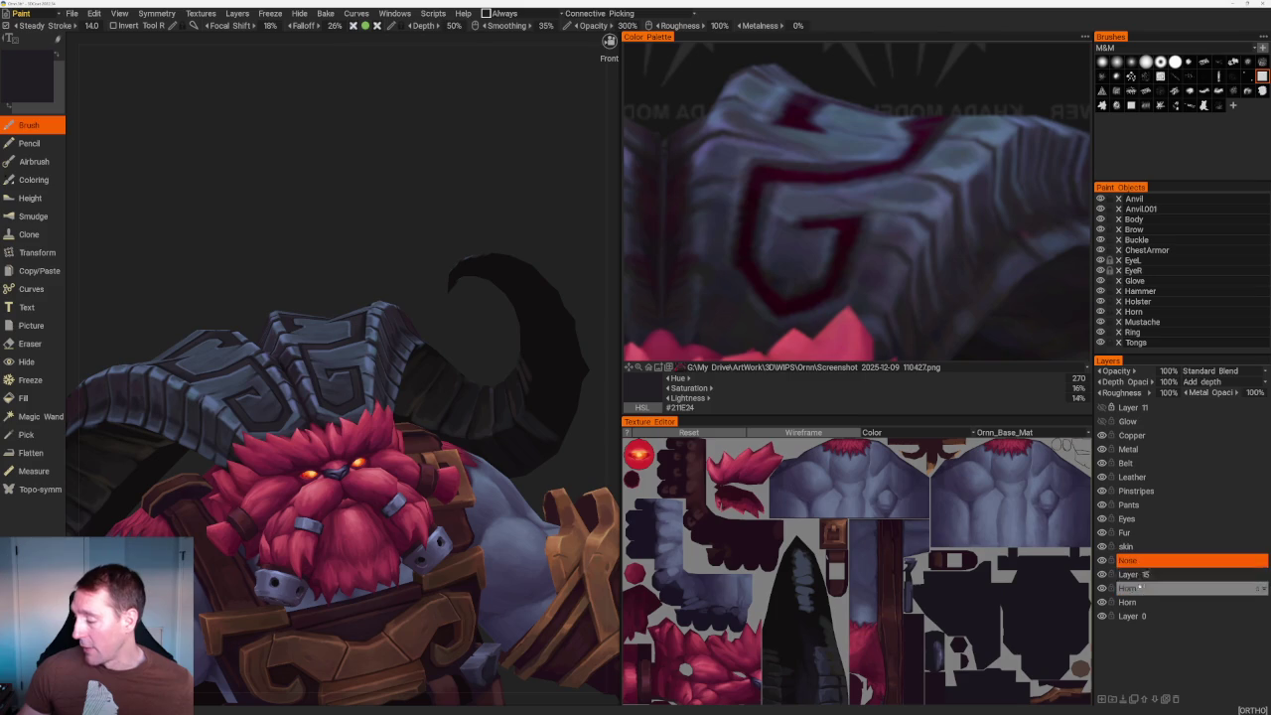
click(1152, 590)
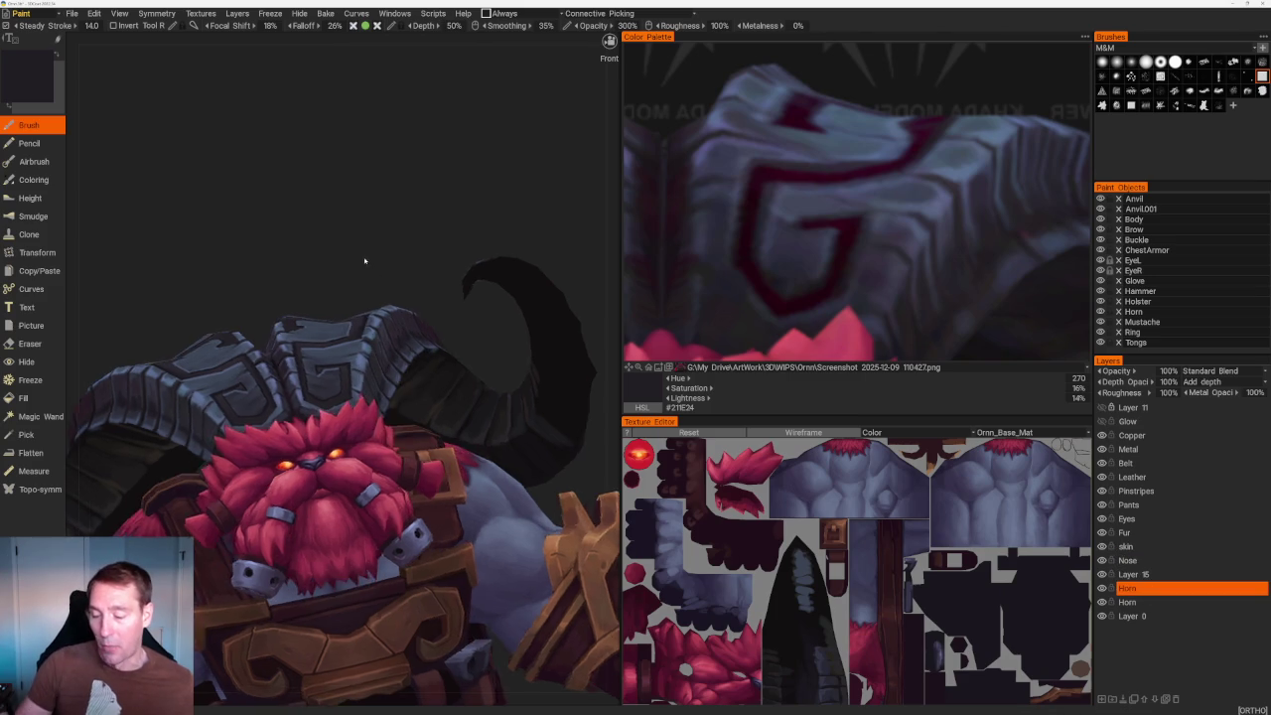
Paint lighter blue-grey highlight strokes along the G emblem's inner and right edges.
scroll(363, 261, up, 3)
scroll(409, 349, up, 3)
key(v)
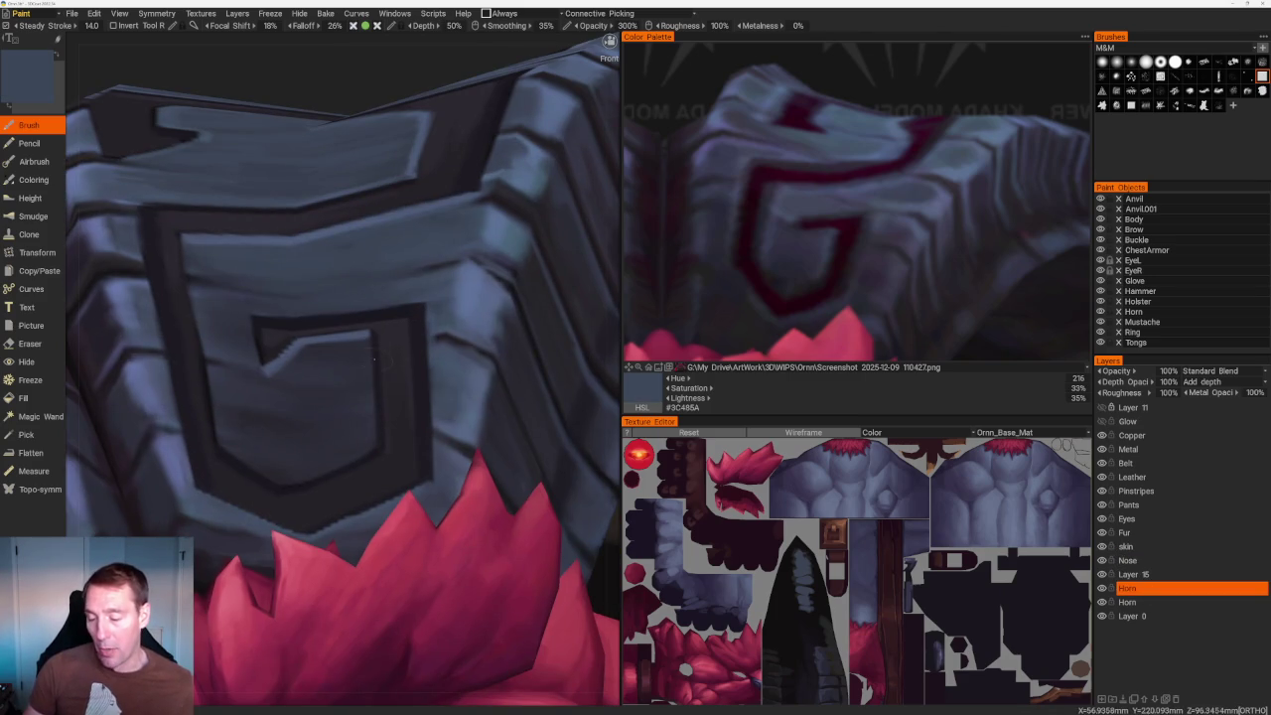
drag(369, 342, 367, 394)
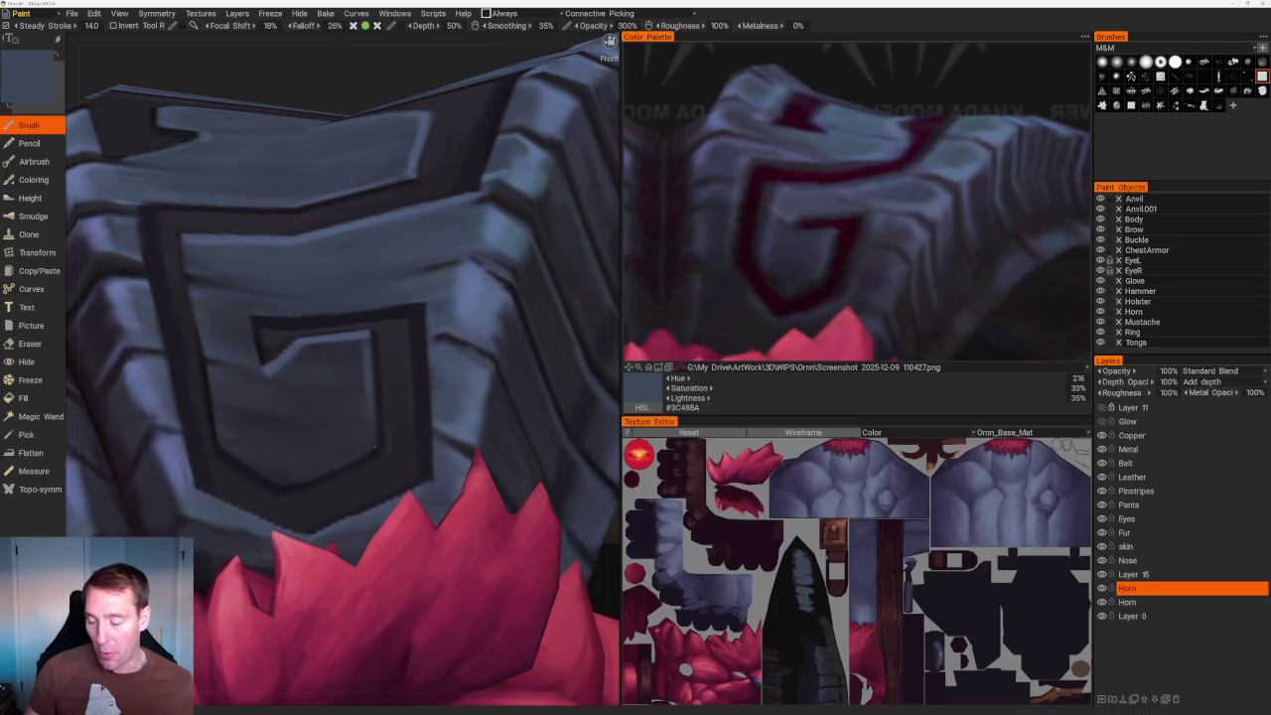
key(v)
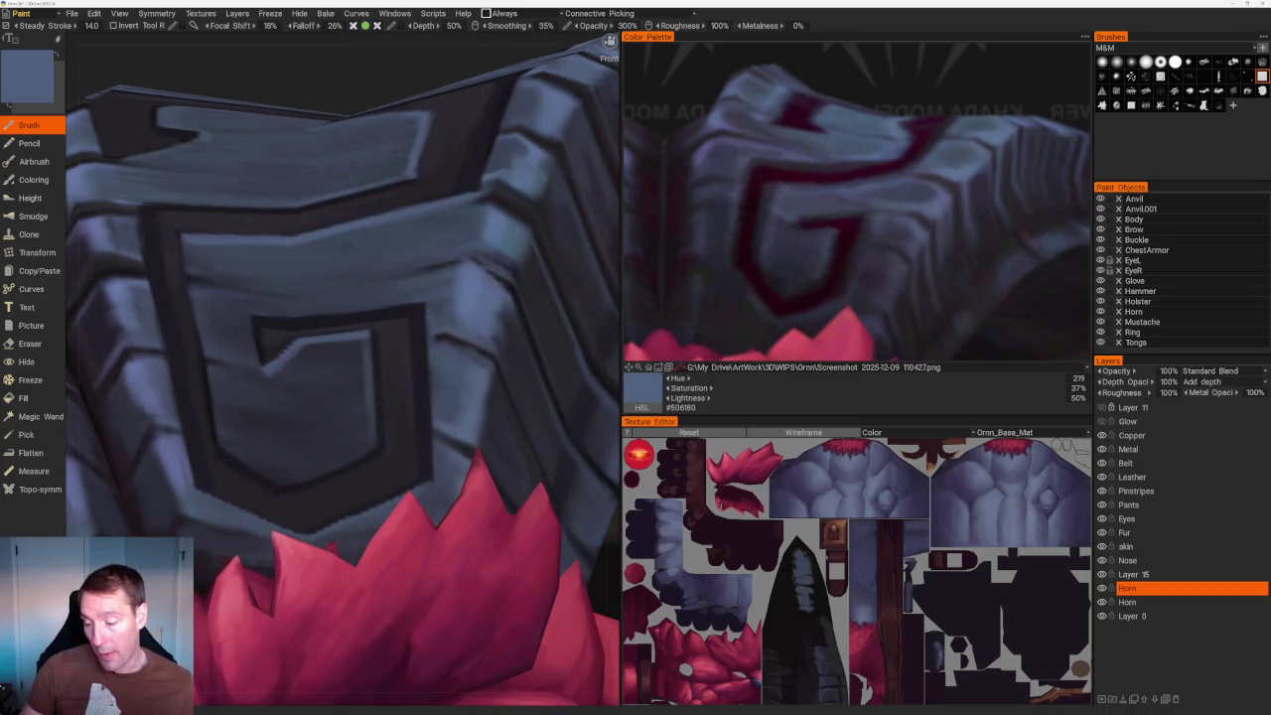
drag(432, 367, 432, 398)
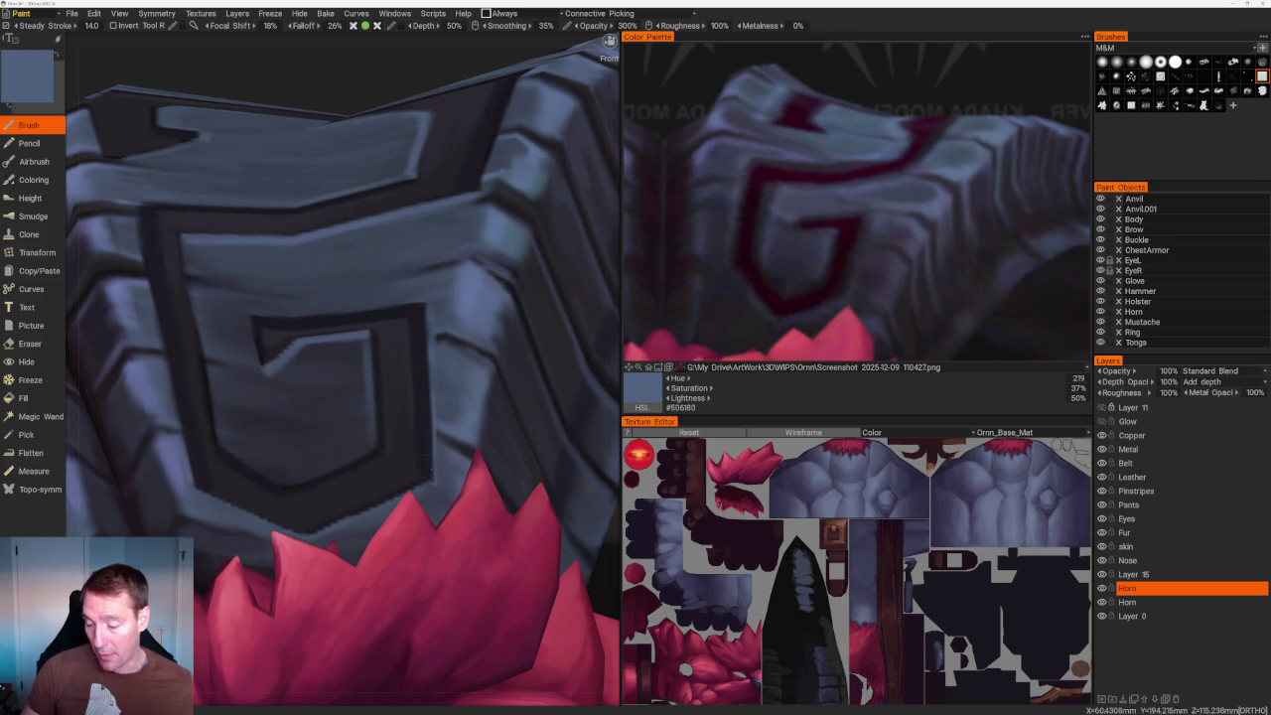
scroll(446, 480, down, 10)
Orbit and zoom to view the shoulder emblem side-on.
drag(363, 184, 318, 218)
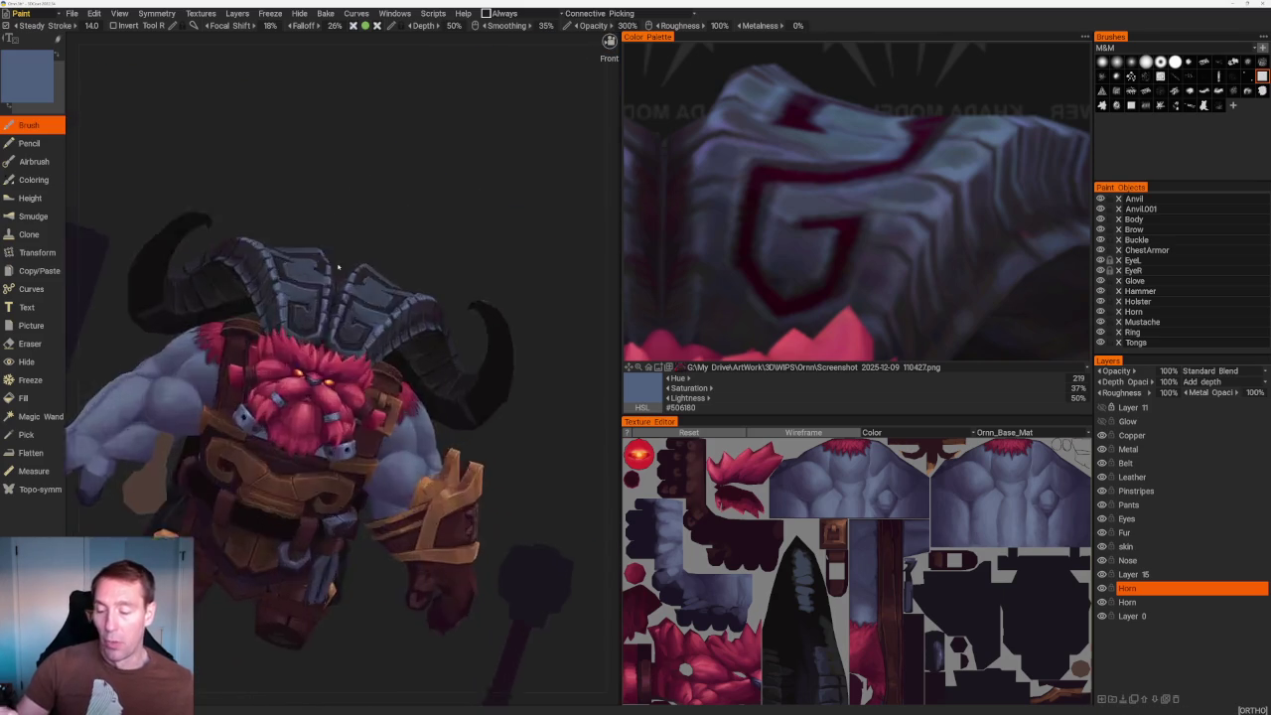
scroll(318, 218, up, 10)
scroll(377, 199, up, 5)
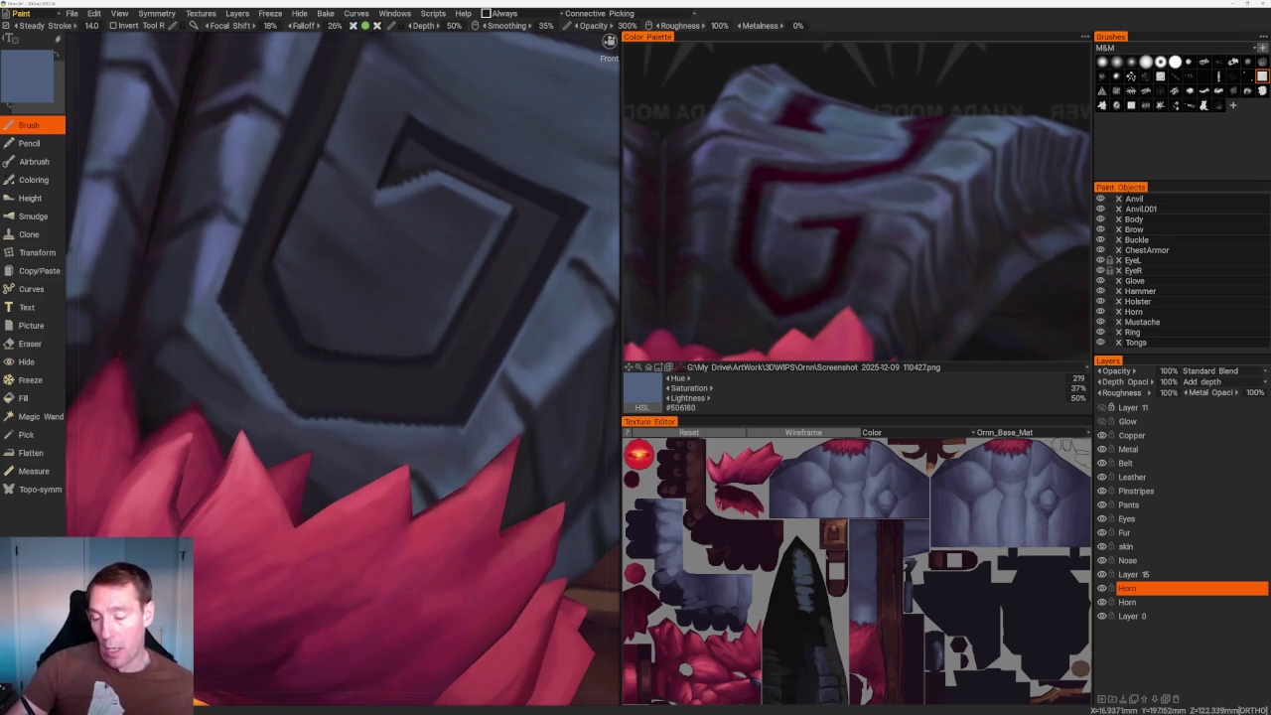
scroll(298, 402, down, 10)
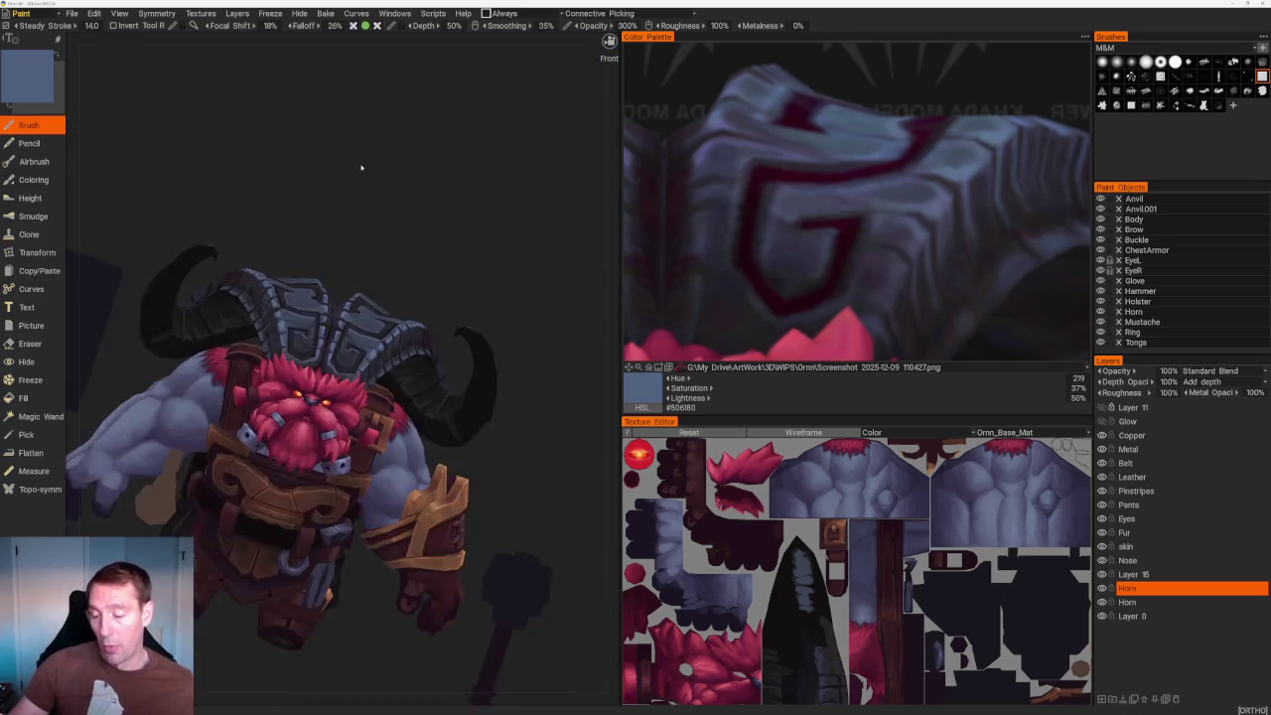
drag(358, 162, 327, 198)
scroll(328, 199, up, 4)
scroll(328, 199, up, 4)
scroll(270, 282, up, 3)
scroll(270, 282, up, 3)
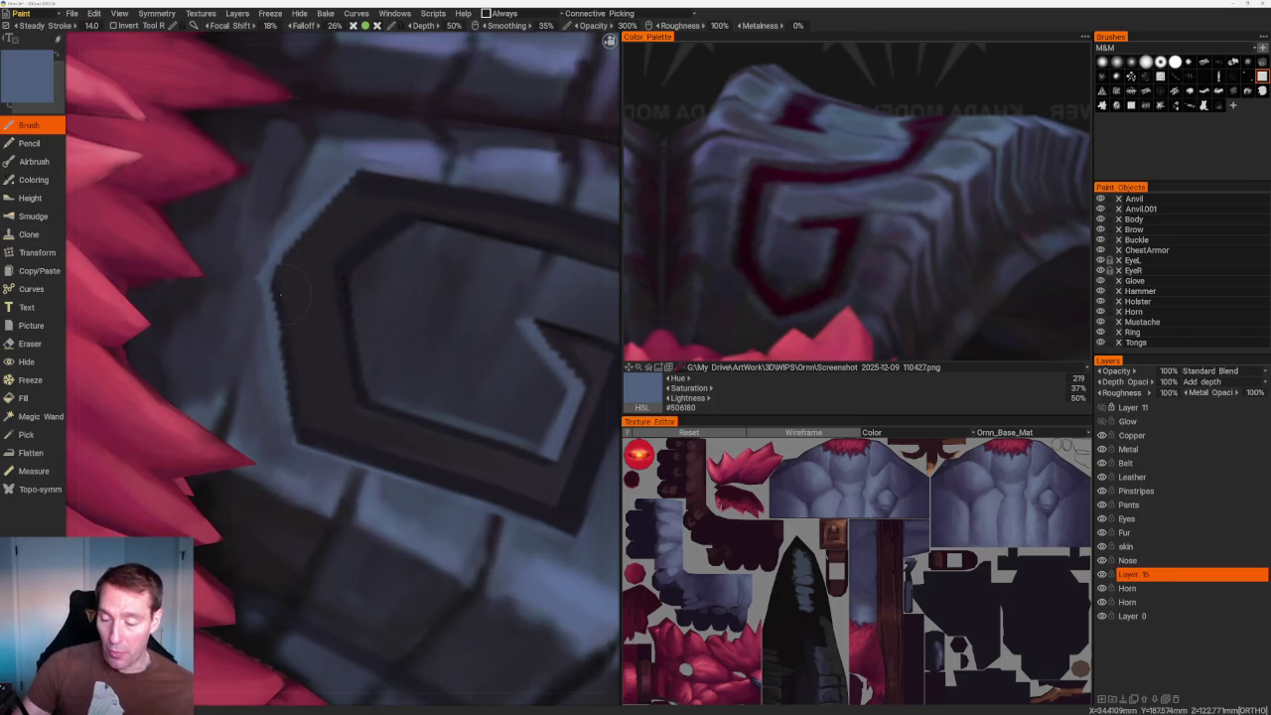
Sample a dark armour colour and orbit toward the shoulder-pad emblem.
key(v)
key(v)
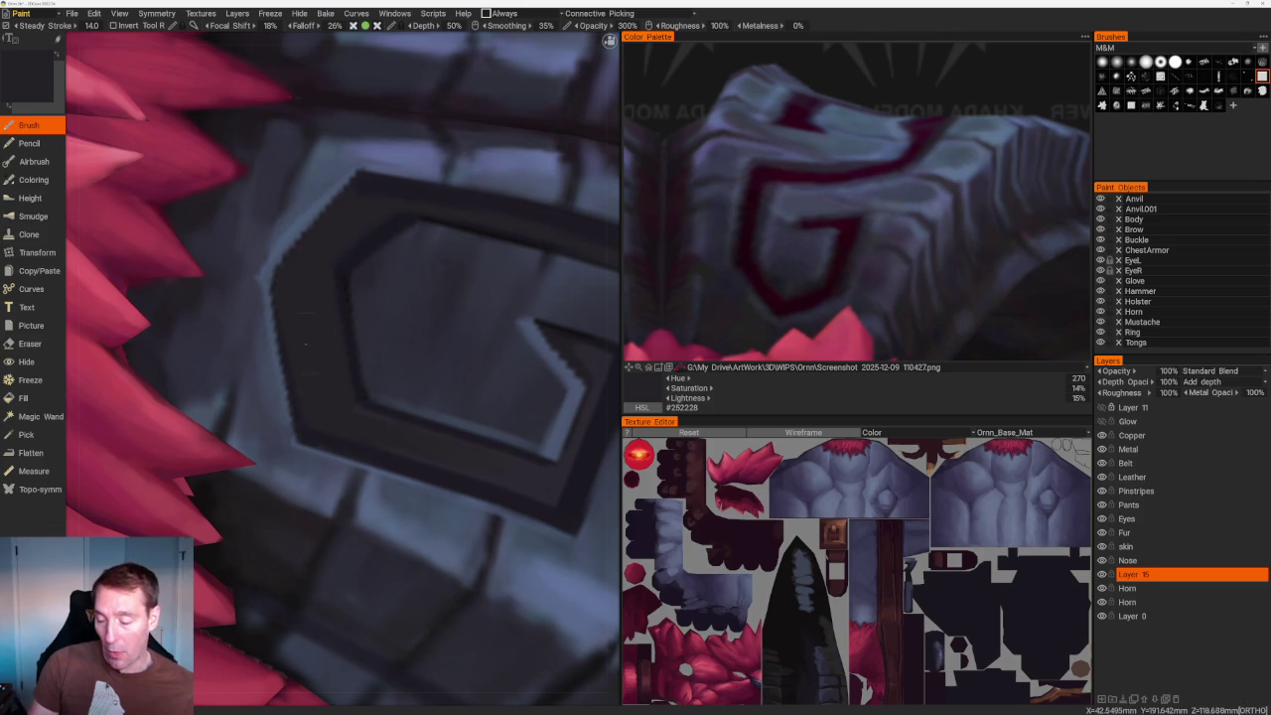
scroll(287, 298, down, 5)
scroll(465, 180, down, 5)
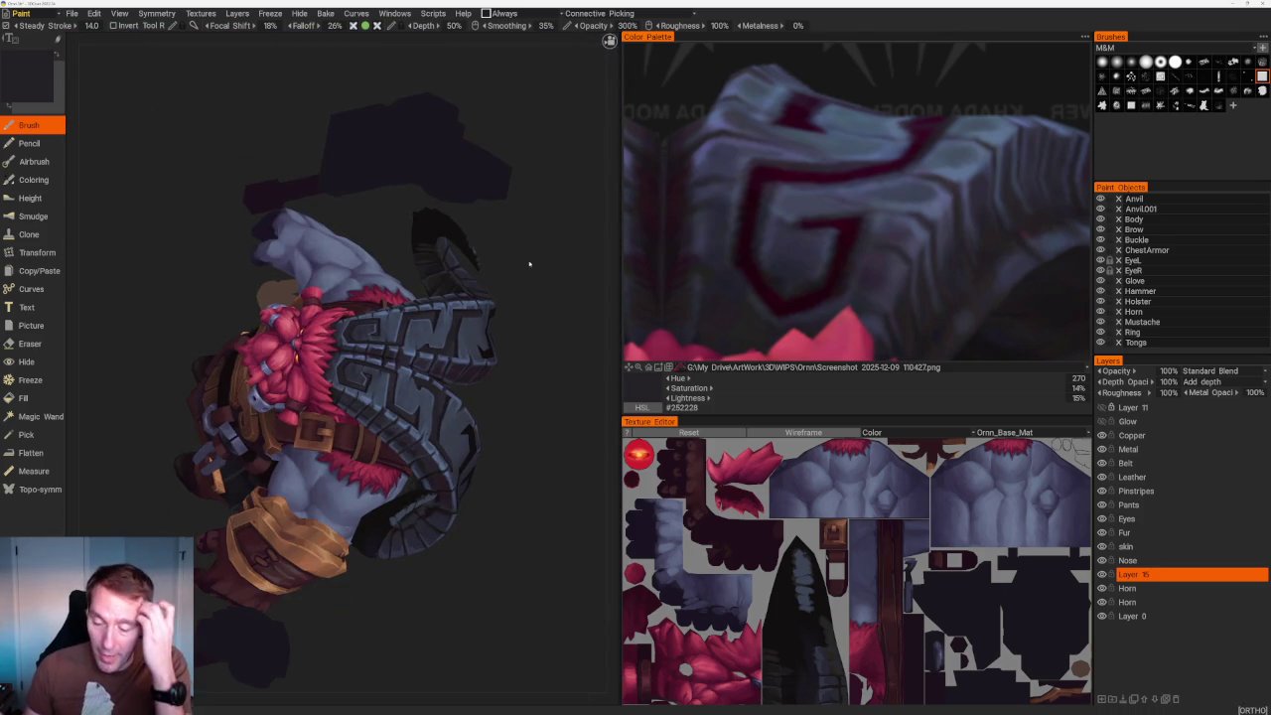
middle_drag(529, 264, 528, 360)
scroll(527, 360, up, 4)
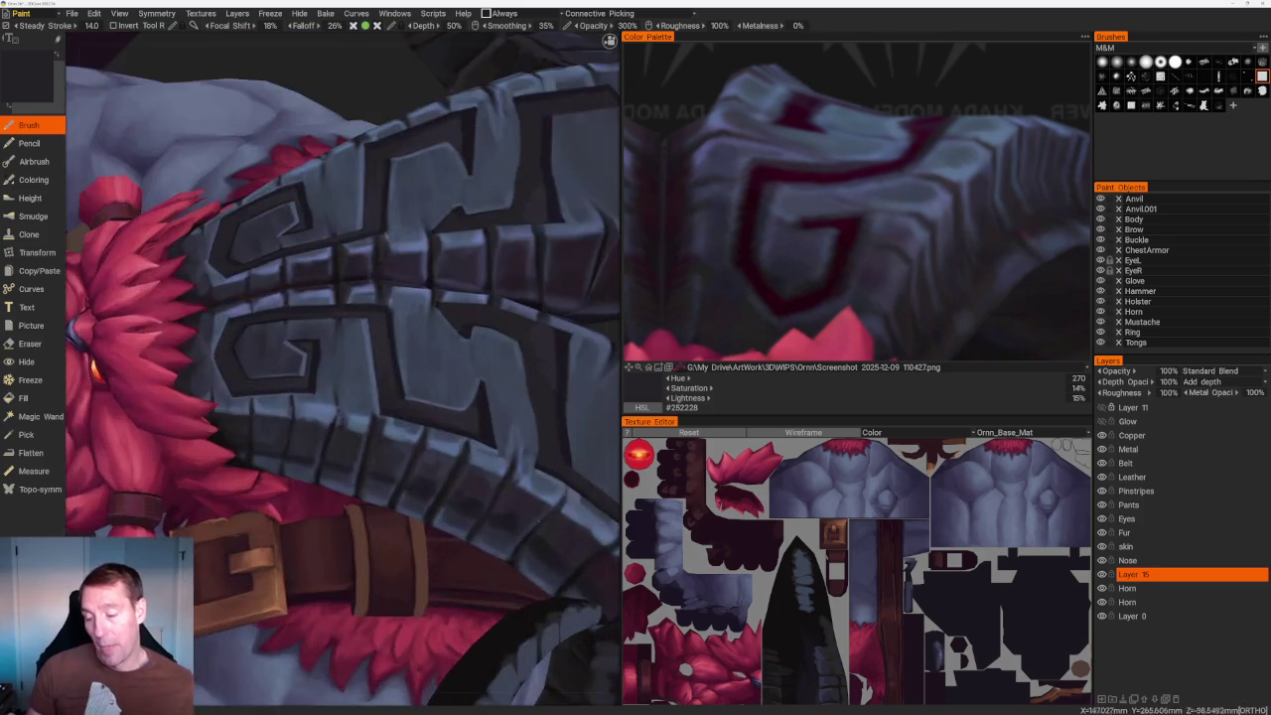
scroll(567, 521, up, 4)
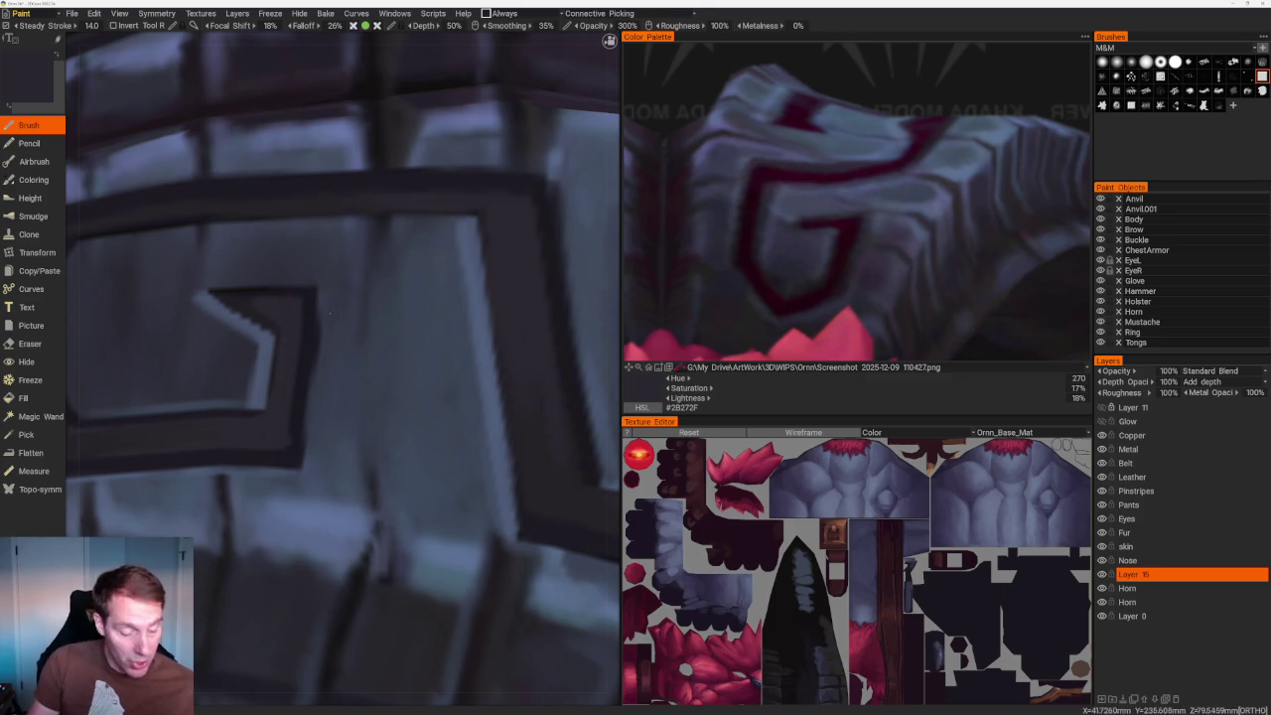
Briefly erase, then return to the Brush with a dark sampled colour.
key(e)
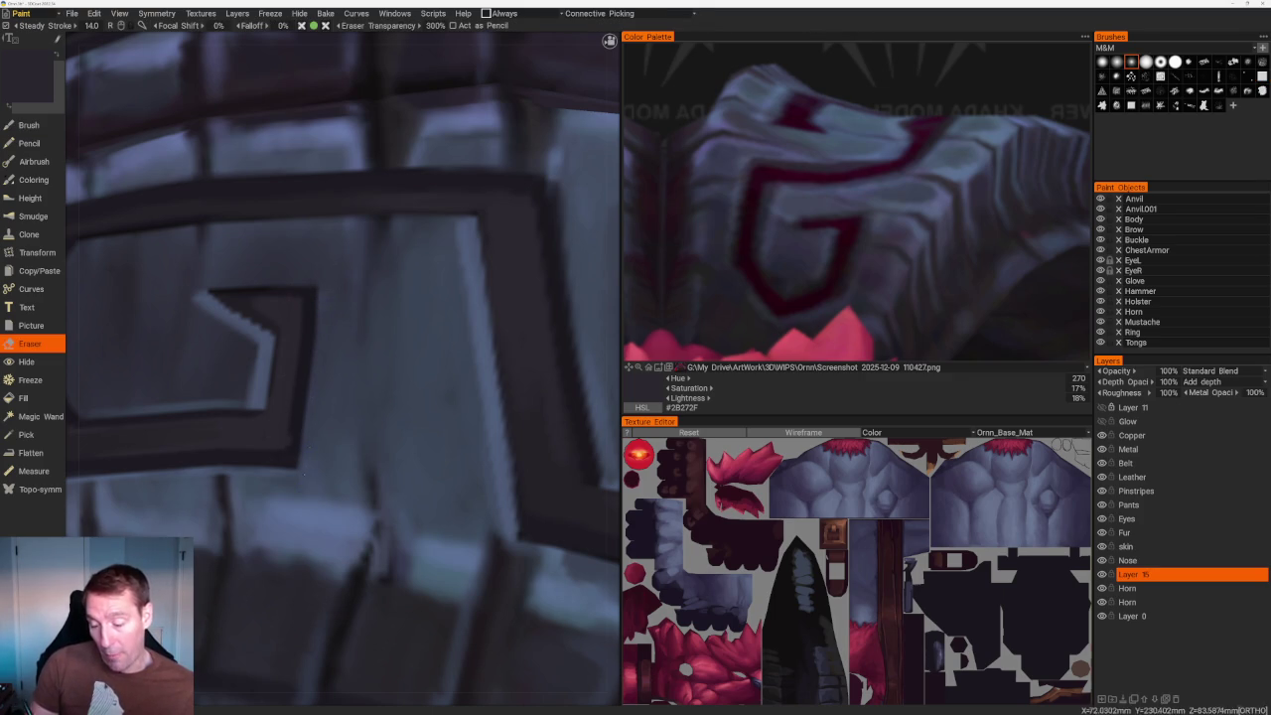
key(b)
key(v)
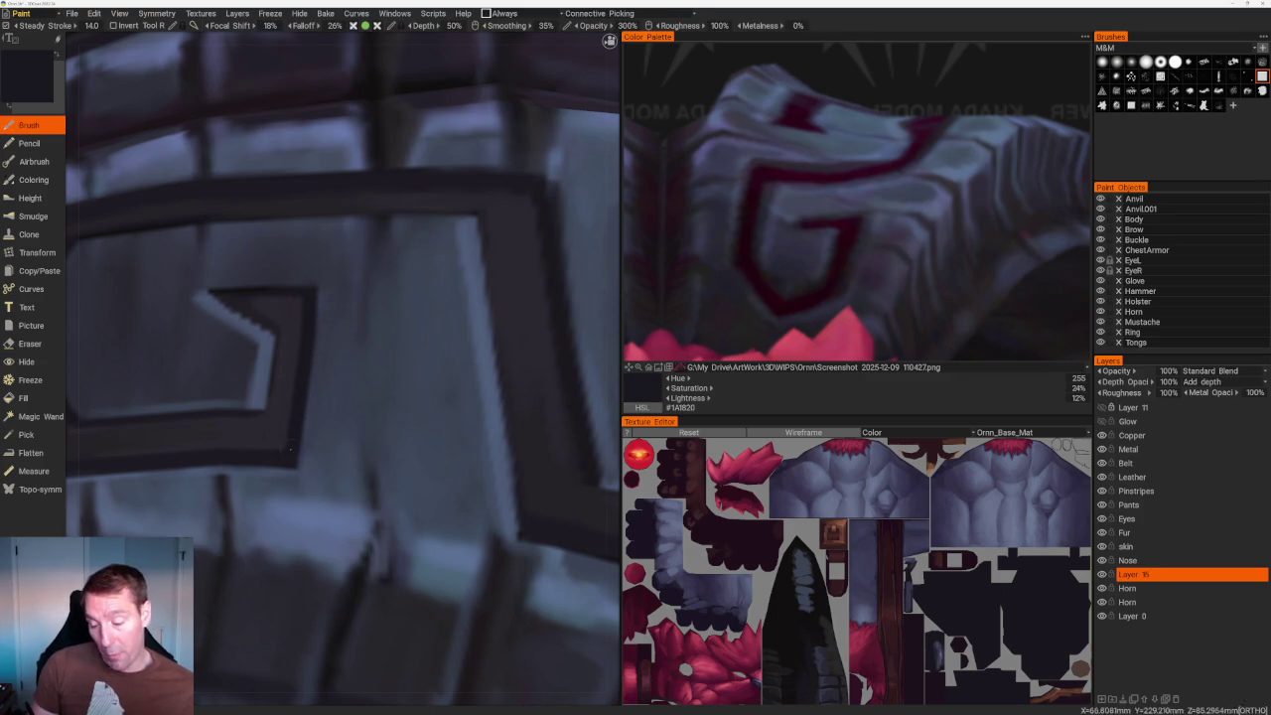
drag(394, 156, 424, 209)
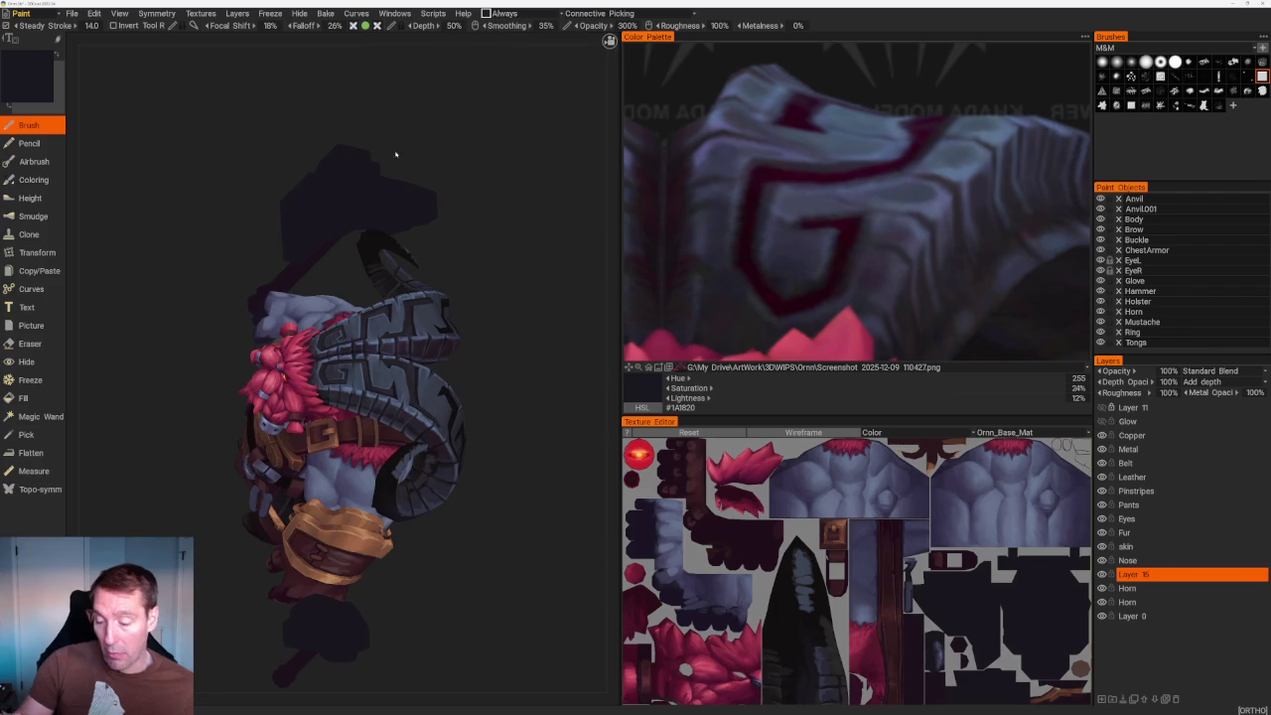
scroll(424, 209, up, 5)
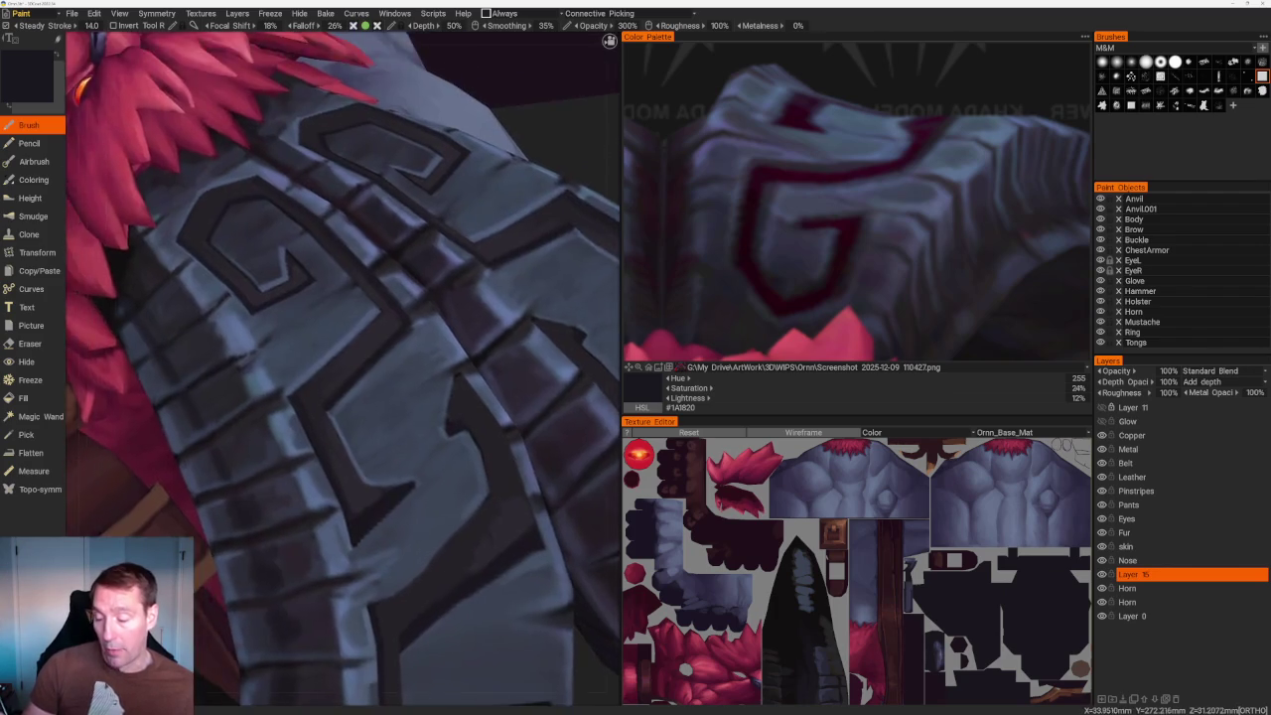
scroll(315, 326, up, 3)
scroll(316, 325, up, 2)
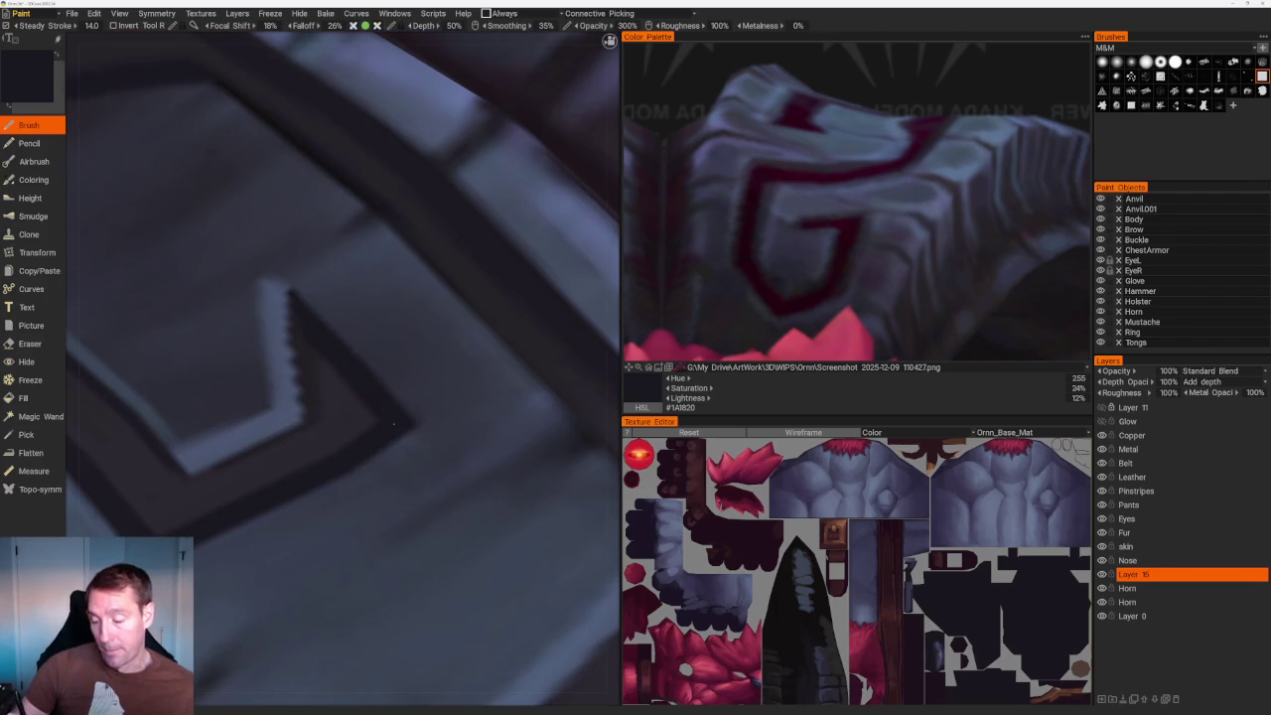
scroll(308, 339, down, 3)
scroll(308, 339, down, 2)
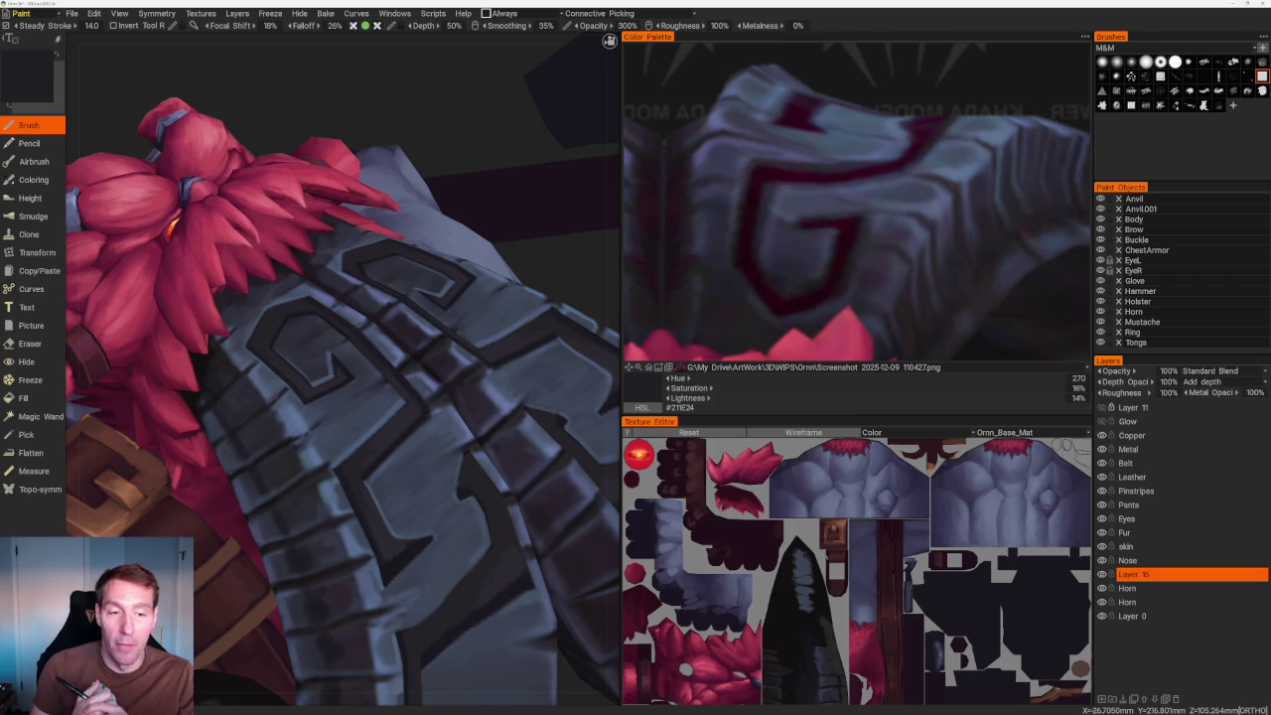
Face the shoulder armour and sample near-black violet #1A1820 from its grooves.
drag(397, 298, 377, 377)
scroll(383, 242, down, 5)
mouse_move(384, 241)
mouse_down()
mouse_move(397, 298)
mouse_move(447, 328)
mouse_up()
scroll(397, 298, up, 8)
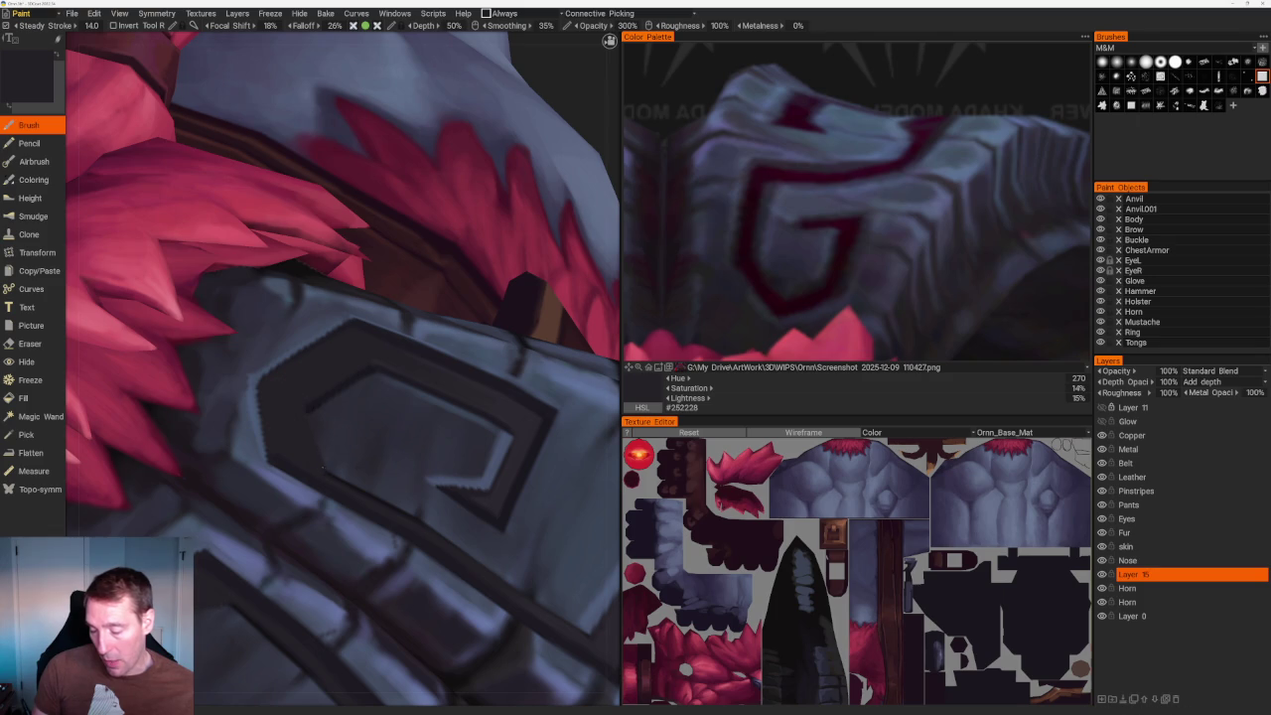
key(v)
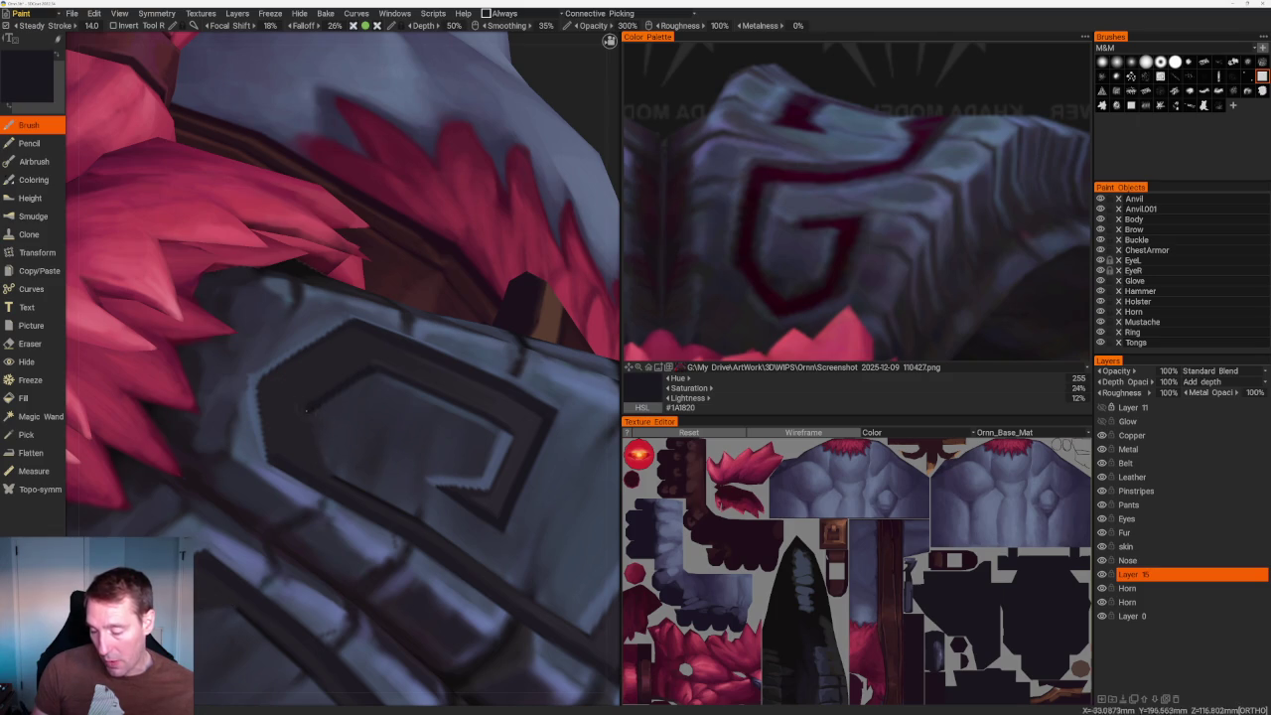
scroll(470, 421, down, 5)
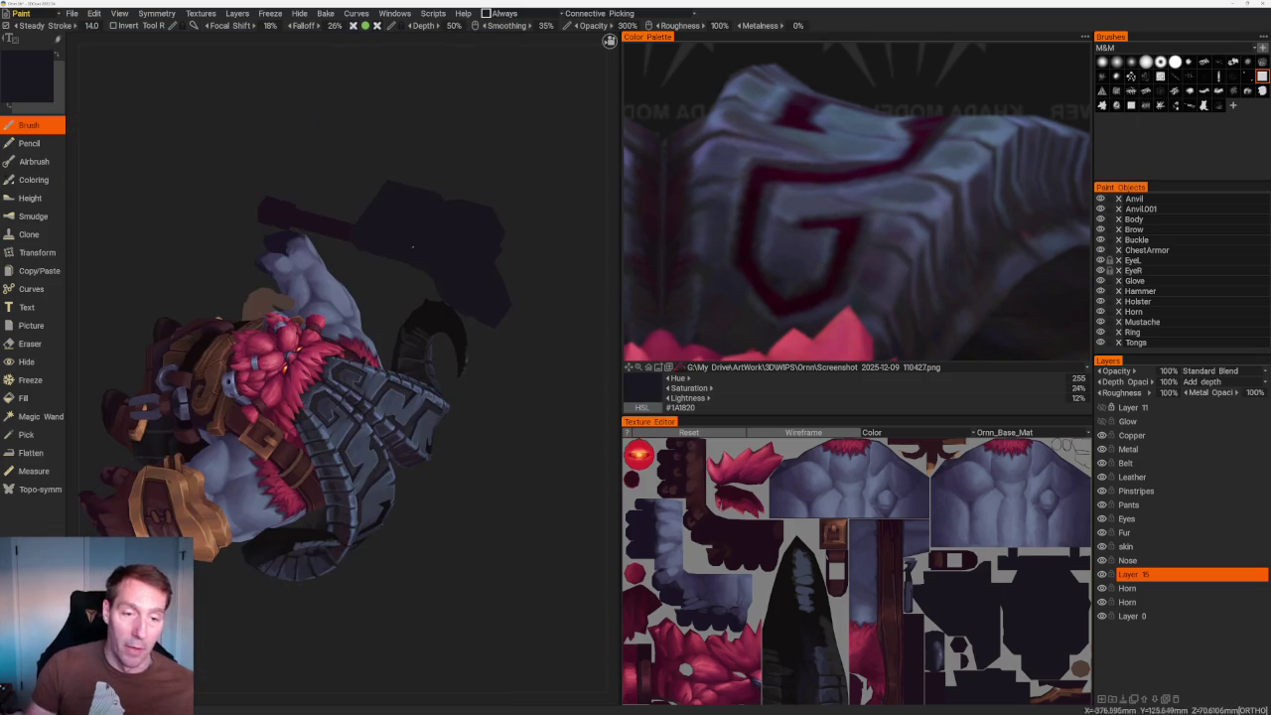
Orbit the model upright to a zoomed front view of the chest armour.
drag(470, 421, 477, 477)
scroll(477, 477, up, 3)
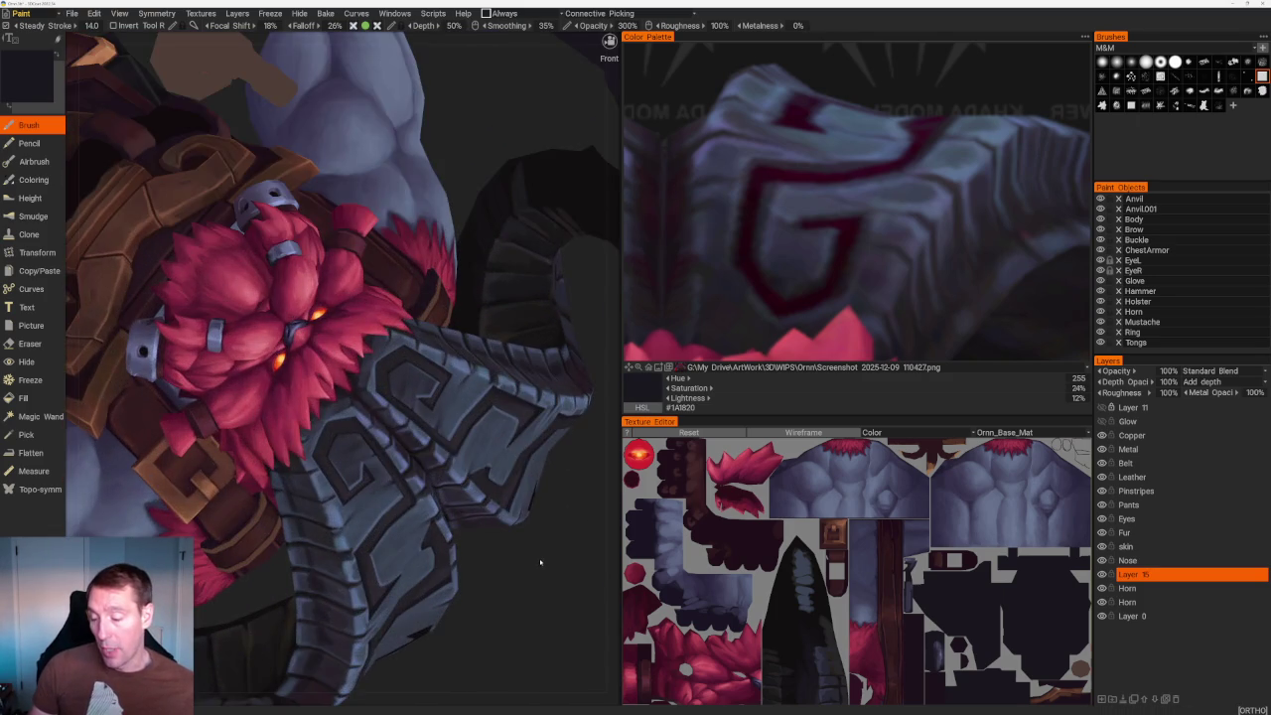
scroll(493, 401, down, 6)
mouse_move(493, 401)
mouse_down()
mouse_move(508, 431)
mouse_move(613, 406)
mouse_up()
scroll(613, 405, up, 5)
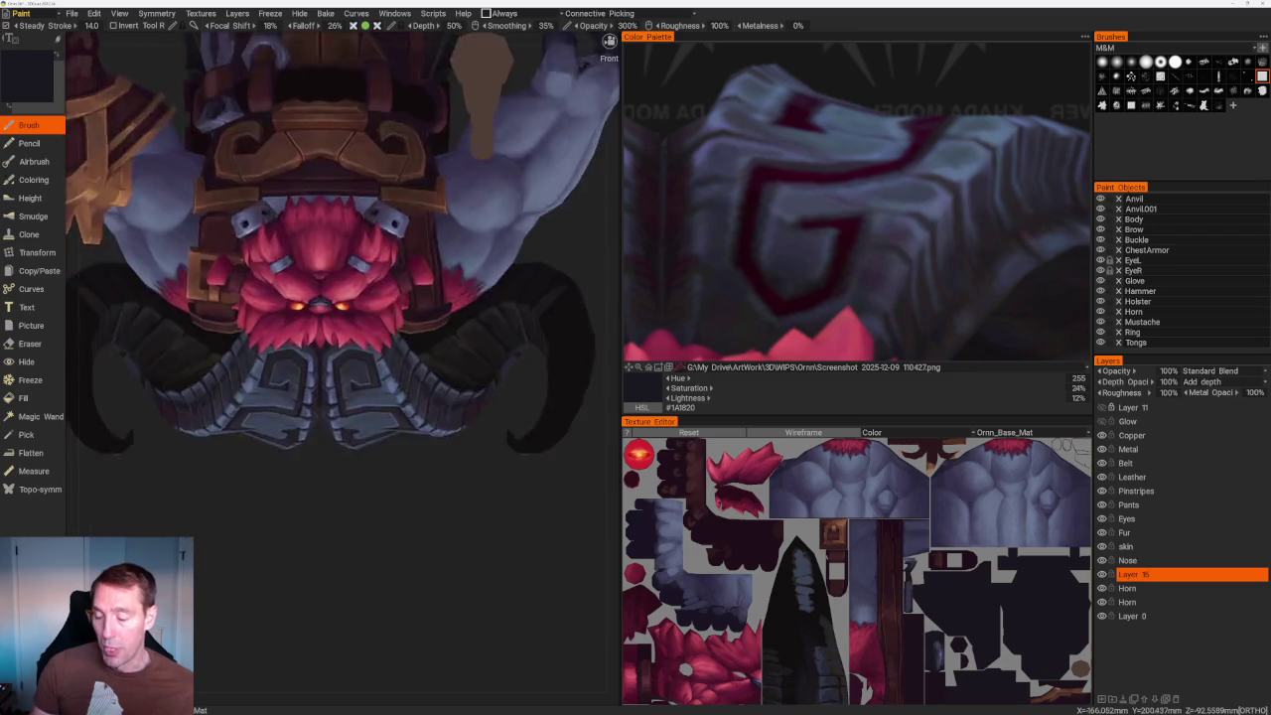
scroll(613, 405, up, 3)
scroll(352, 353, up, 3)
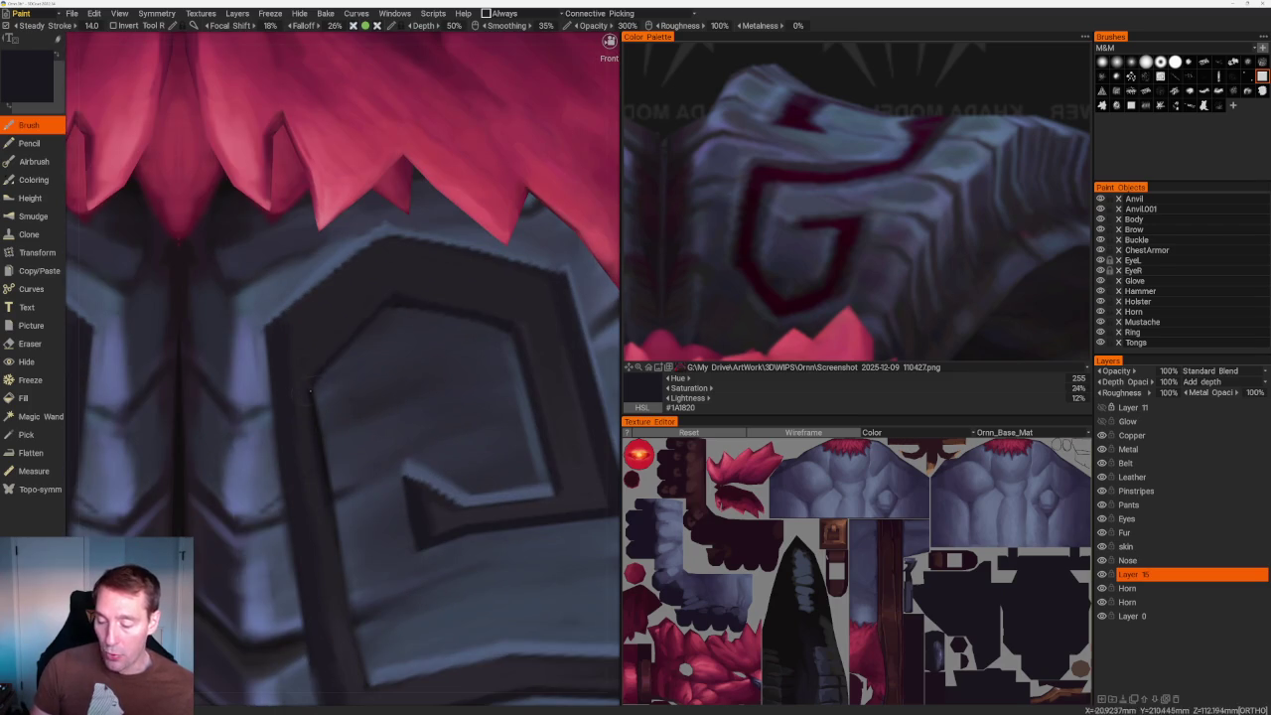
Sample mid-dark and darker armour greys over the chest G-spiral.
key(v)
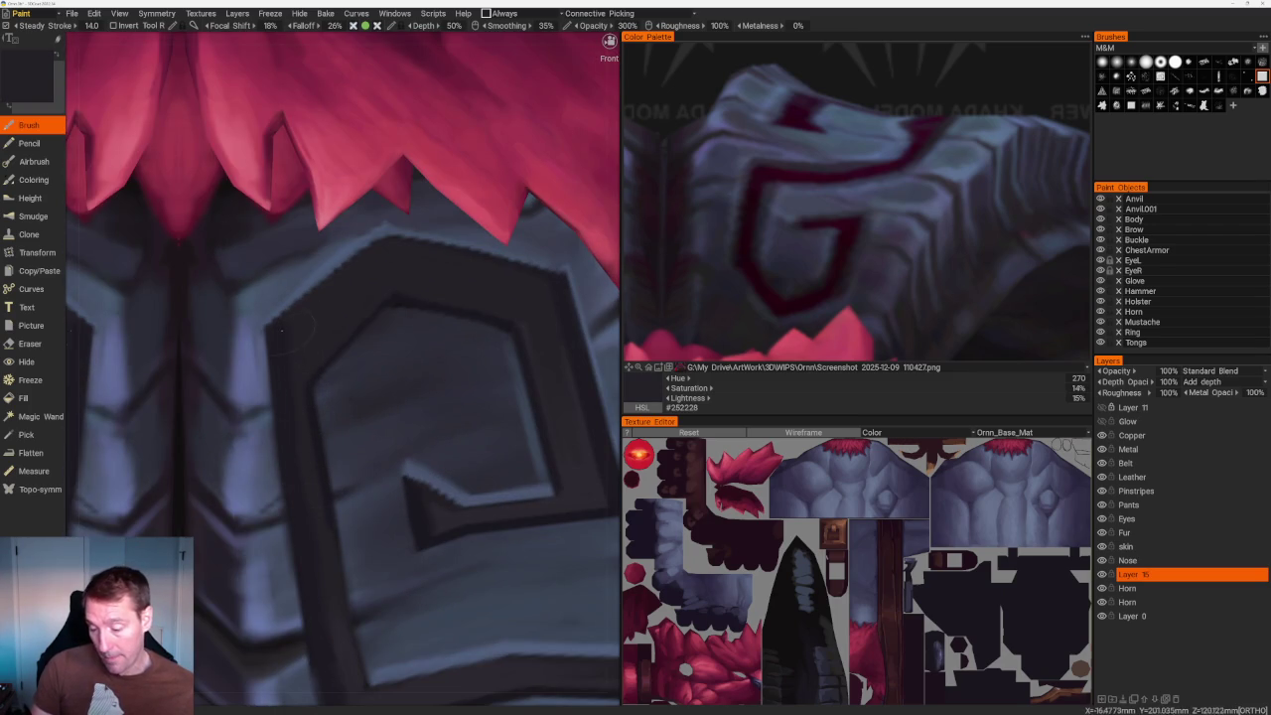
middle_drag(283, 331, 289, 218)
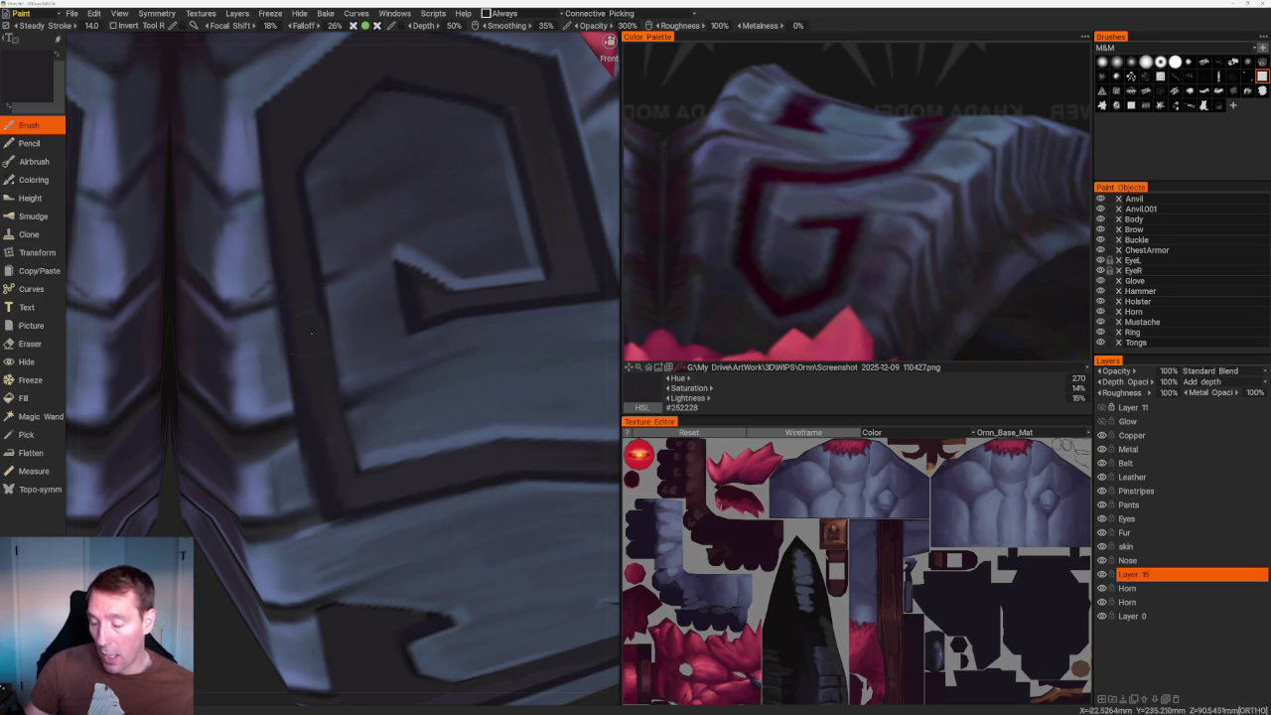
key(v)
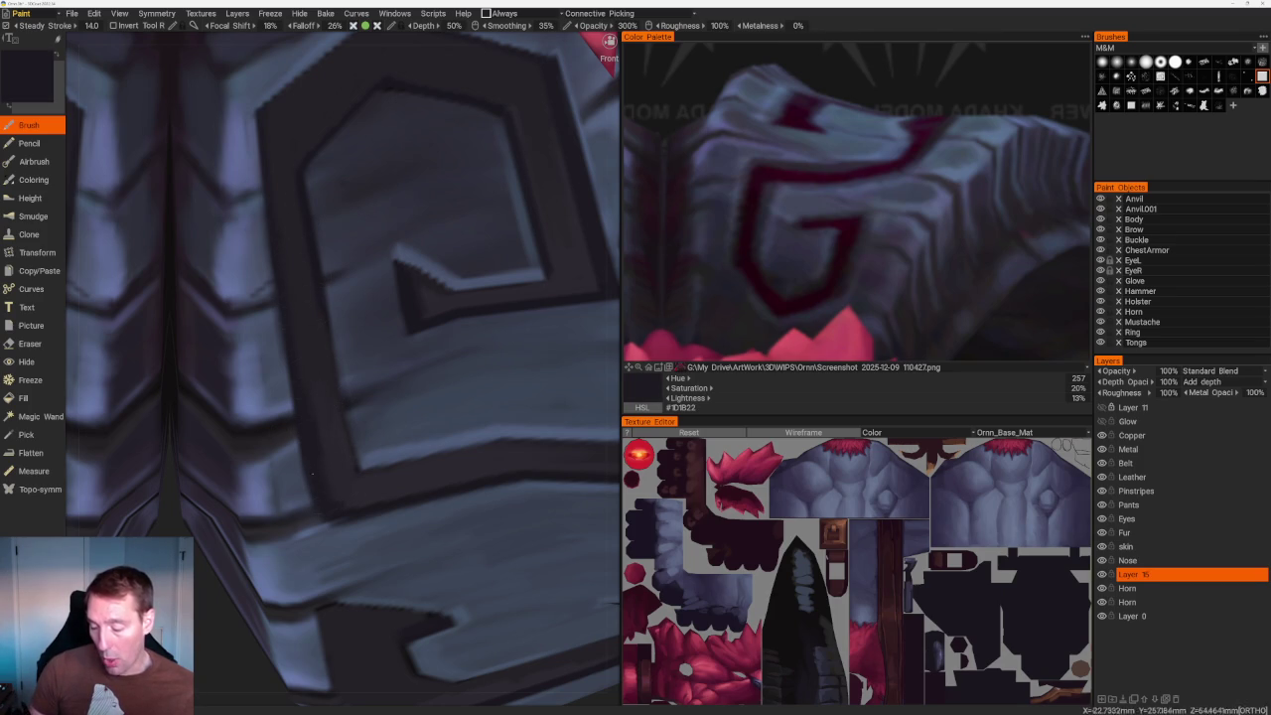
scroll(322, 458, down, 5)
scroll(313, 417, up, 3)
scroll(306, 386, up, 3)
Resample the mid-dark grey and darken the G emblem grooves from a new angle.
key(v)
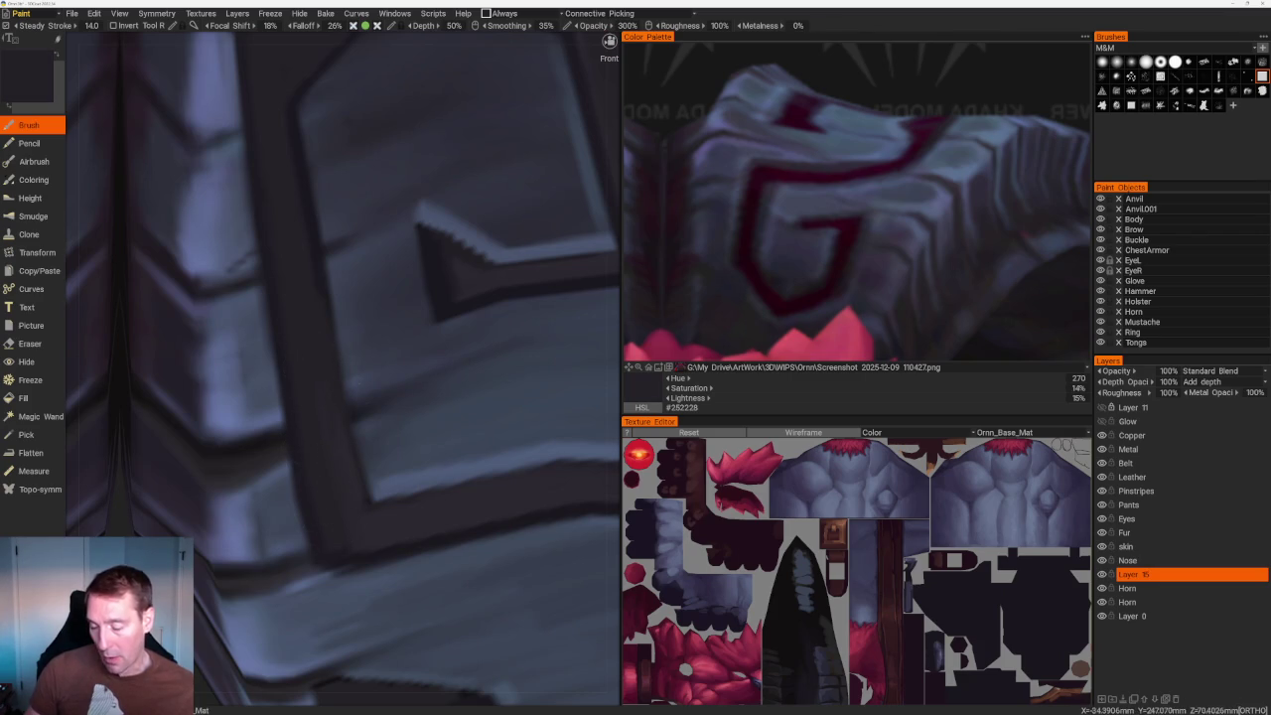
scroll(318, 378, down, 5)
scroll(318, 378, down, 2)
mouse_move(397, 407)
mouse_down()
mouse_move(543, 372)
mouse_move(514, 386)
mouse_move(533, 235)
mouse_up()
scroll(527, 397, up, 5)
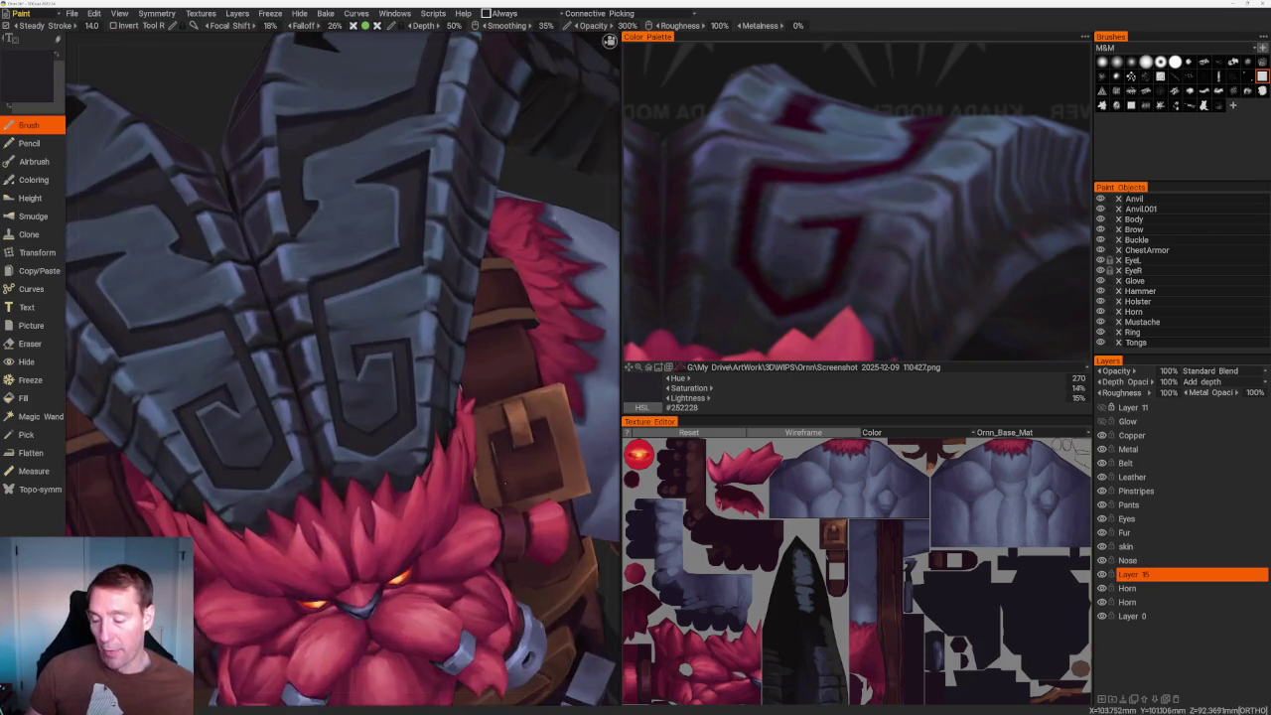
scroll(415, 353, up, 3)
scroll(415, 352, up, 2)
Erase stray paint around the G emblem edges.
key(e)
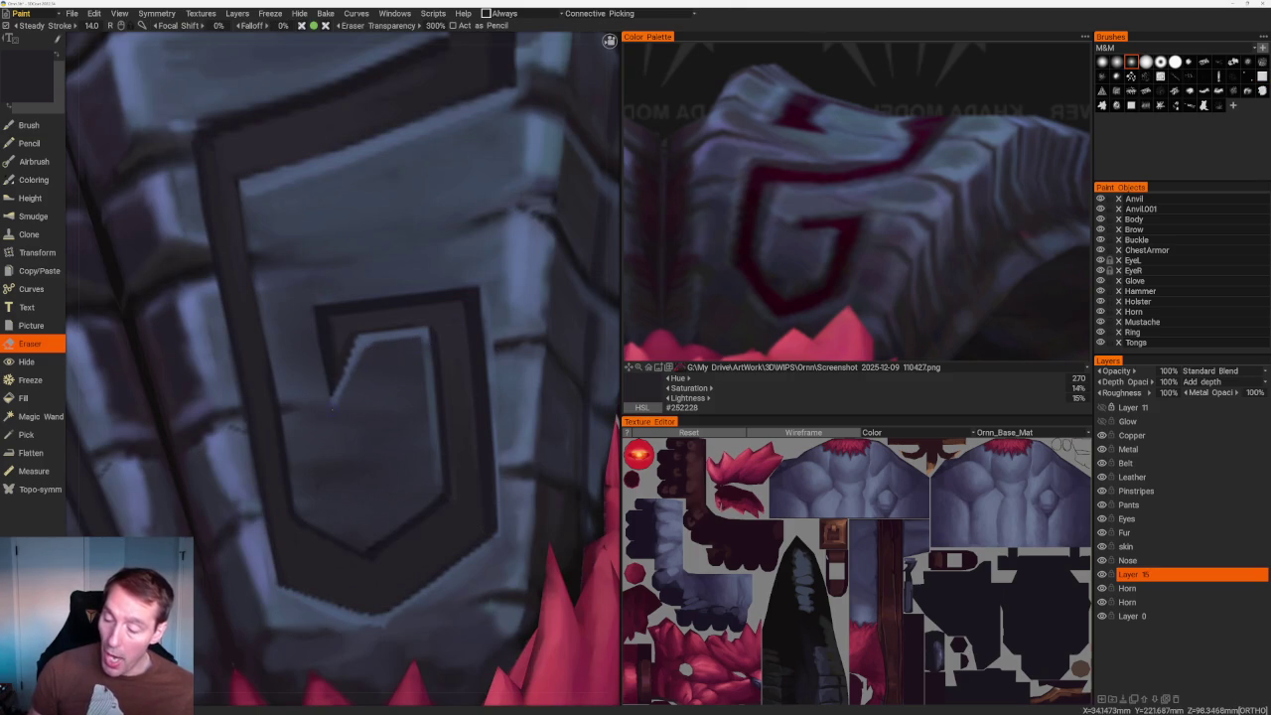
scroll(422, 399, down, 2)
scroll(473, 179, down, 4)
scroll(467, 156, up, 1)
scroll(468, 155, up, 5)
scroll(352, 263, up, 3)
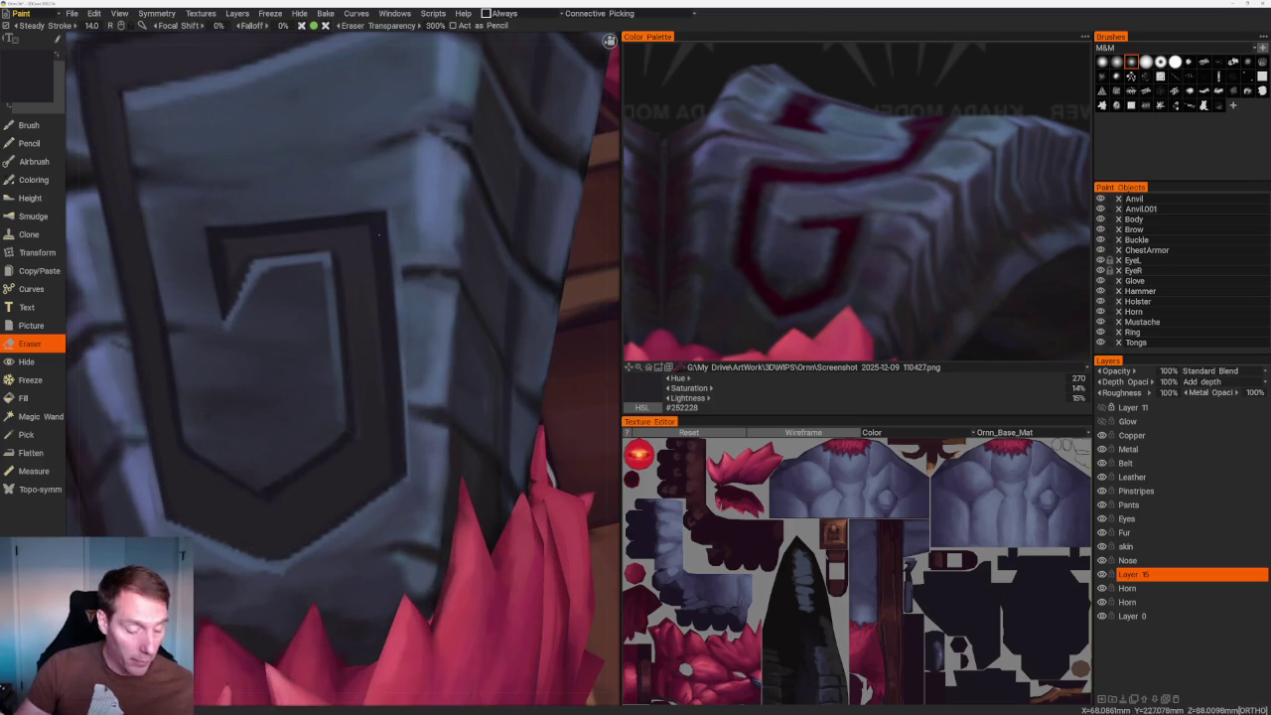
Resume painting with dark violet-grey #2C2830 sampled from the shoulder groove.
key(b)
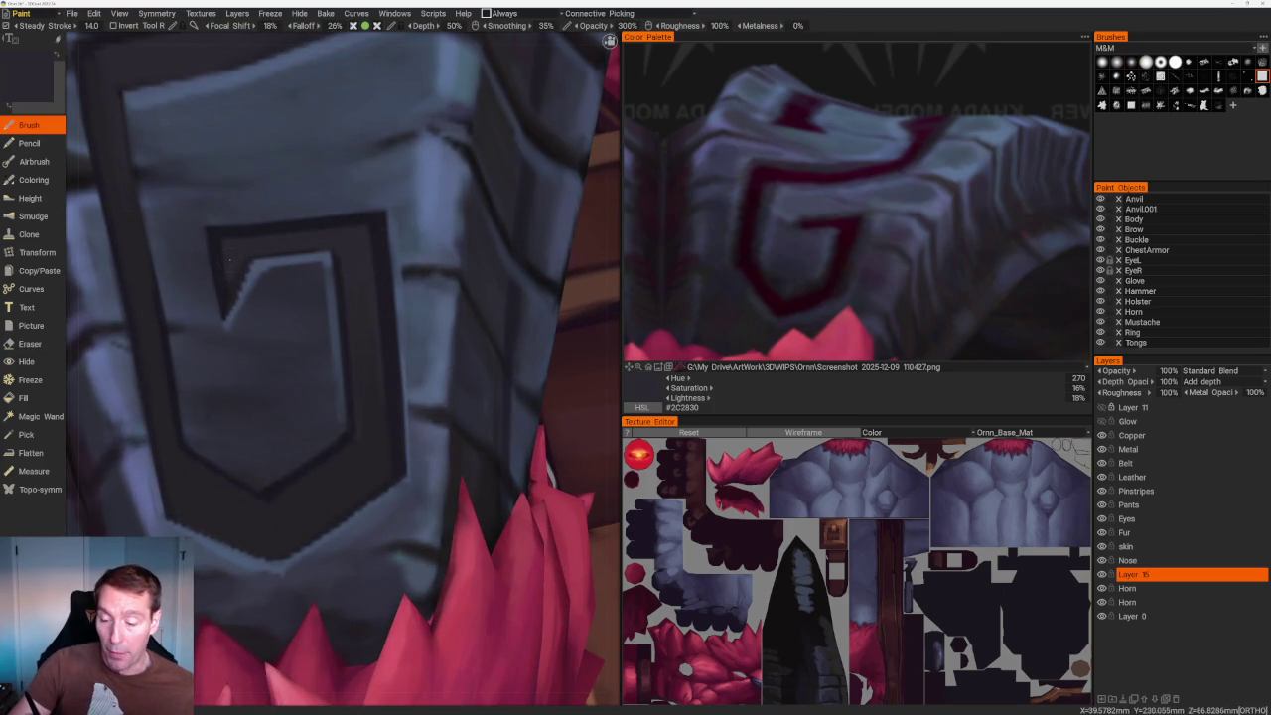
scroll(268, 238, down, 5)
scroll(268, 237, up, 5)
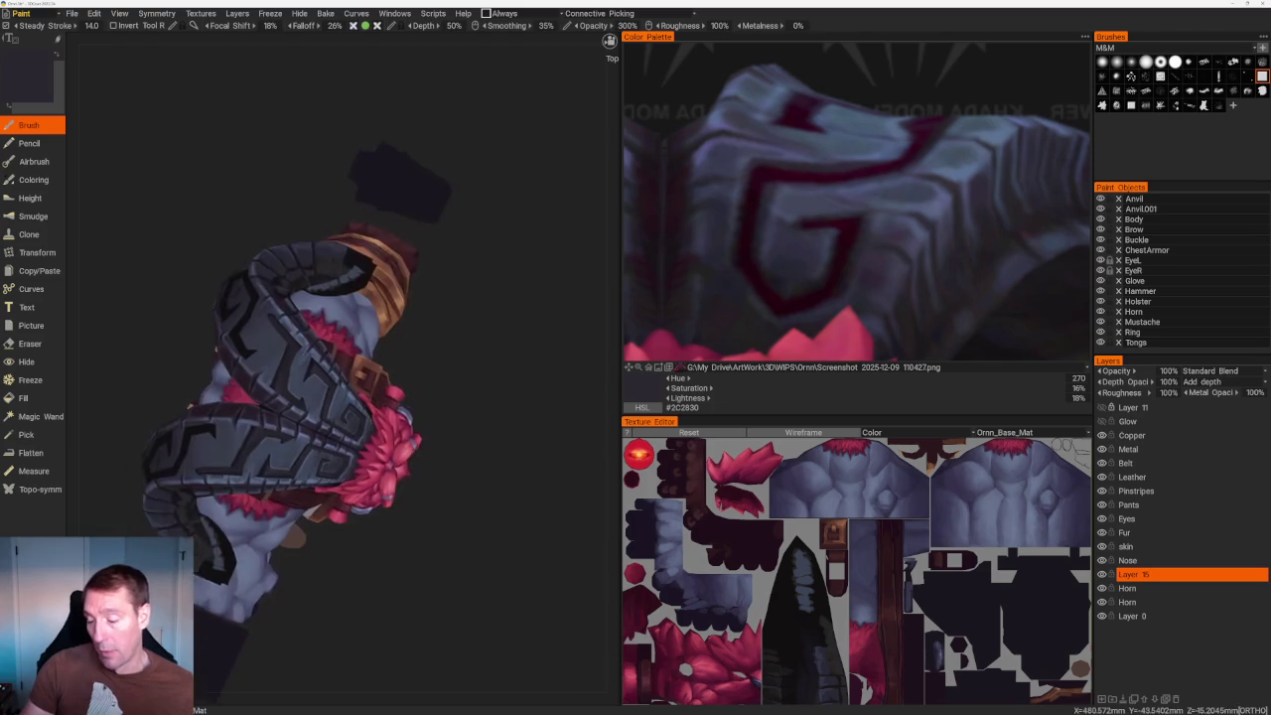
Orbit around the G emblem and out to the horned torso.
scroll(252, 308, up, 4)
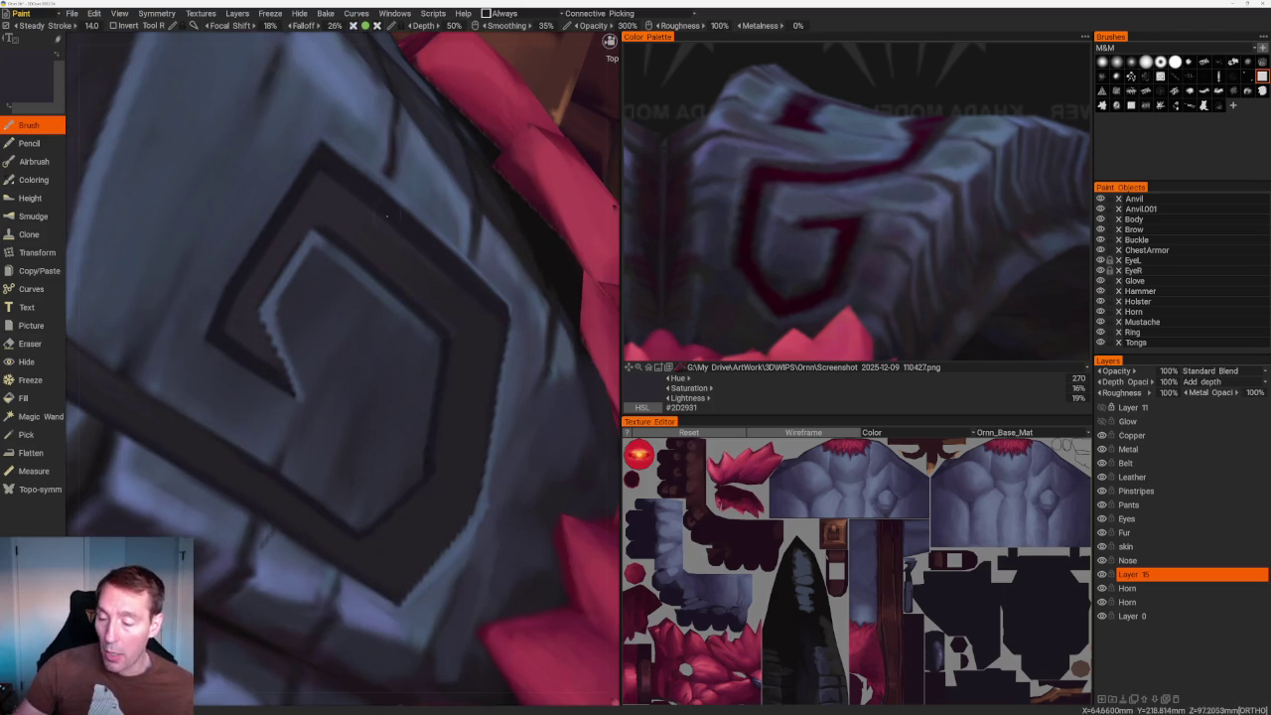
middle_drag(251, 308, 337, 290)
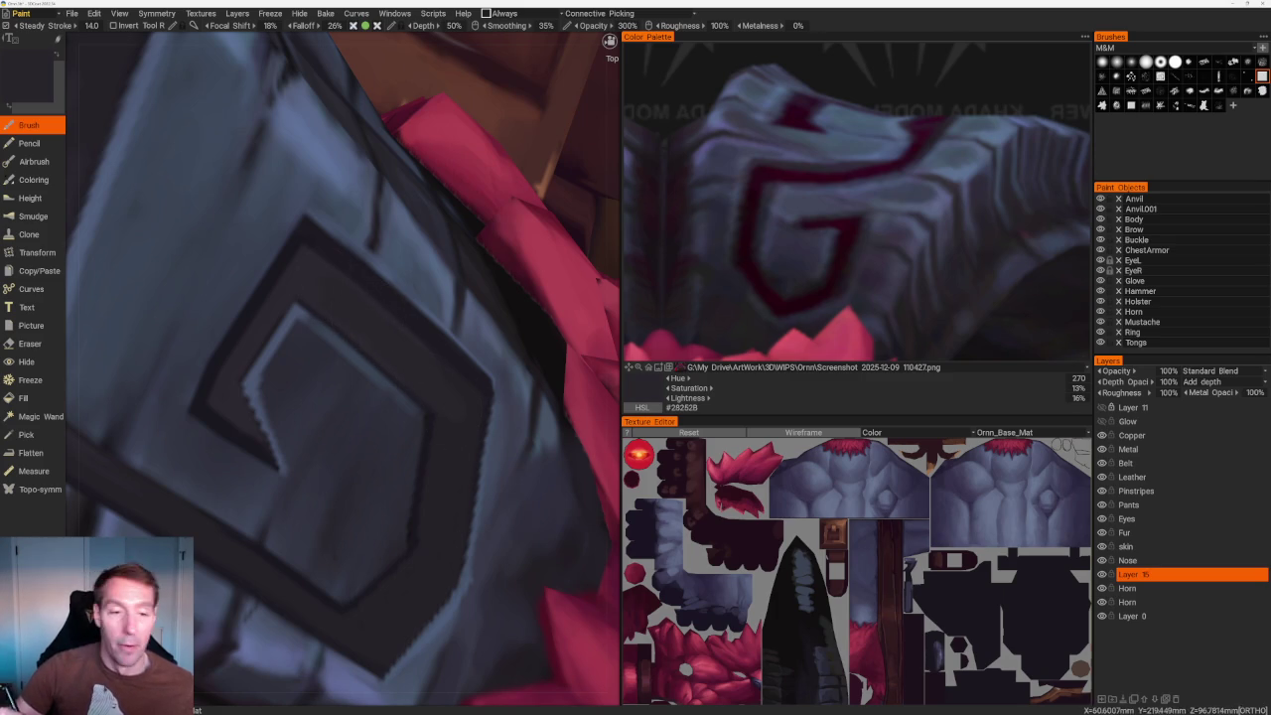
scroll(330, 282, down, 5)
scroll(556, 284, down, 3)
middle_drag(525, 212, 496, 193)
scroll(338, 367, up, 2)
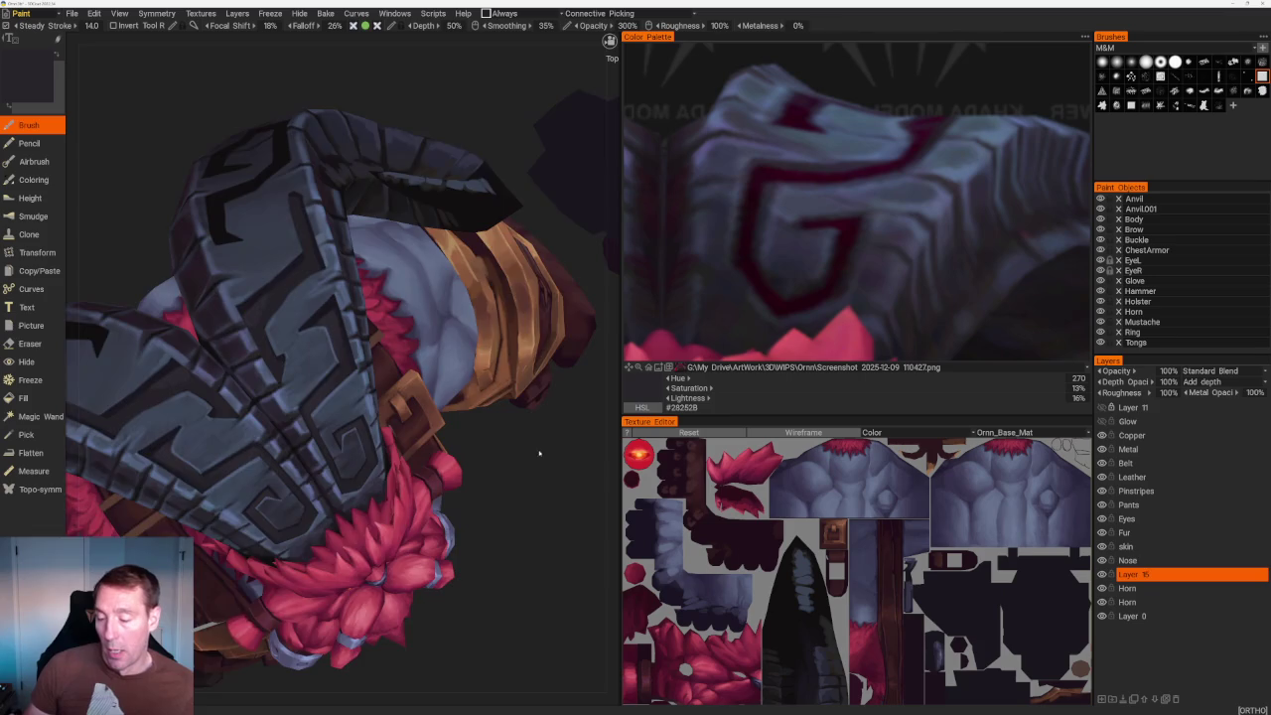
scroll(337, 368, up, 2)
scroll(338, 367, up, 2)
scroll(337, 368, up, 1)
scroll(338, 367, up, 1)
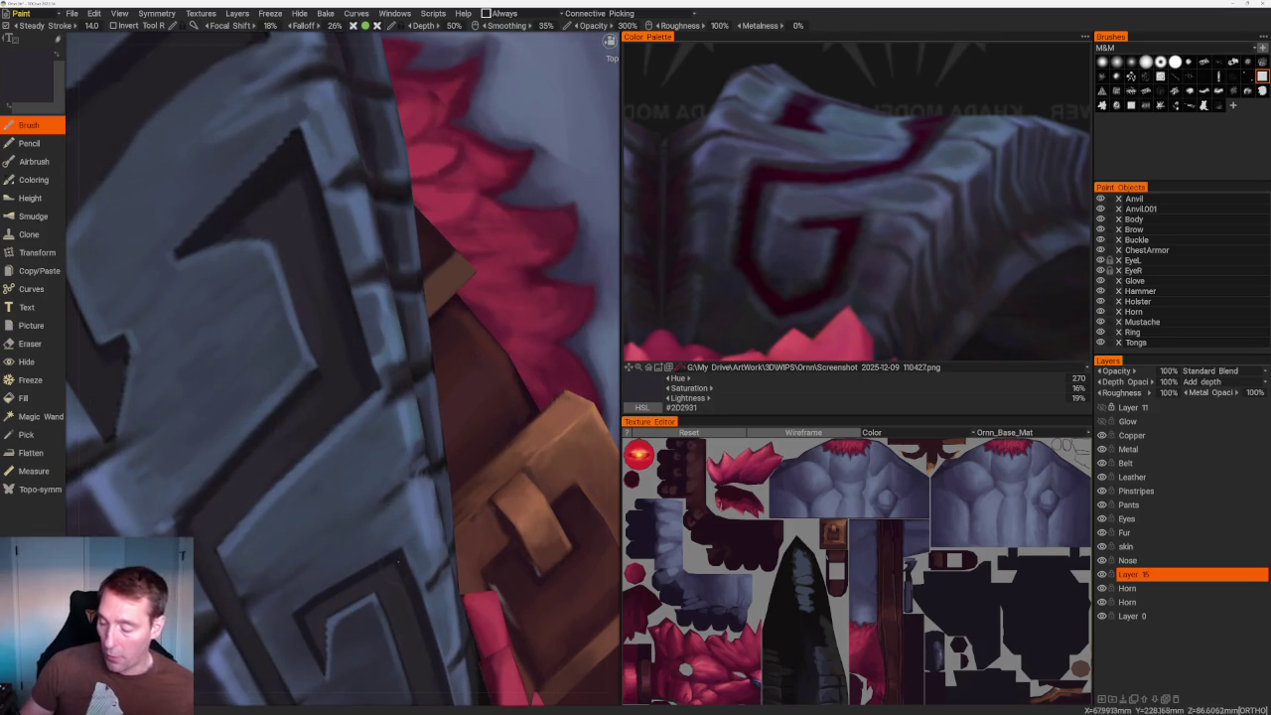
Zoom in on the horn armour and belt buckle.
middle_drag(402, 576, 474, 458)
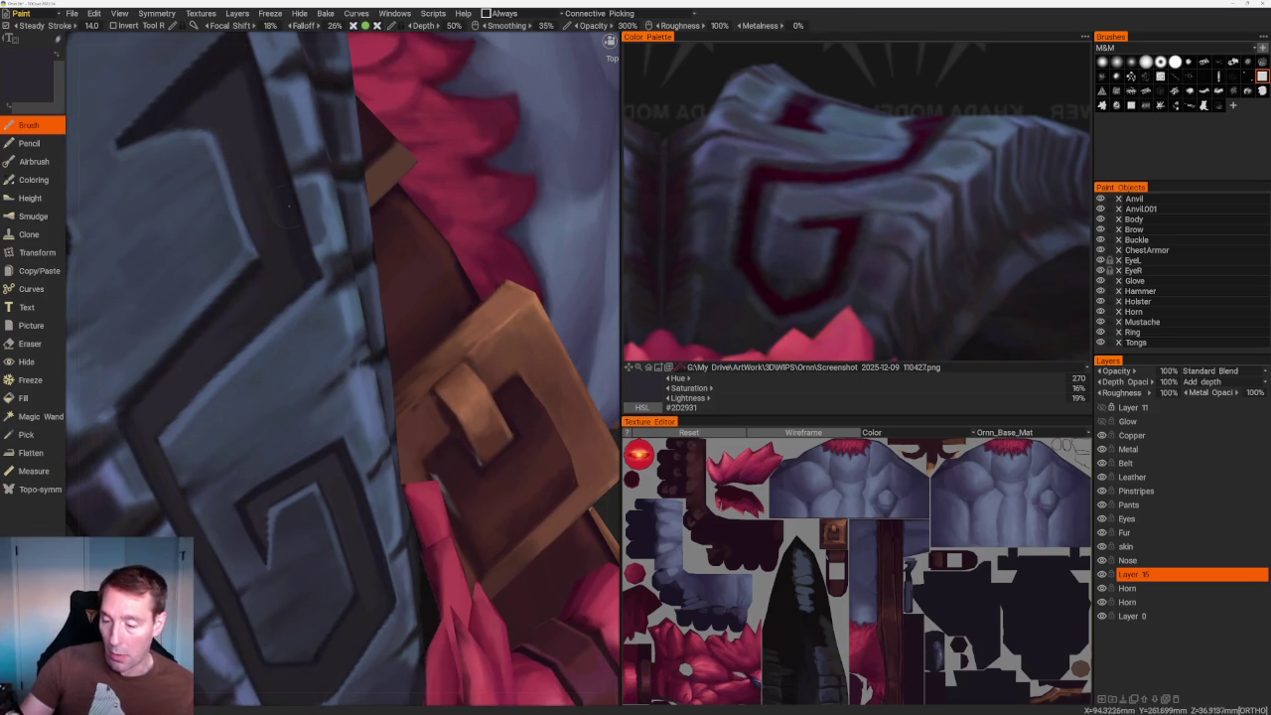
scroll(409, 202, down, 2)
scroll(409, 202, down, 8)
scroll(409, 202, up, 3)
scroll(410, 203, up, 5)
scroll(409, 202, up, 4)
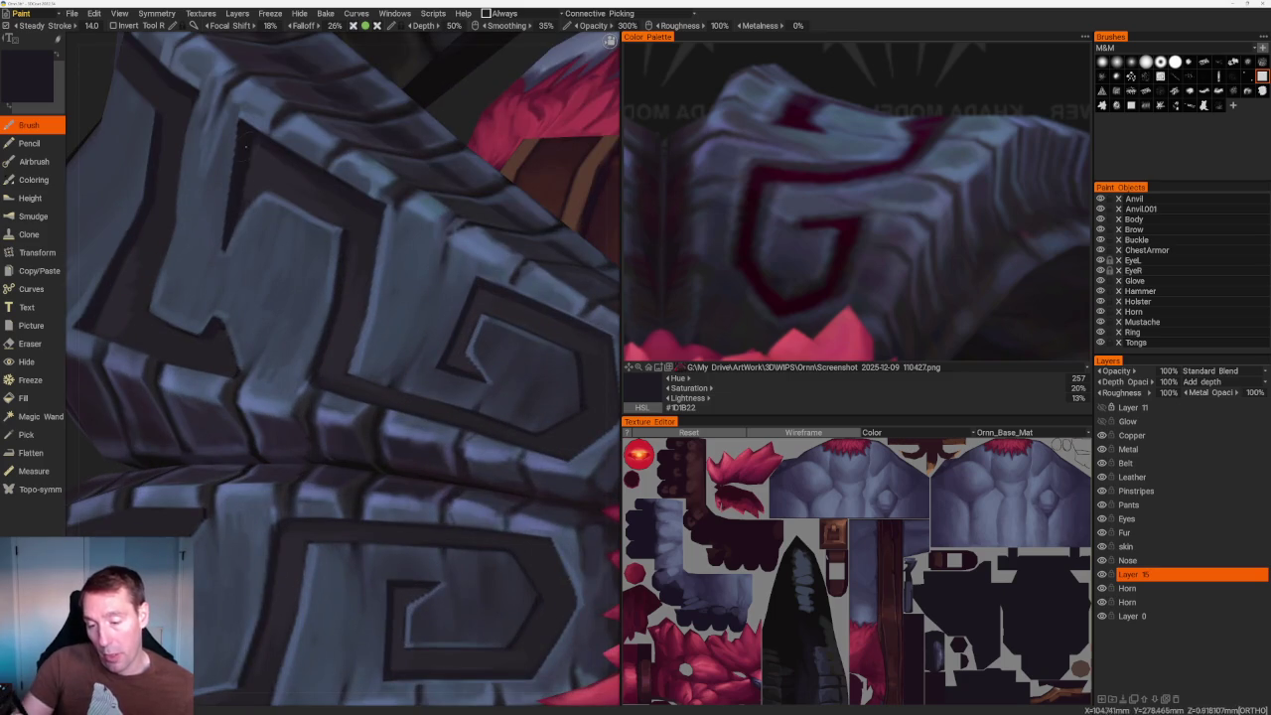
scroll(390, 306, up, 2)
scroll(390, 306, up, 2)
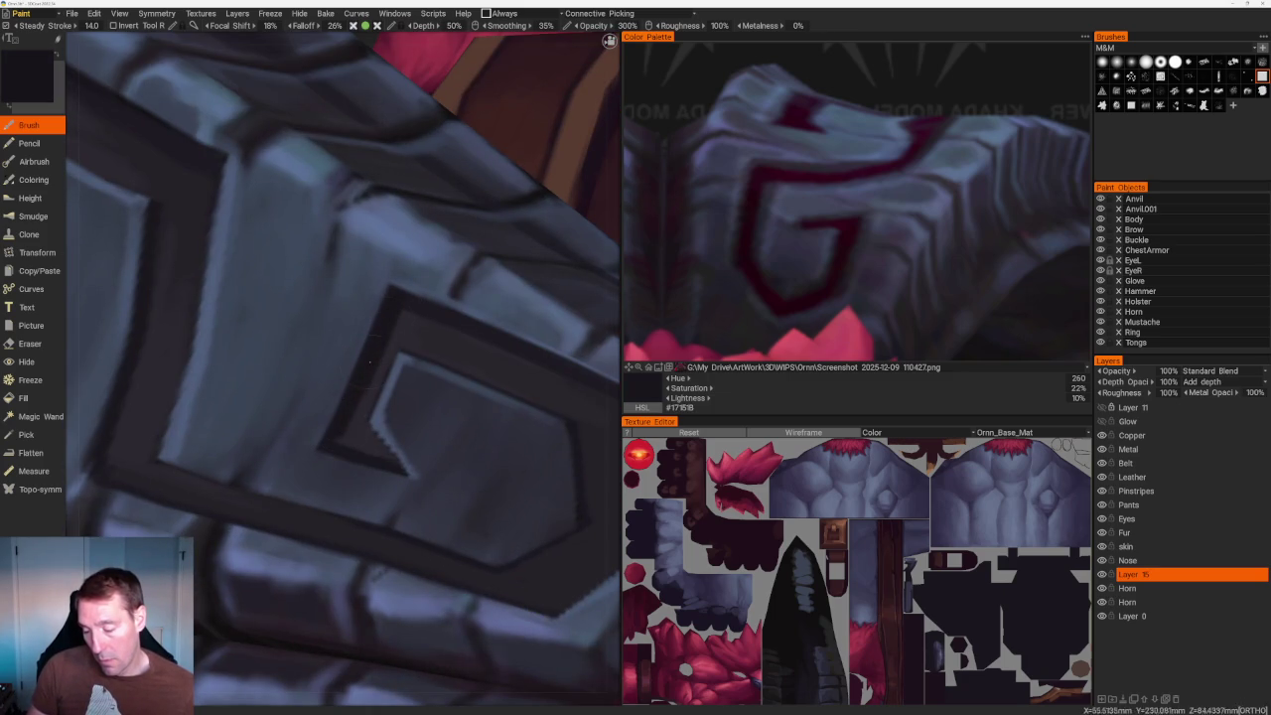
Paint dark shading into the spiral groove and dab blue-grey onto the plate.
key(v)
drag(407, 357, 389, 380)
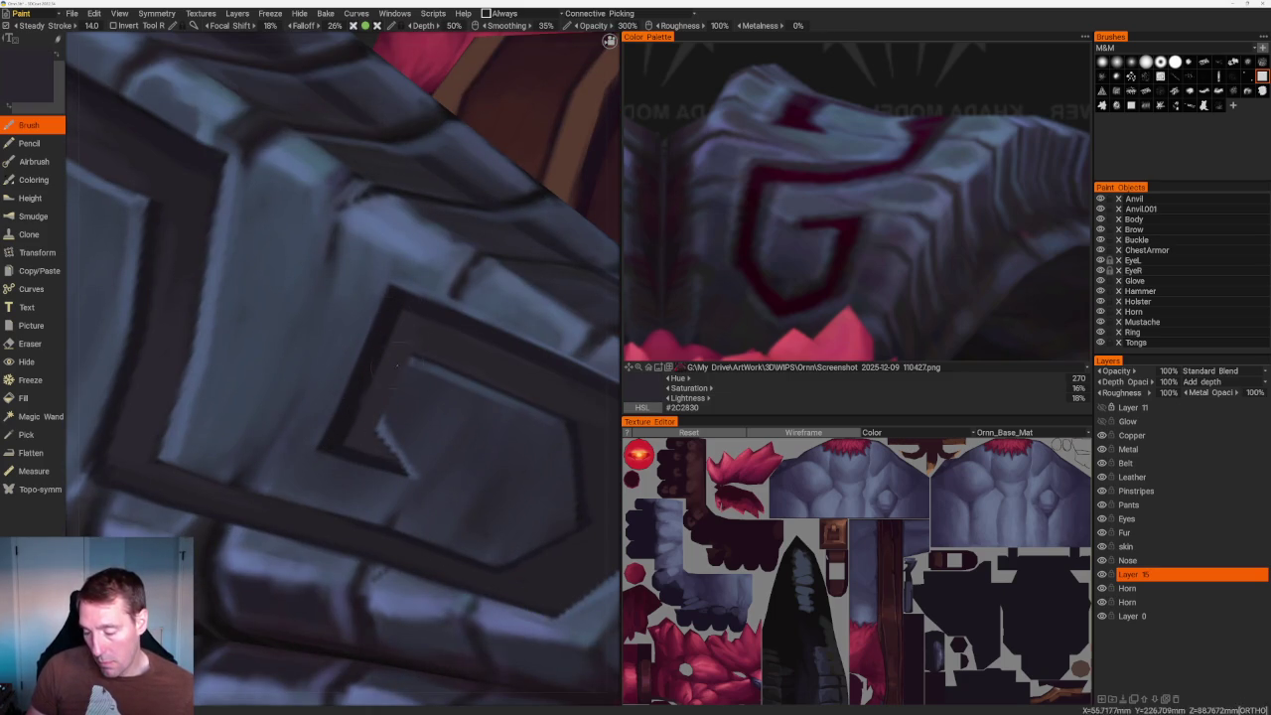
key(v)
click(398, 387)
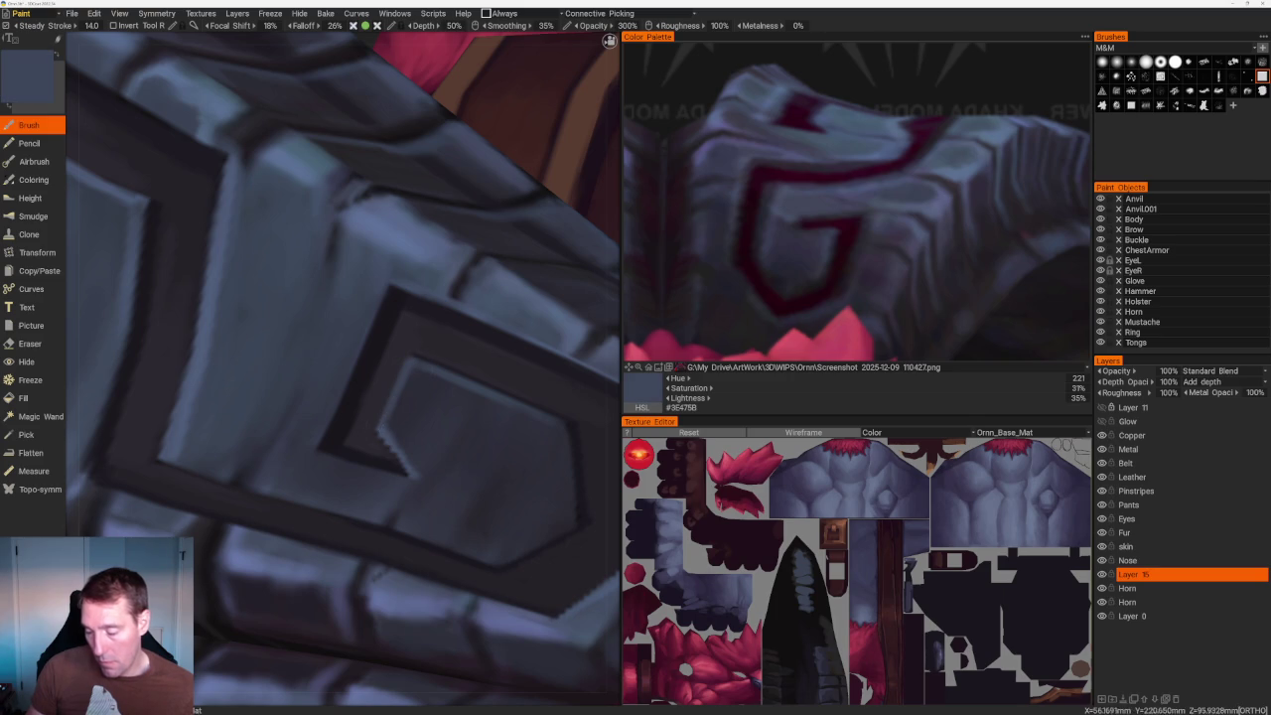
scroll(209, 119, down, 10)
Rotate and zoom the view toward the carved horn armour.
right_drag(208, 119, 255, 162)
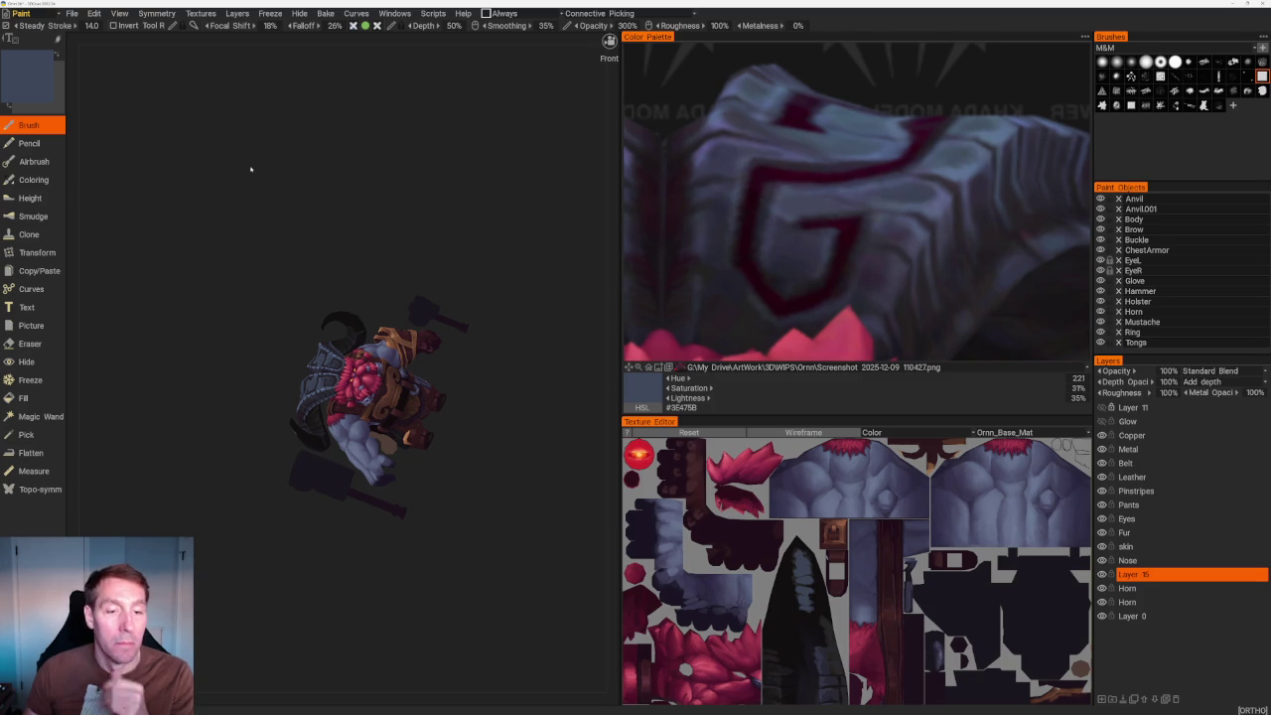
mouse_move(250, 169)
mouse_down()
mouse_move(420, 249)
mouse_move(446, 221)
mouse_up()
scroll(446, 222, up, 5)
scroll(394, 261, down, 3)
mouse_move(394, 261)
mouse_down()
mouse_move(377, 229)
mouse_move(378, 283)
mouse_up()
scroll(377, 230, up, 3)
scroll(378, 229, up, 3)
scroll(378, 229, up, 1)
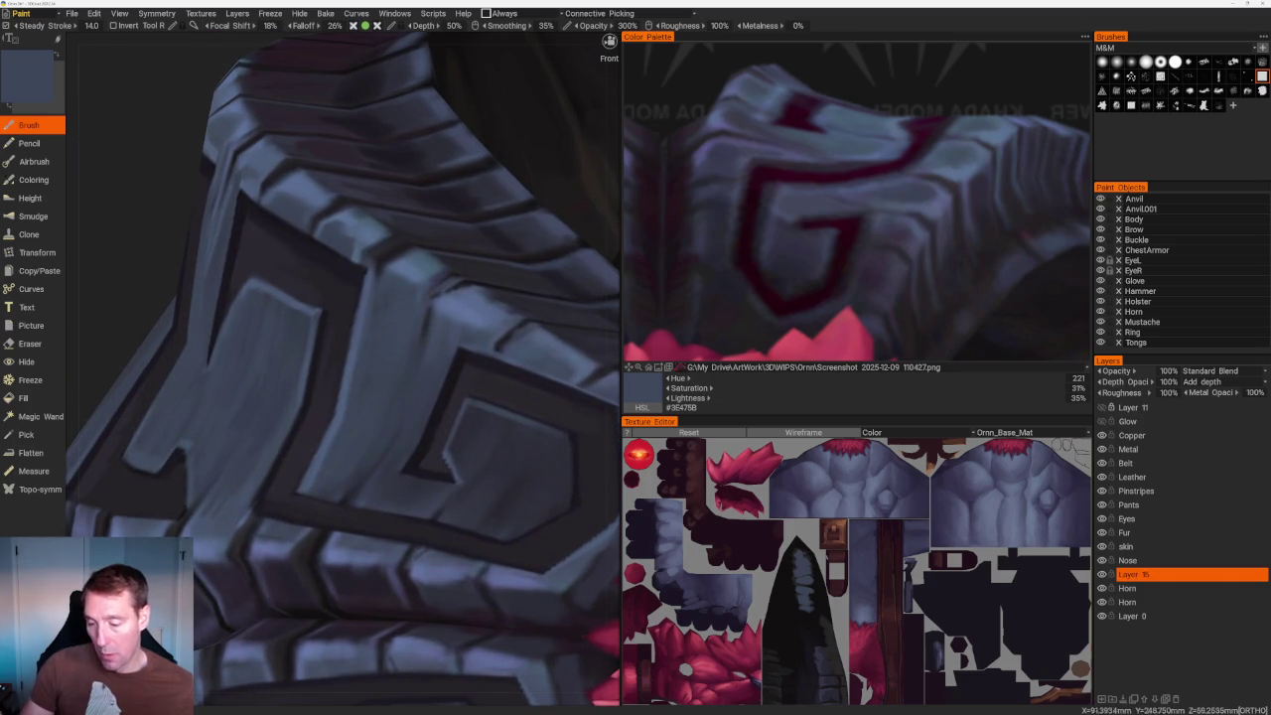
Make the Horn layer active and return to the Brush.
key(e)
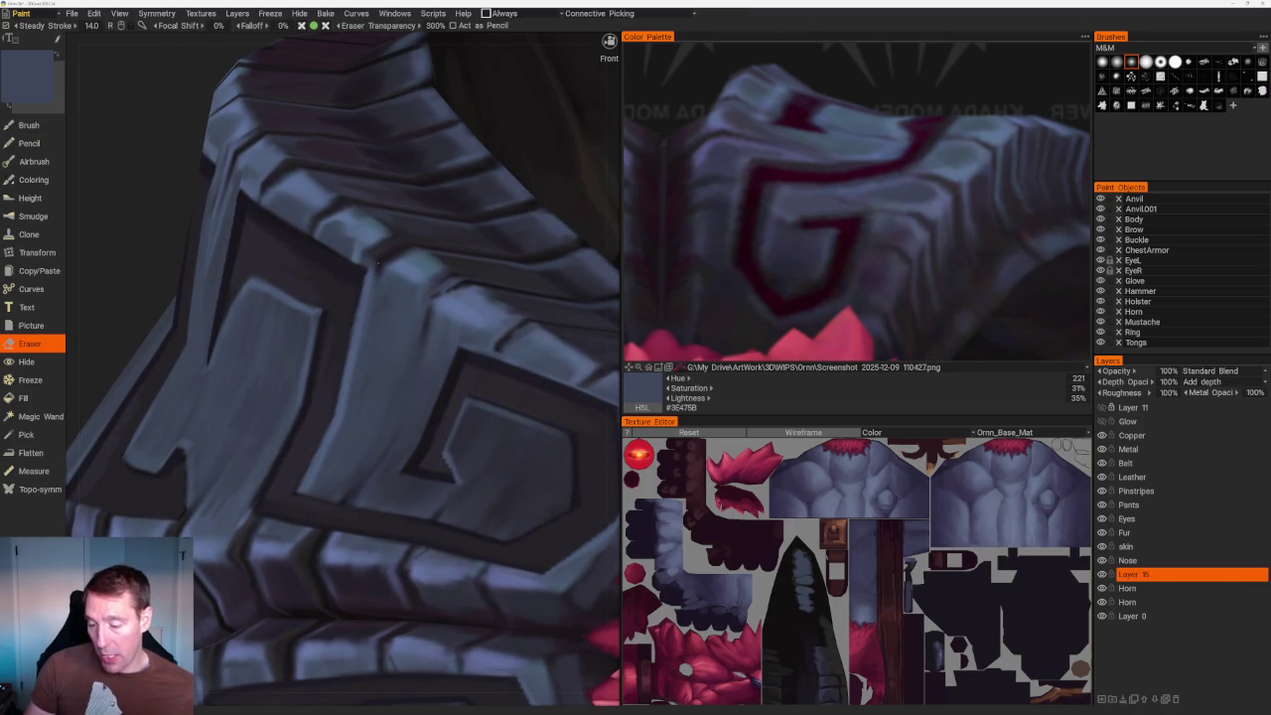
click(1127, 588)
key(b)
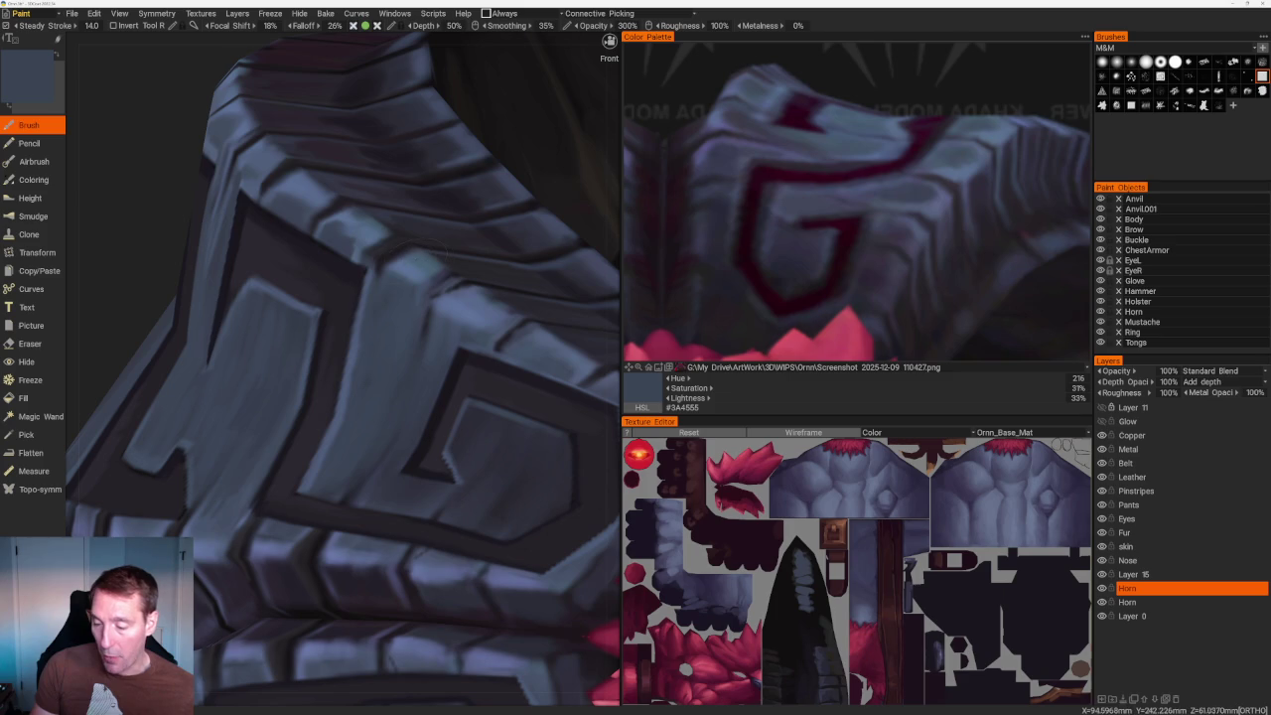
Sample light blue, darker blue-grey and the stone's blue-grey from the model.
key(v)
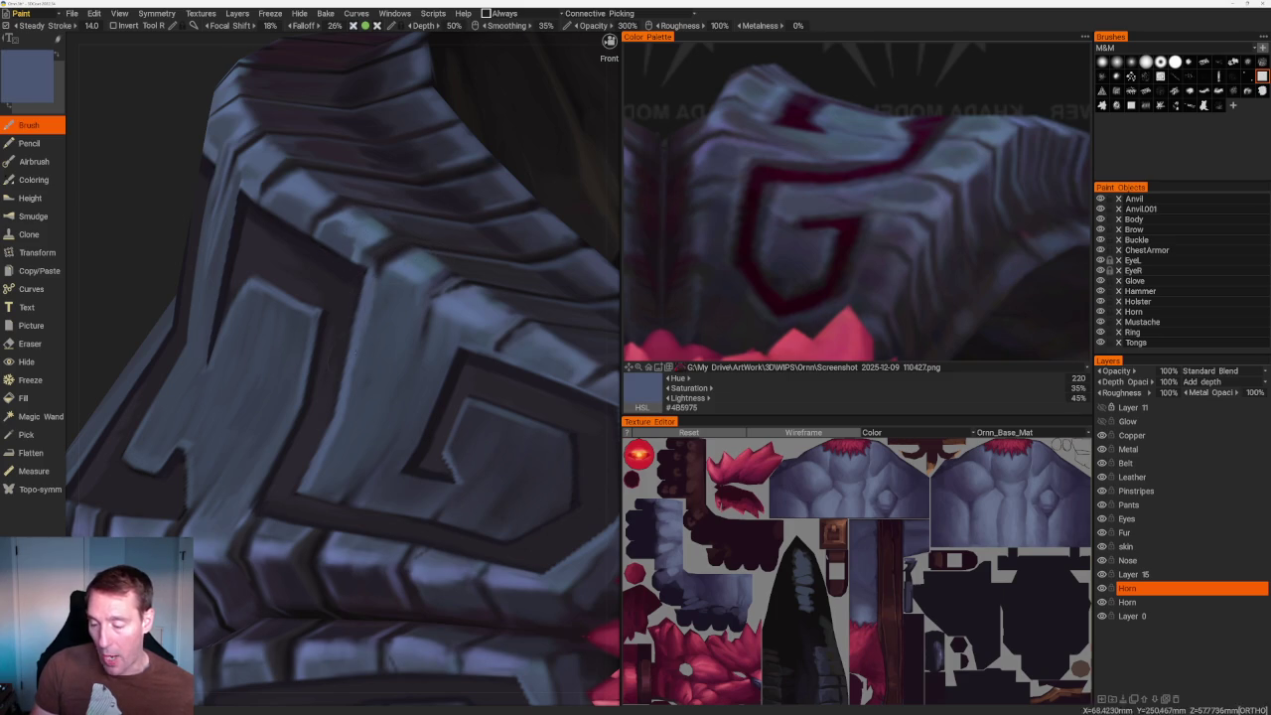
key(v)
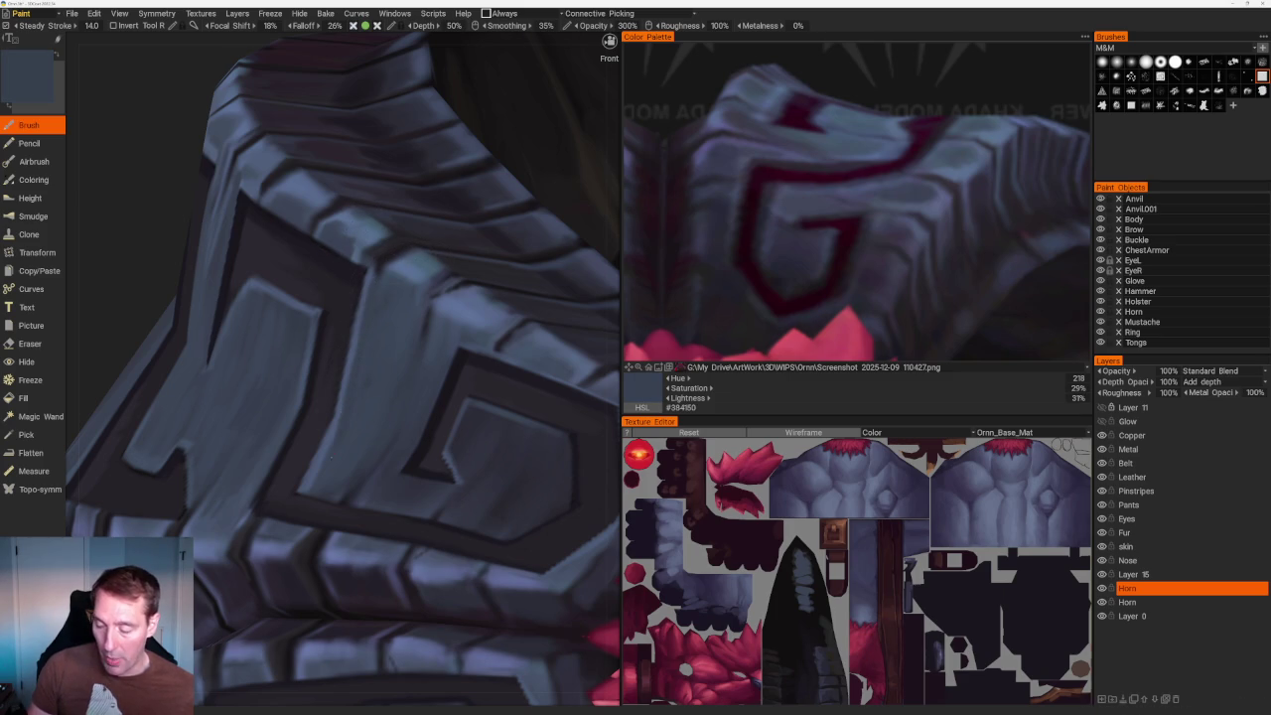
scroll(320, 156, down, 10)
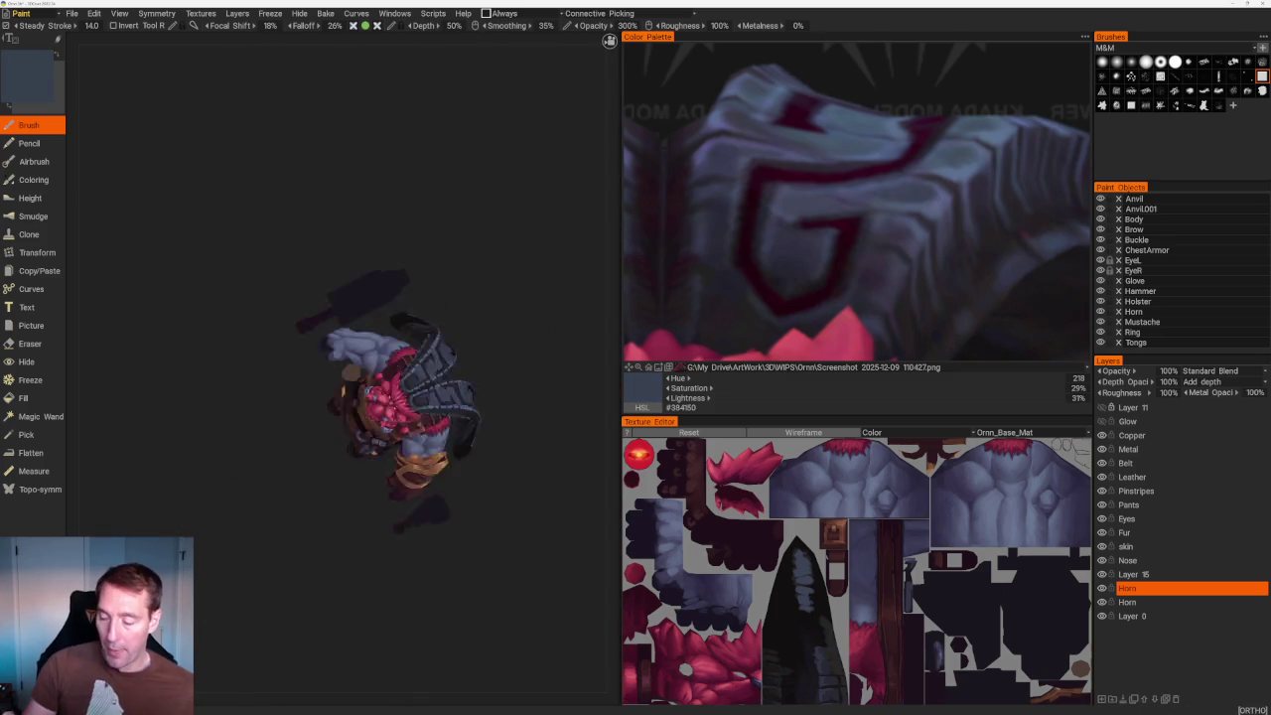
scroll(320, 156, up, 5)
scroll(385, 450, up, 3)
scroll(385, 450, up, 2)
key(v)
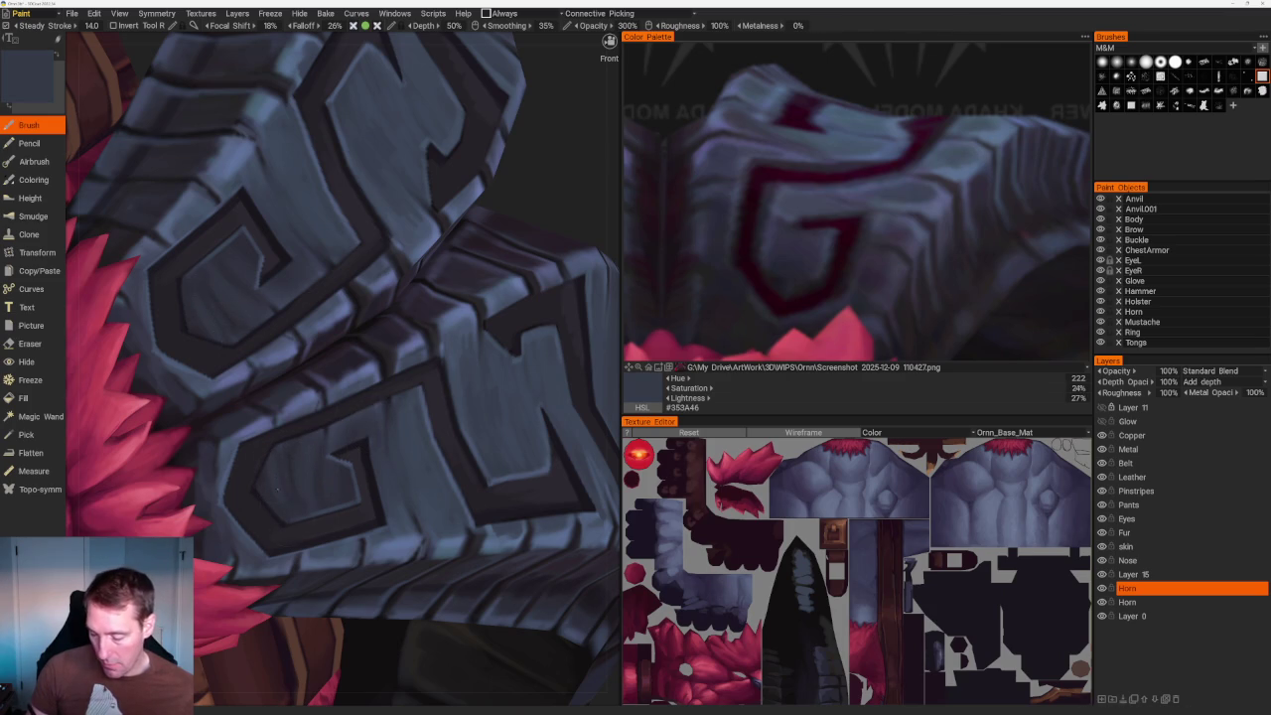
Pick a near-black groove colour (#2D2931) and paint on Layer 15 instead of Horn.
mouse_move(286, 514)
middle_down()
mouse_move(327, 467)
mouse_move(303, 413)
middle_up()
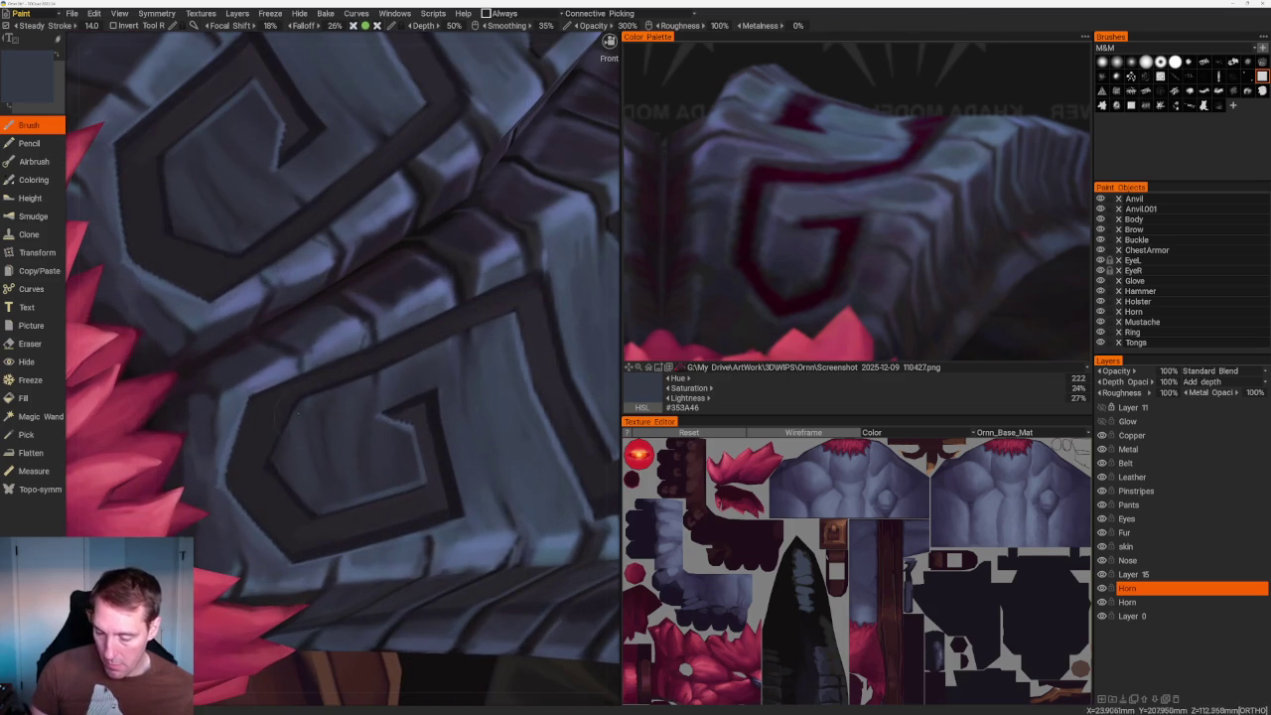
key(v)
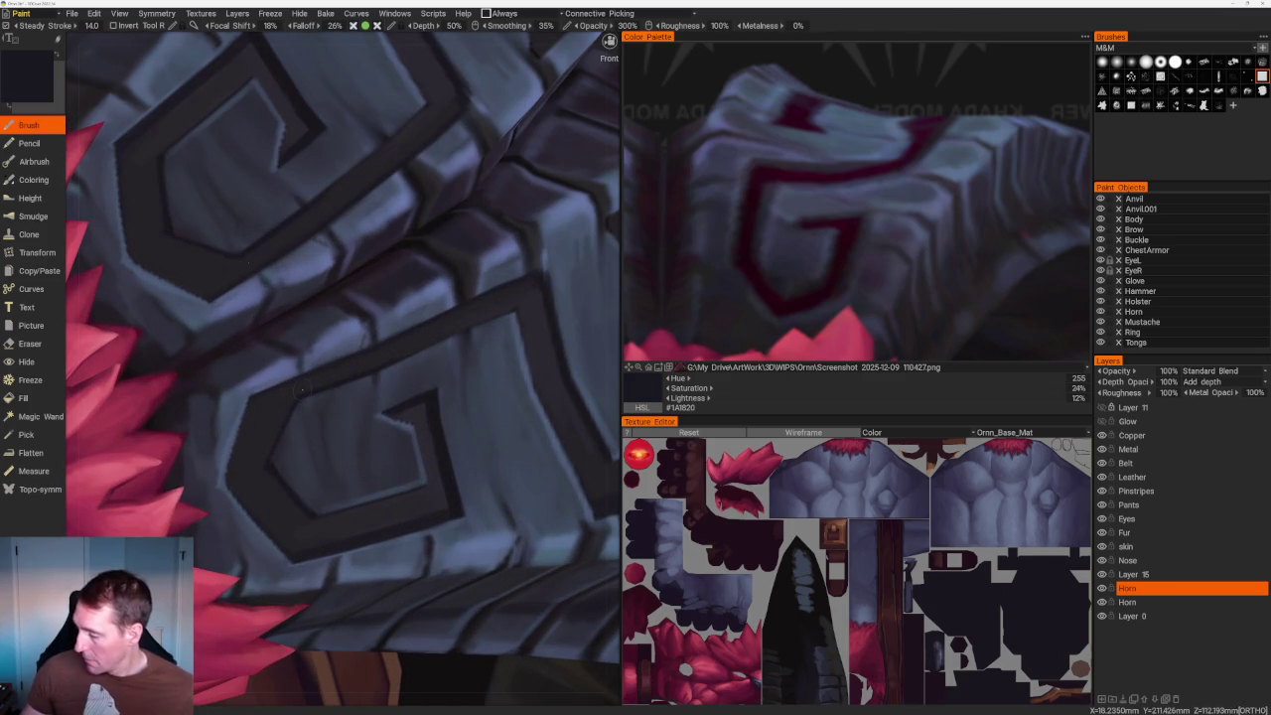
click(1167, 574)
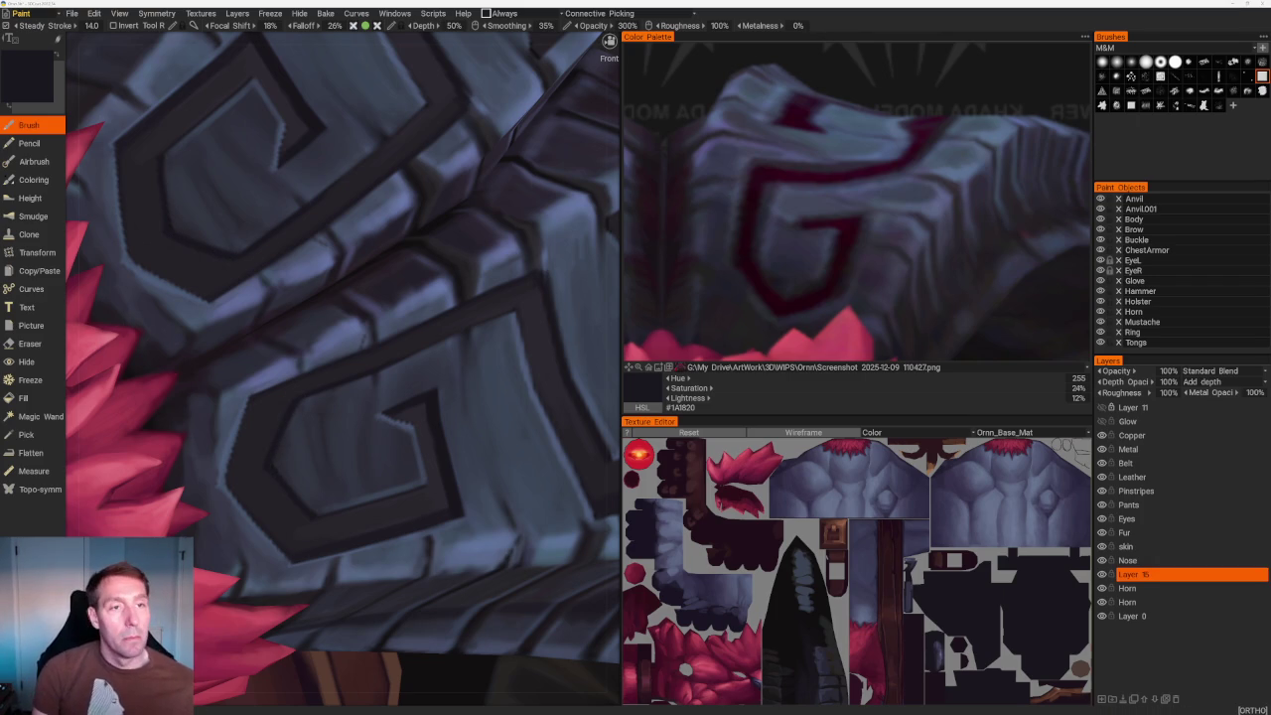
middle_drag(298, 298, 311, 236)
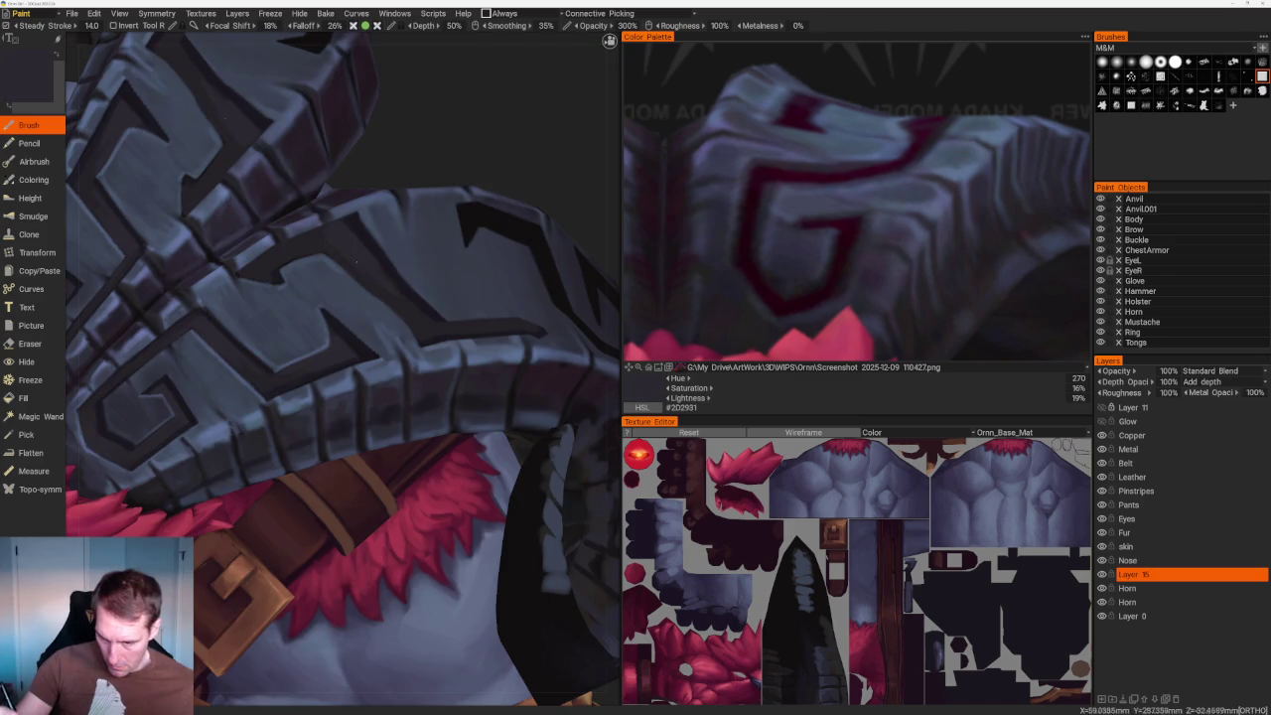
scroll(335, 249, down, 8)
mouse_move(434, 261)
middle_down()
mouse_move(468, 249)
mouse_move(434, 238)
mouse_move(444, 383)
middle_up()
scroll(435, 239, up, 4)
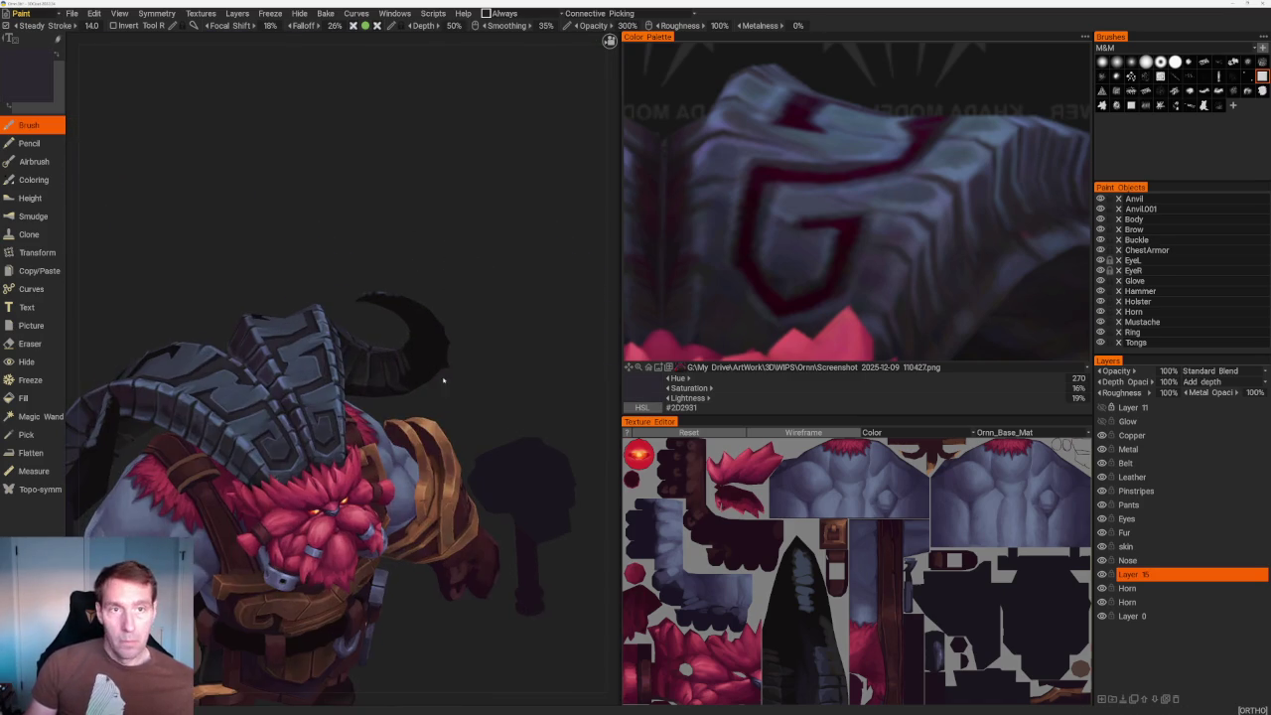
Re-angle on the helmet, beard and horn, and paint with a darker groove colour.
scroll(419, 277, up, 3)
mouse_move(391, 227)
middle_down()
mouse_move(426, 298)
mouse_move(397, 297)
mouse_move(417, 288)
middle_up()
scroll(426, 298, up, 2)
scroll(303, 176, down, 4)
mouse_move(304, 176)
middle_down()
mouse_move(407, 262)
mouse_move(443, 216)
middle_up()
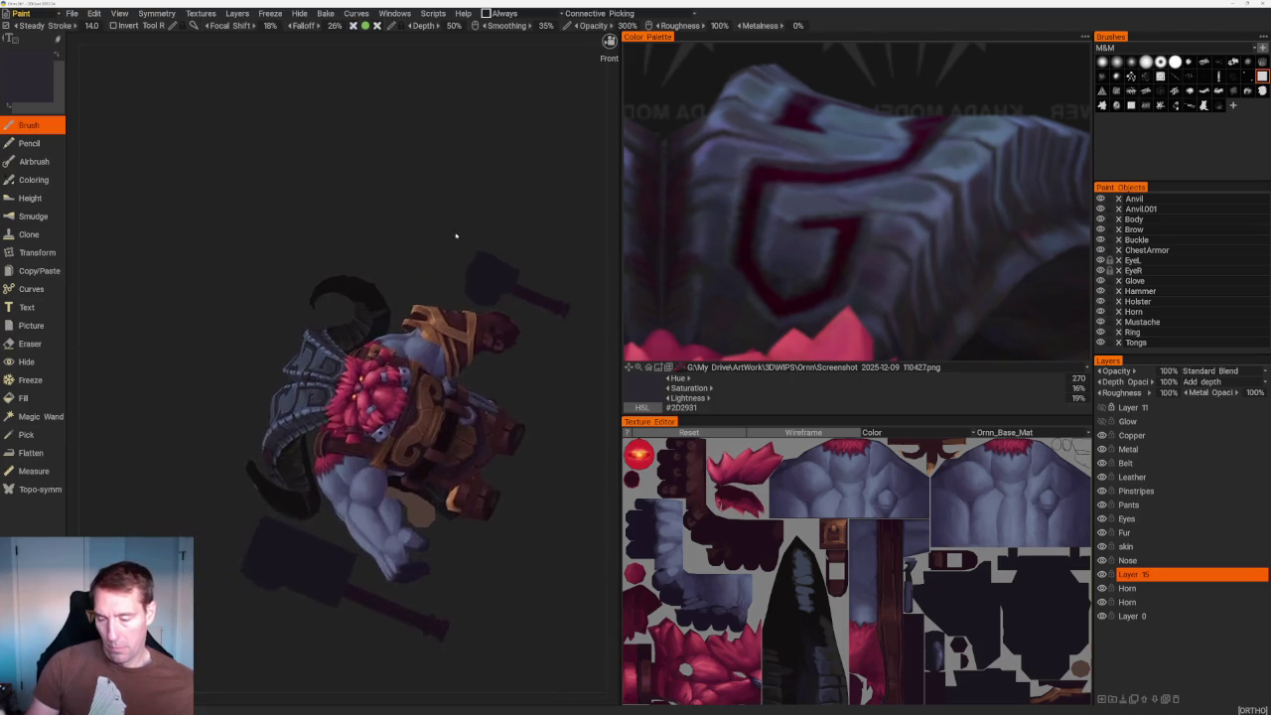
scroll(442, 215, up, 4)
scroll(443, 216, up, 4)
scroll(443, 216, up, 2)
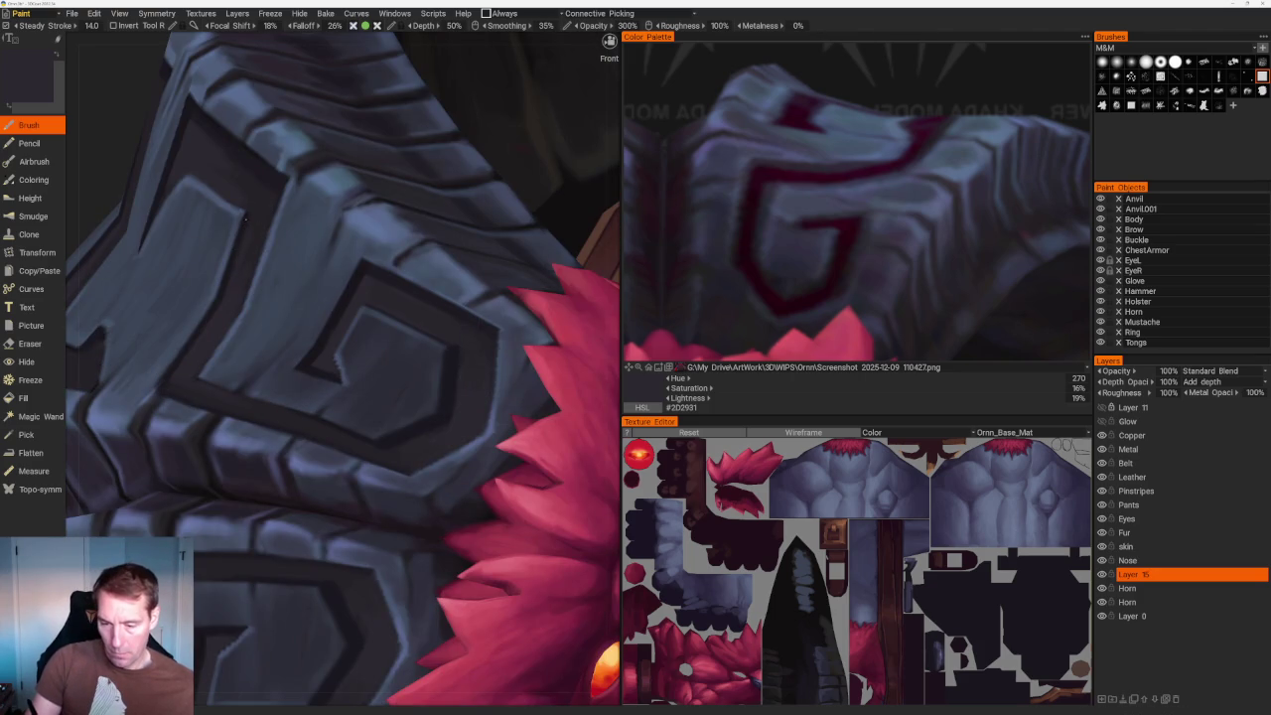
key(v)
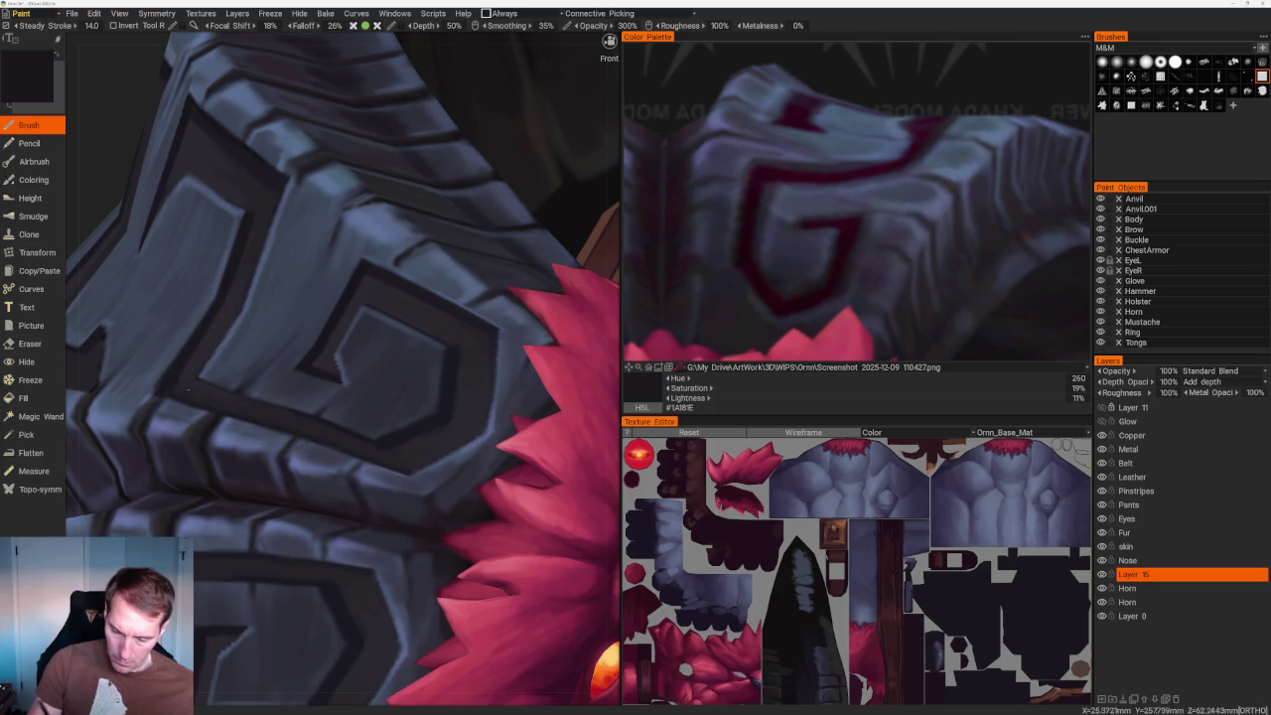
Orbit to the armour, belt and beard, and paint with a slightly lighter dark grey.
scroll(169, 390, down, 3)
scroll(261, 192, down, 3)
scroll(431, 372, up, 6)
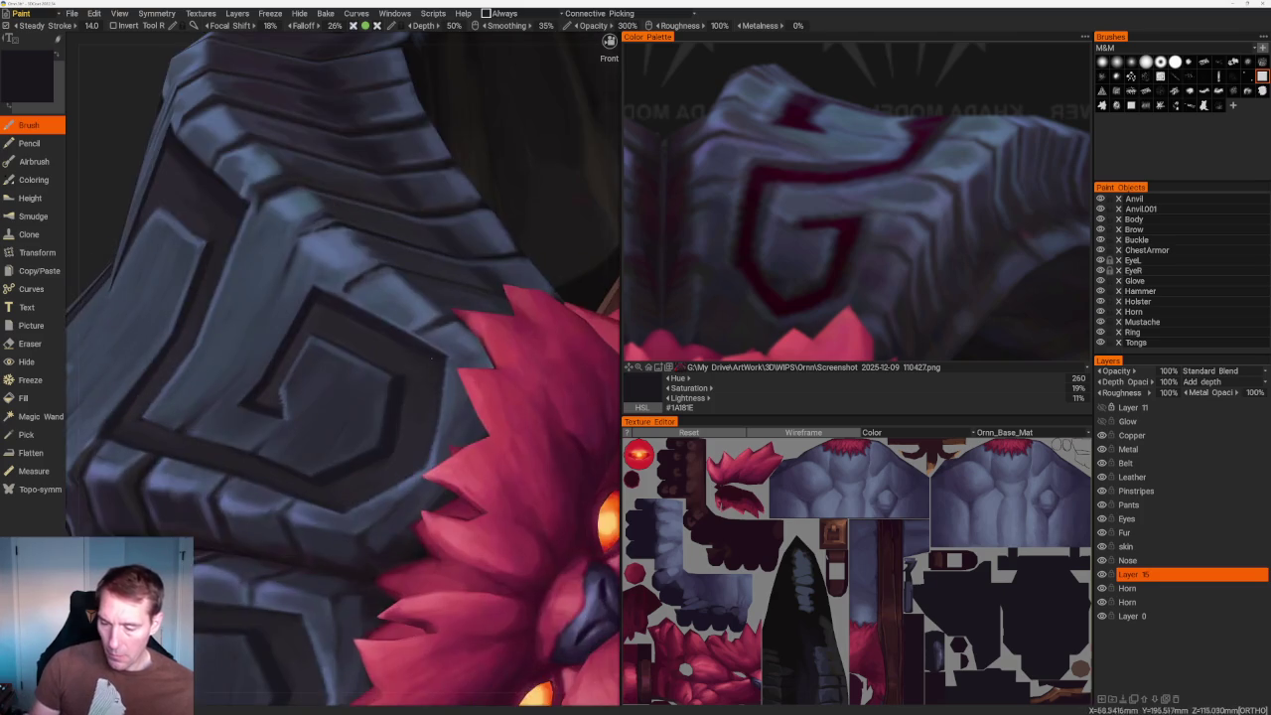
scroll(269, 178, down, 3)
mouse_move(269, 179)
right_down()
mouse_move(298, 169)
mouse_move(284, 161)
right_up()
scroll(389, 356, up, 4)
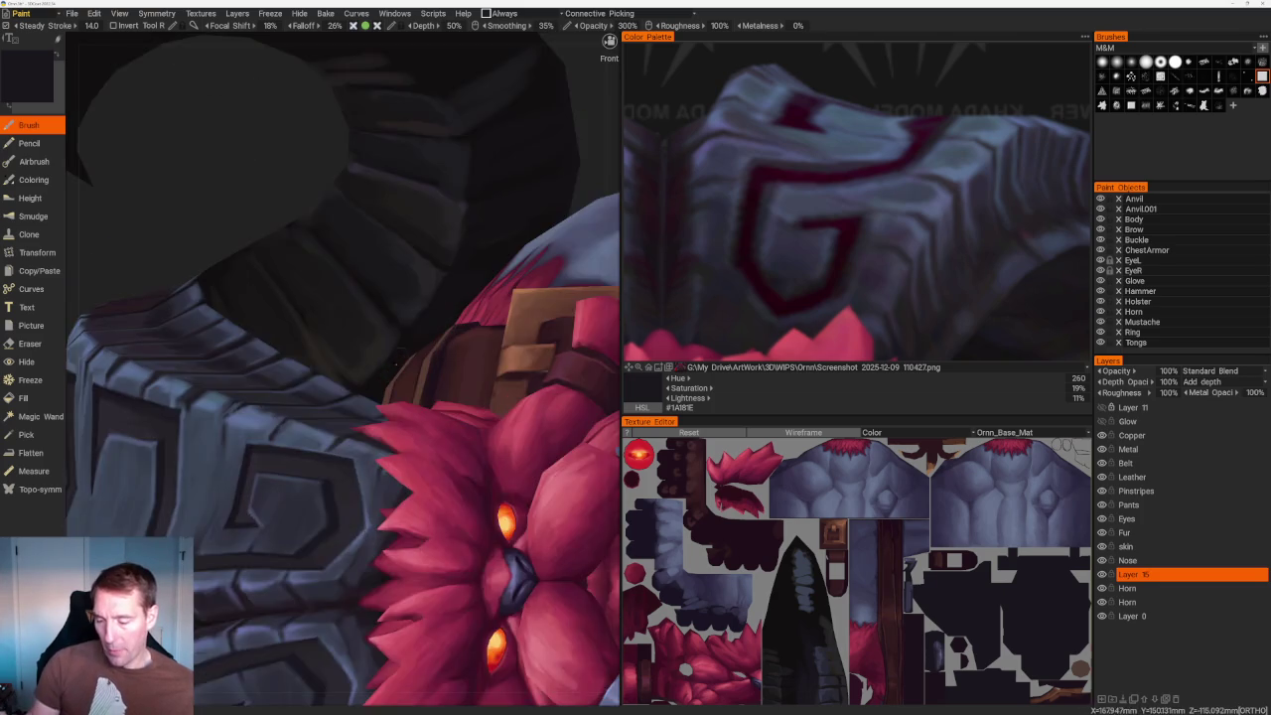
scroll(389, 357, down, 2)
scroll(285, 361, up, 4)
key(v)
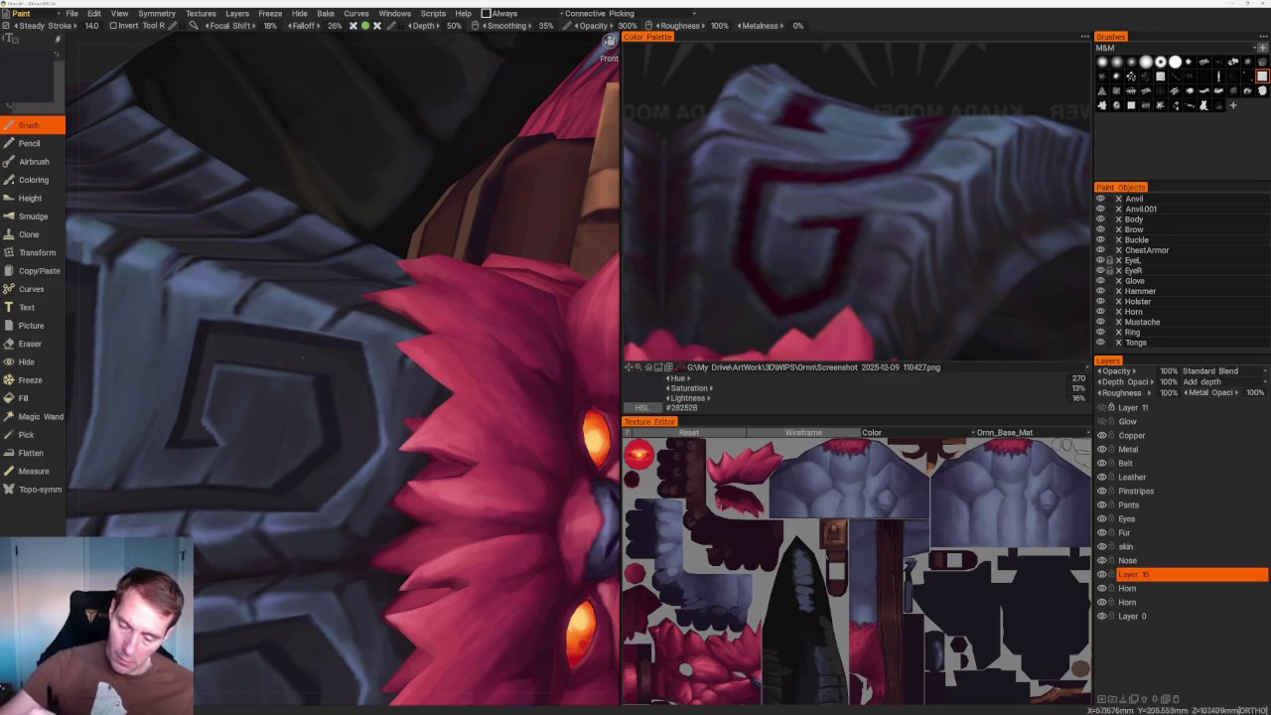
Zoom in and paint with the dark groove colour sampled from the plate.
scroll(218, 182, down, 5)
mouse_move(219, 181)
right_down()
mouse_move(284, 139)
mouse_move(255, 239)
mouse_move(334, 179)
mouse_move(311, 162)
mouse_move(215, 183)
right_up()
scroll(487, 196, up, 5)
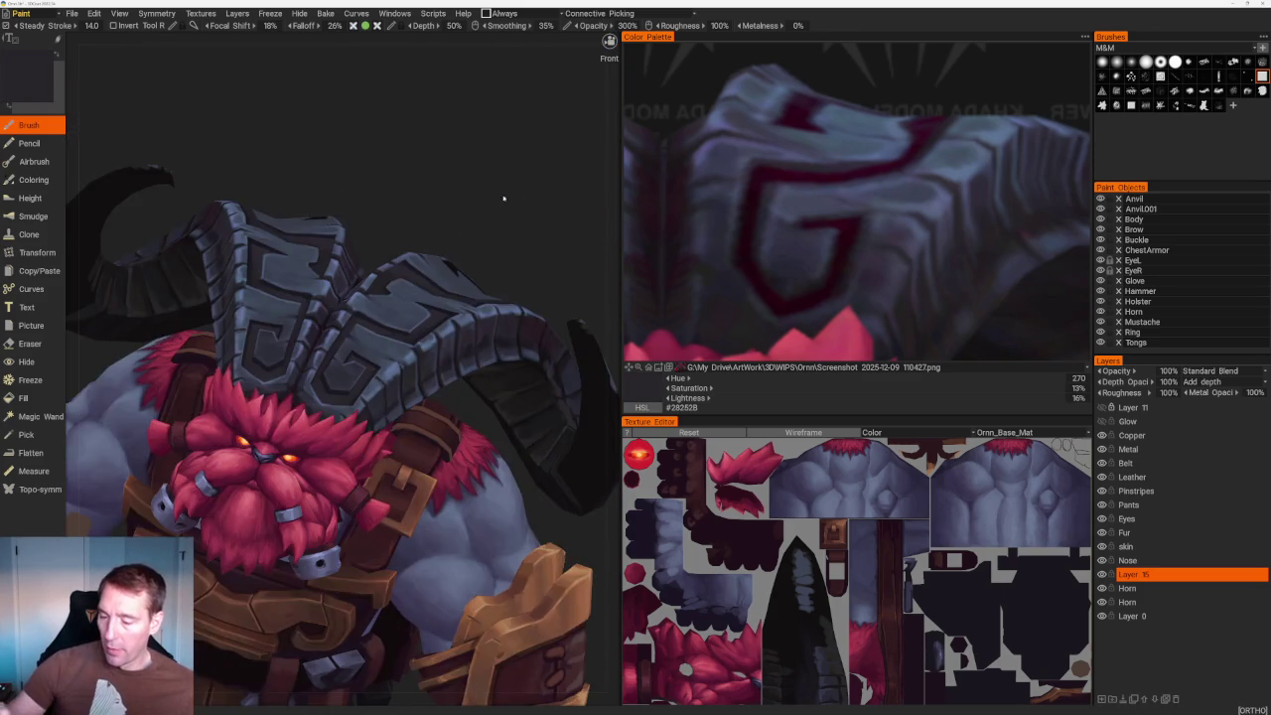
scroll(496, 192, up, 1)
scroll(488, 212, up, 3)
scroll(497, 225, up, 3)
scroll(498, 225, up, 2)
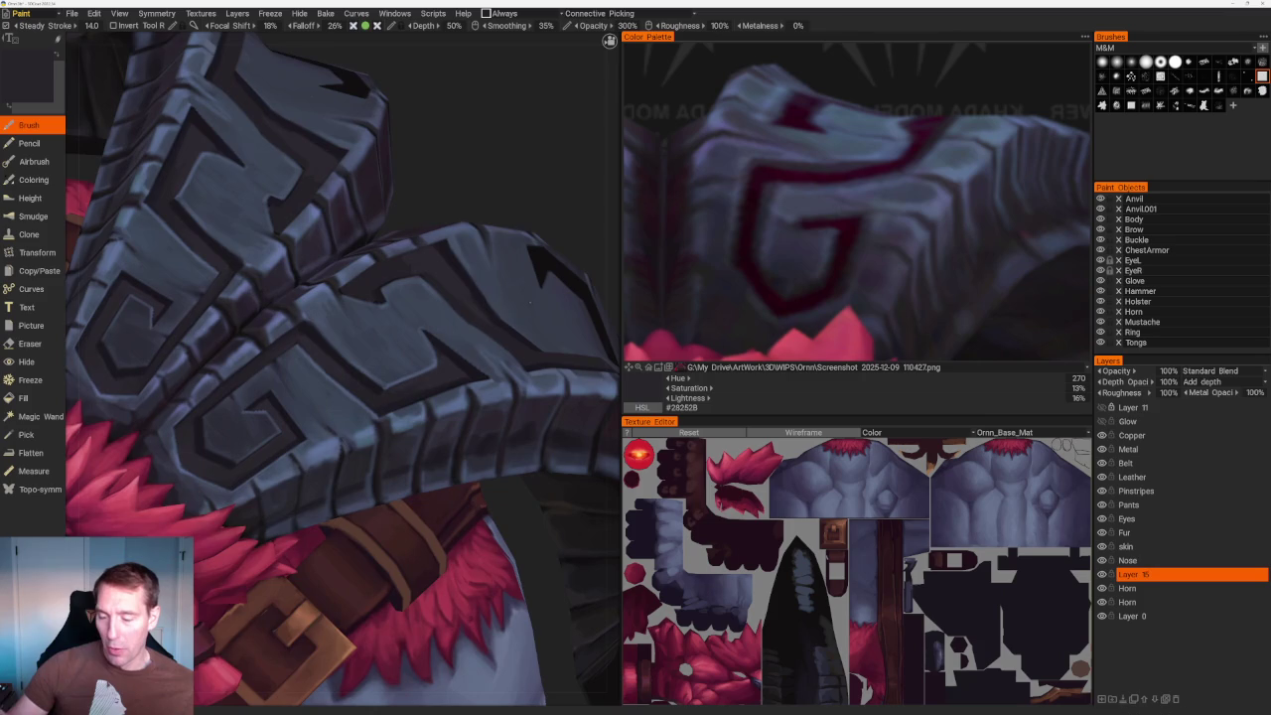
scroll(342, 369, up, 3)
key(v)
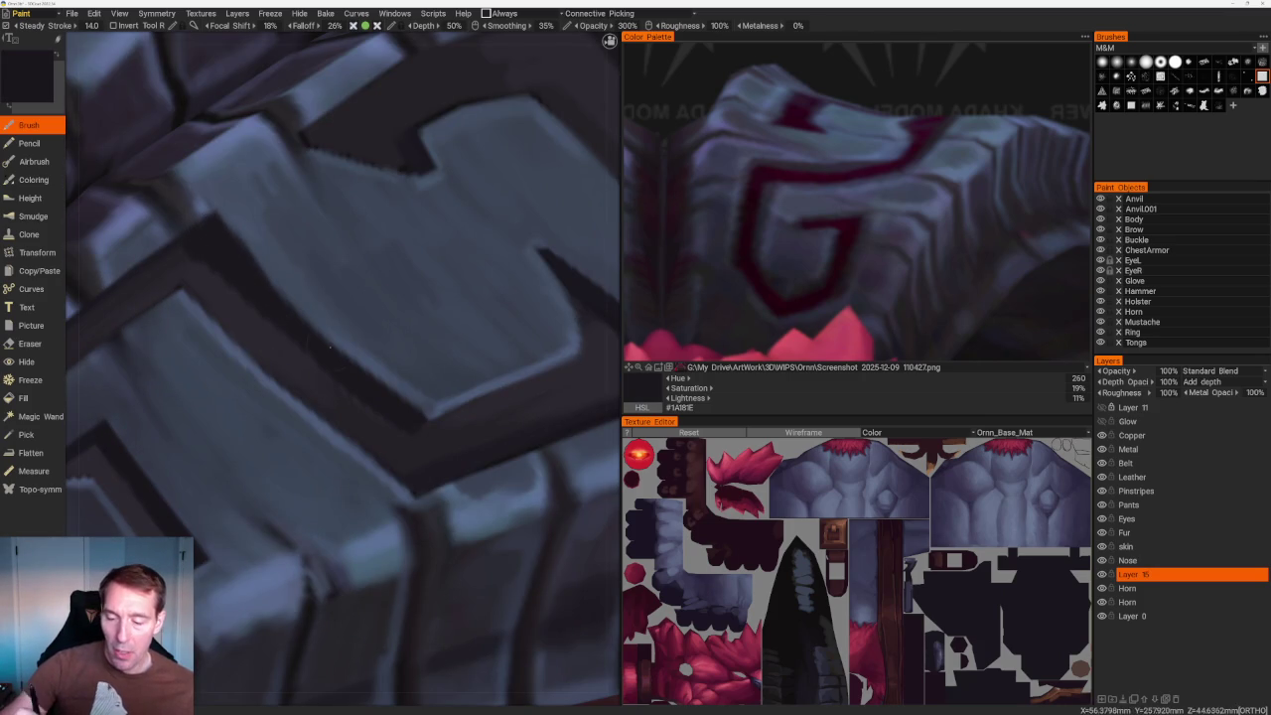
Paint the dark blue-grey stone colour, then highlights in light slate blue-grey #414A5A.
scroll(253, 127, down, 5)
scroll(466, 269, up, 3)
scroll(528, 516, up, 3)
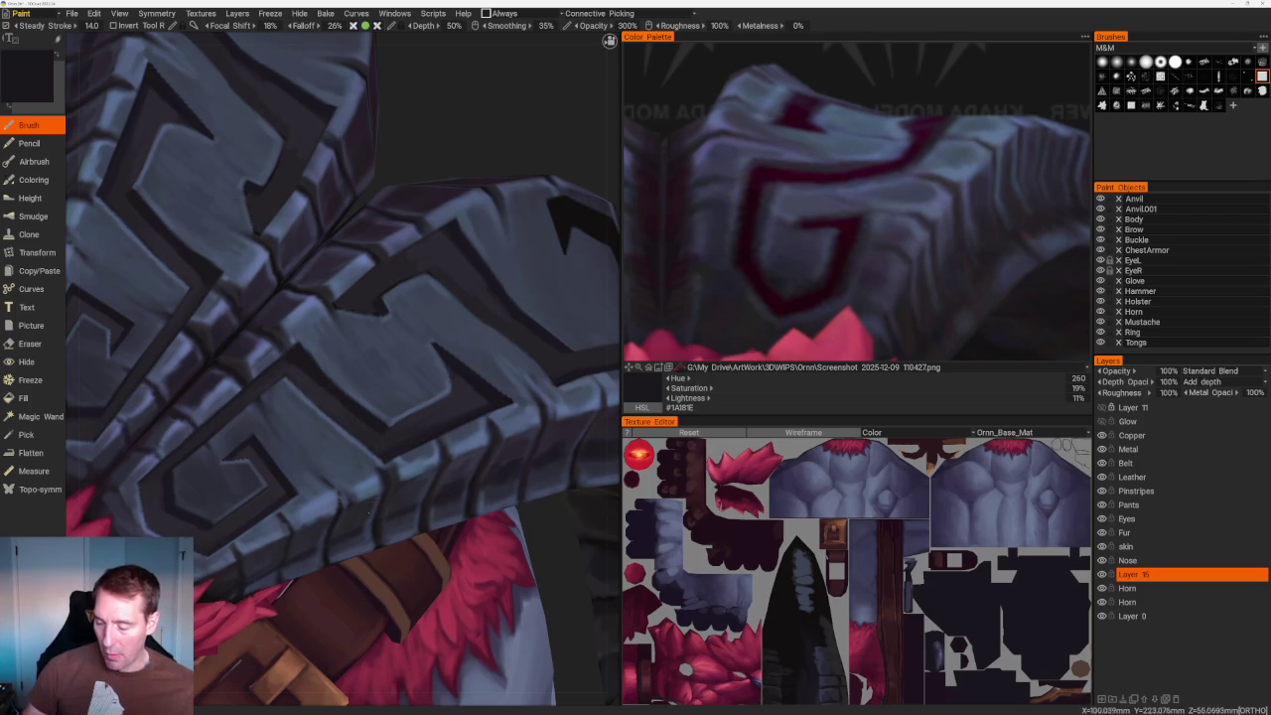
key(v)
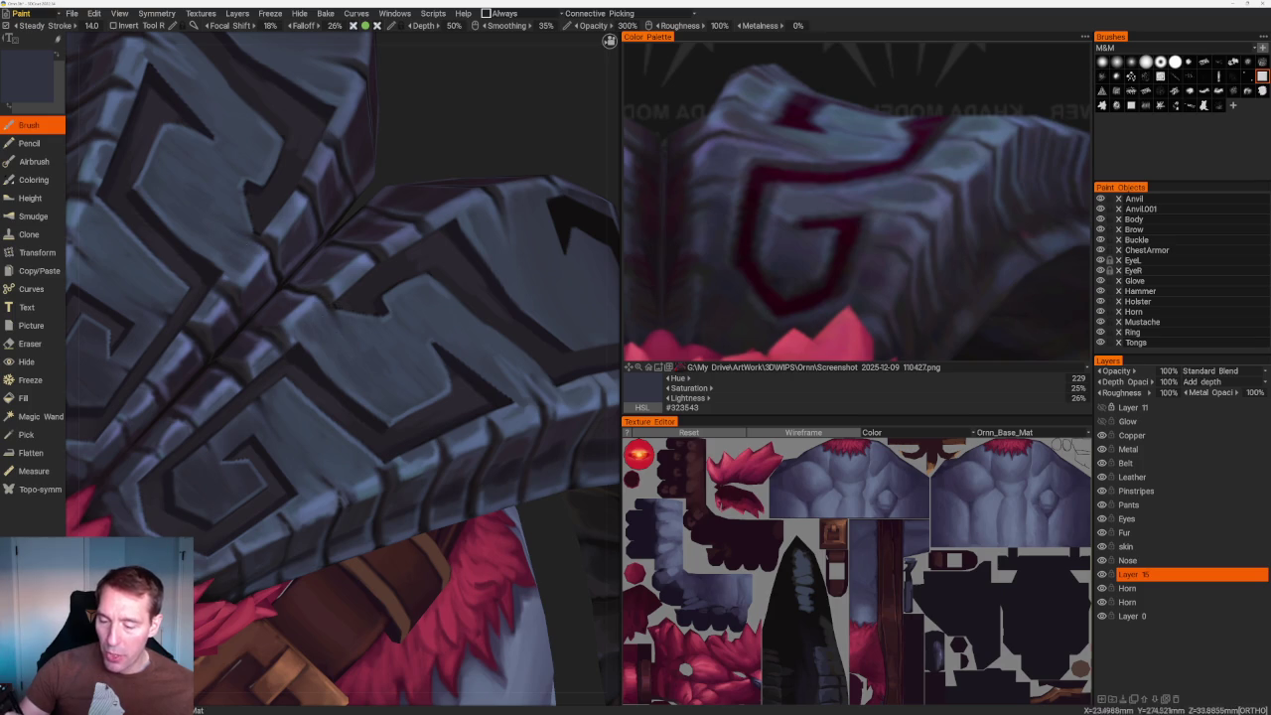
scroll(304, 149, down, 10)
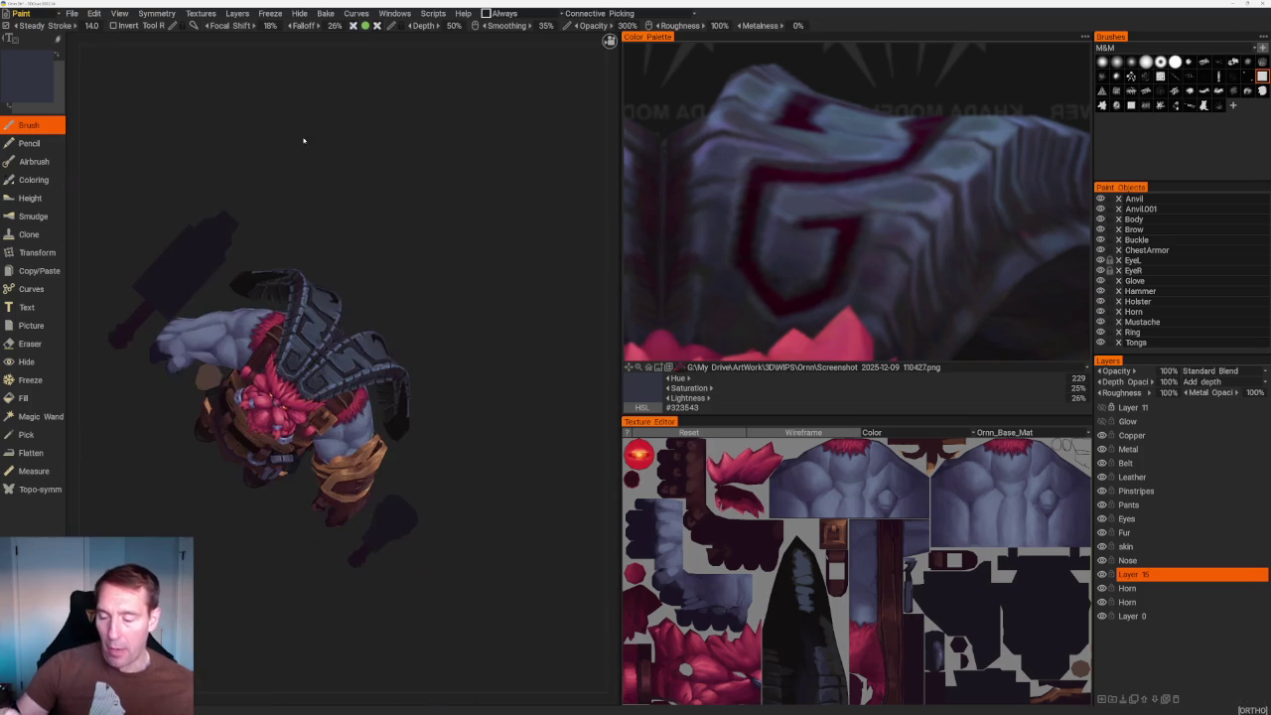
scroll(347, 162, up, 10)
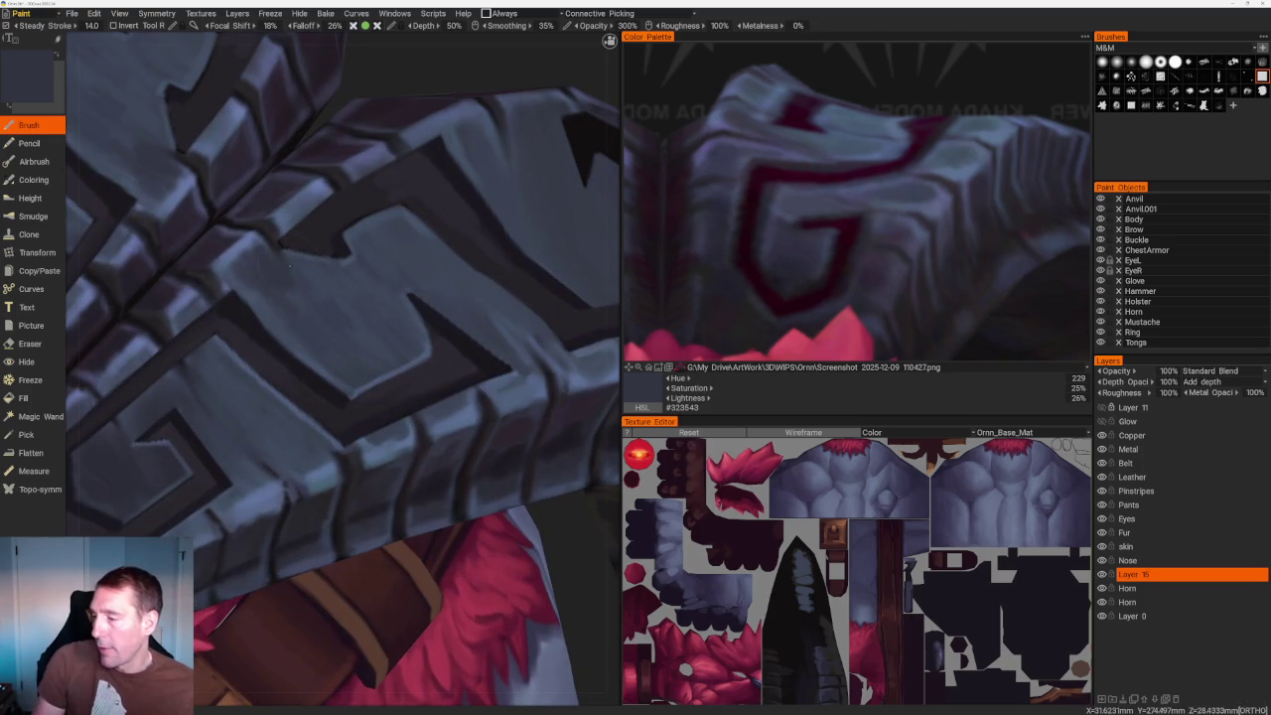
key(v)
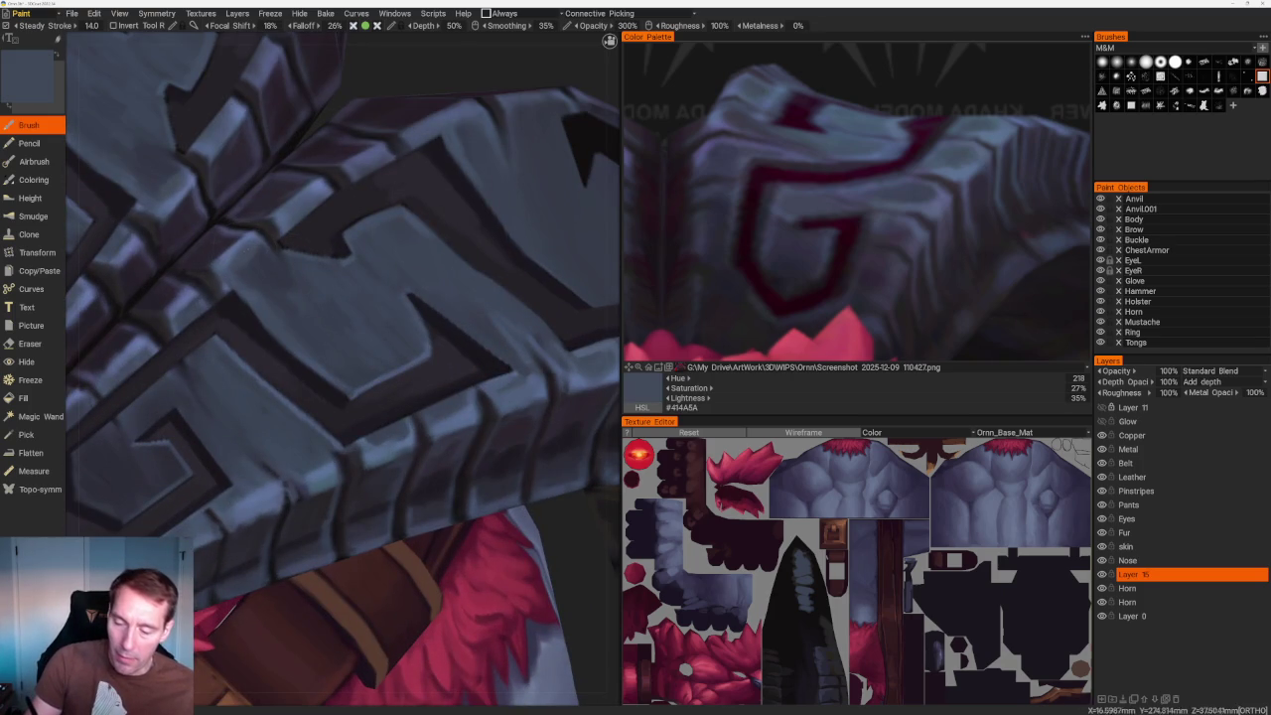
scroll(358, 128, down, 10)
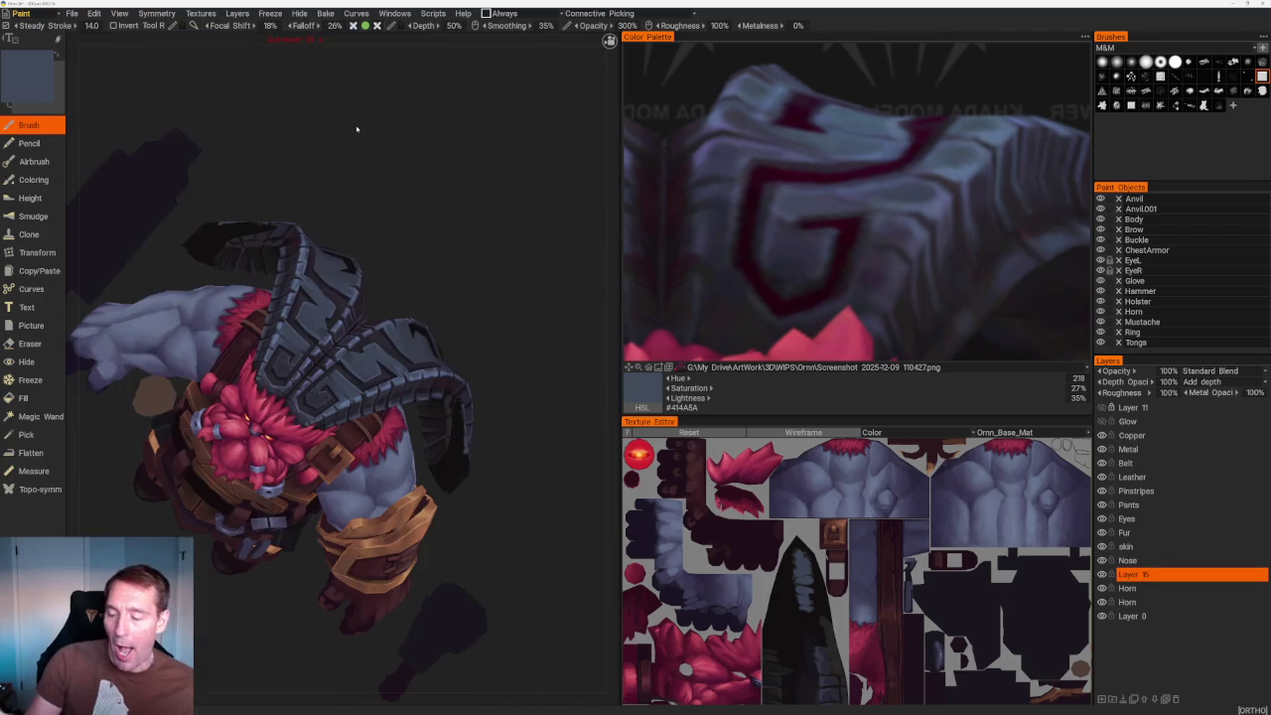
Sample dark grey, near-black and light blue-grey tones from the horn plates for groove shading.
mouse_move(357, 128)
mouse_down()
mouse_move(441, 250)
mouse_move(482, 244)
mouse_up()
scroll(483, 244, up, 4)
scroll(482, 244, up, 3)
scroll(343, 367, up, 2)
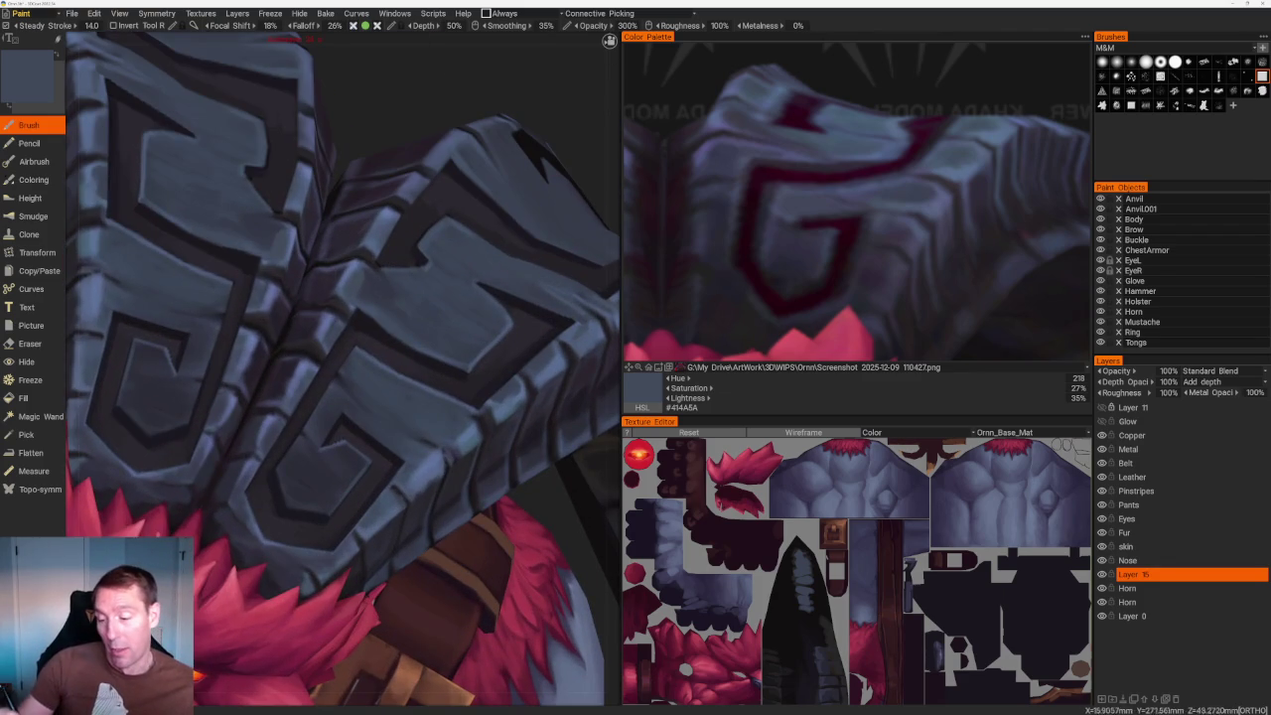
key(v)
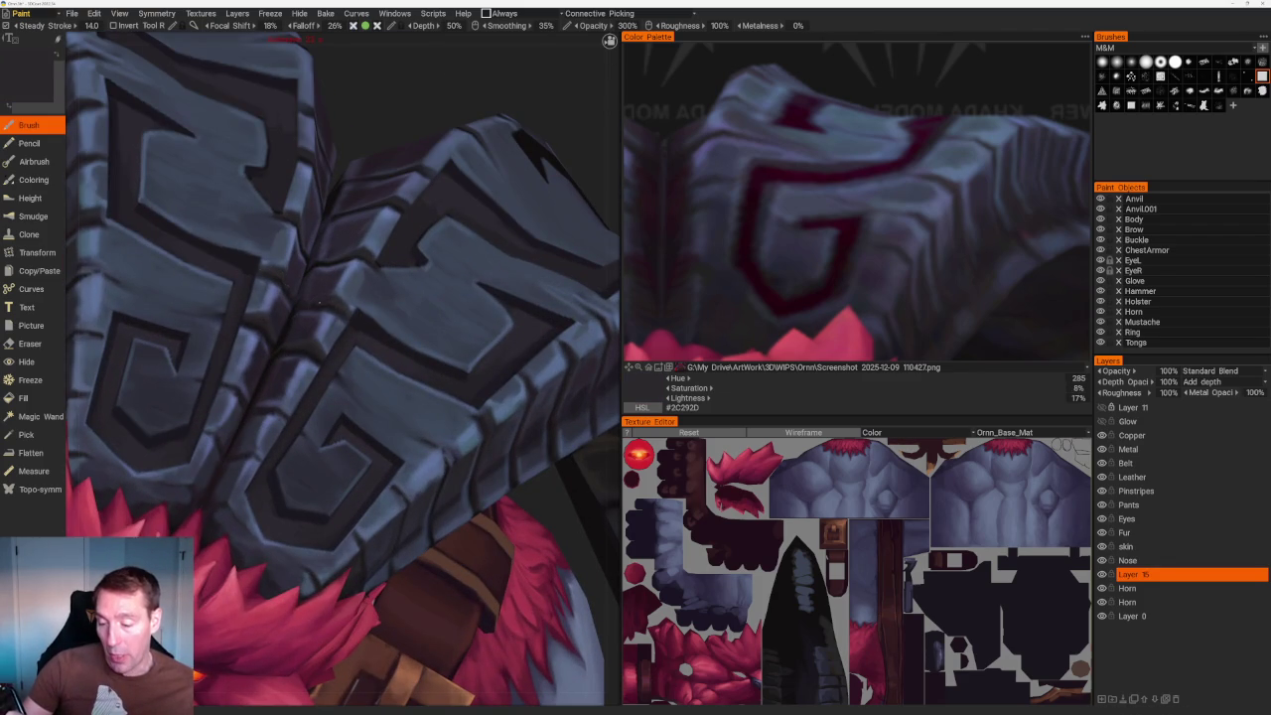
key(v)
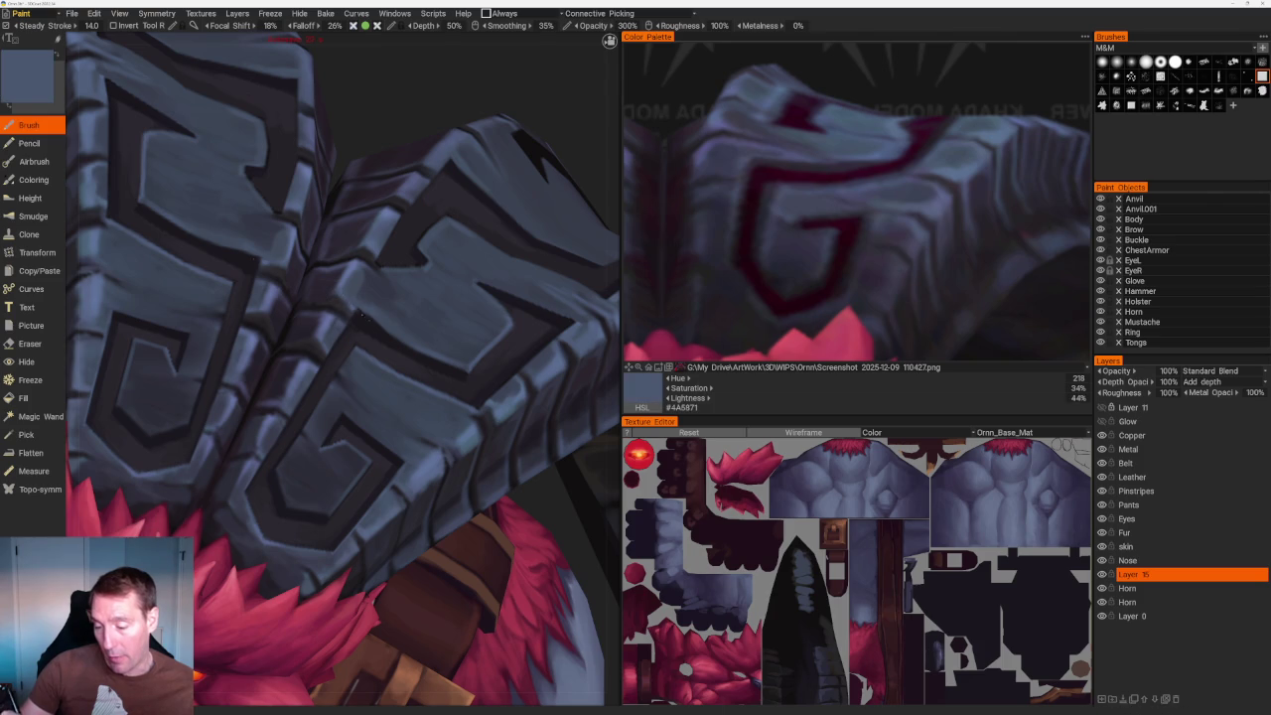
scroll(343, 367, up, 3)
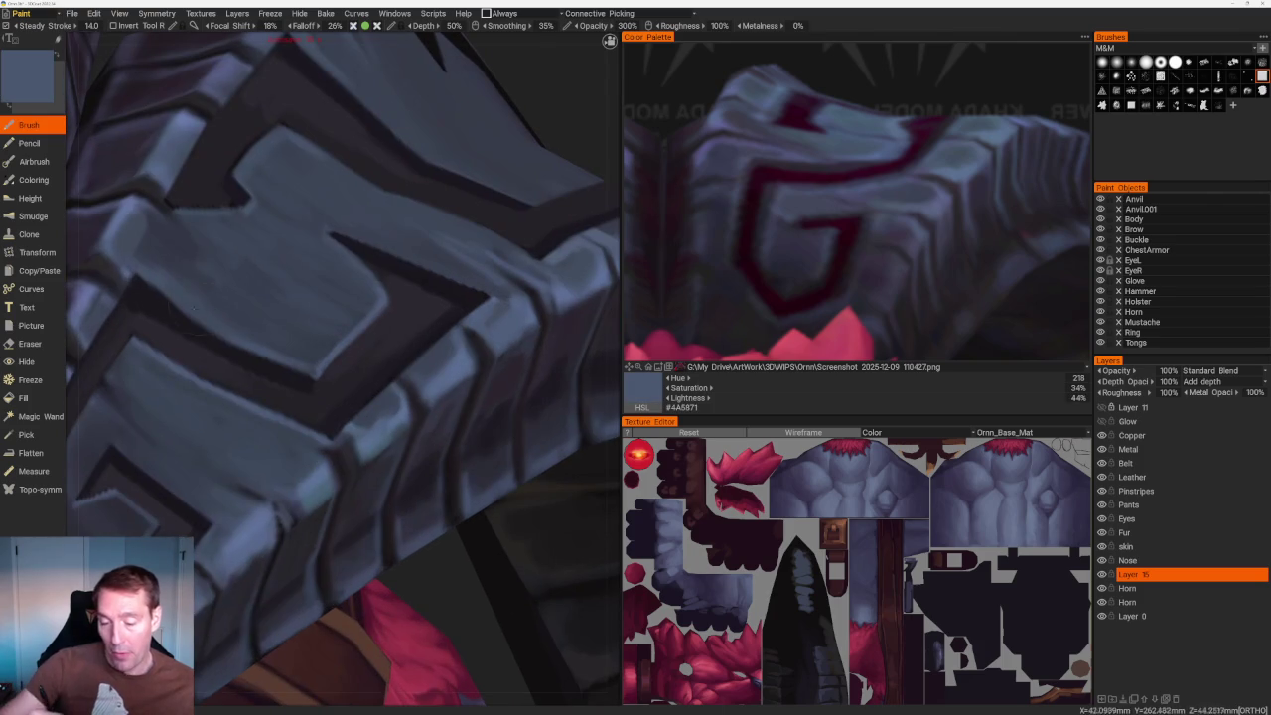
key(v)
scroll(303, 151, down, 10)
scroll(284, 142, up, 8)
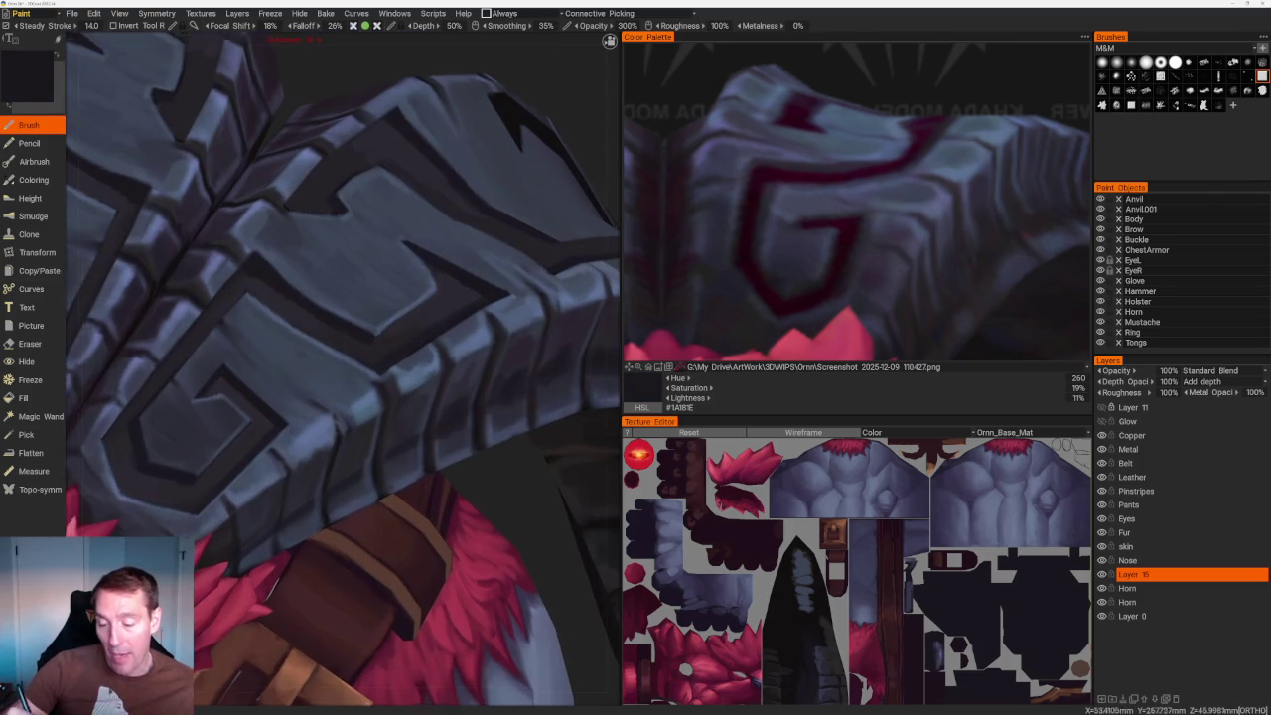
key(v)
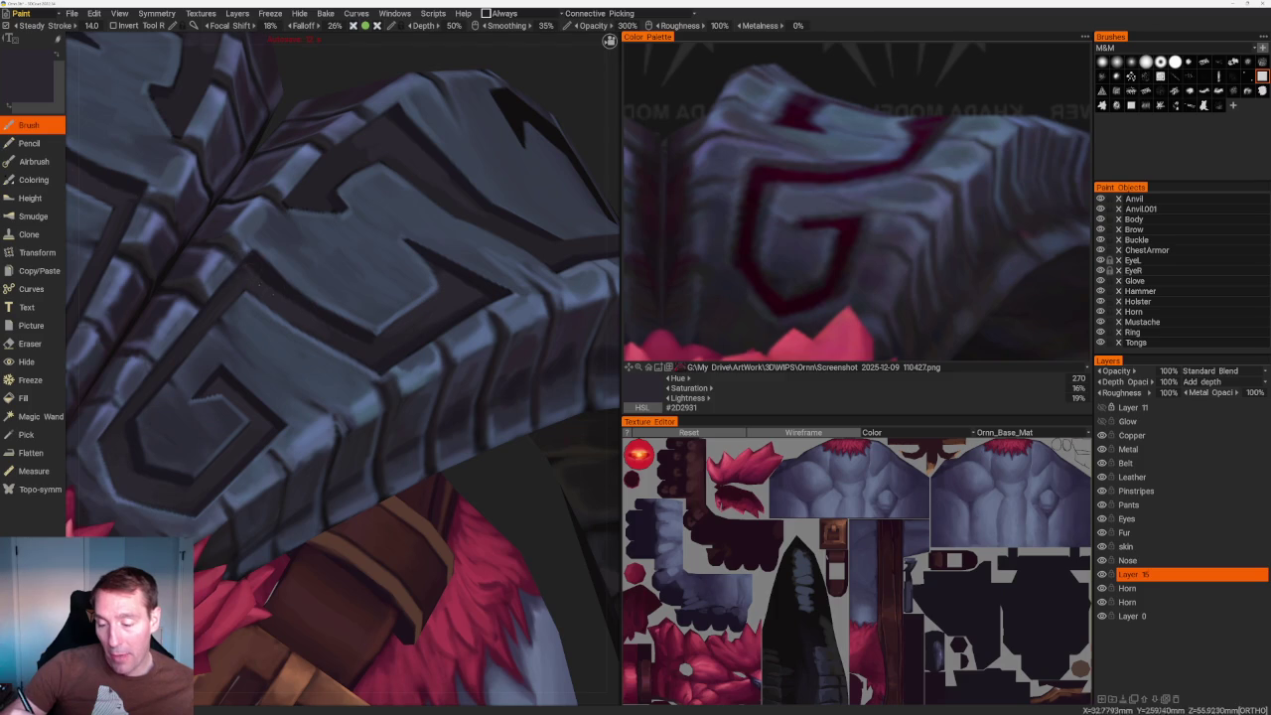
scroll(405, 216, down, 8)
Bring the head into view and dab a dark horn-sampled tone into the horn G pattern.
mouse_move(406, 215)
mouse_down()
mouse_move(403, 250)
mouse_move(463, 250)
mouse_up()
scroll(462, 250, up, 8)
drag(95, 169, 64, 153)
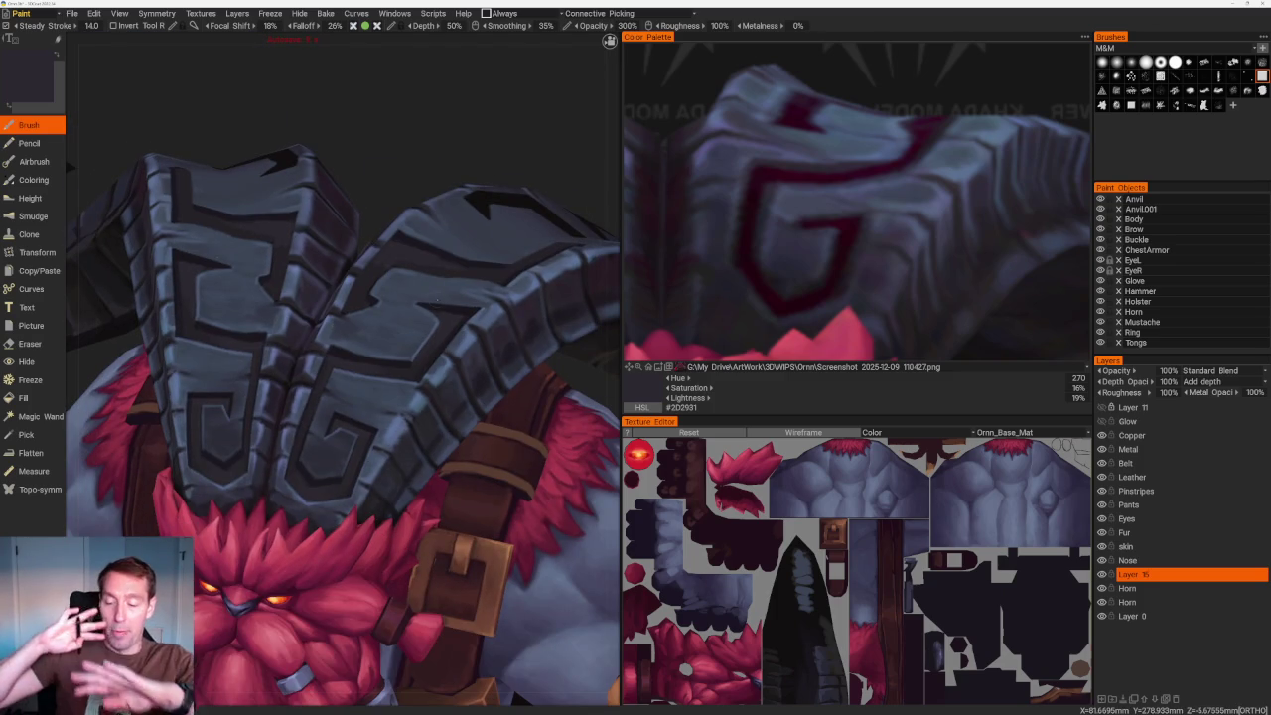
scroll(63, 149, up, 3)
scroll(64, 140, up, 3)
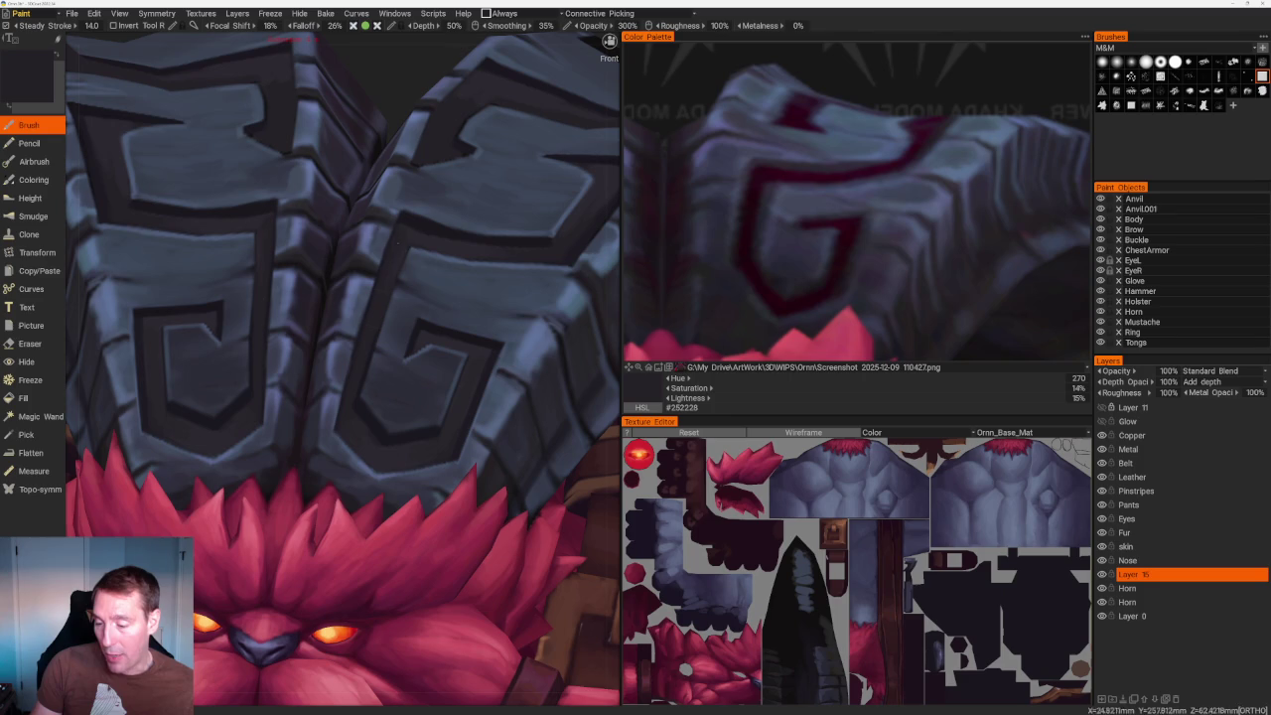
scroll(403, 162, down, 5)
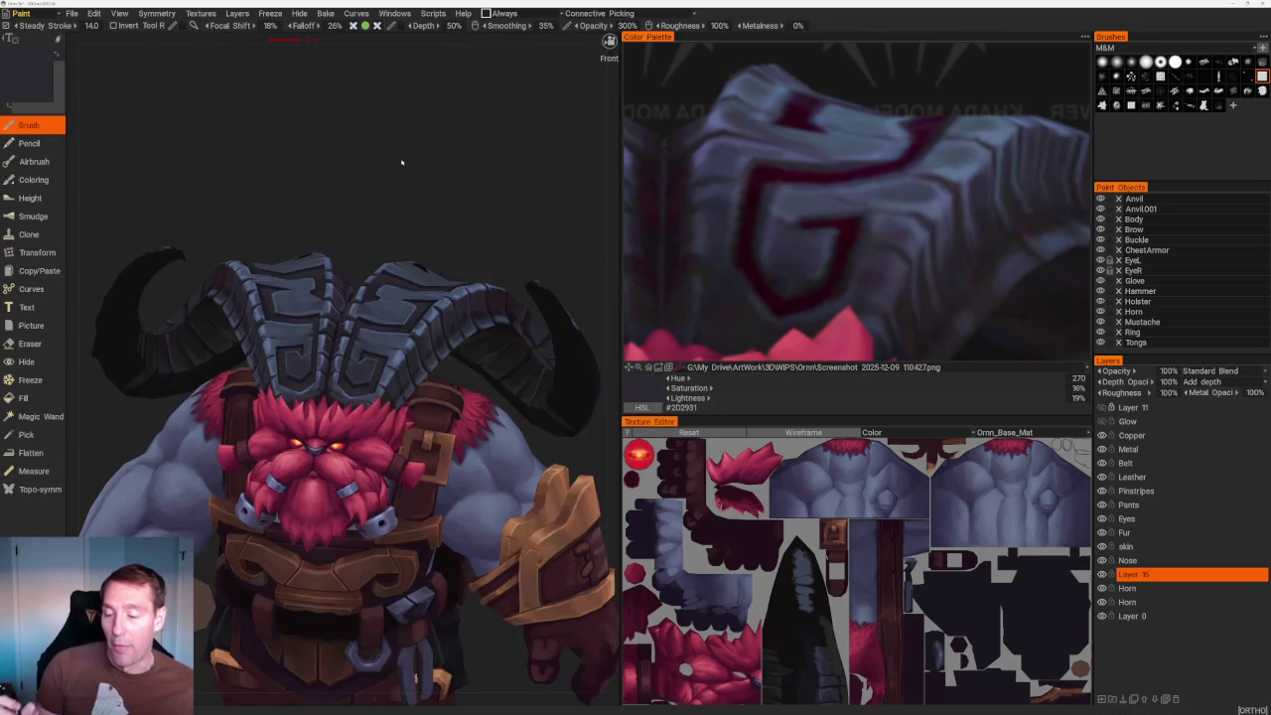
scroll(506, 218, up, 2)
scroll(499, 207, up, 1)
scroll(500, 179, up, 1)
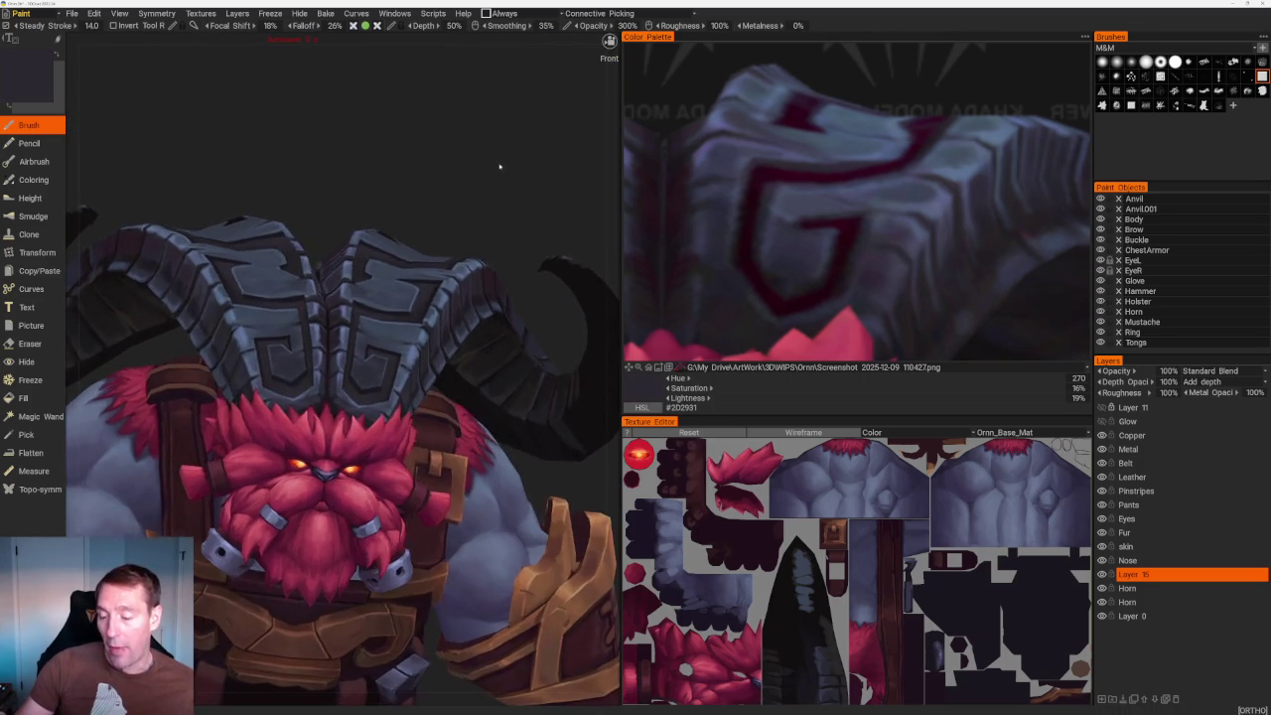
scroll(501, 174, up, 1)
drag(500, 183, 477, 204)
scroll(247, 296, up, 4)
key(v)
click(254, 298)
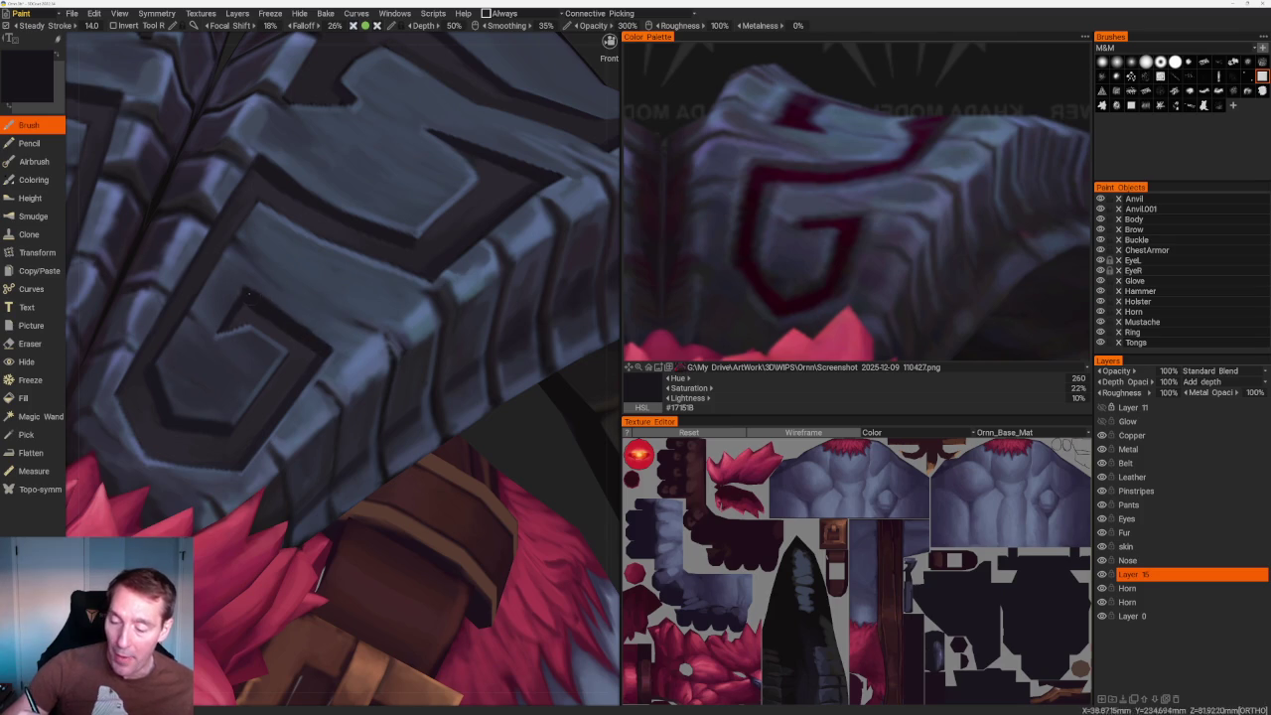
Paint groove shading with a range of darker and lighter dark shades picked from the horn.
scroll(272, 305, down, 5)
scroll(287, 320, up, 5)
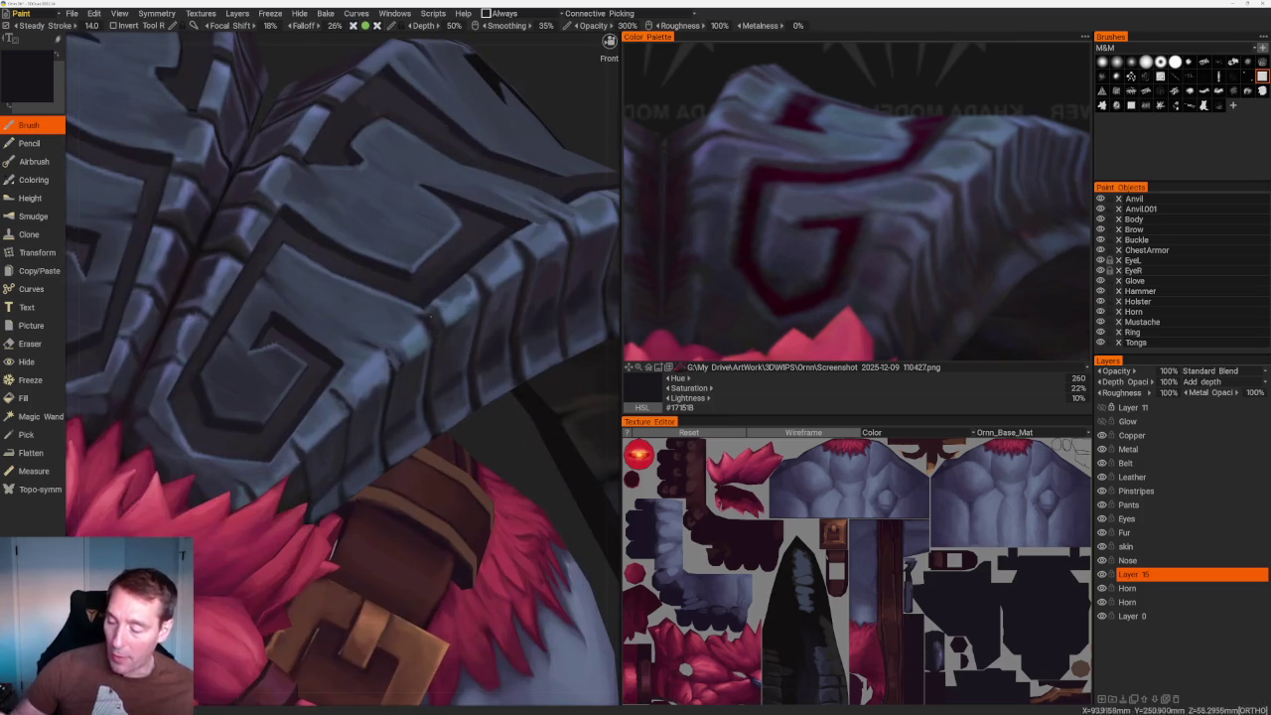
key(v)
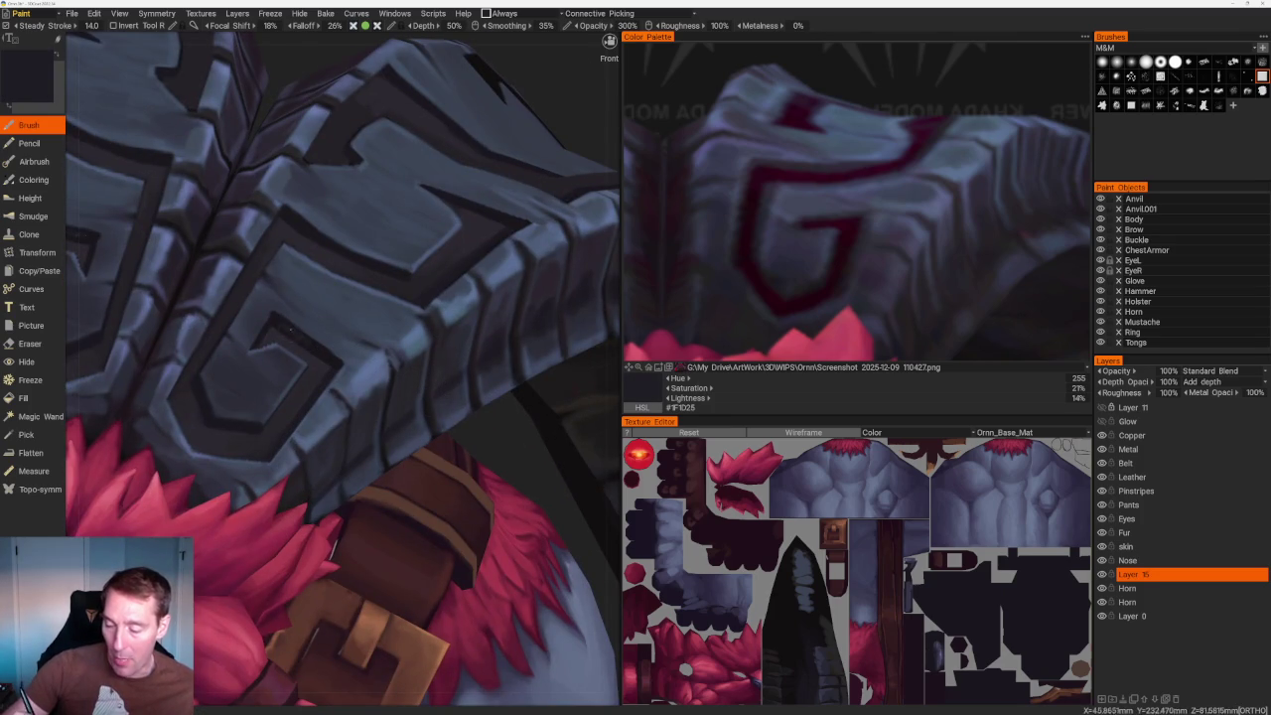
scroll(285, 327, up, 2)
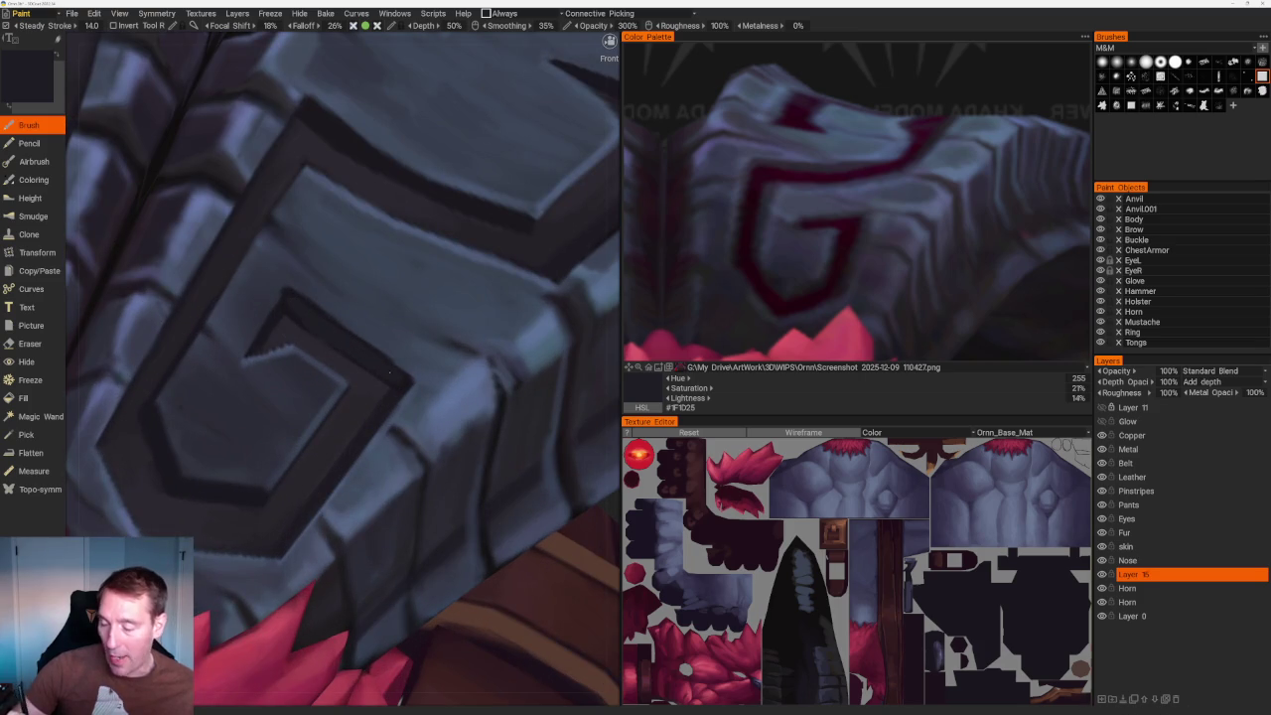
key(v)
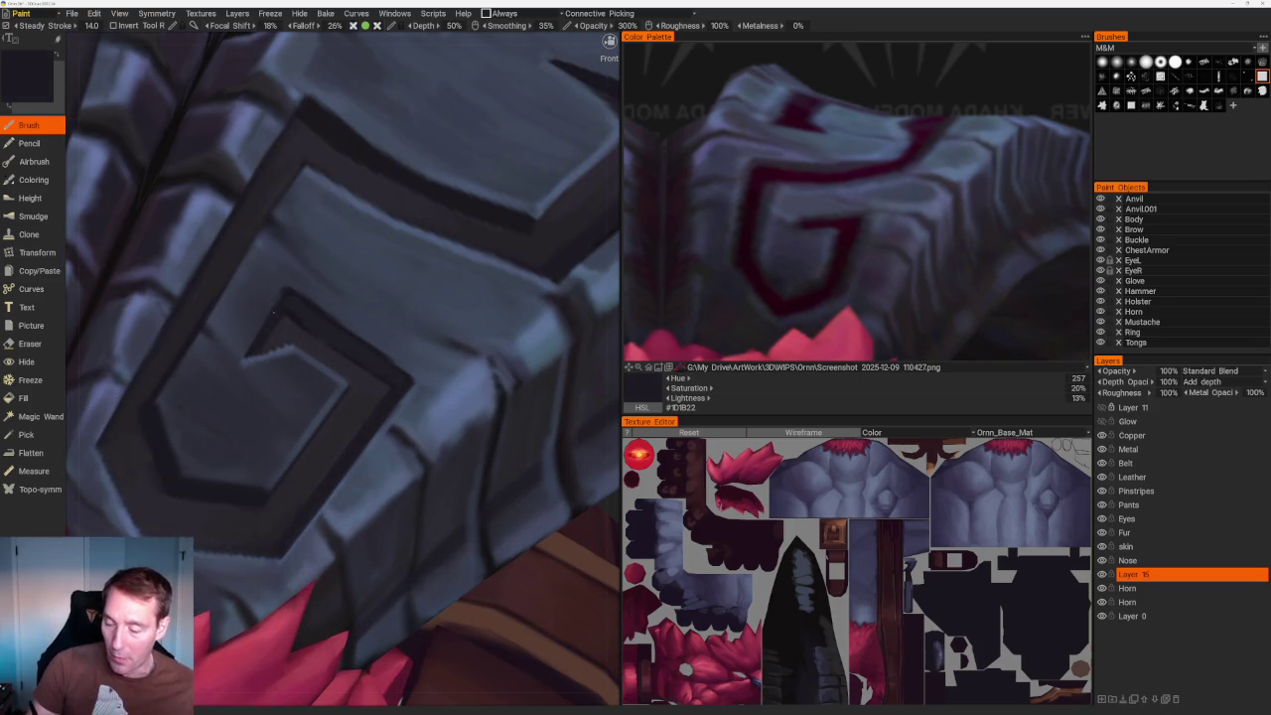
key(v)
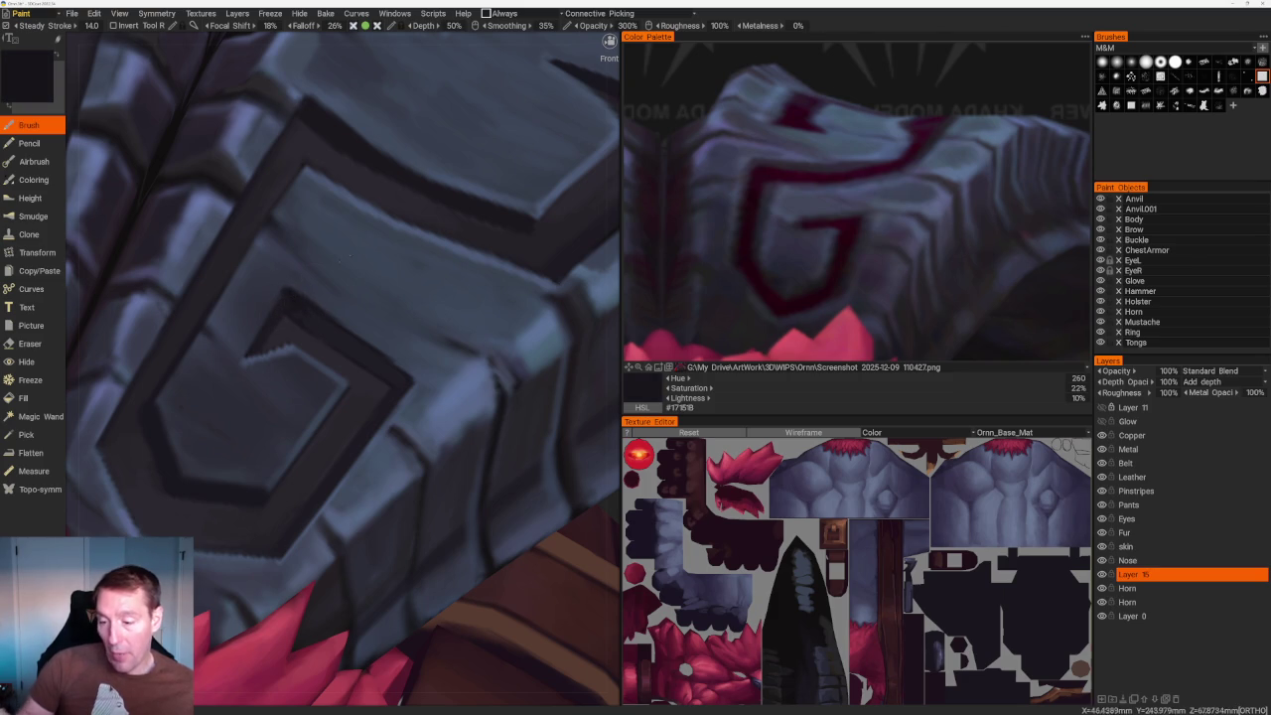
key(v)
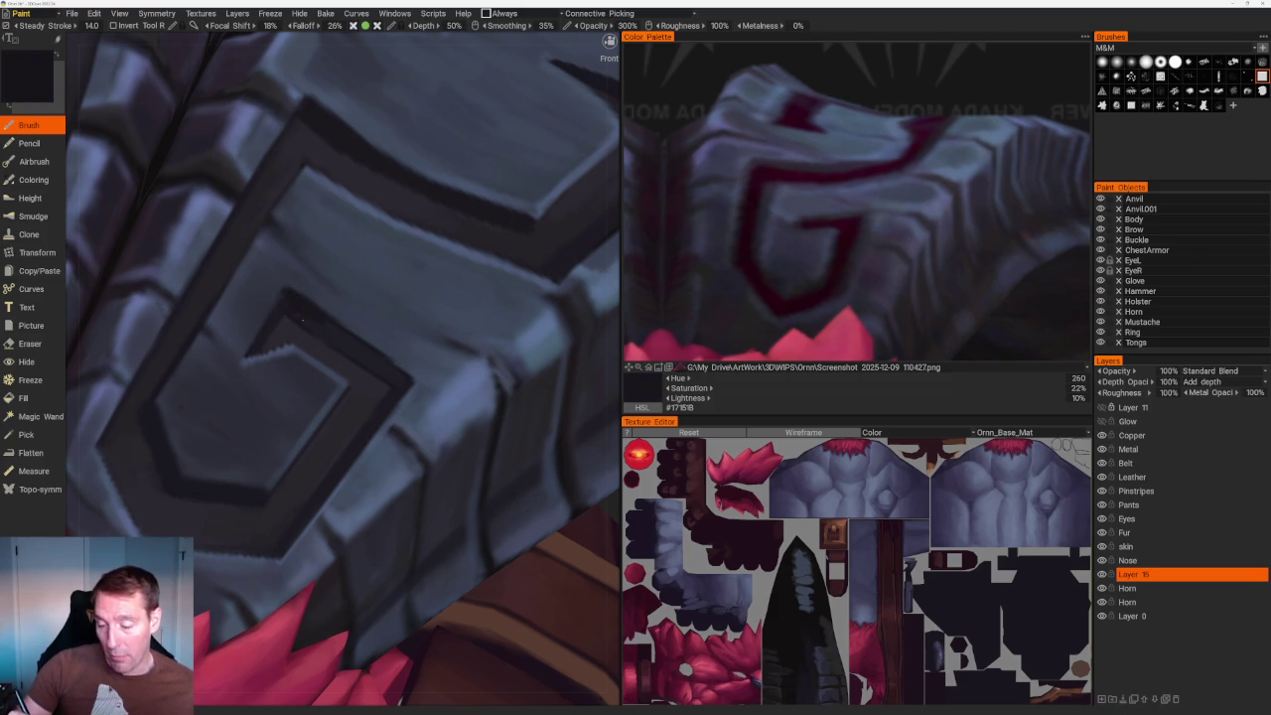
key(v)
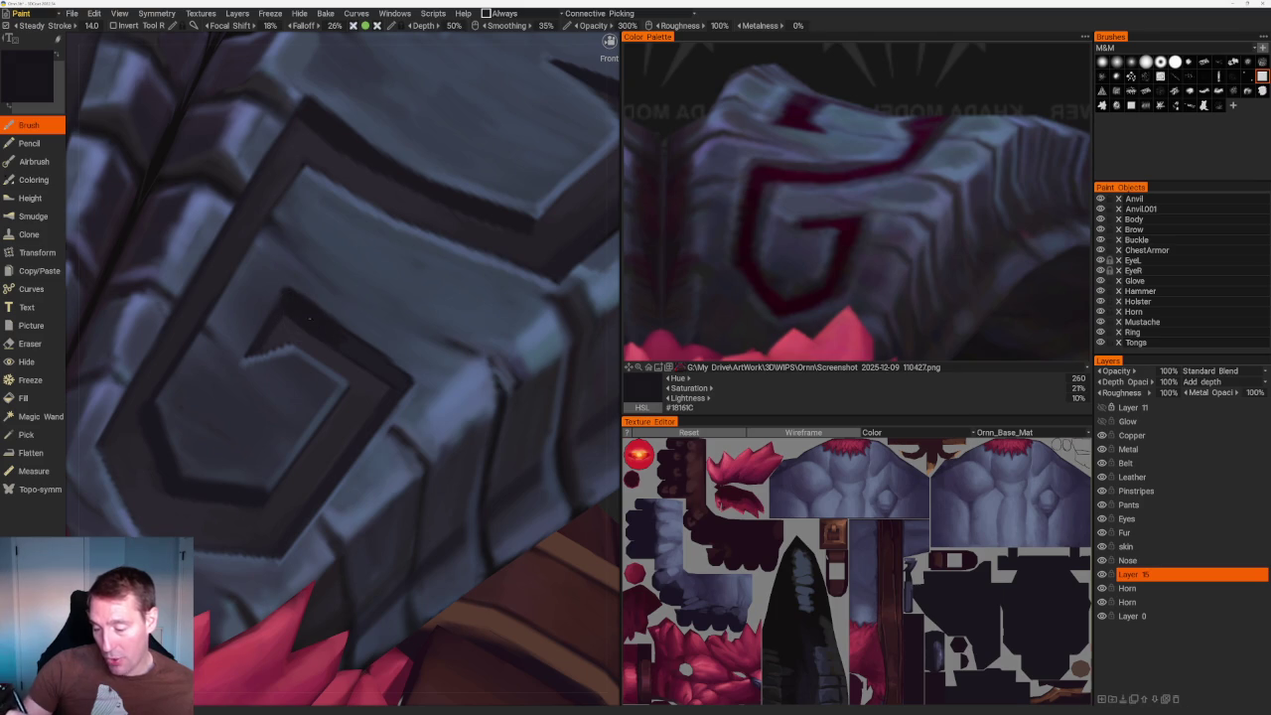
key(v)
key(v)
Finish the groove shading on the darkest near-black violet, #18161C.
scroll(321, 215, down, 5)
scroll(321, 215, up, 5)
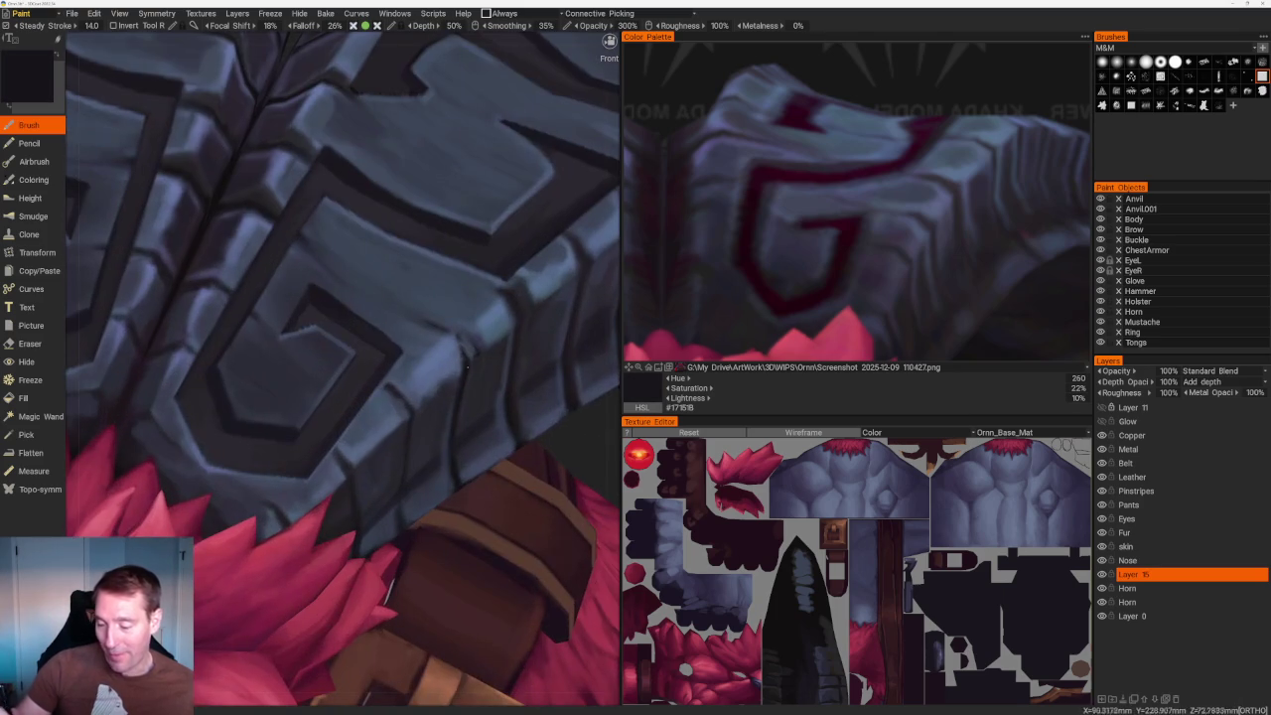
key(v)
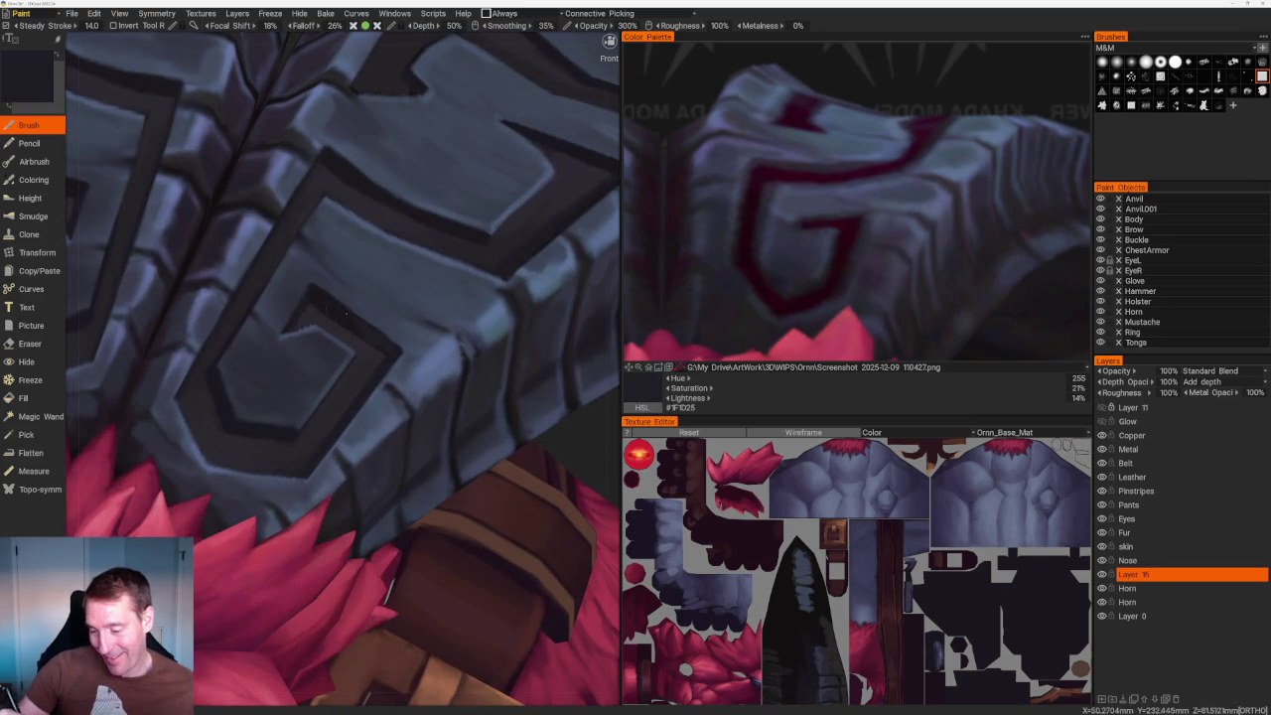
key(v)
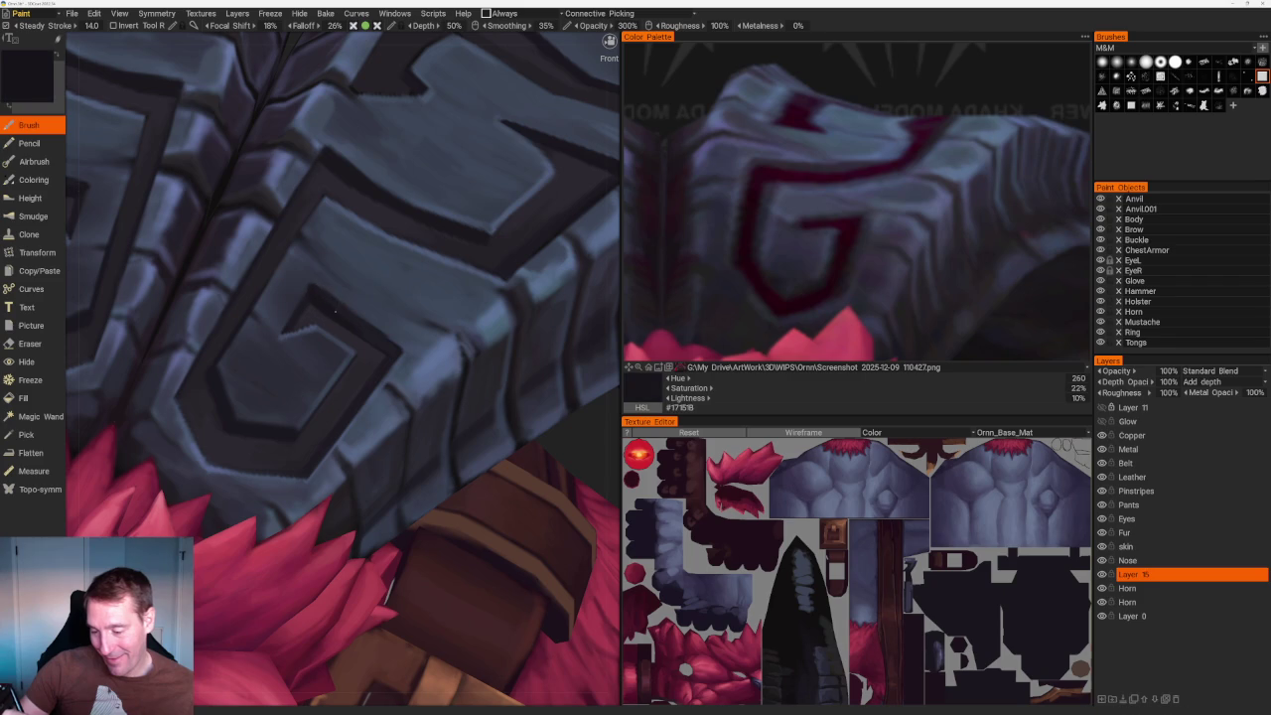
key(v)
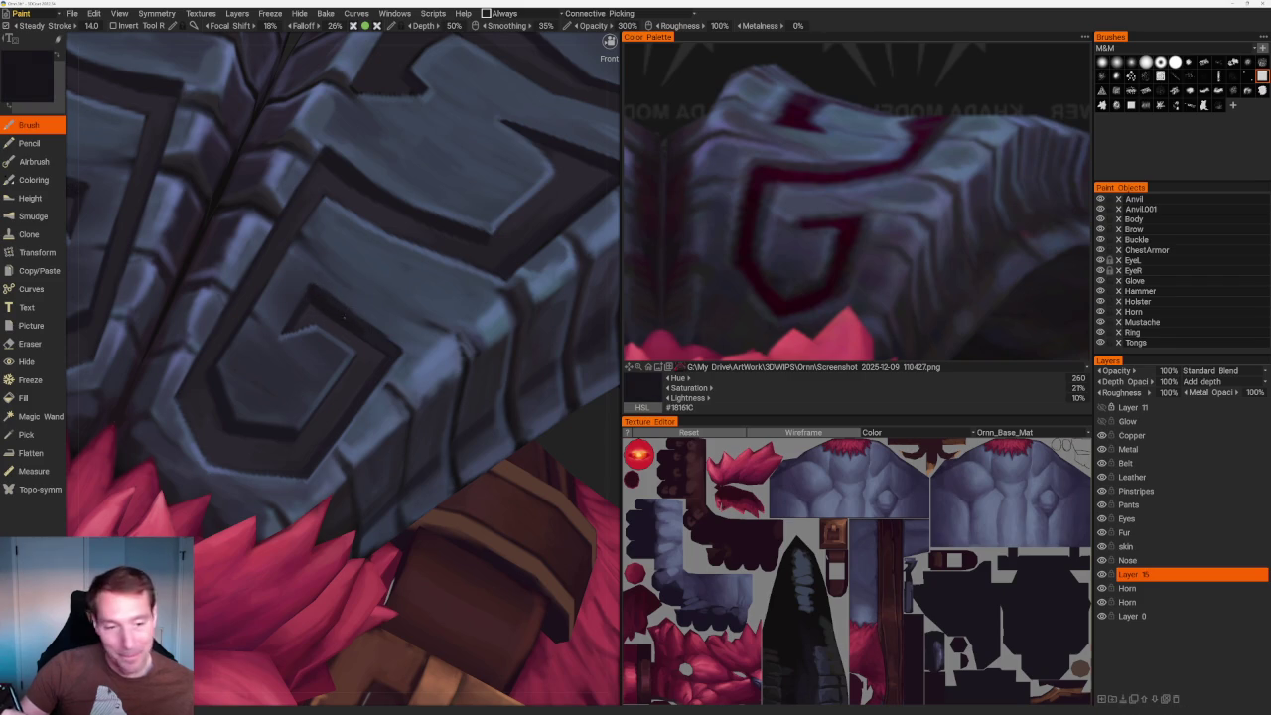
scroll(354, 329, down, 5)
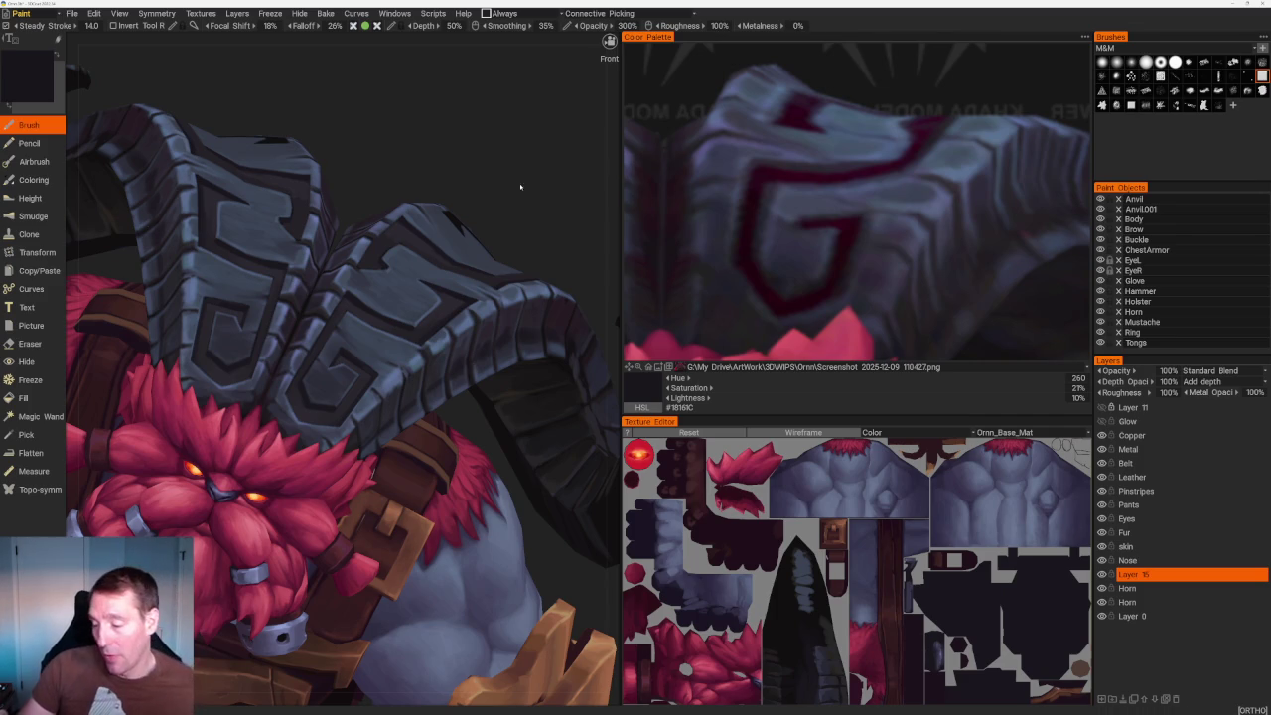
Zoom in on the horn plate and sample a dark tone from it.
scroll(516, 193, up, 3)
scroll(505, 188, up, 3)
scroll(500, 212, up, 2)
scroll(467, 268, up, 2)
scroll(427, 338, up, 2)
scroll(387, 409, up, 2)
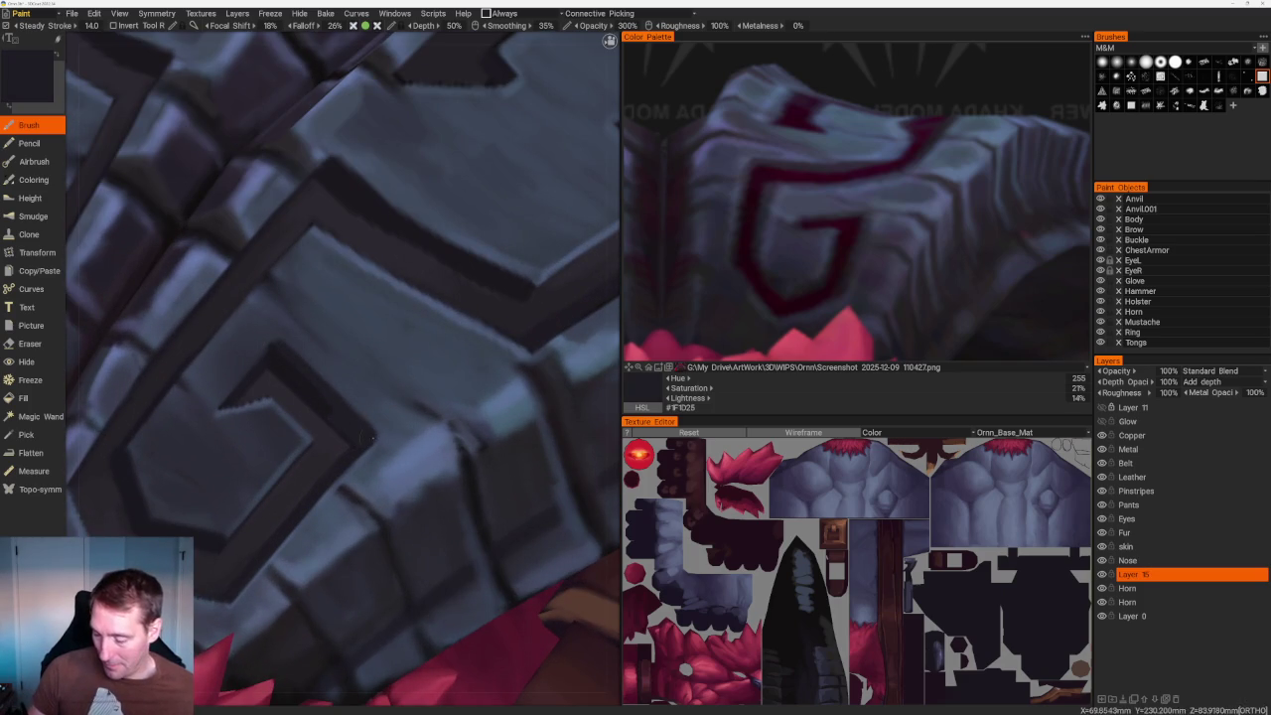
key(v)
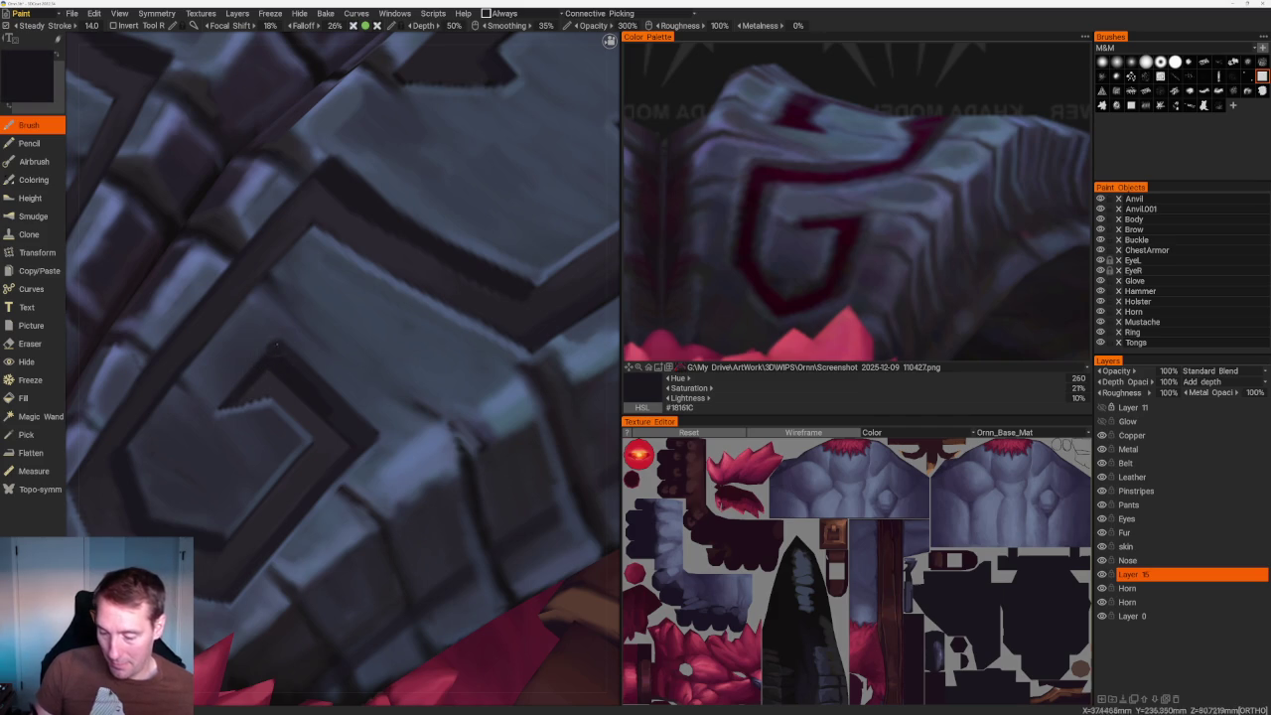
Erase stray strokes on the horn's G-pattern plate, then resume painting with the Brush.
key(e)
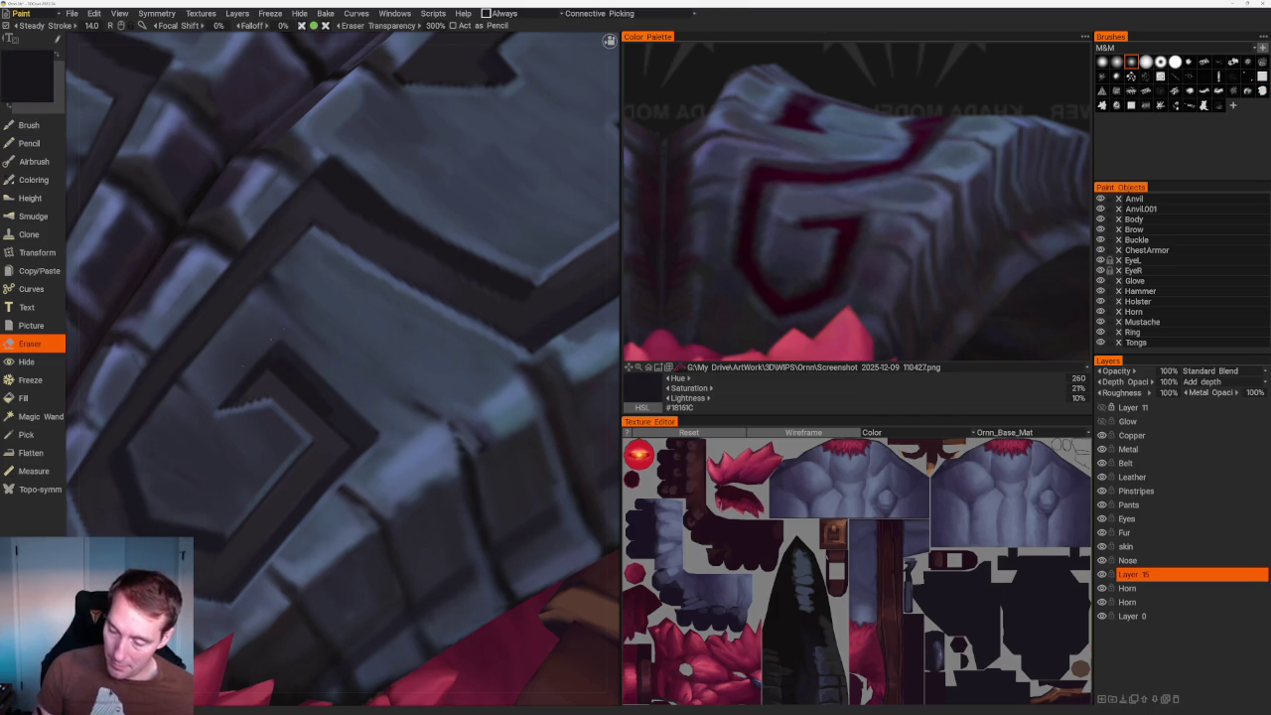
scroll(197, 417, down, 2)
scroll(197, 417, down, 3)
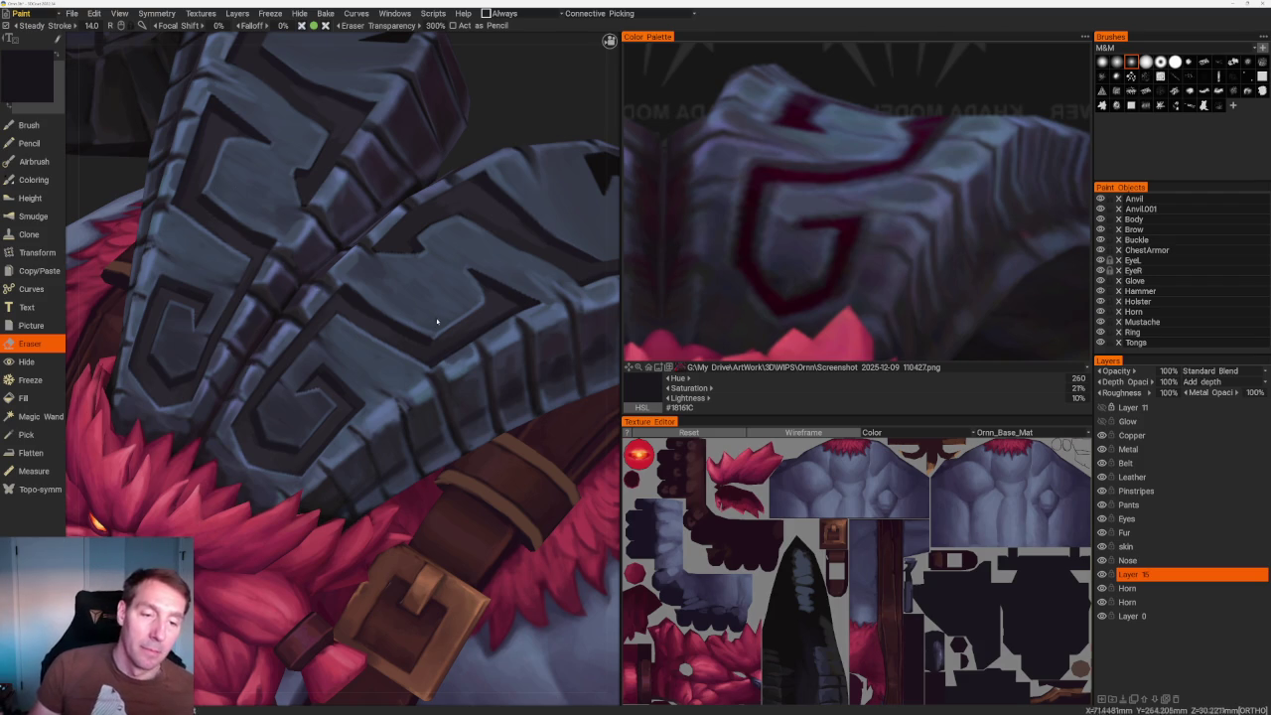
scroll(343, 369, down, 3)
scroll(343, 370, down, 2)
middle_drag(486, 182, 474, 206)
scroll(473, 207, up, 1)
scroll(463, 162, up, 2)
scroll(510, 207, up, 2)
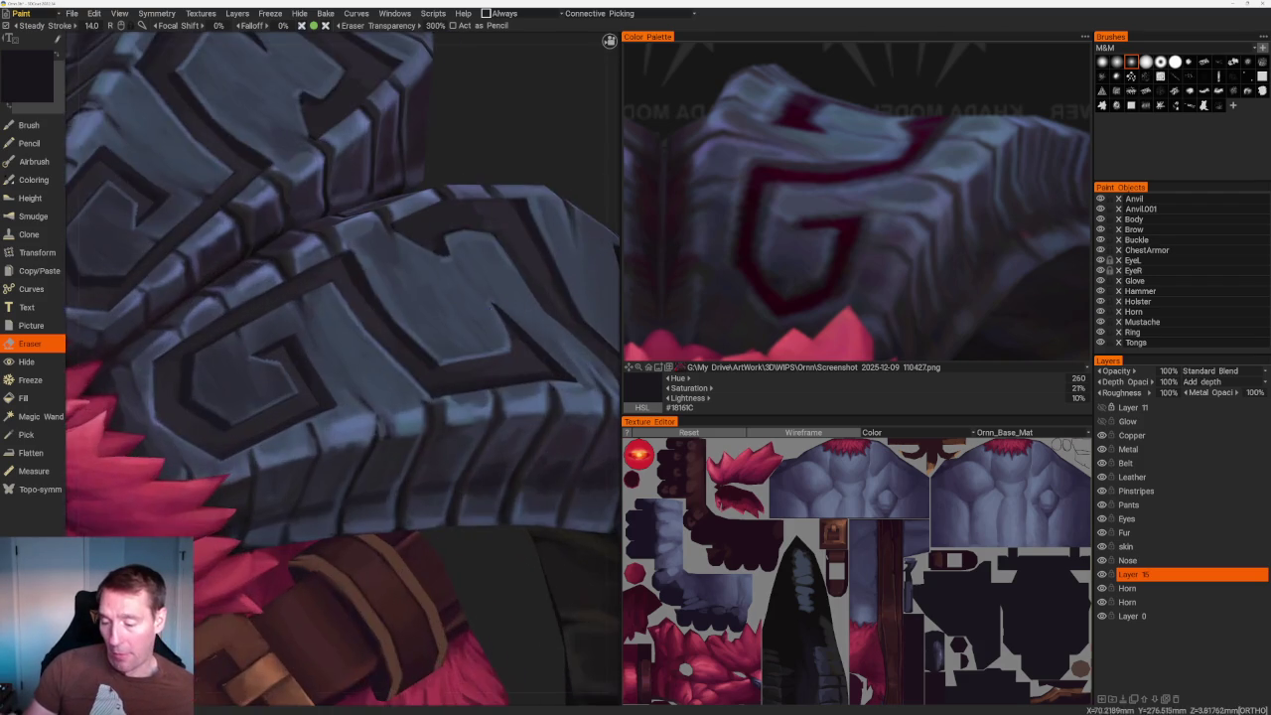
scroll(510, 208, up, 3)
scroll(322, 231, up, 2)
scroll(322, 231, up, 3)
key(b)
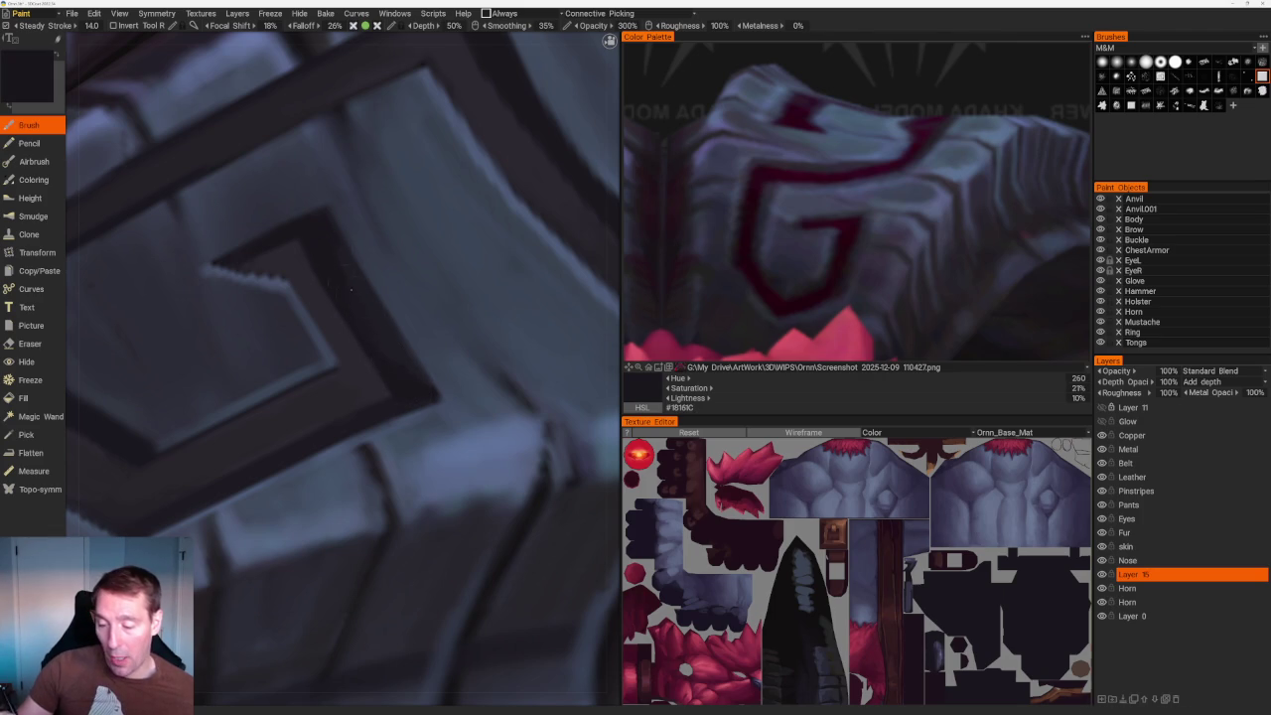
Erase rough dark strokes on the face-side horn plate and return to the Brush.
scroll(411, 162, down, 5)
drag(411, 161, 463, 245)
scroll(463, 244, up, 5)
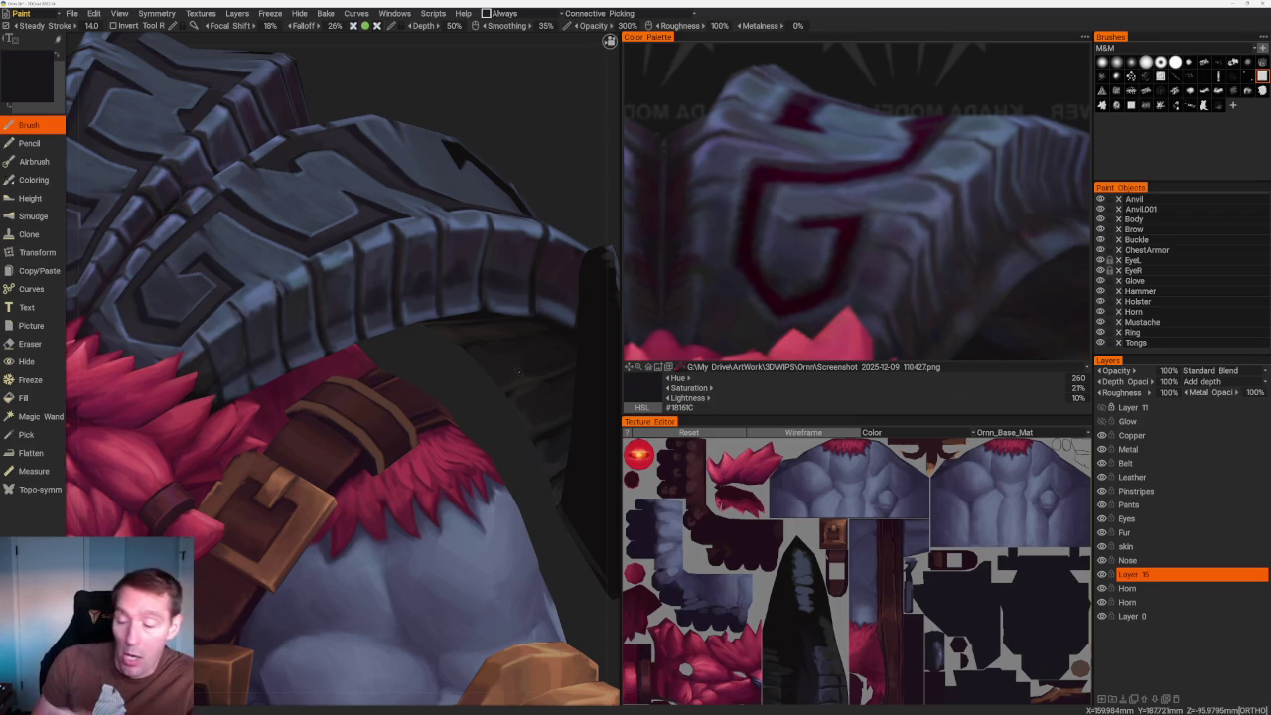
middle_drag(518, 372, 477, 328)
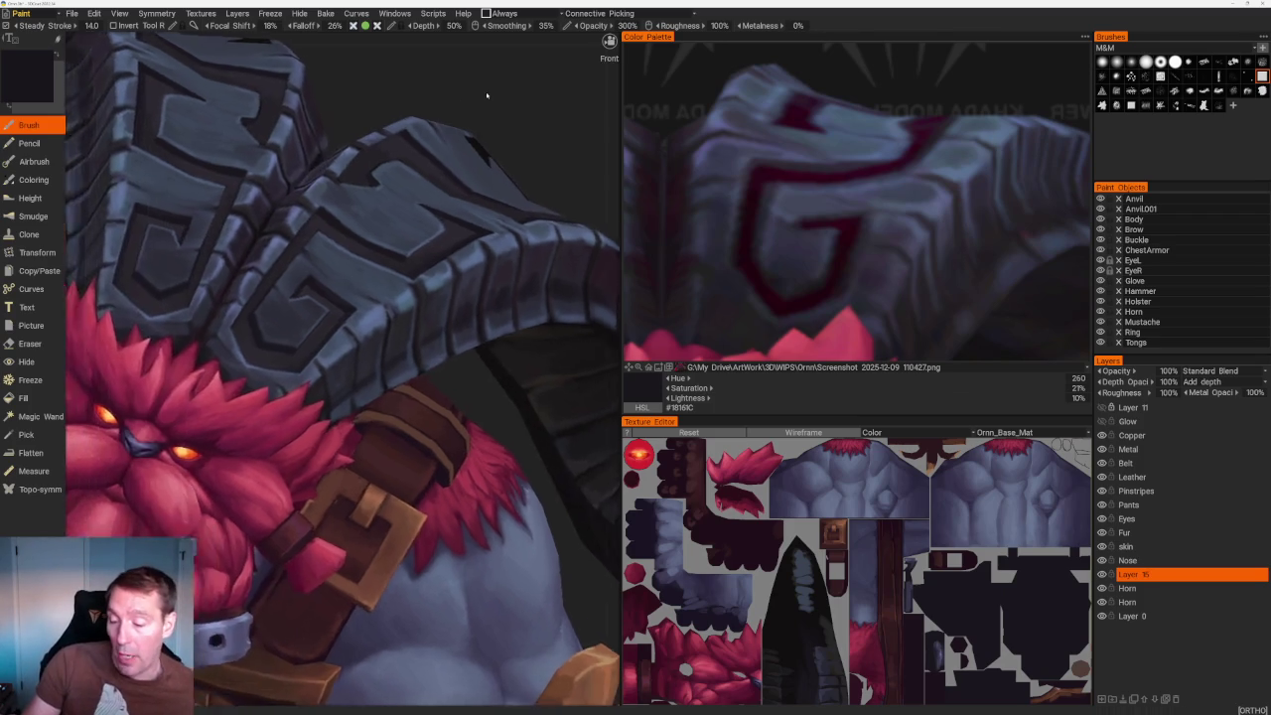
scroll(477, 328, up, 3)
scroll(339, 253, up, 1)
key(e)
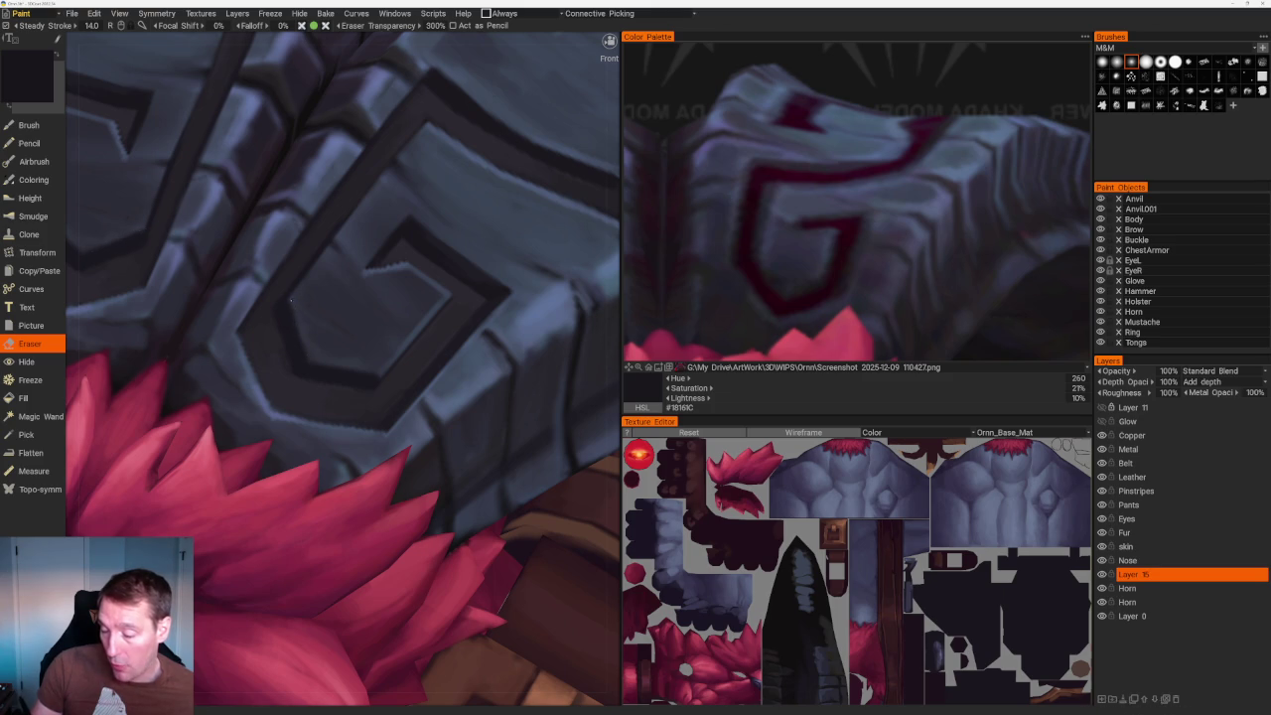
scroll(321, 274, up, 1)
key(b)
Touch up the horn band G-pattern with lighter dark violet-grey #2C2830.
scroll(307, 302, down, 3)
scroll(386, 142, down, 4)
scroll(425, 306, up, 2)
scroll(425, 306, up, 2)
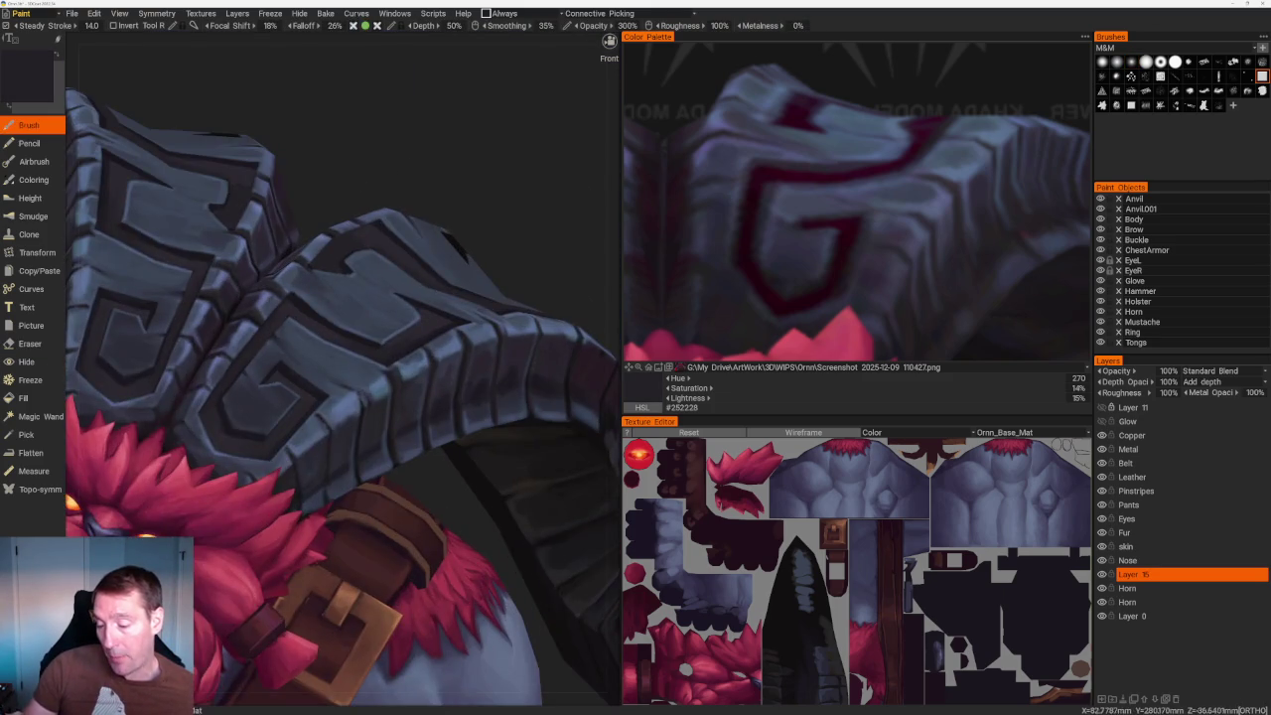
middle_drag(425, 306, 423, 187)
scroll(423, 188, up, 4)
scroll(308, 295, up, 2)
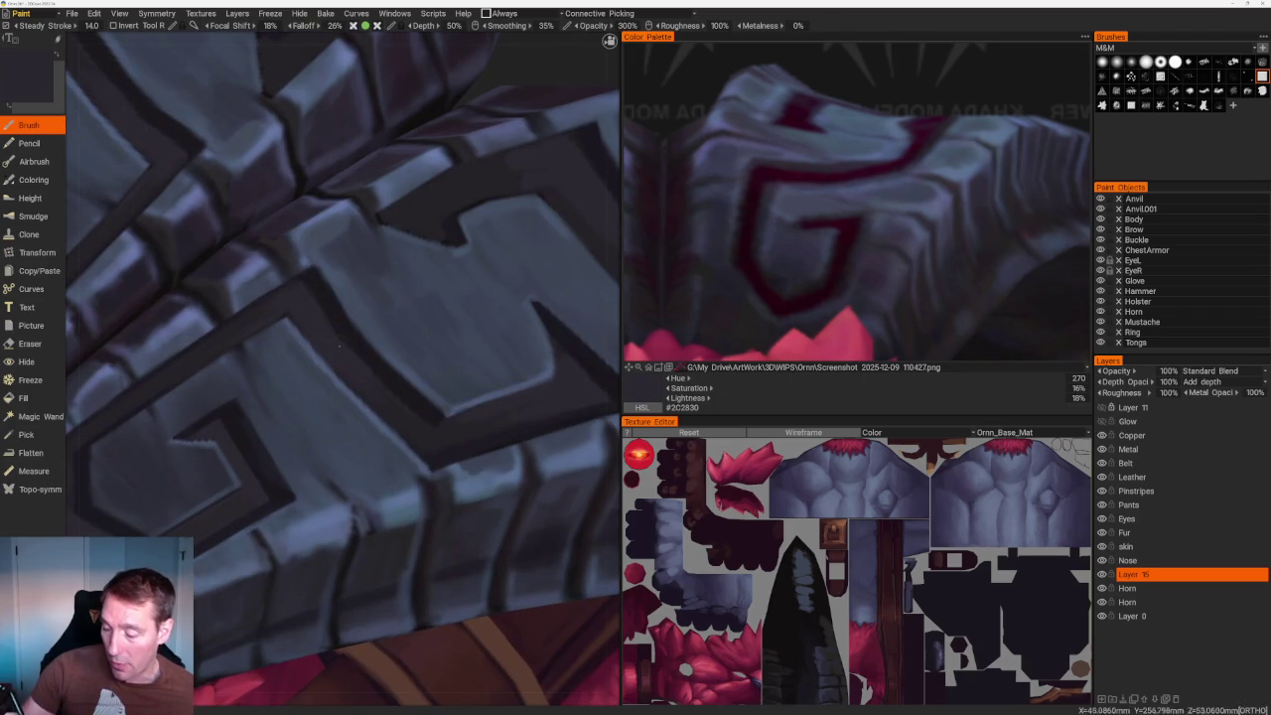
scroll(320, 314, down, 3)
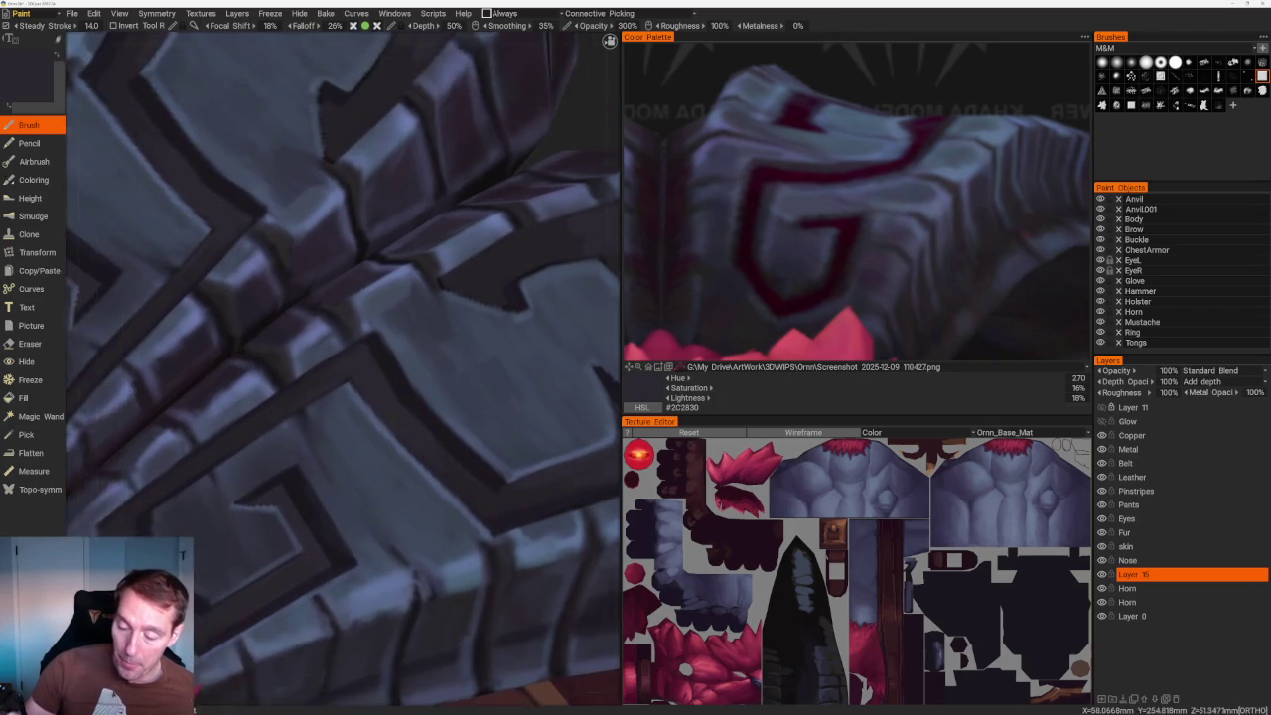
scroll(431, 189, down, 5)
scroll(440, 209, up, 3)
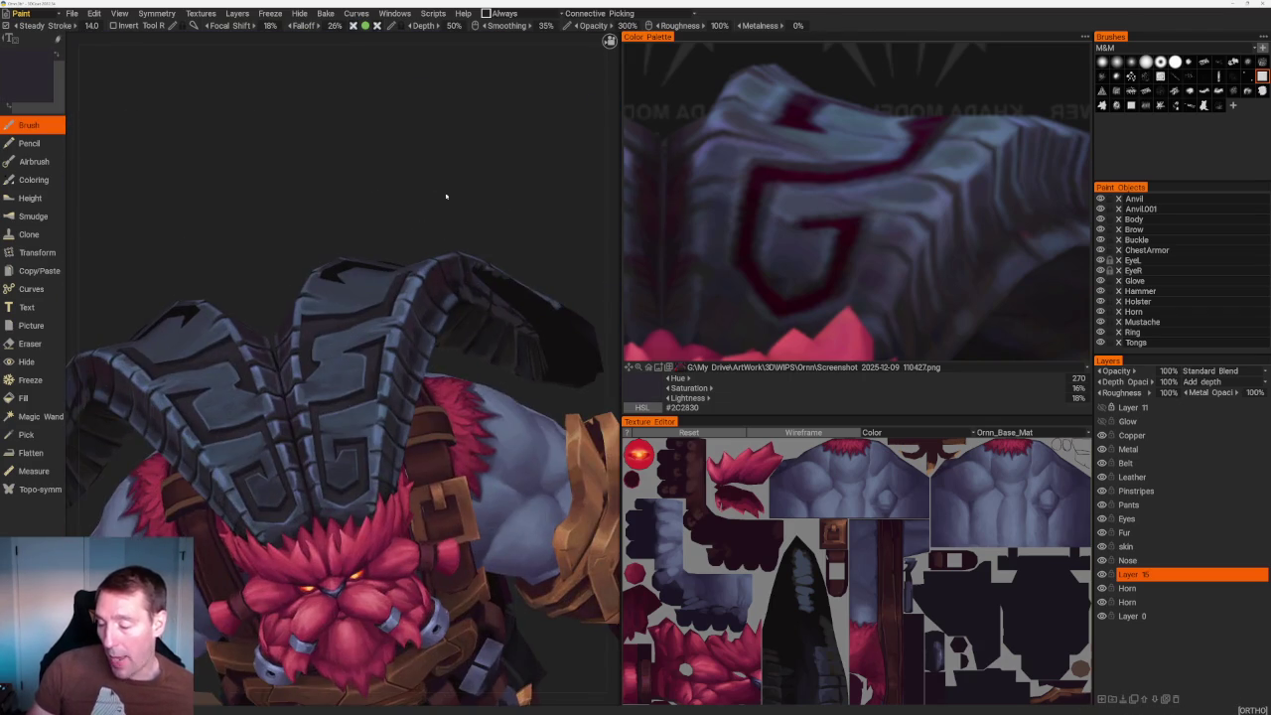
Alternate between the dark groove colour and a lighter horn-band grey to shade the G plates.
scroll(439, 210, up, 2)
scroll(440, 210, up, 2)
scroll(462, 278, up, 2)
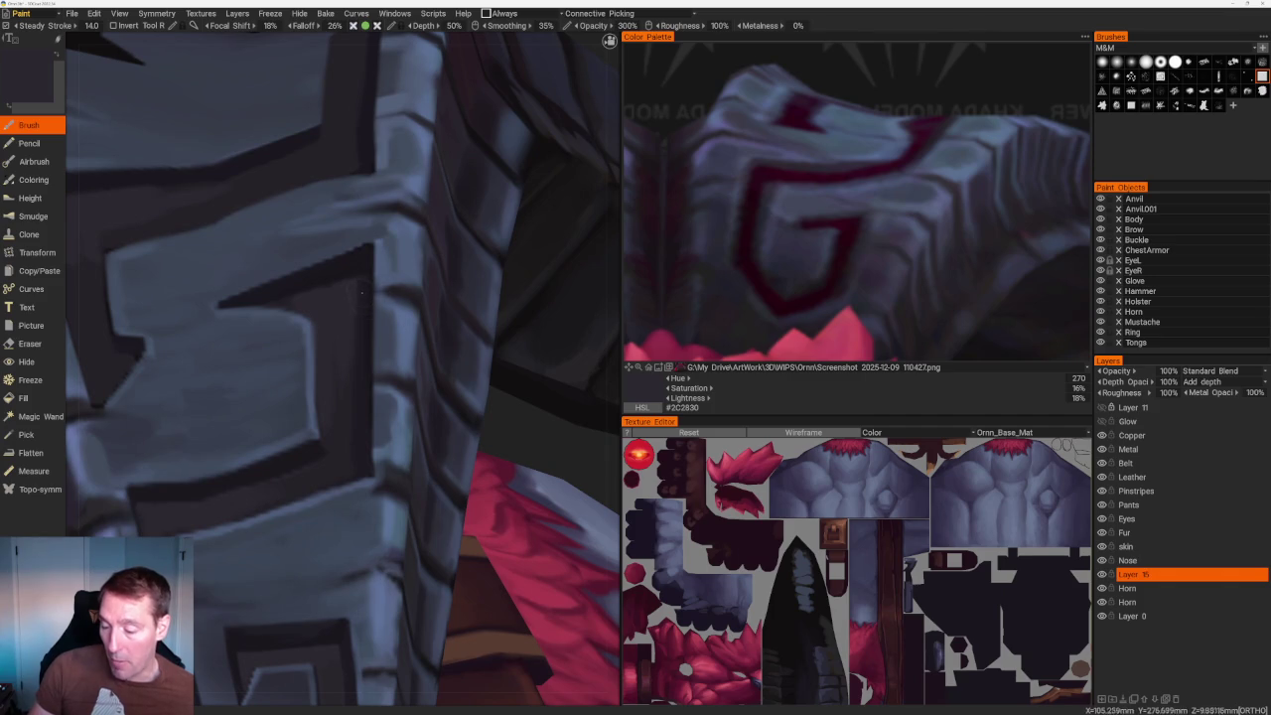
key(v)
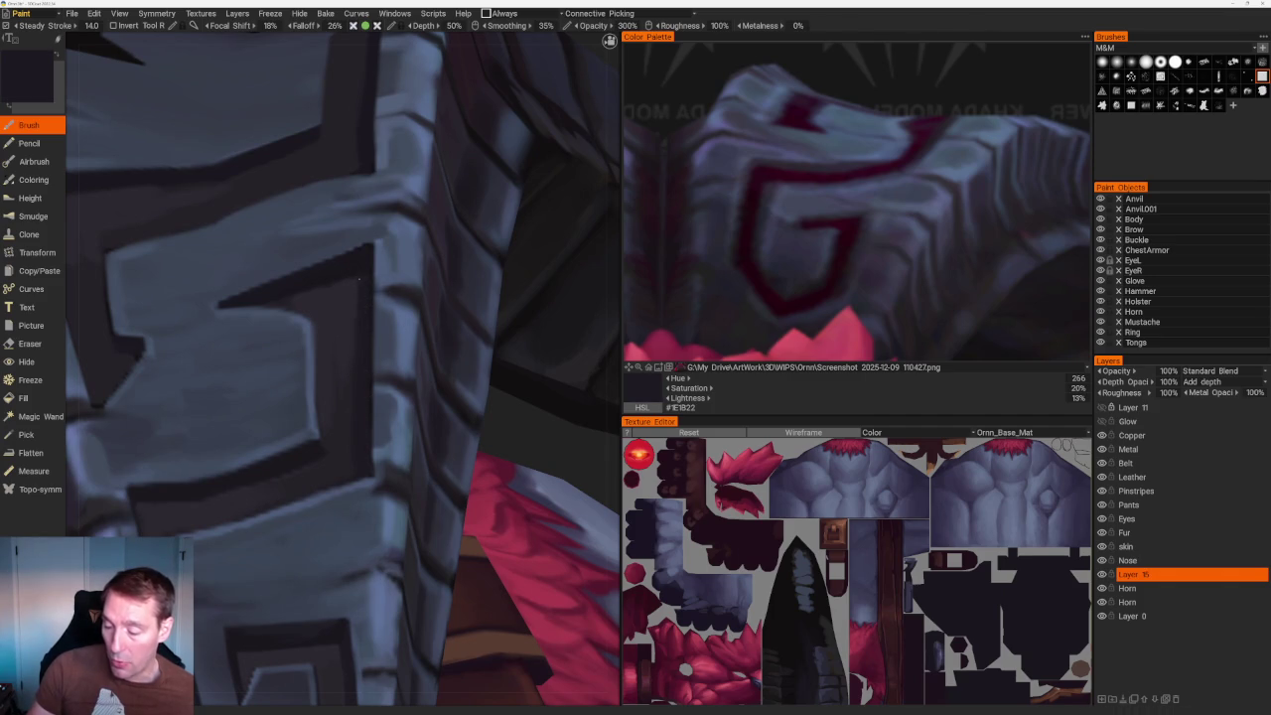
key(v)
key(v)
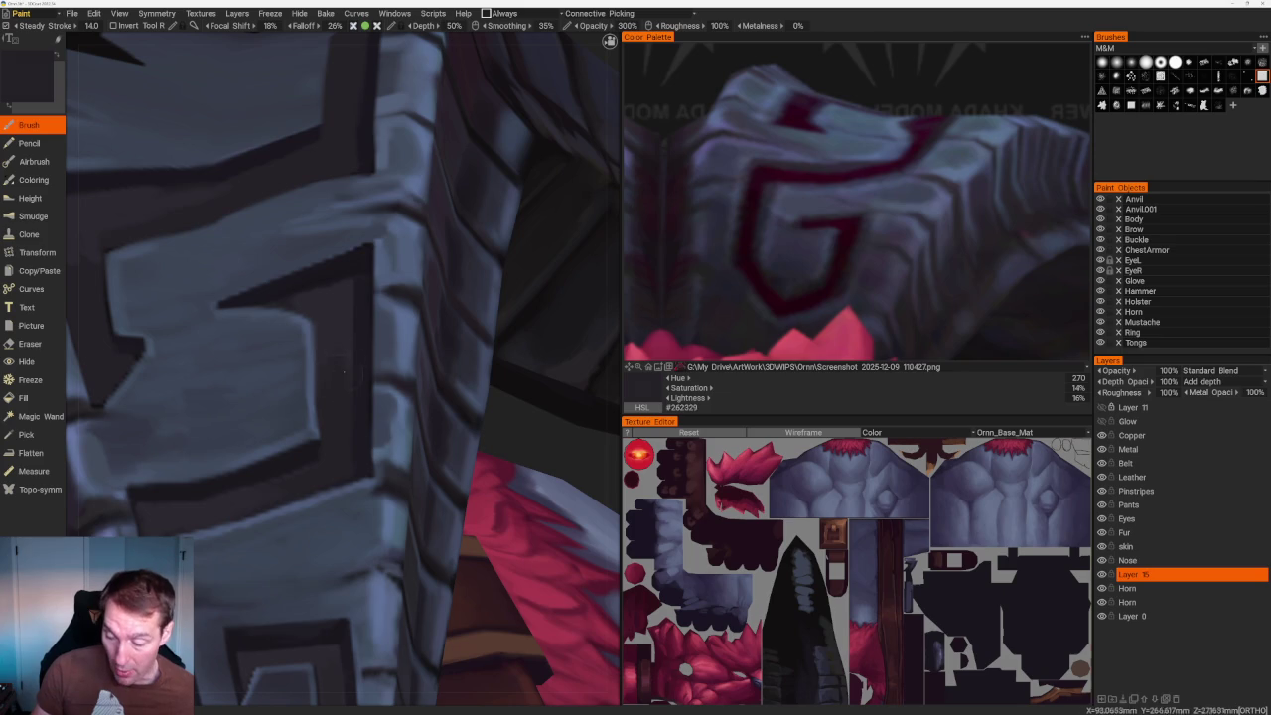
key(v)
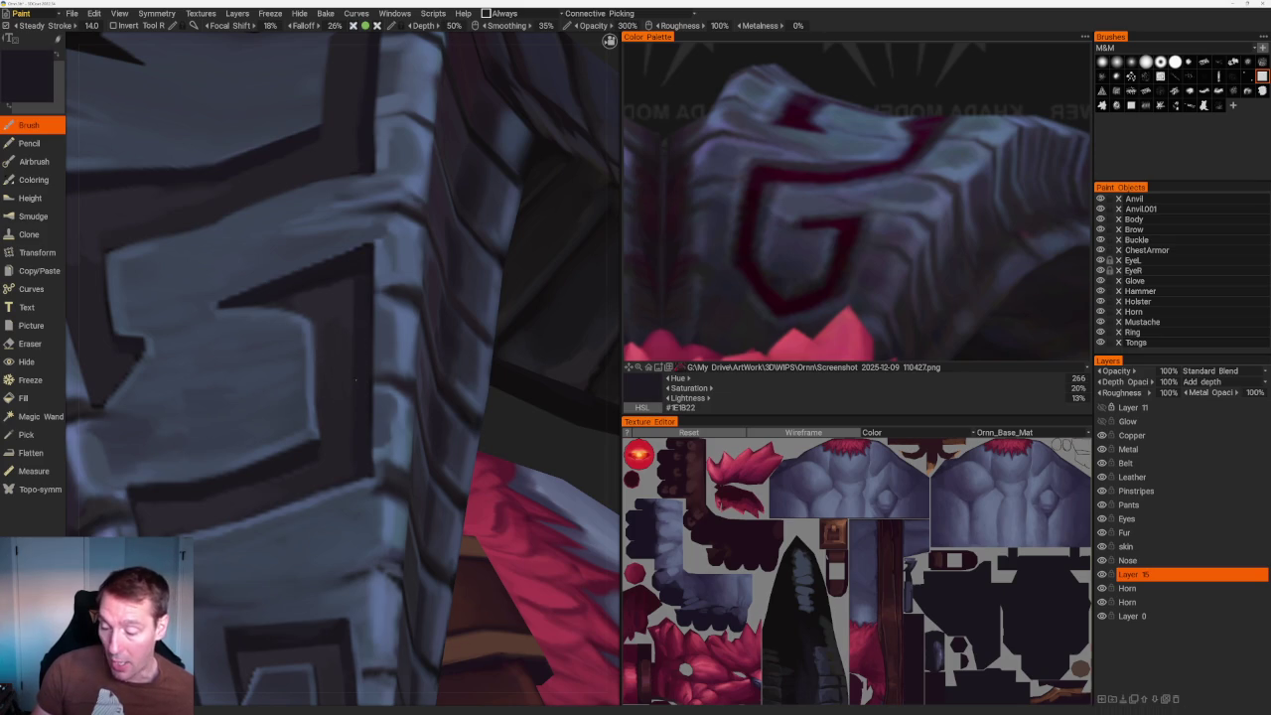
Paint shadows around each G glyph with dark violet-grey #252228 sampled from the armour.
scroll(358, 415, down, 5)
scroll(327, 184, down, 3)
scroll(314, 136, up, 4)
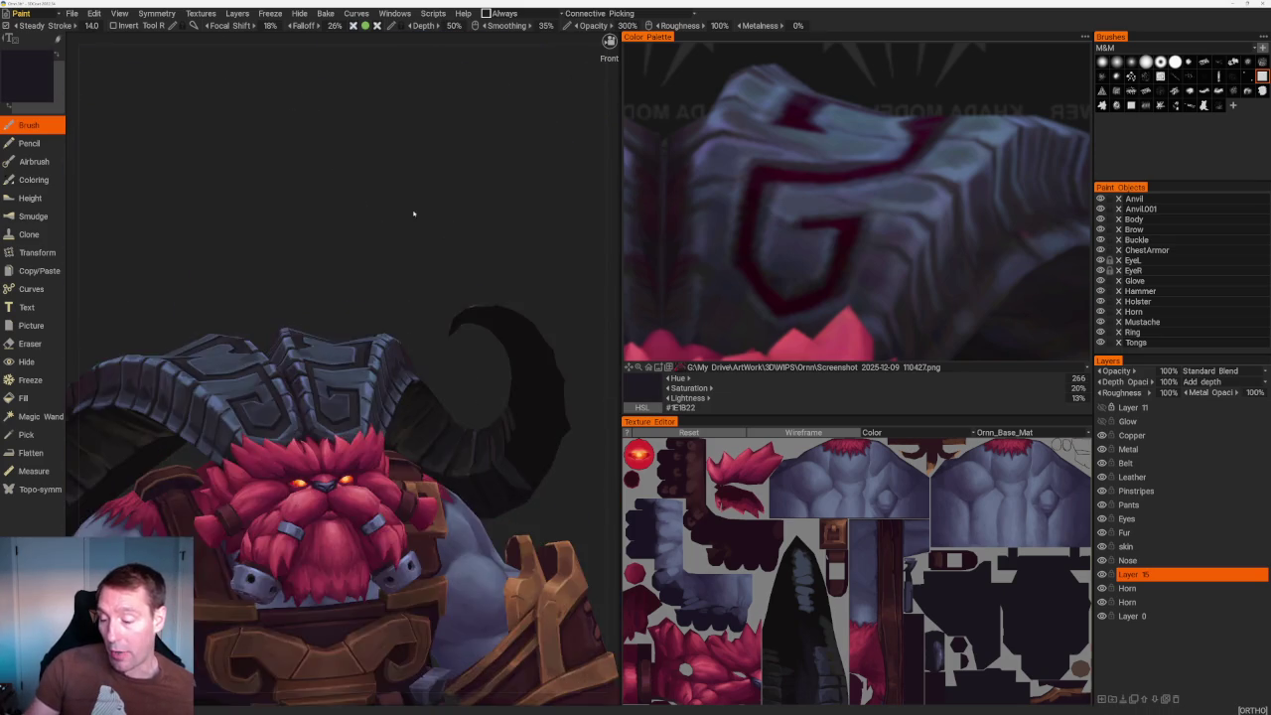
scroll(411, 207, up, 2)
scroll(438, 250, up, 5)
scroll(405, 432, up, 1)
key(v)
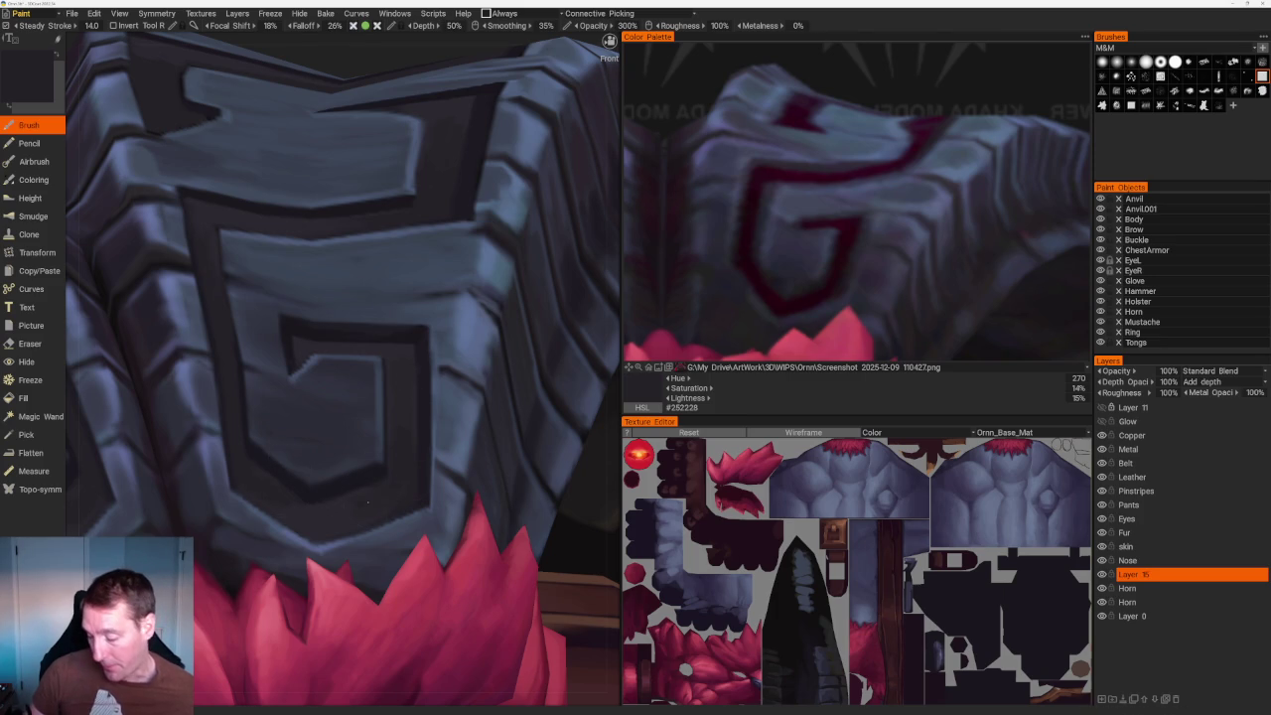
scroll(383, 508, down, 4)
middle_drag(383, 507, 456, 177)
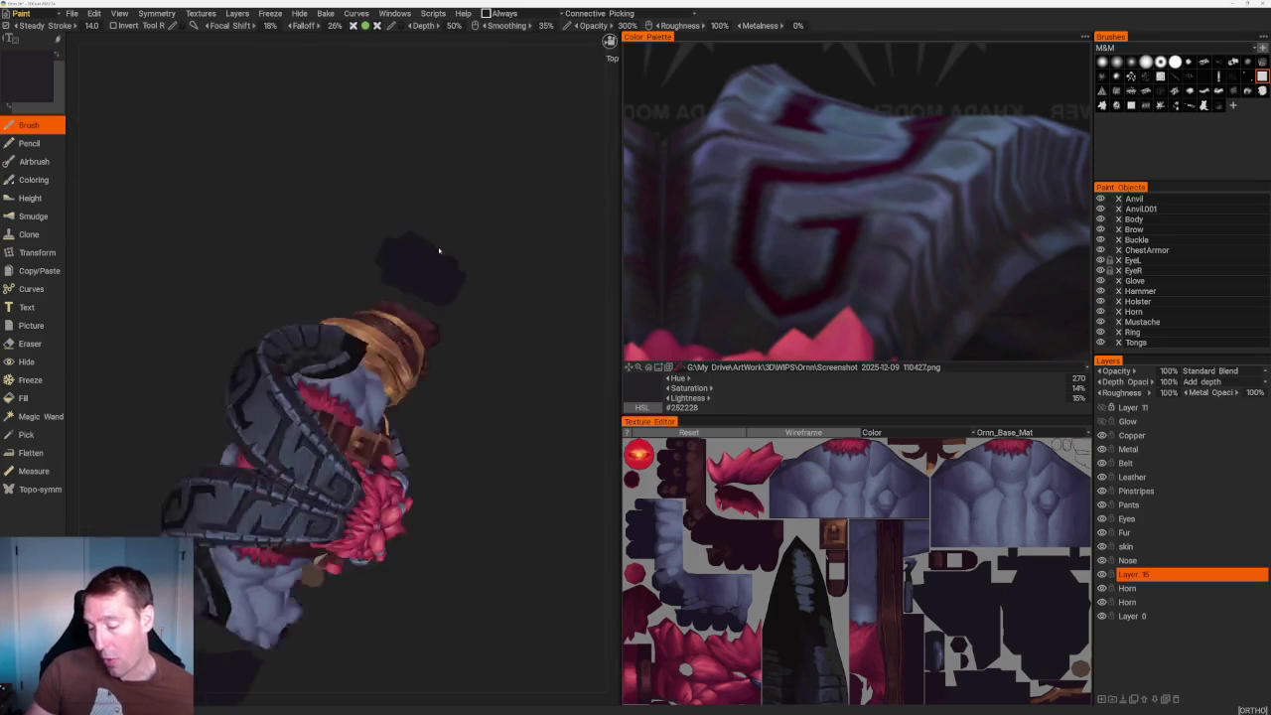
Sample a slightly lighter dark tone, then erase stray strokes around the spiral G plate edges.
scroll(456, 178, up, 3)
scroll(456, 177, up, 4)
key(v)
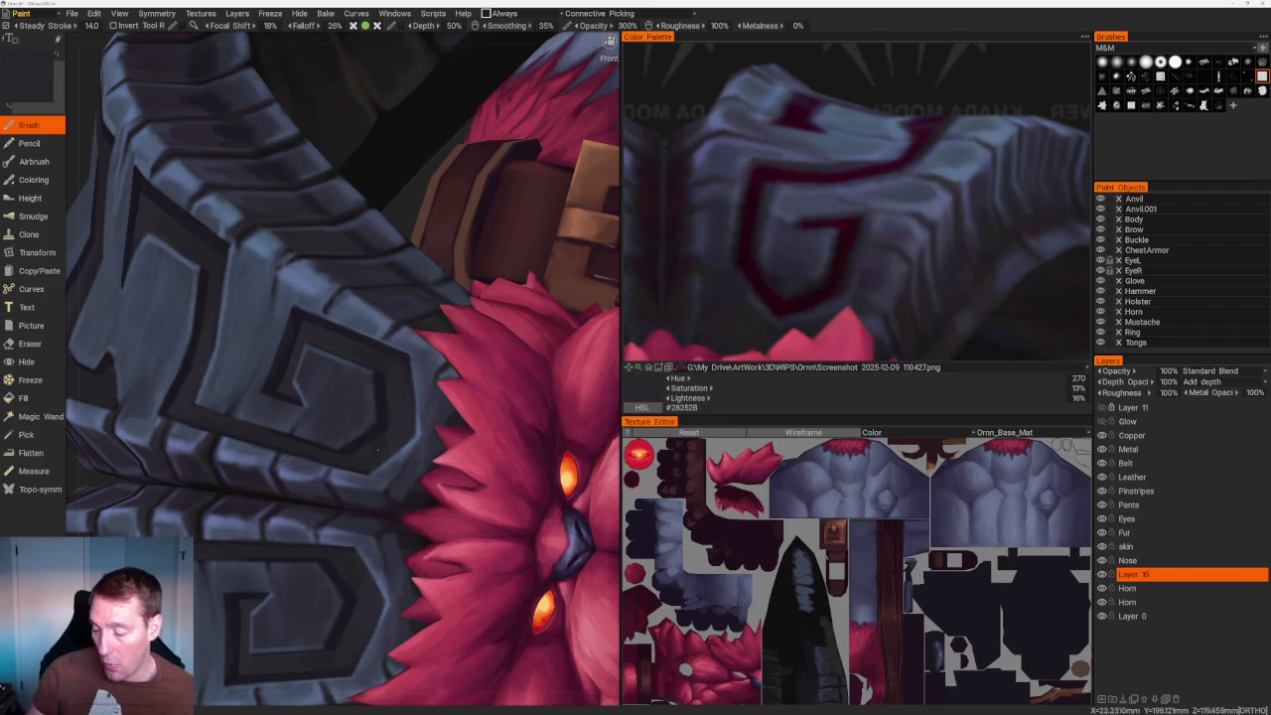
scroll(381, 452, up, 2)
scroll(397, 455, up, 2)
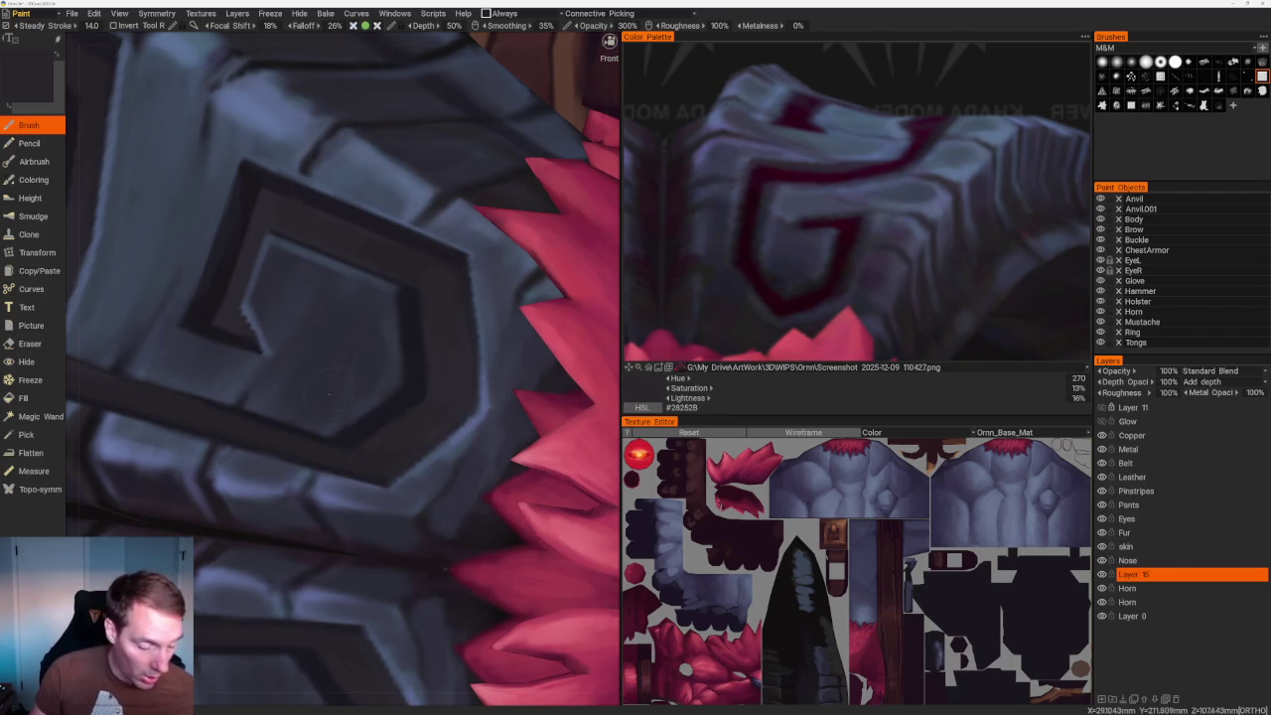
key(e)
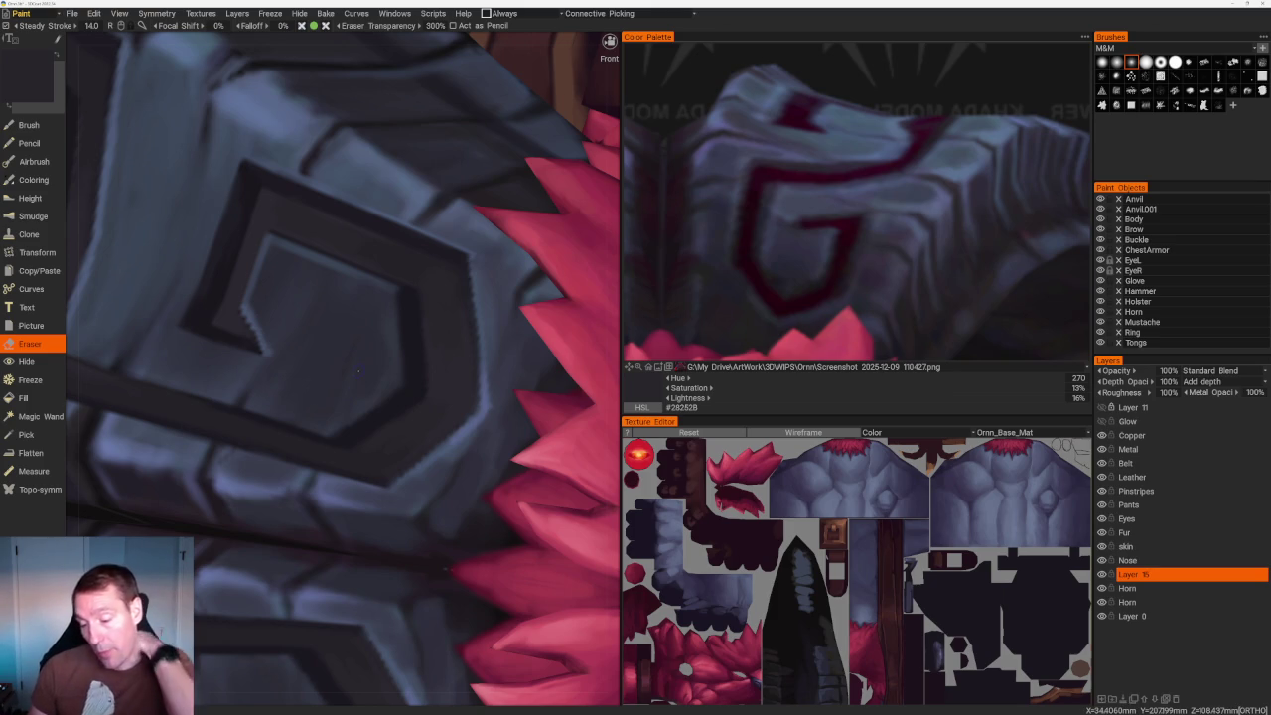
scroll(305, 185, down, 5)
drag(305, 186, 335, 130)
scroll(335, 130, up, 3)
scroll(335, 130, up, 3)
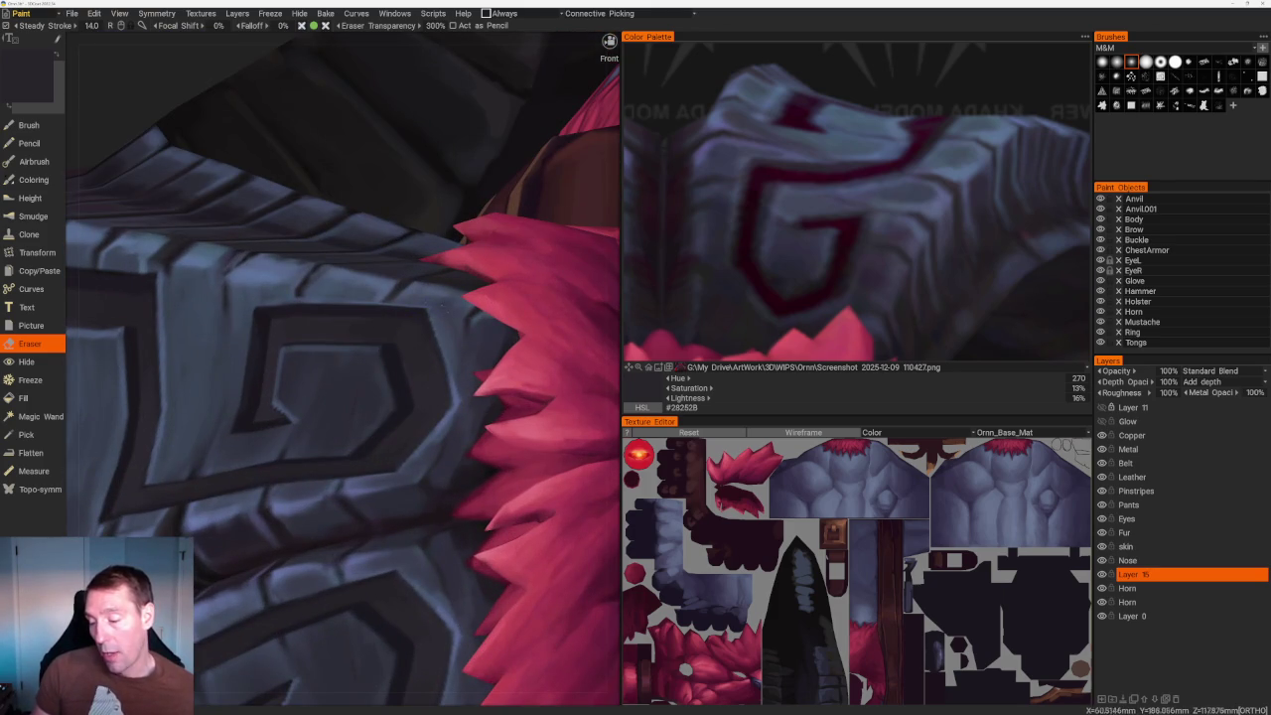
Pick the slate blue-grey armour colour #3C3E4F and resume painting with the Brush.
key(v)
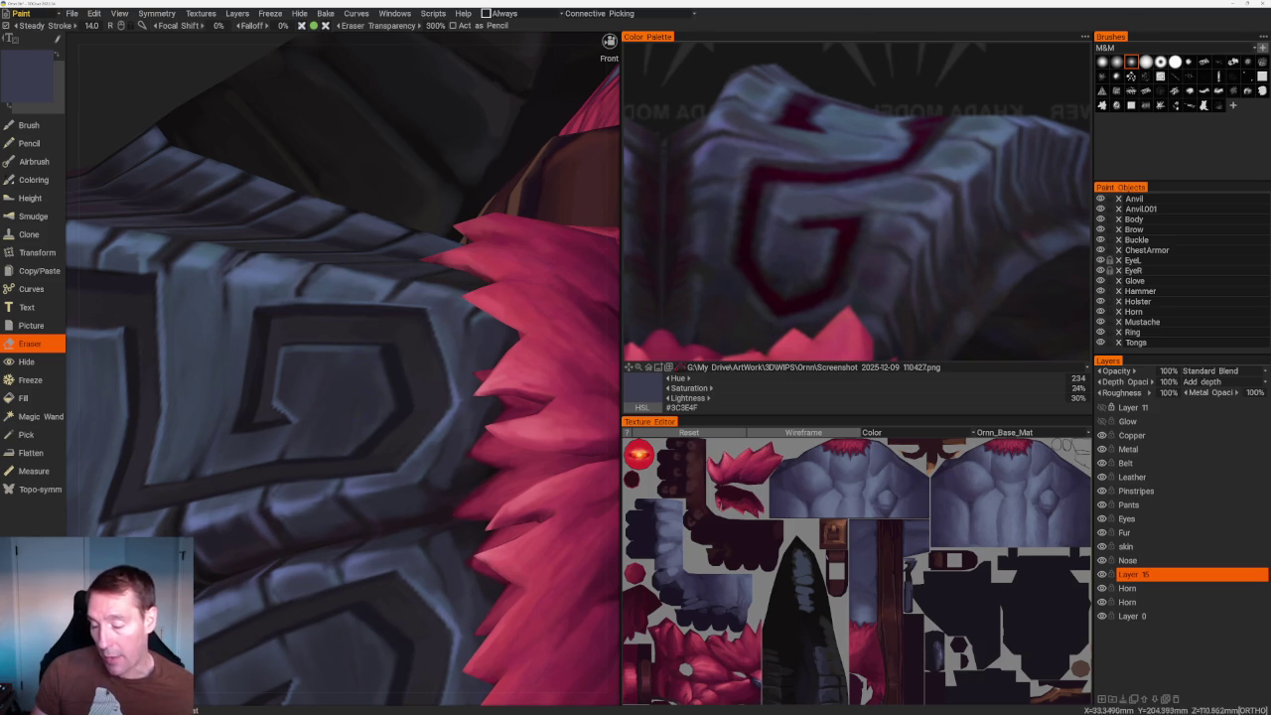
scroll(327, 162, down, 5)
drag(327, 162, 378, 174)
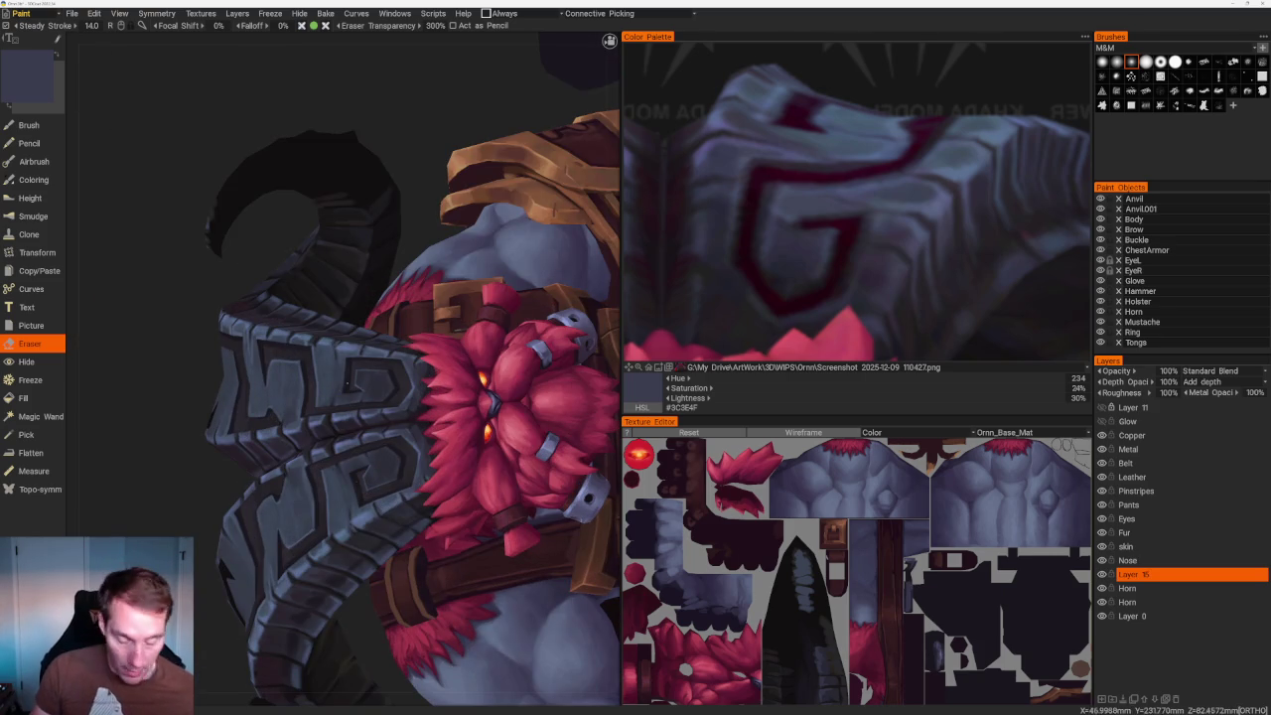
key(b)
scroll(420, 386, up, 5)
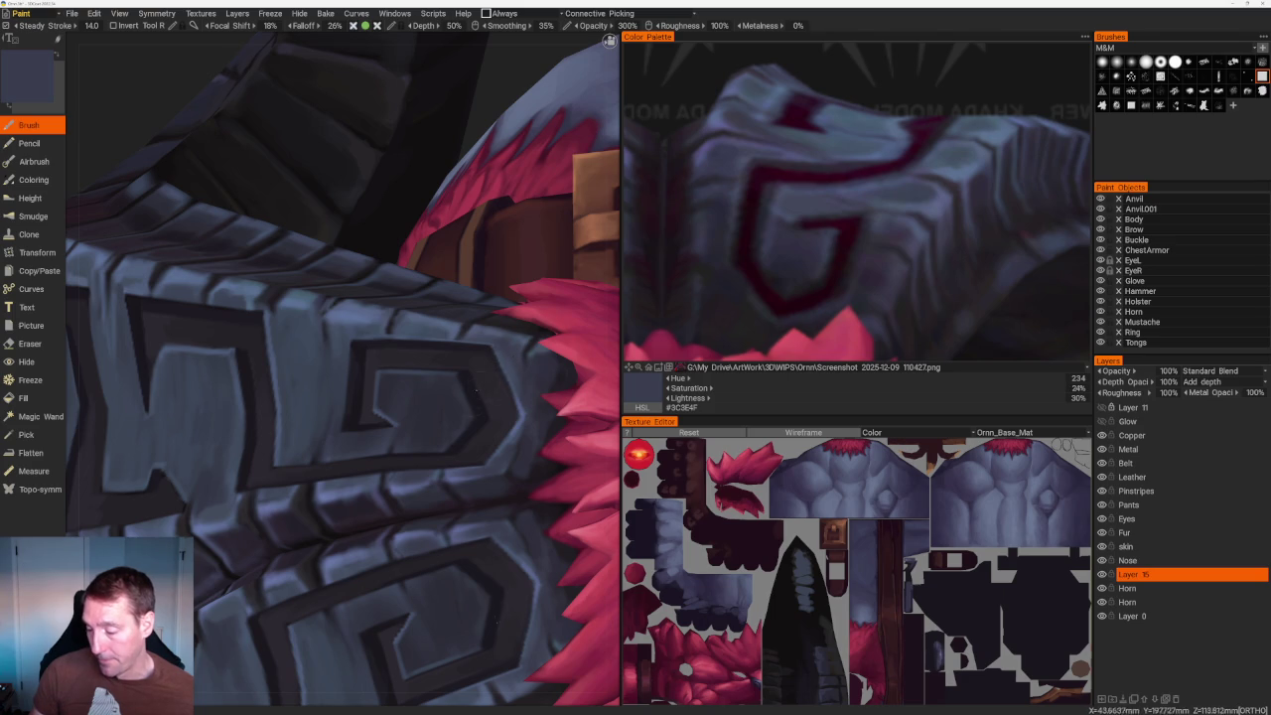
Shade the horn plate faces with bluer, muted, purple-grey and lighter blue-grey plate tones.
key(v)
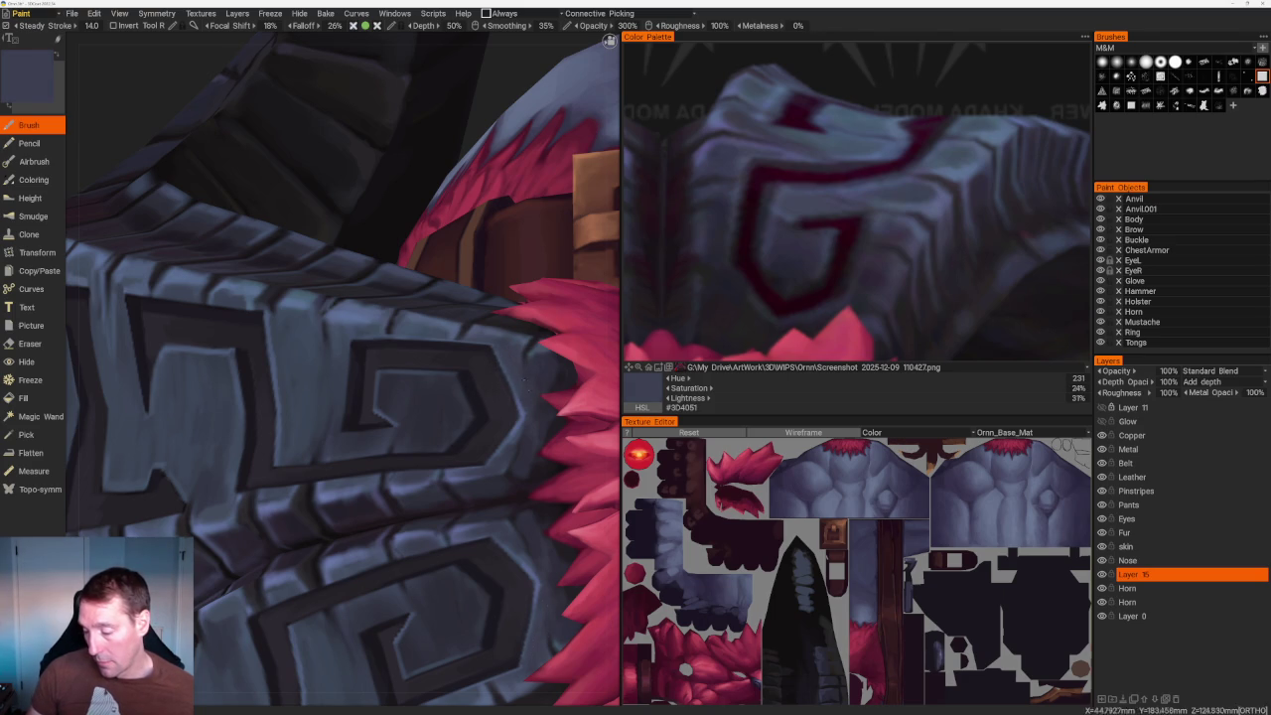
key(v)
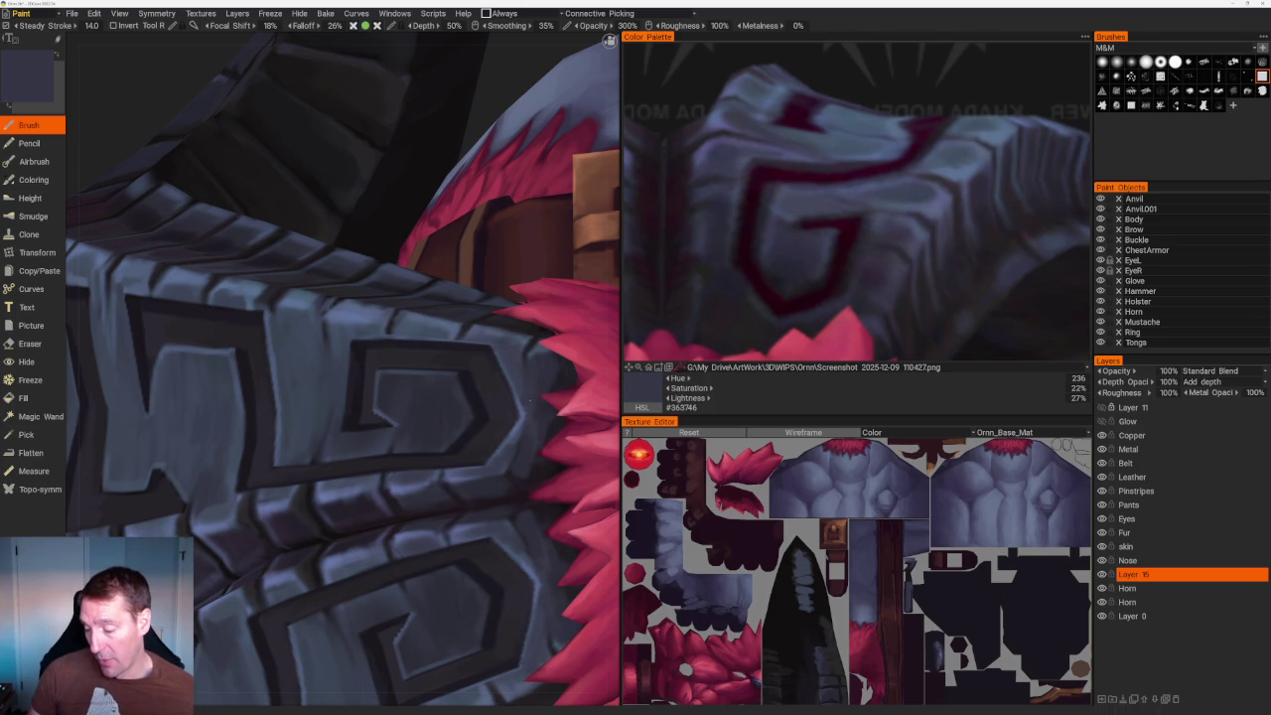
key(v)
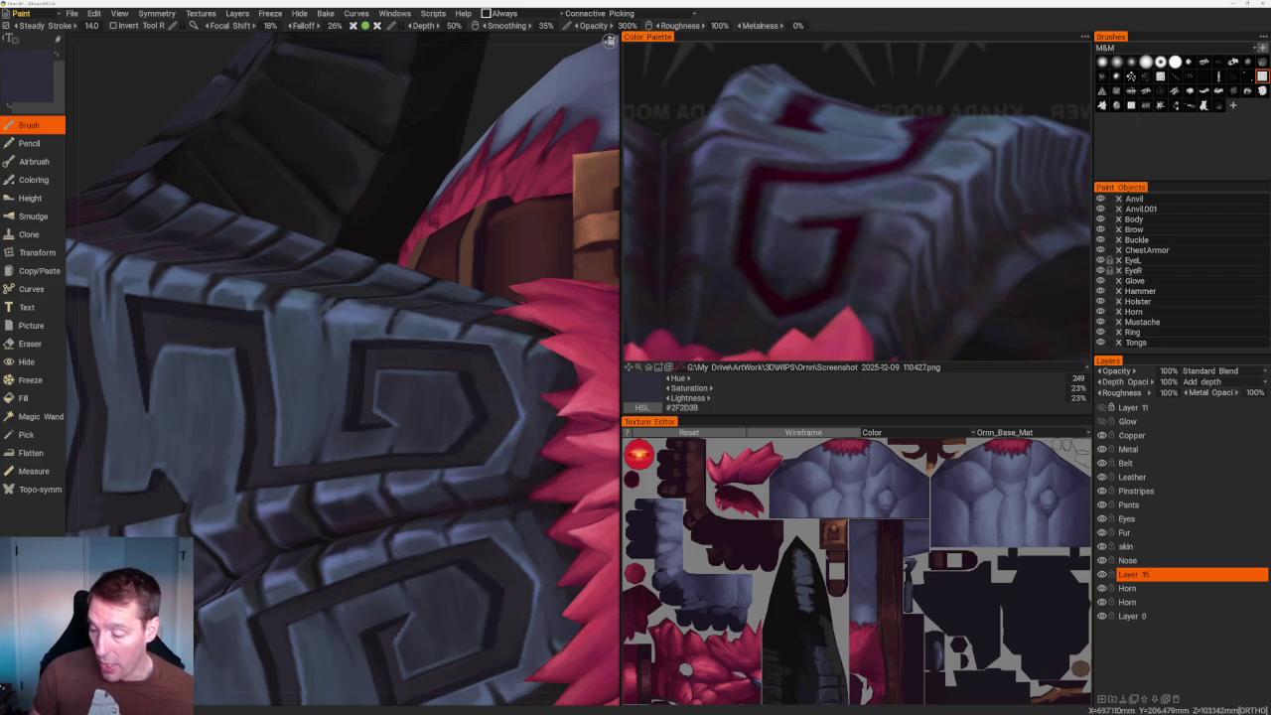
key(v)
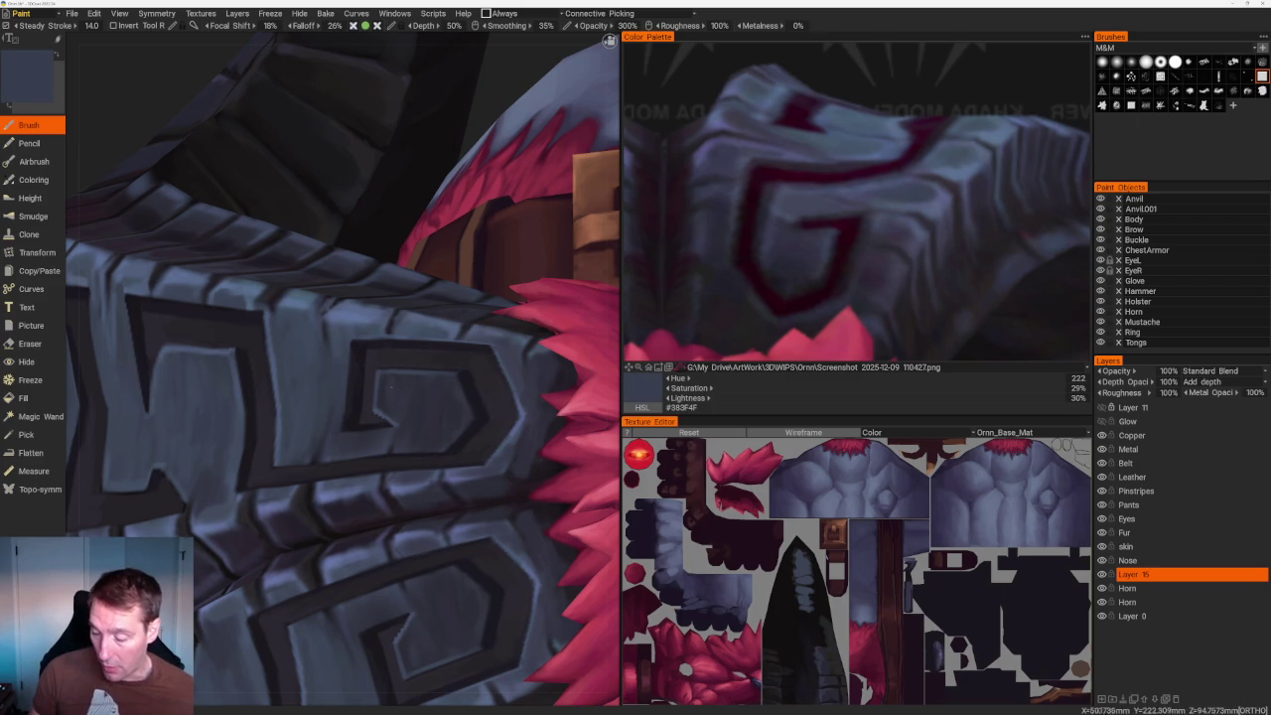
key(v)
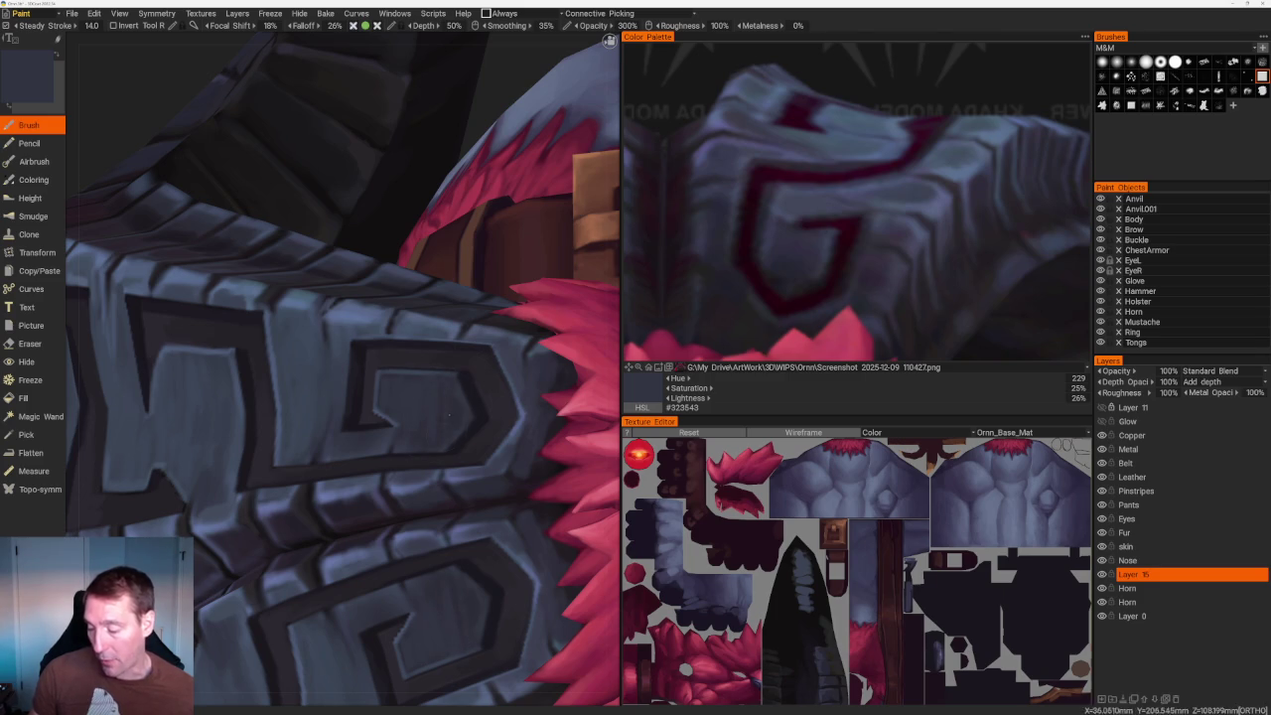
scroll(458, 456, down, 10)
drag(377, 199, 478, 277)
scroll(477, 277, up, 5)
scroll(477, 277, up, 5)
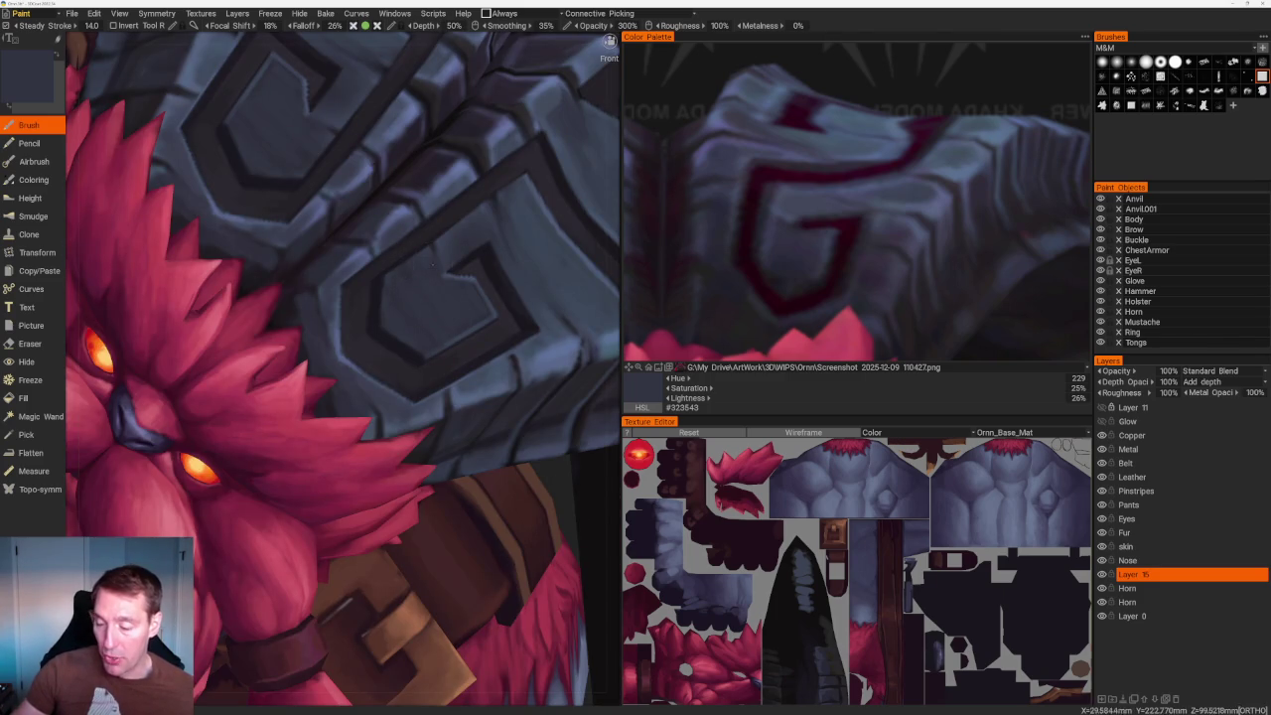
Brush layered plate tones onto the shoulder G plates, darkening recesses and bluing raised faces.
key(v)
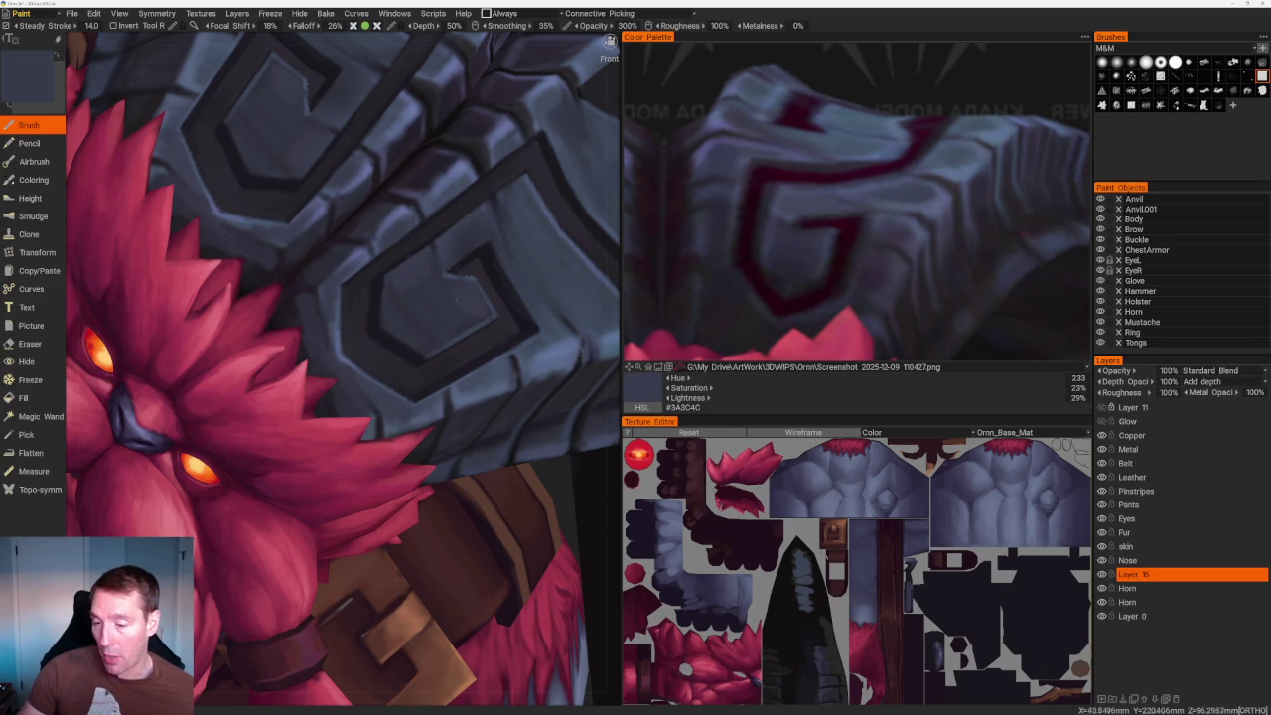
scroll(497, 205, down, 5)
drag(496, 204, 477, 218)
scroll(476, 218, up, 5)
scroll(388, 324, up, 5)
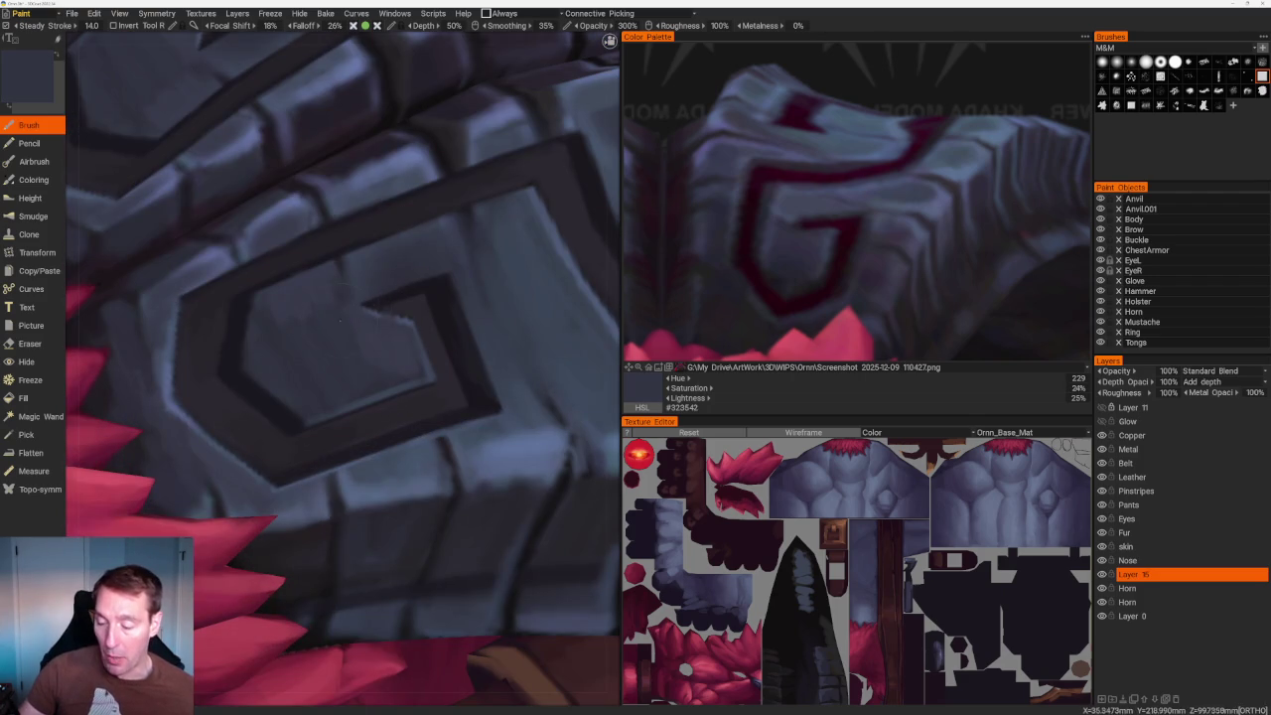
key(v)
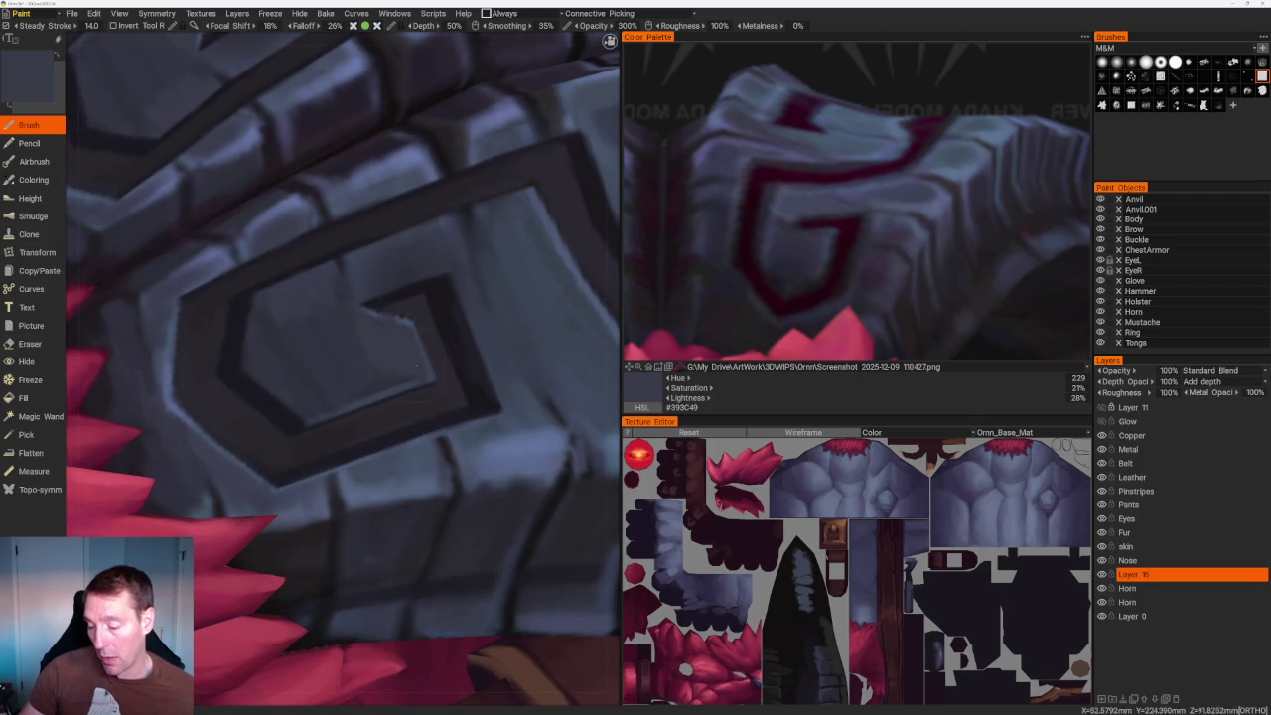
scroll(421, 378, down, 5)
scroll(391, 178, up, 4)
scroll(391, 179, up, 2)
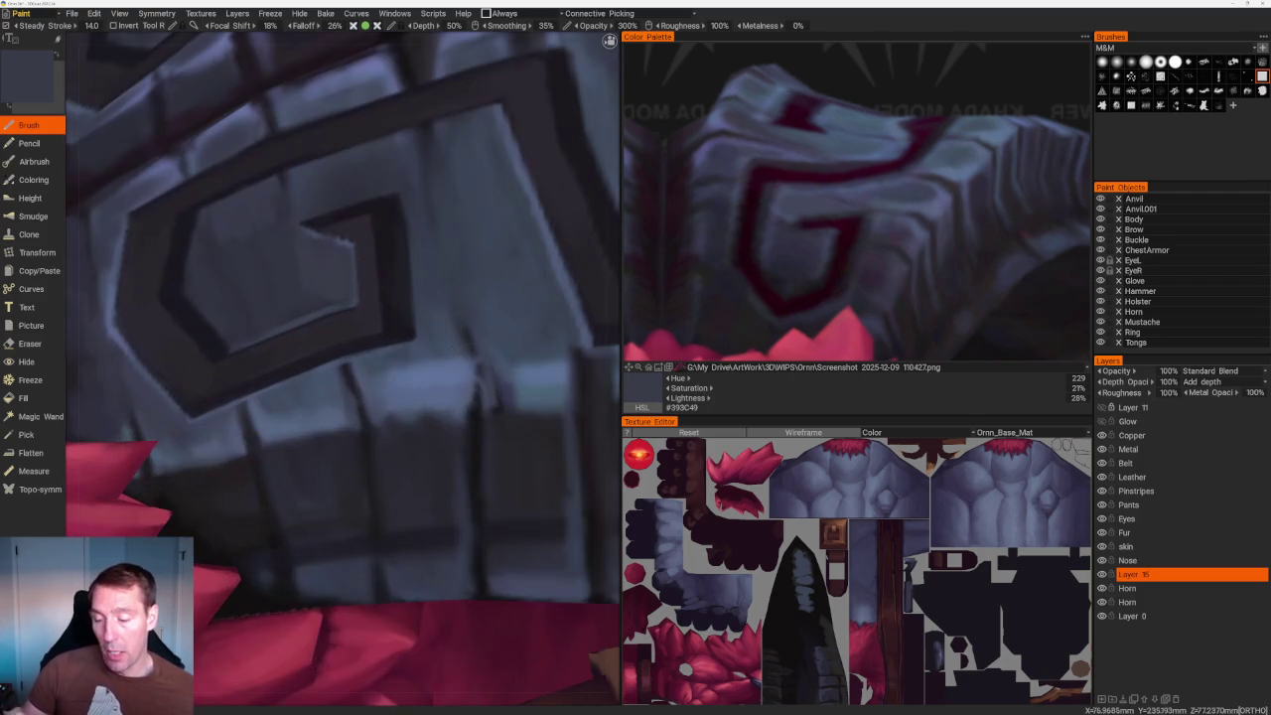
key(v)
Highlight the armour glyph with lighter slate blue-grey #424B5F, then frame the model in front view.
middle_drag(338, 298, 417, 377)
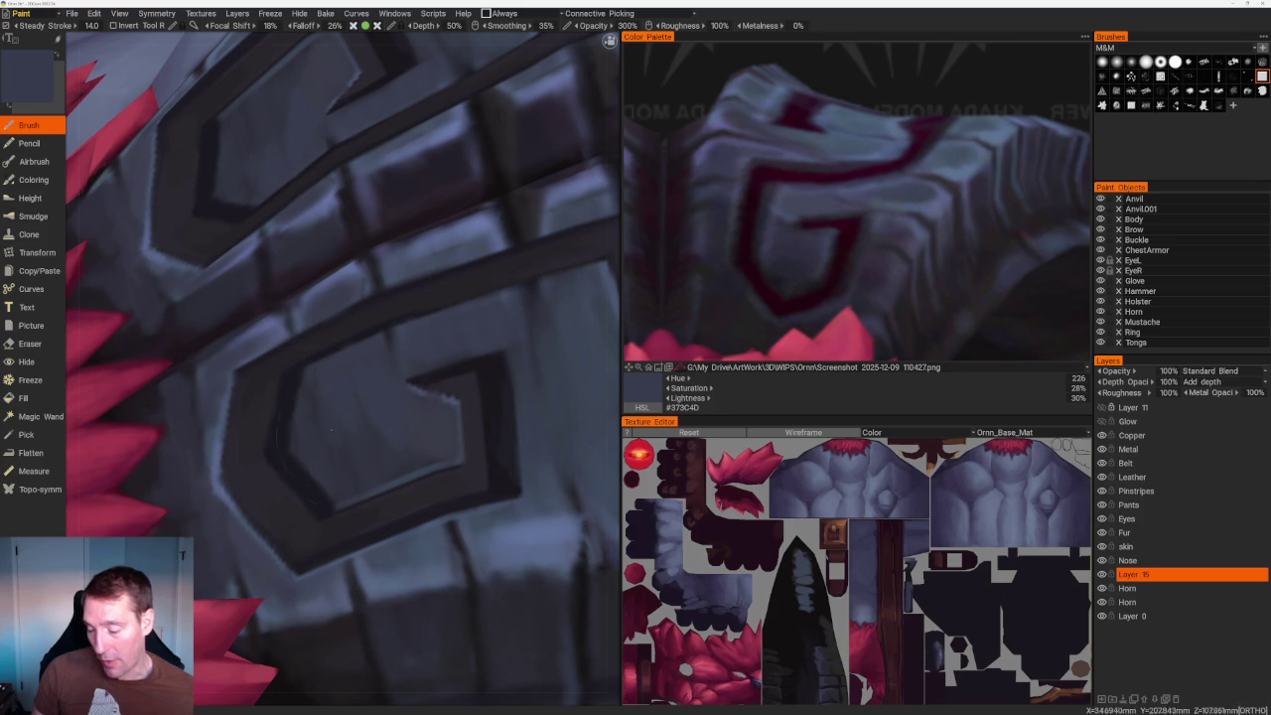
scroll(328, 466, down, 5)
middle_drag(328, 467, 482, 164)
scroll(483, 164, up, 5)
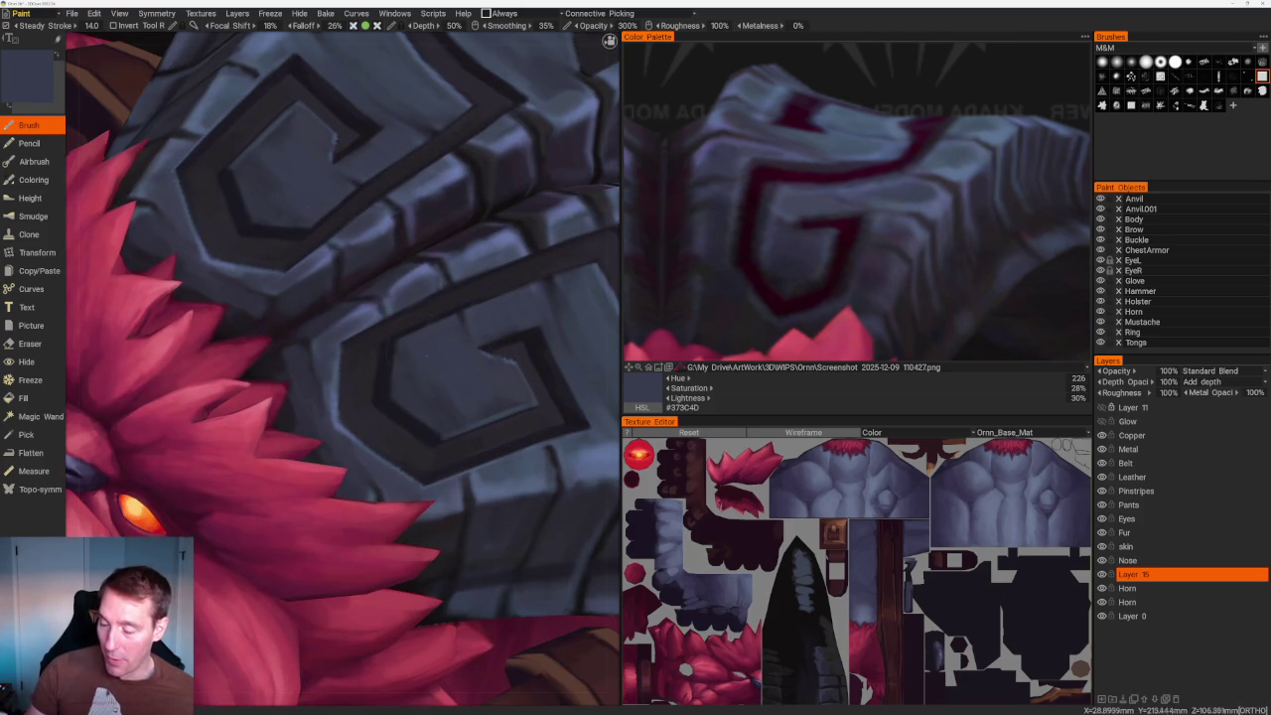
middle_drag(462, 387, 402, 327)
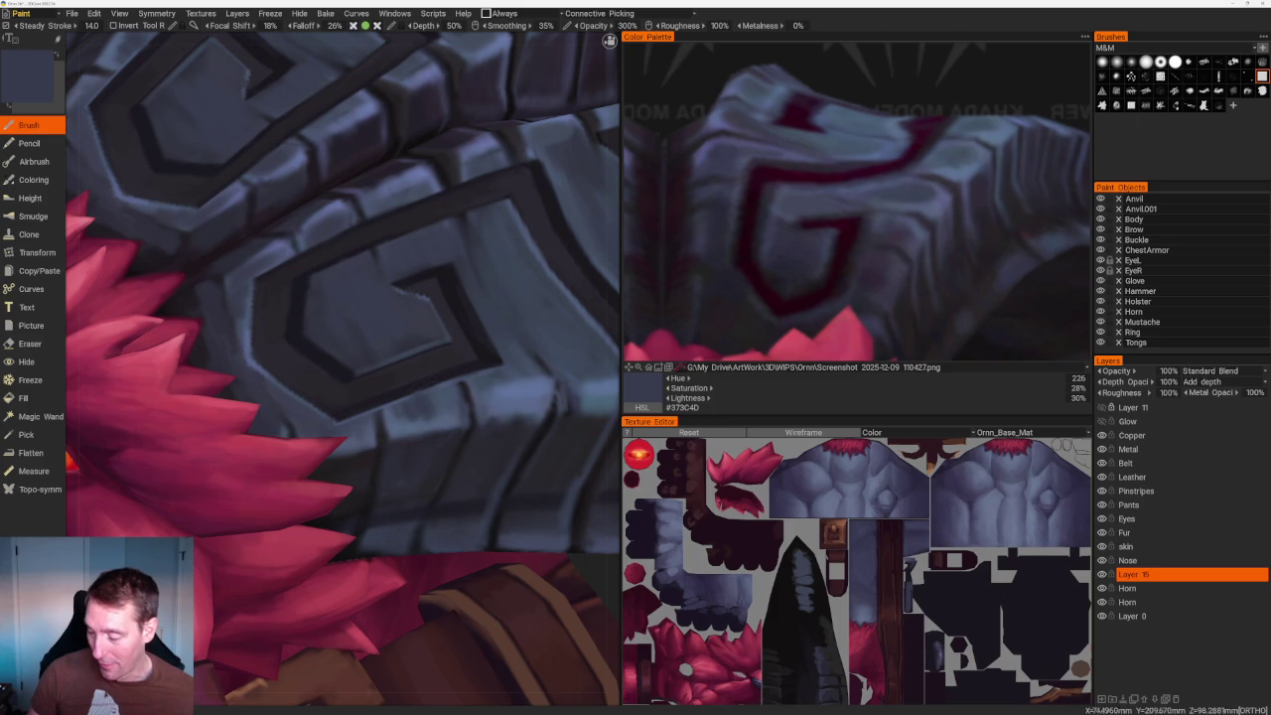
key(v)
key(v)
key(KP_1)
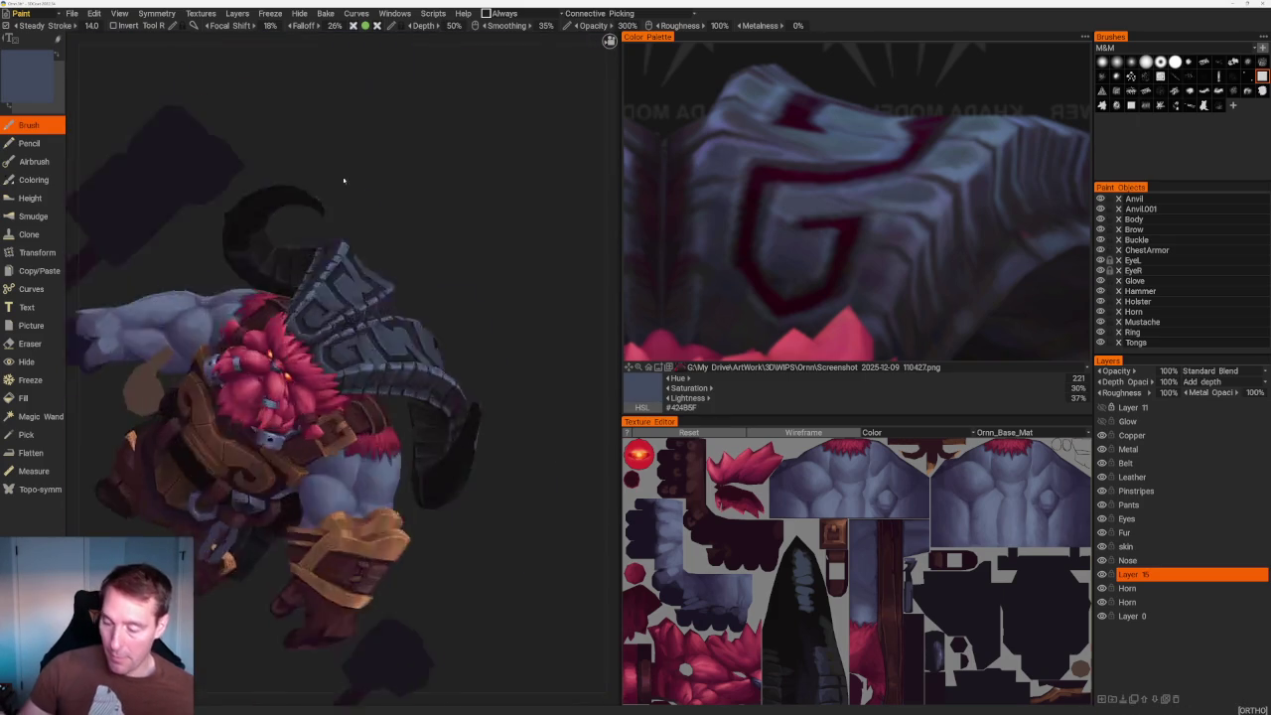
Sample several horn-plate blues with the eyedropper, from bright highlight to darker tones.
scroll(444, 216, up, 5)
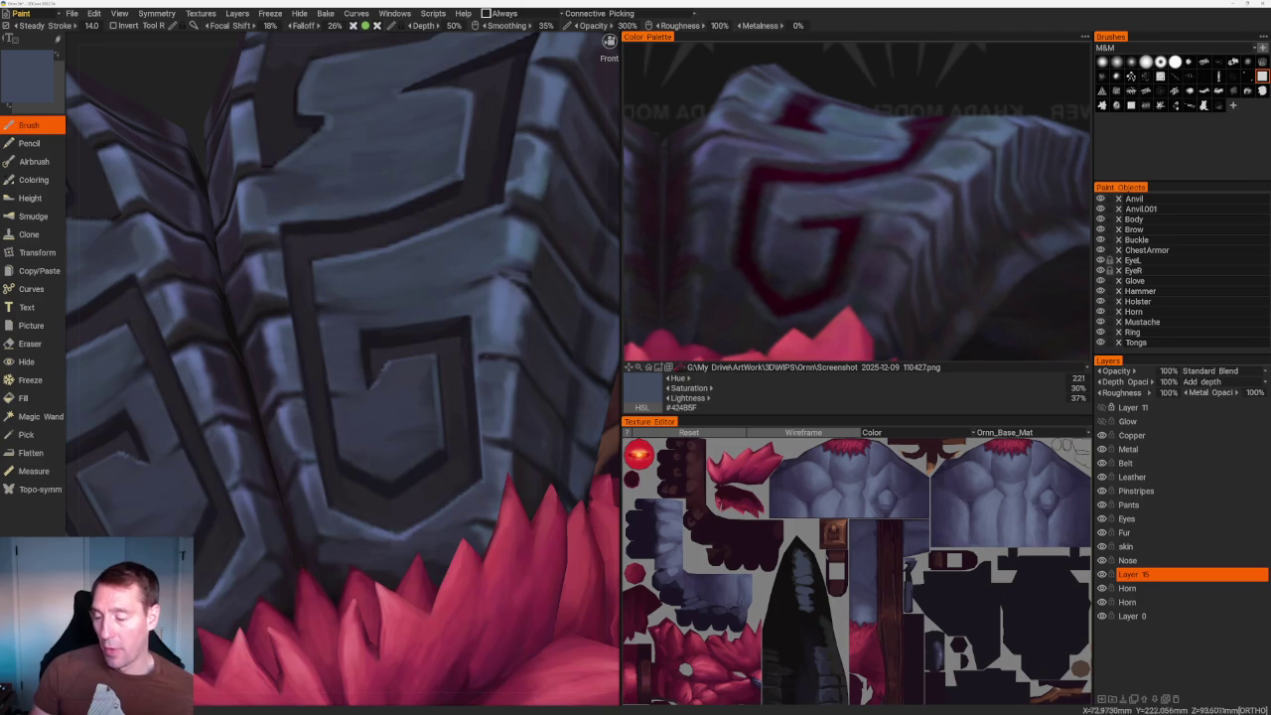
middle_drag(372, 367, 419, 315)
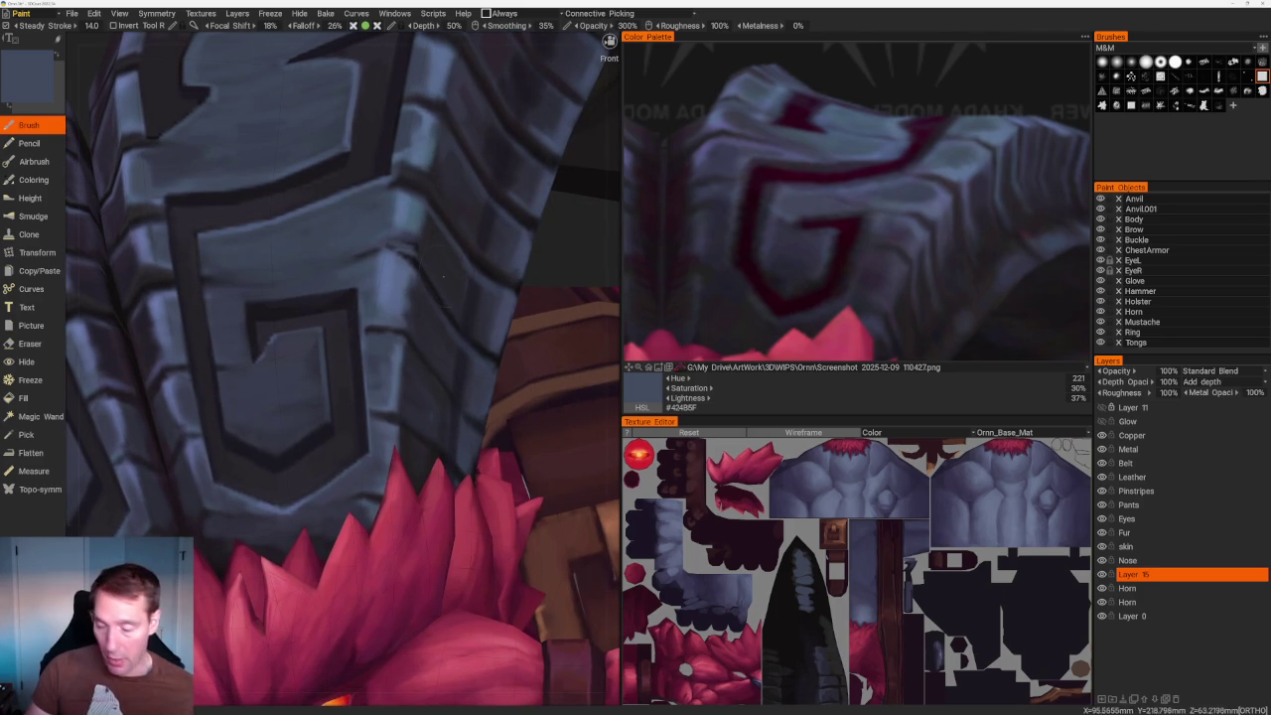
key(v)
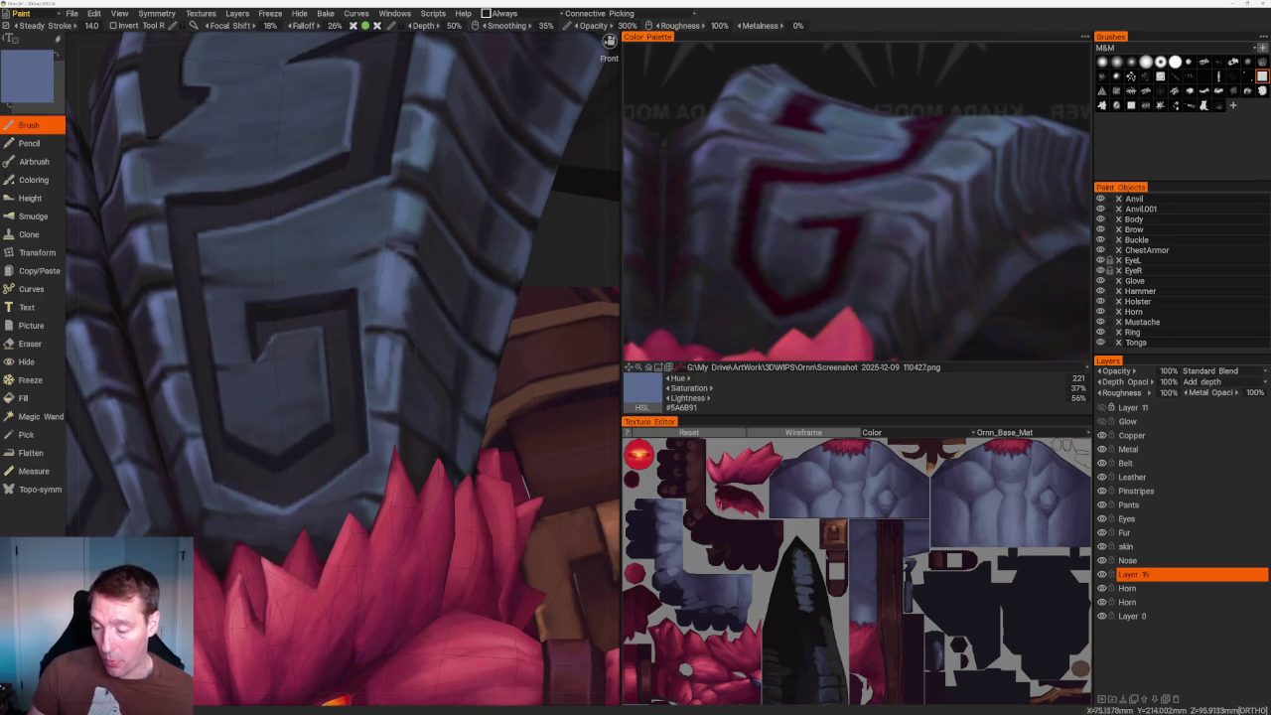
key(v)
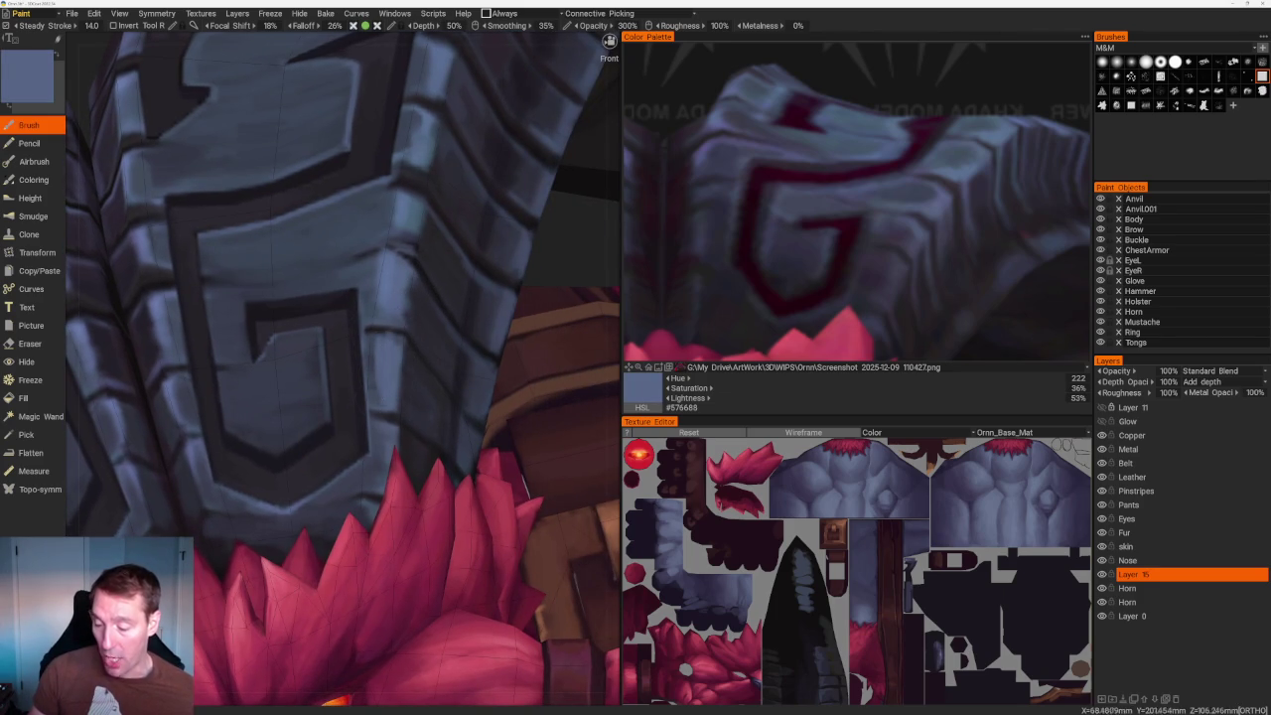
key(v)
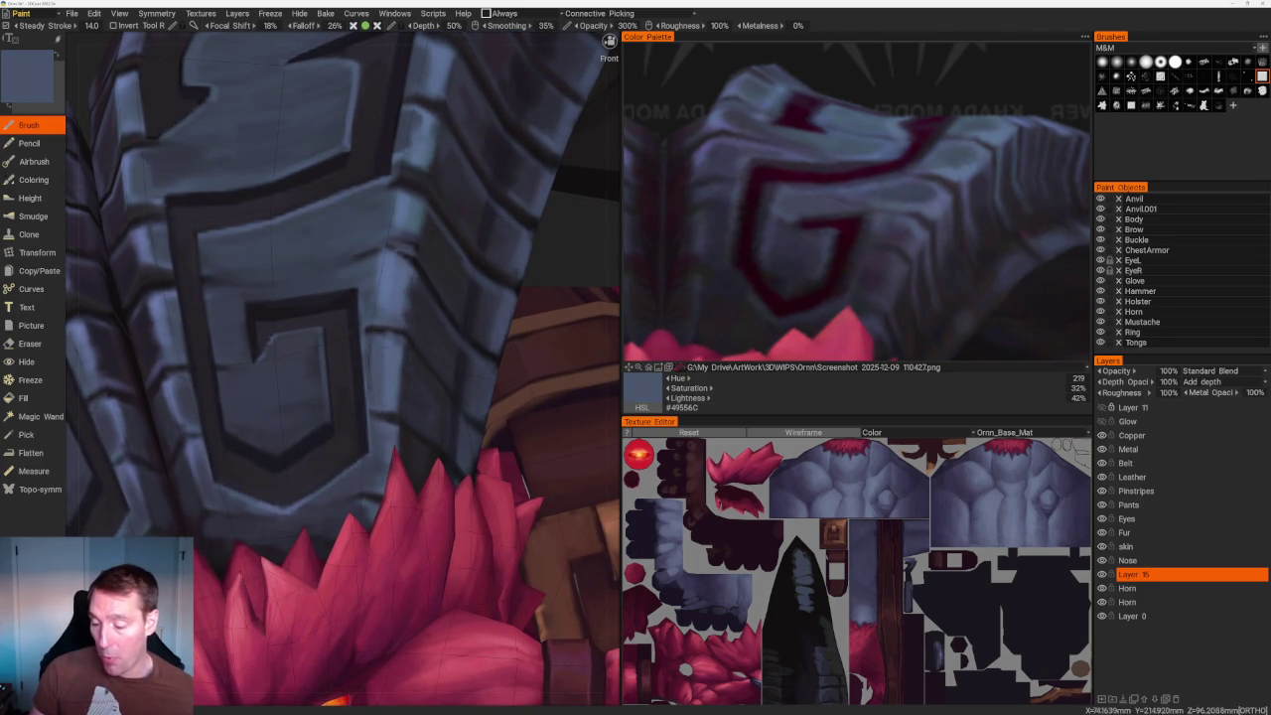
key(v)
scroll(404, 147, down, 3)
scroll(403, 147, down, 5)
scroll(403, 147, up, 8)
scroll(473, 349, up, 2)
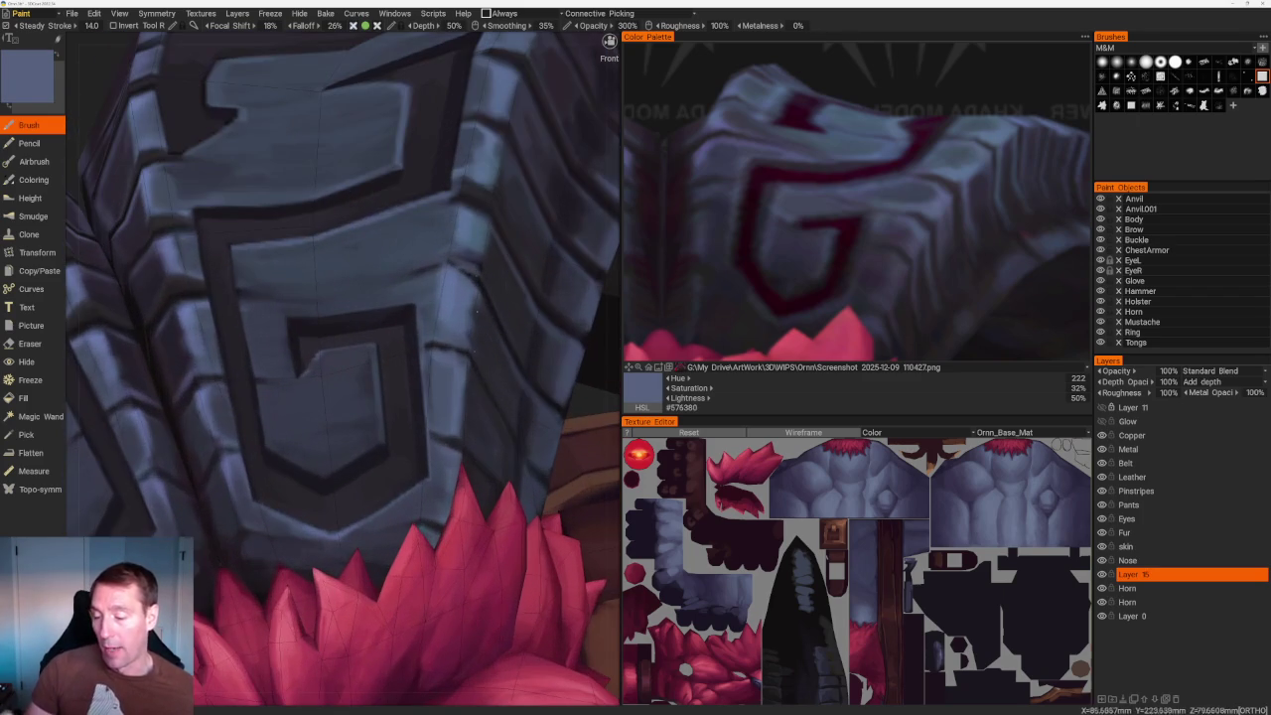
Sample the dark groove colour, then take #42465A from the horn reference and frame the model.
key(v)
scroll(440, 142, down, 3)
drag(440, 142, 431, 204)
scroll(582, 169, up, 2)
scroll(582, 170, up, 3)
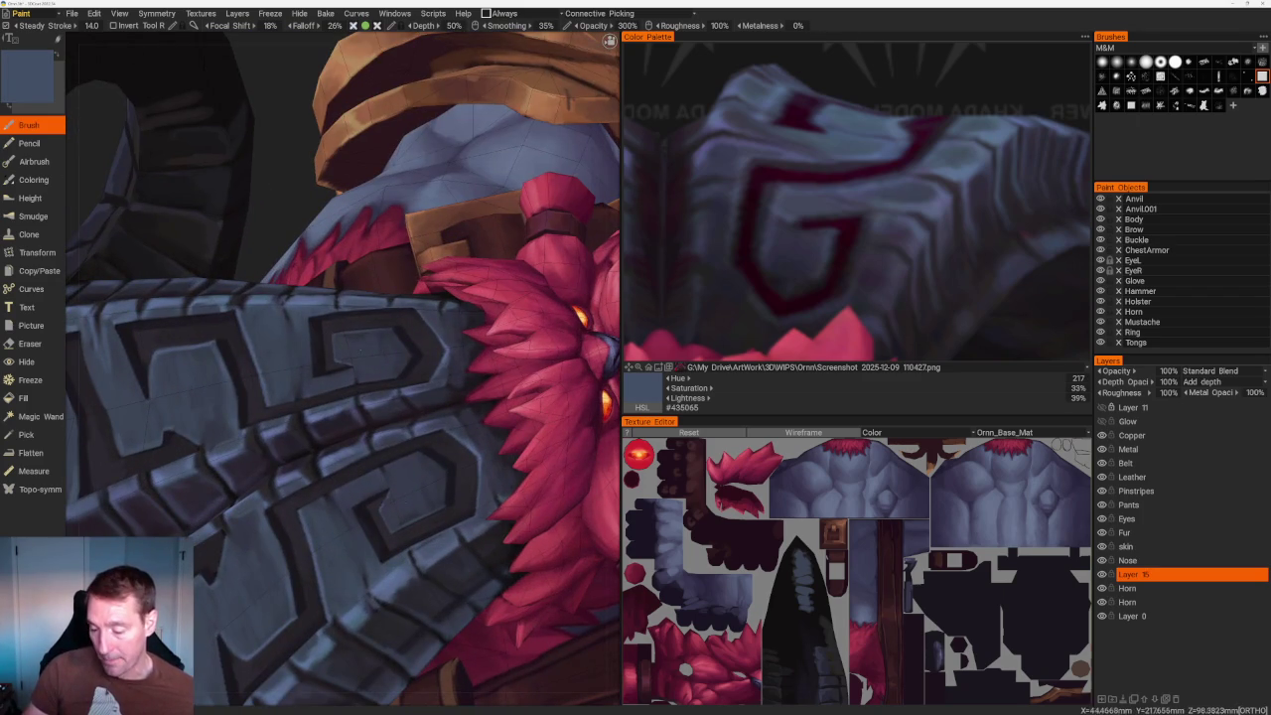
key(v)
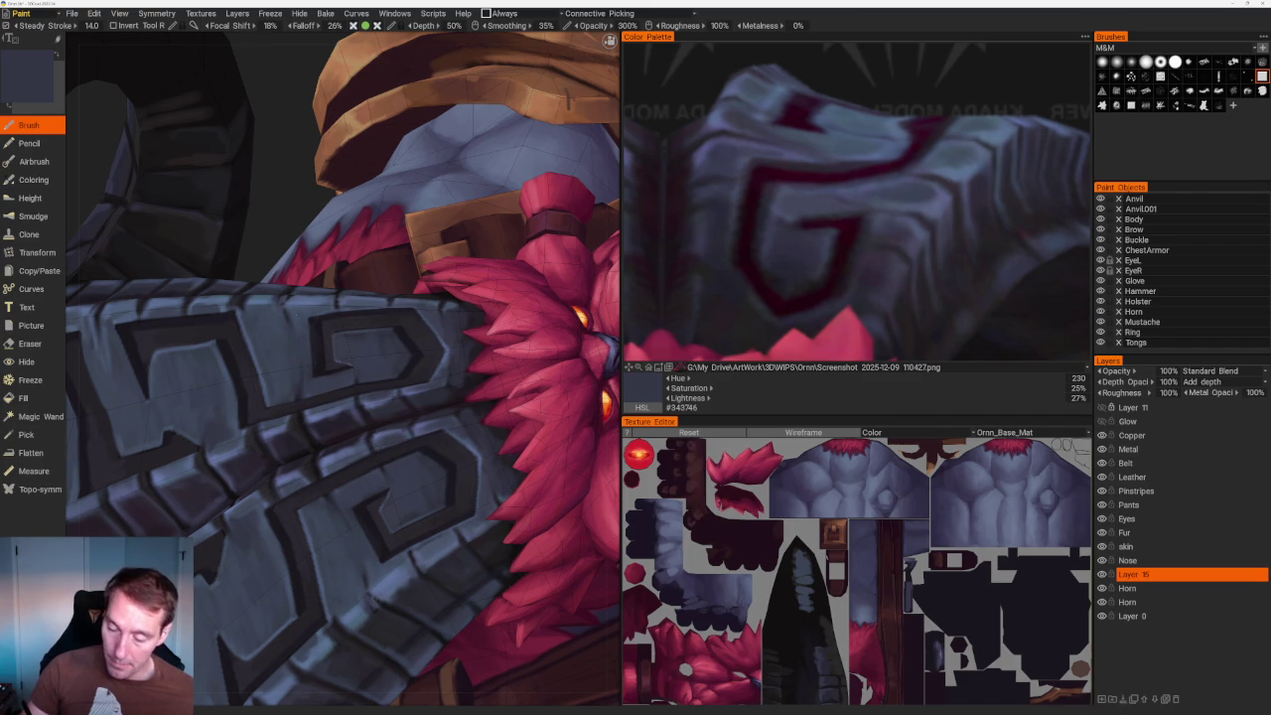
click(816, 202)
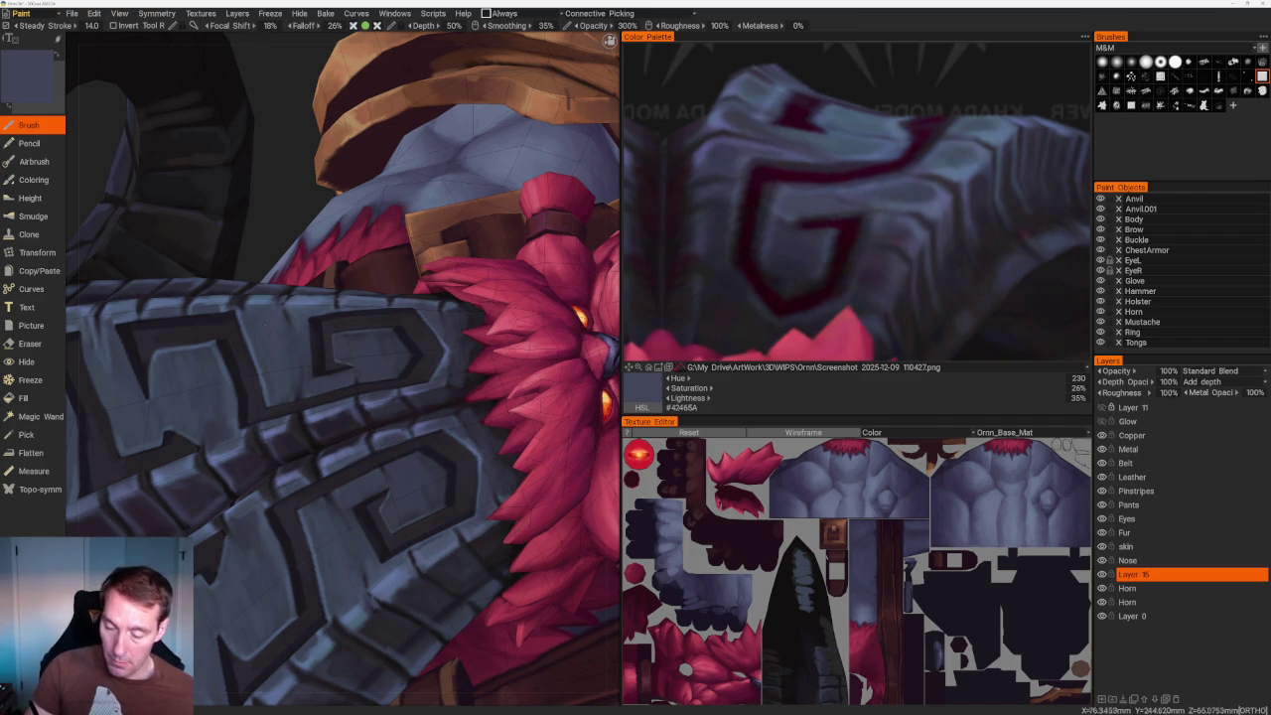
key(f)
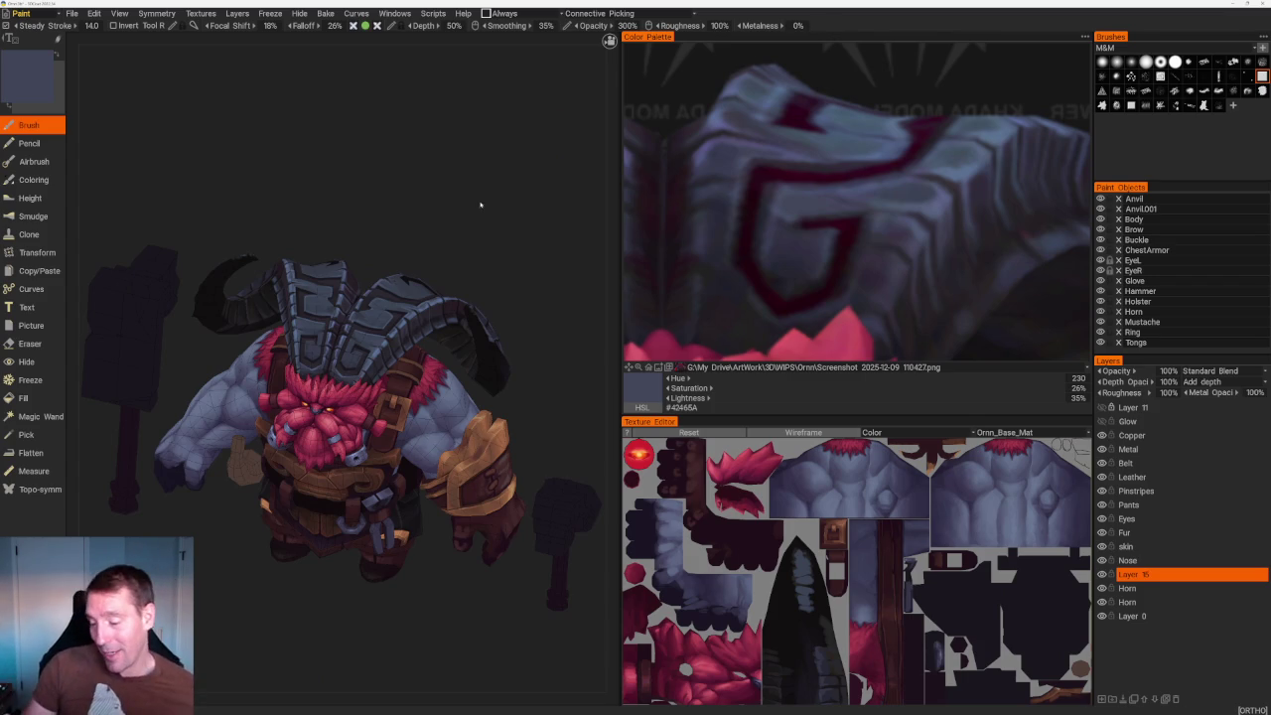
Sample a darker purple-grey from the reference, then a slightly lighter blue-grey from the model.
drag(483, 205, 445, 249)
scroll(446, 250, up, 5)
scroll(446, 250, up, 3)
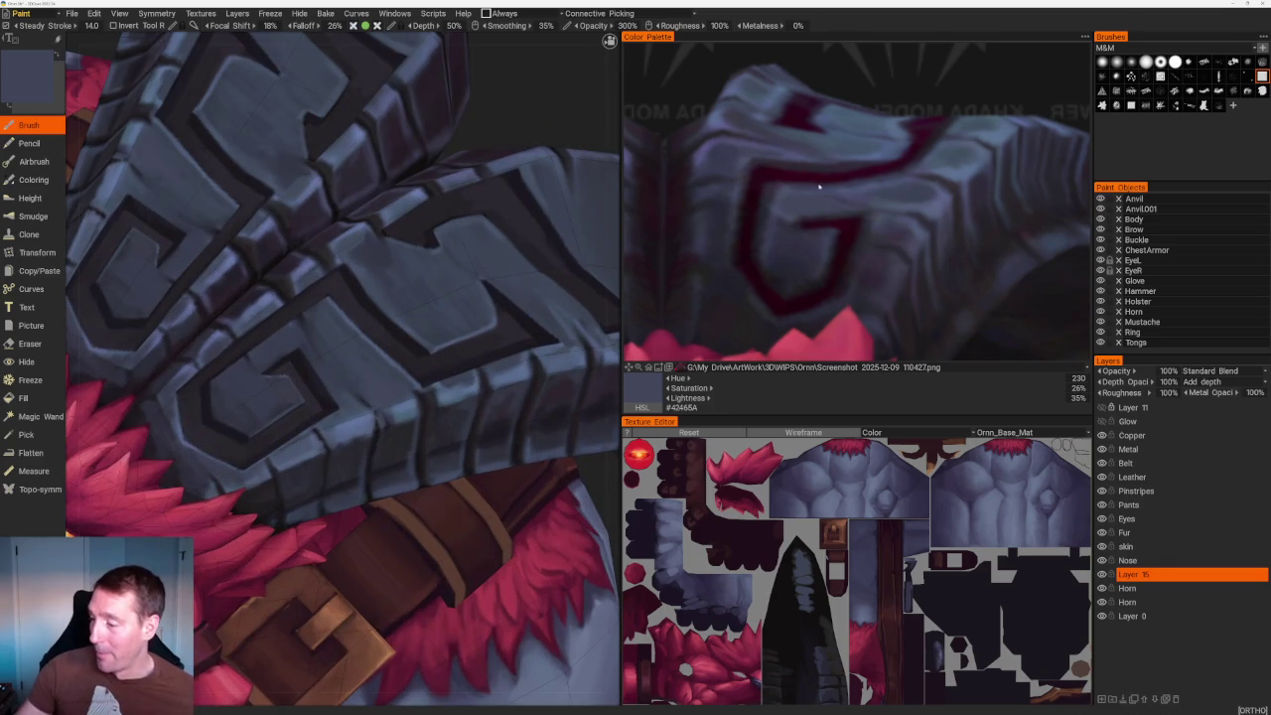
click(793, 246)
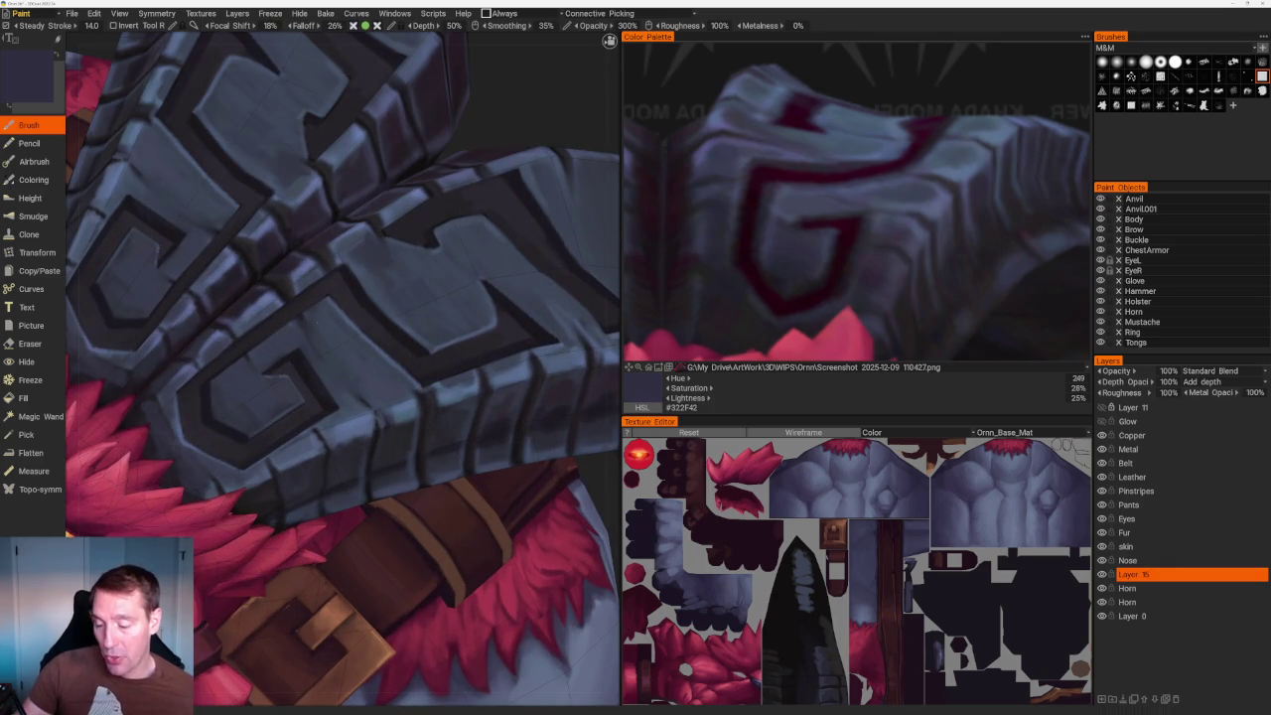
key(v)
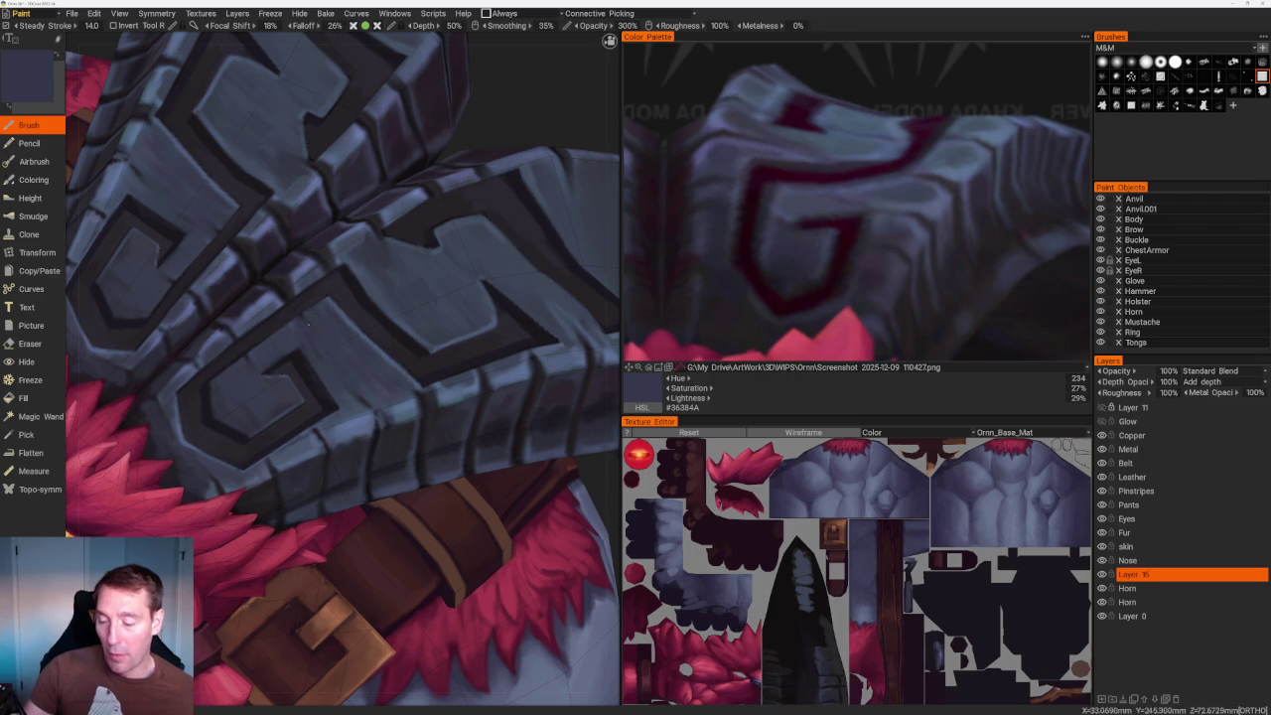
Turn the model to the front and pick the lighter horn-plate blue-grey #48536D.
scroll(406, 176, down, 10)
scroll(405, 176, up, 10)
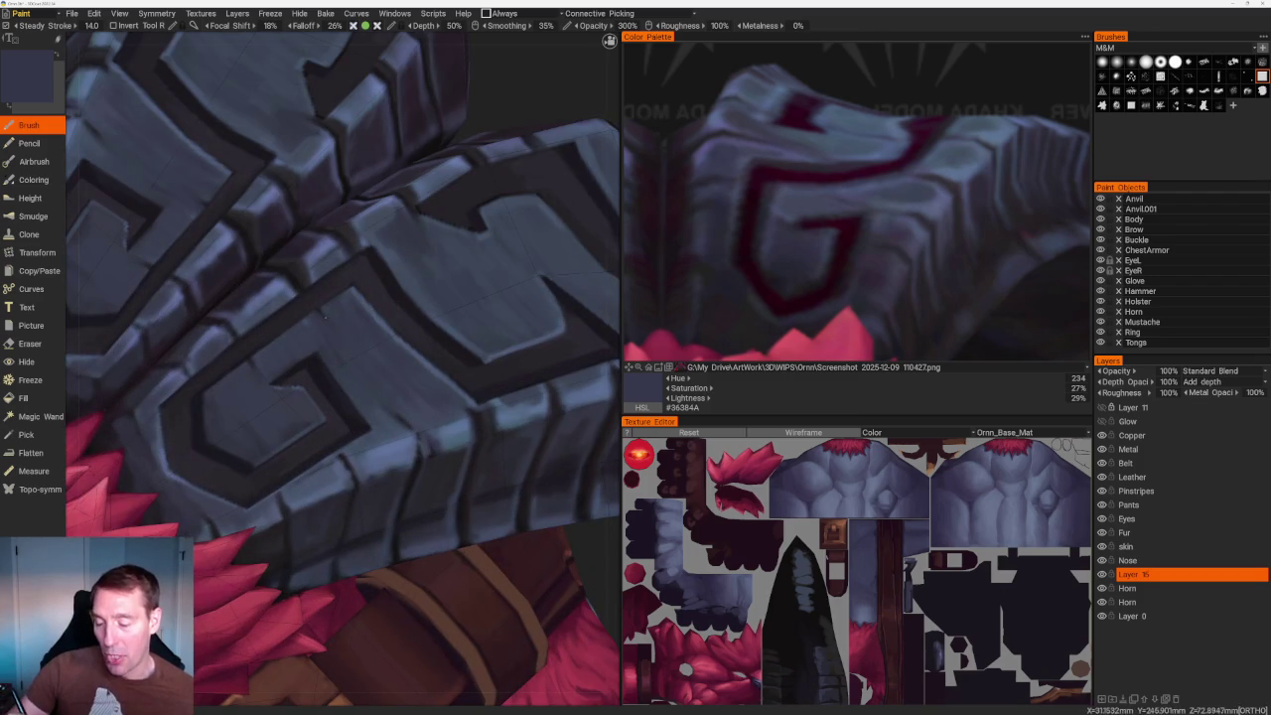
scroll(364, 139, down, 10)
drag(363, 139, 391, 148)
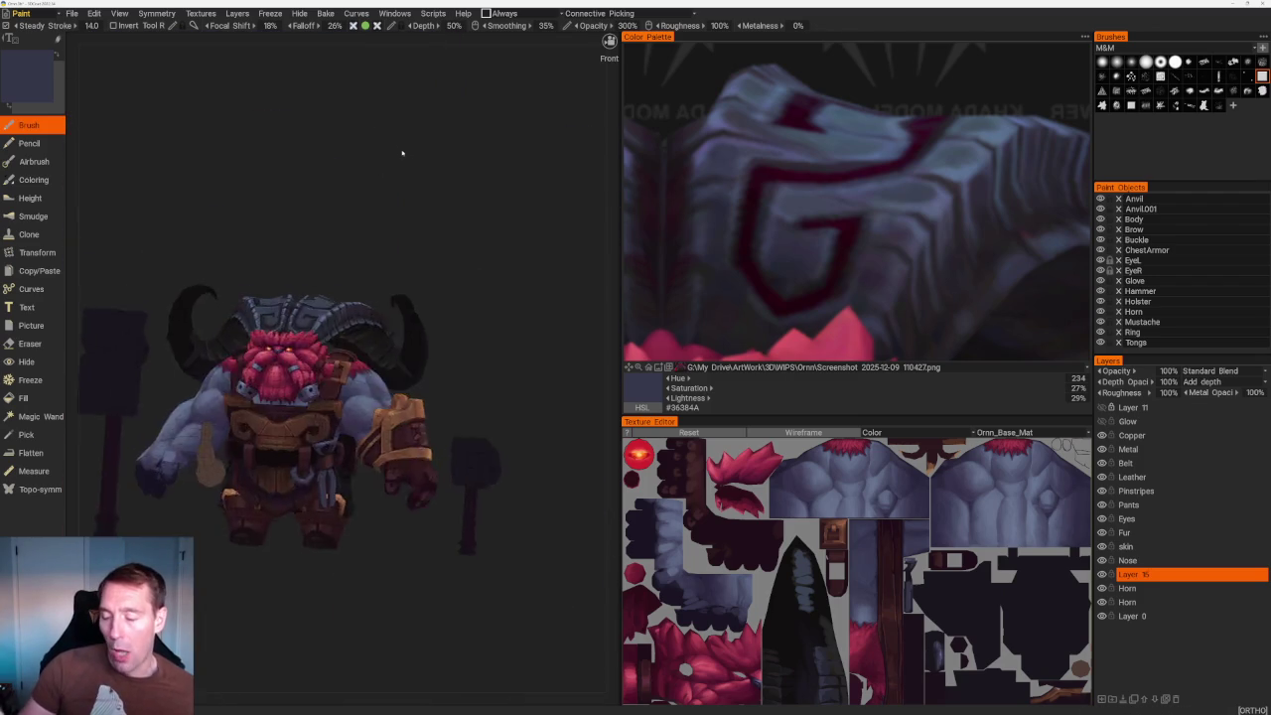
scroll(392, 147, up, 5)
scroll(392, 148, up, 5)
key(v)
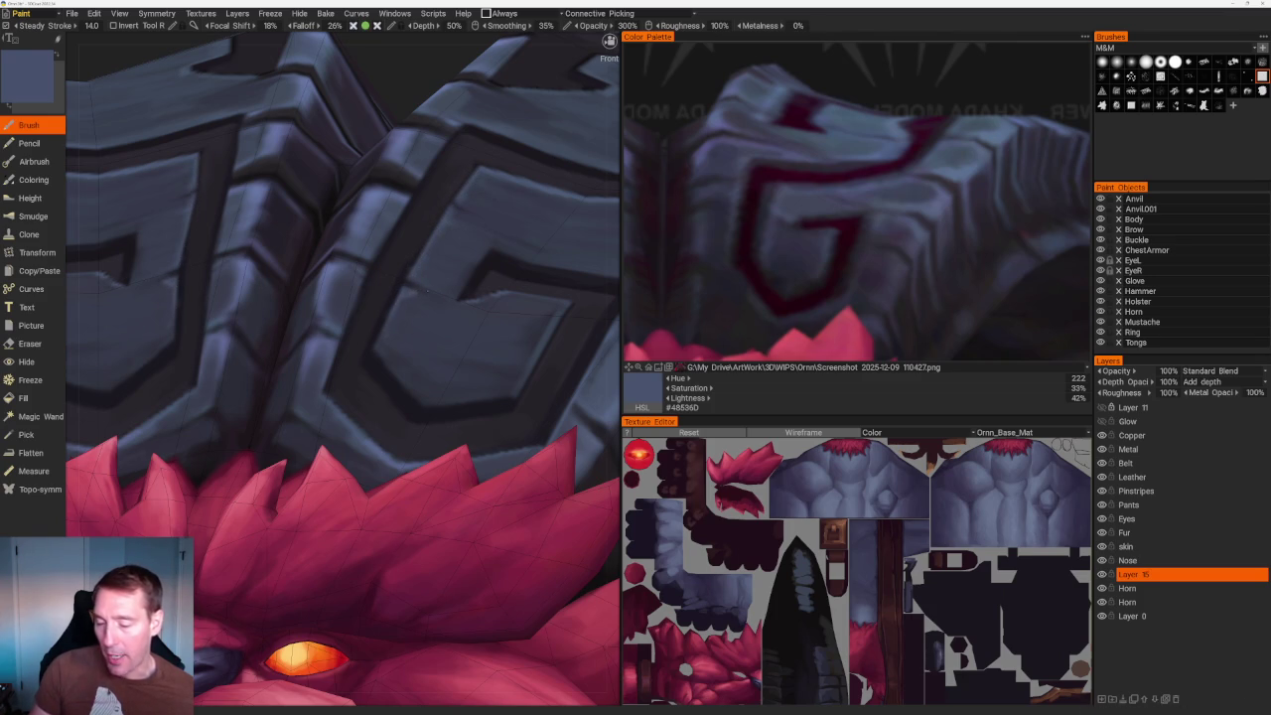
Orbit to the shoulder plate's G pattern and sample its near-black outline, #1F1D25.
scroll(417, 290, down, 5)
drag(349, 91, 386, 176)
scroll(488, 397, up, 5)
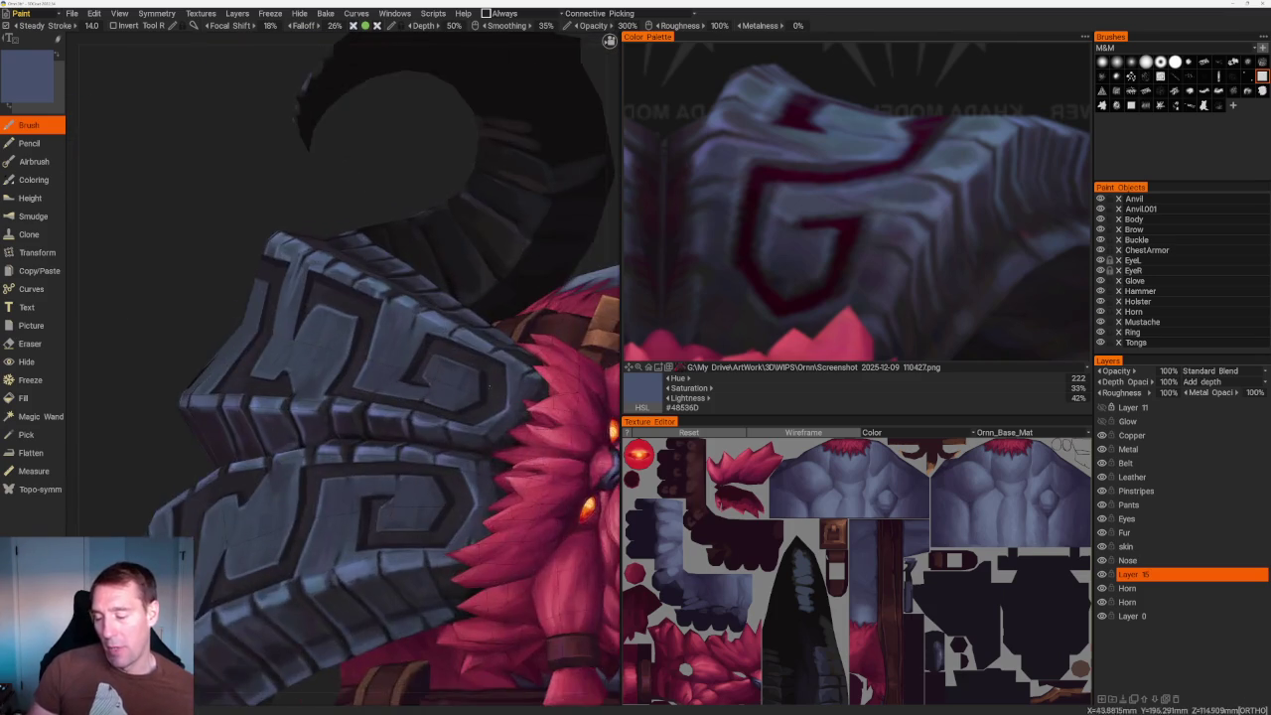
scroll(488, 397, up, 3)
scroll(447, 328, up, 2)
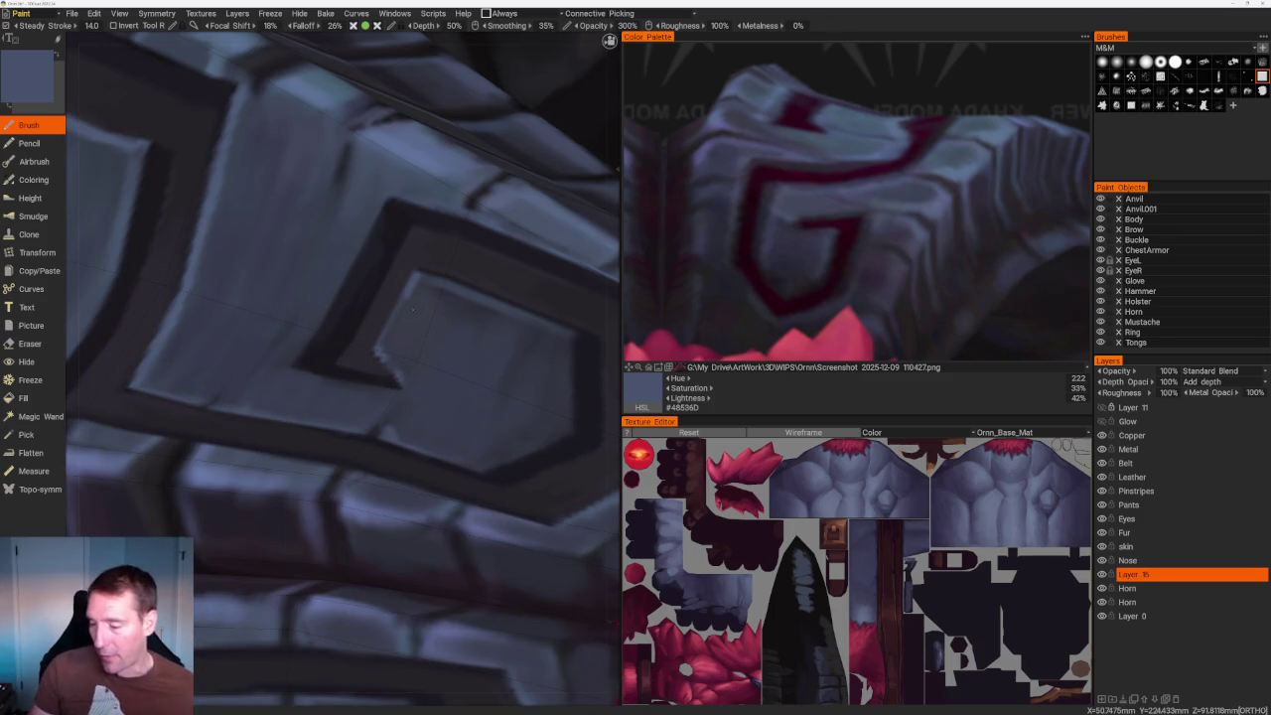
alt+drag(412, 310, 382, 285)
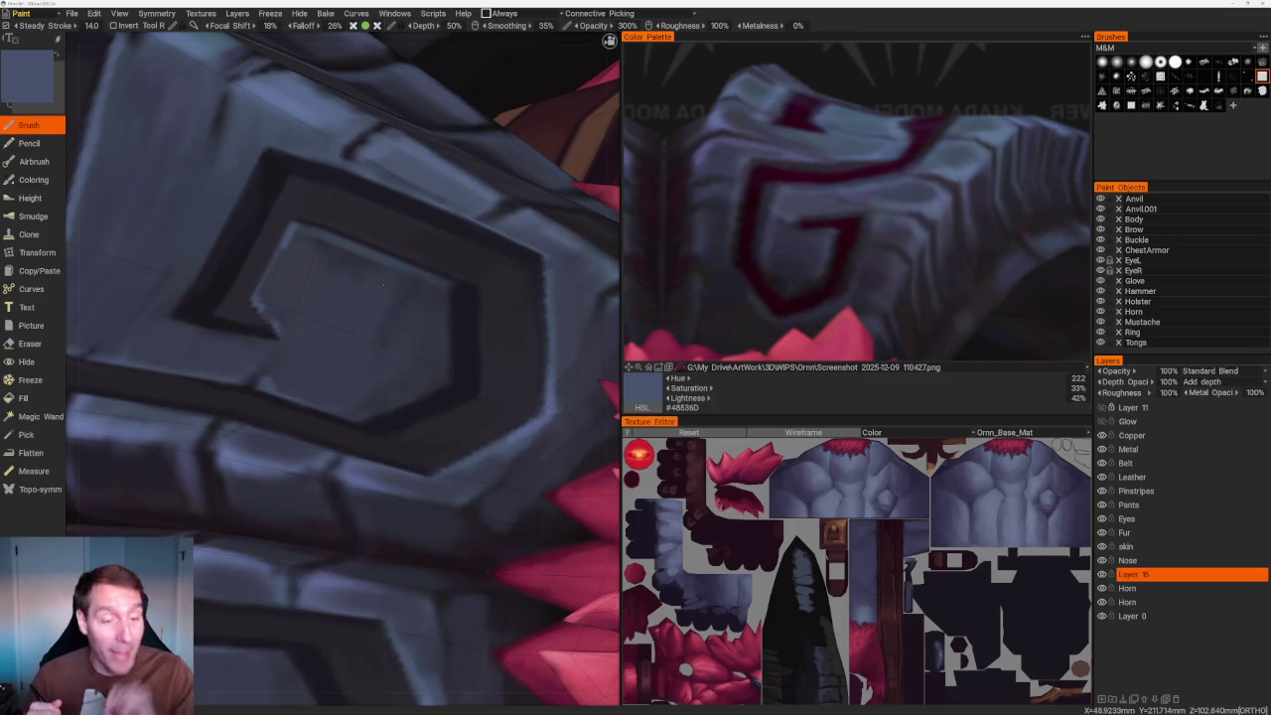
key(v)
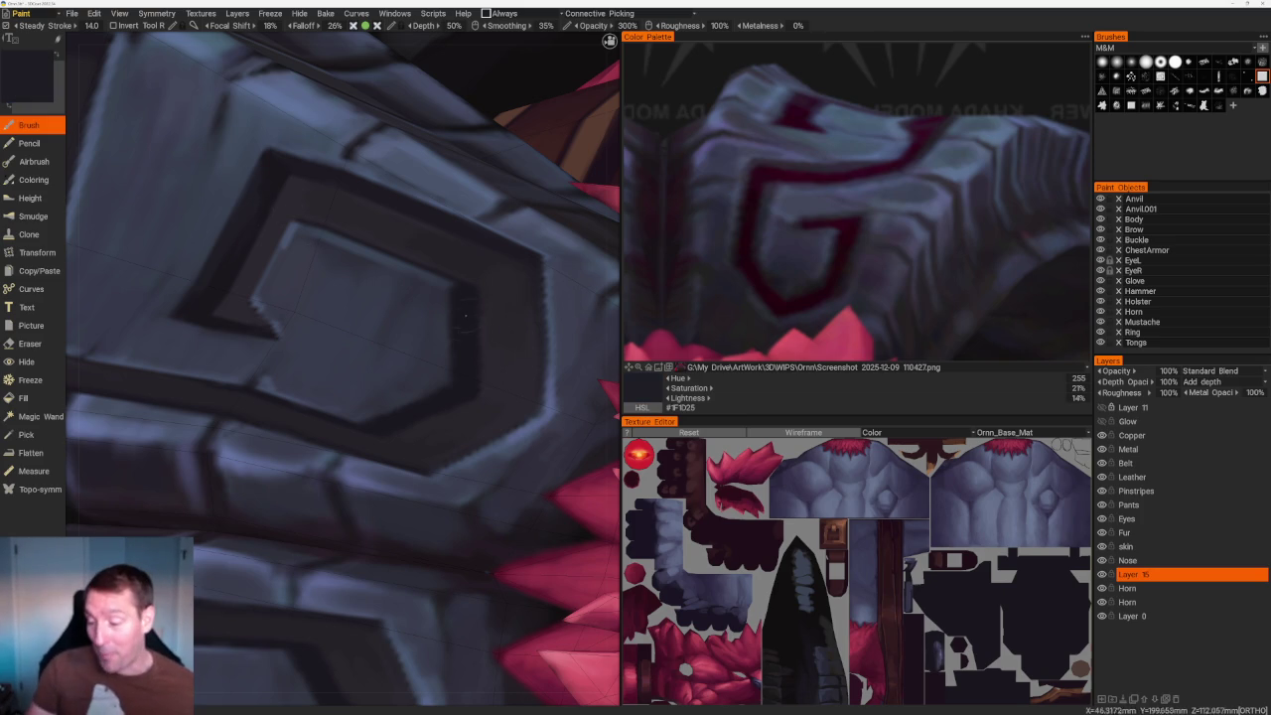
Return to the front view and inspect the G emblem from another angle.
key(KP_1)
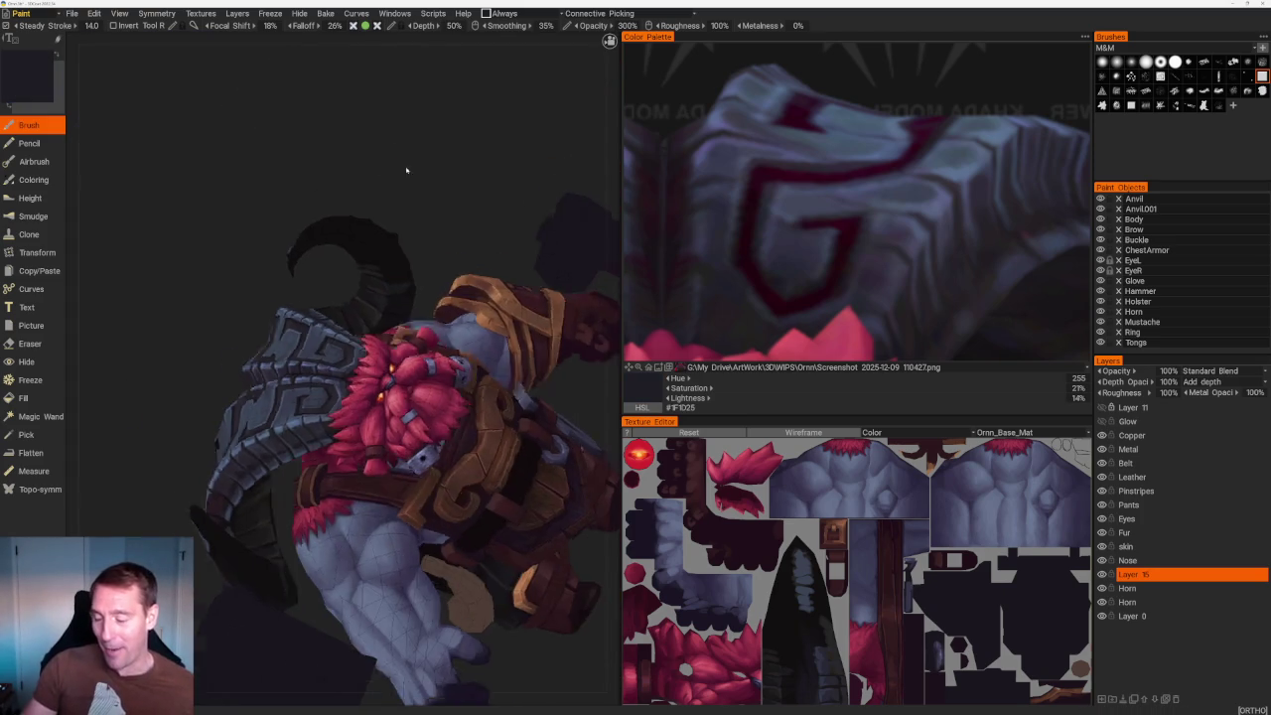
scroll(327, 379, up, 2)
scroll(327, 378, up, 2)
scroll(328, 378, up, 2)
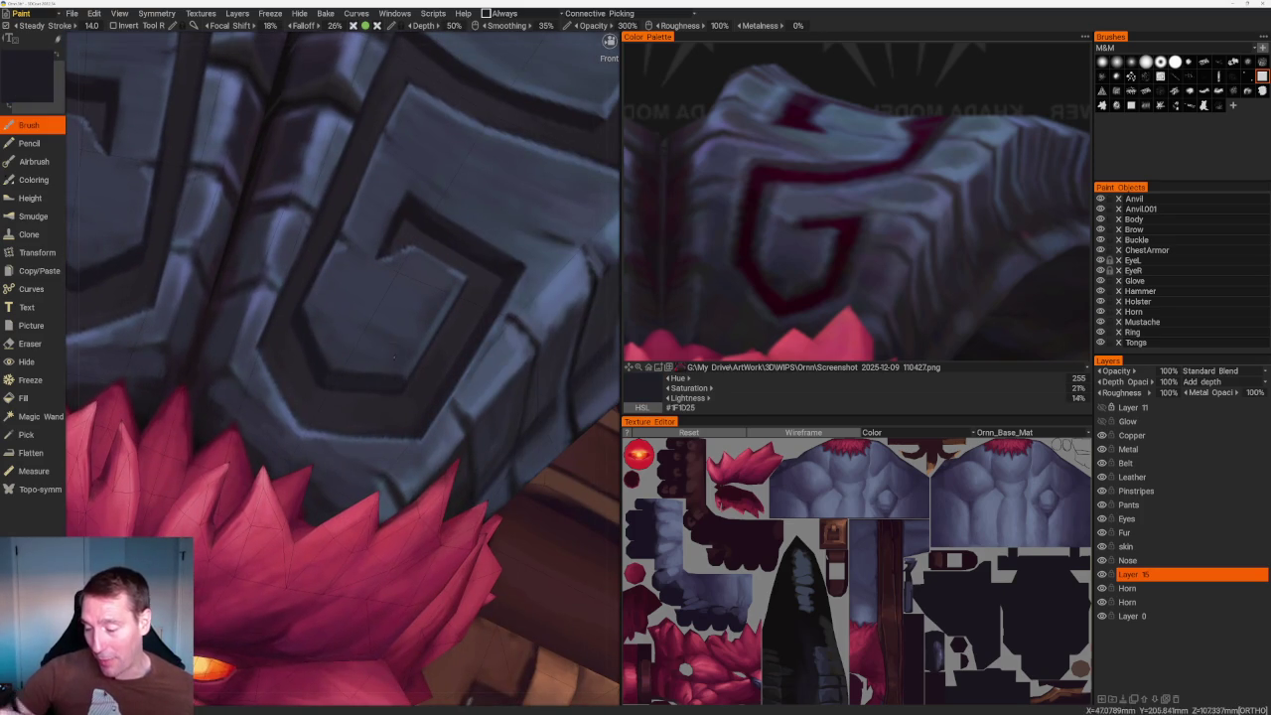
middle_drag(328, 378, 343, 309)
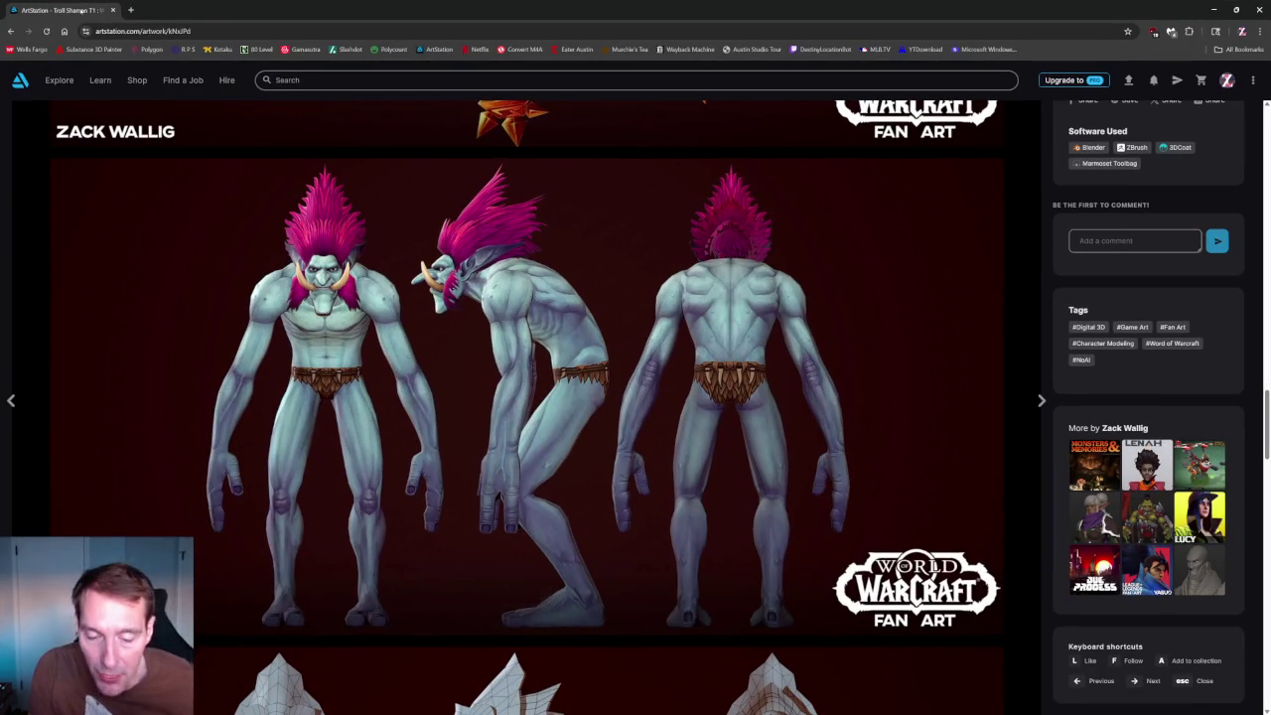
mouse_move(526, 398)
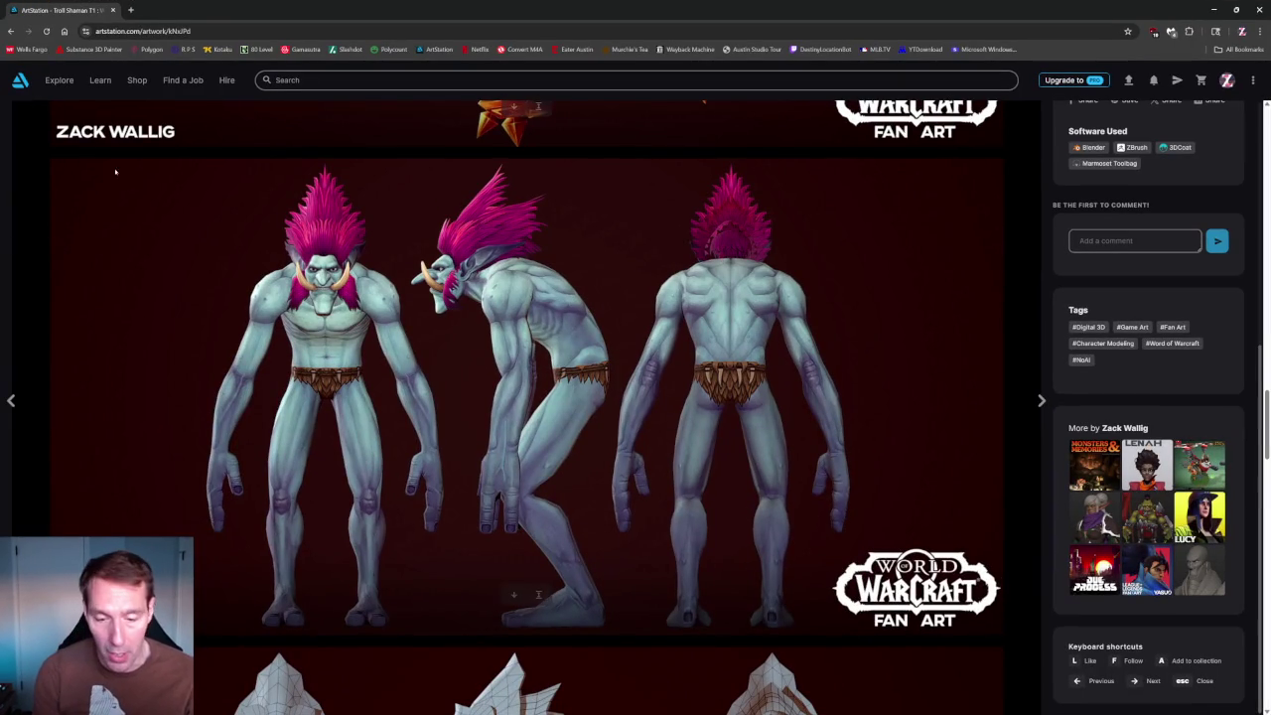
Scroll through the Troll Shaman fan-art page in the browser and return to the 14-artwork portfolio.
scroll(952, 307, down, 5)
scroll(952, 307, down, 5)
scroll(952, 307, down, 5)
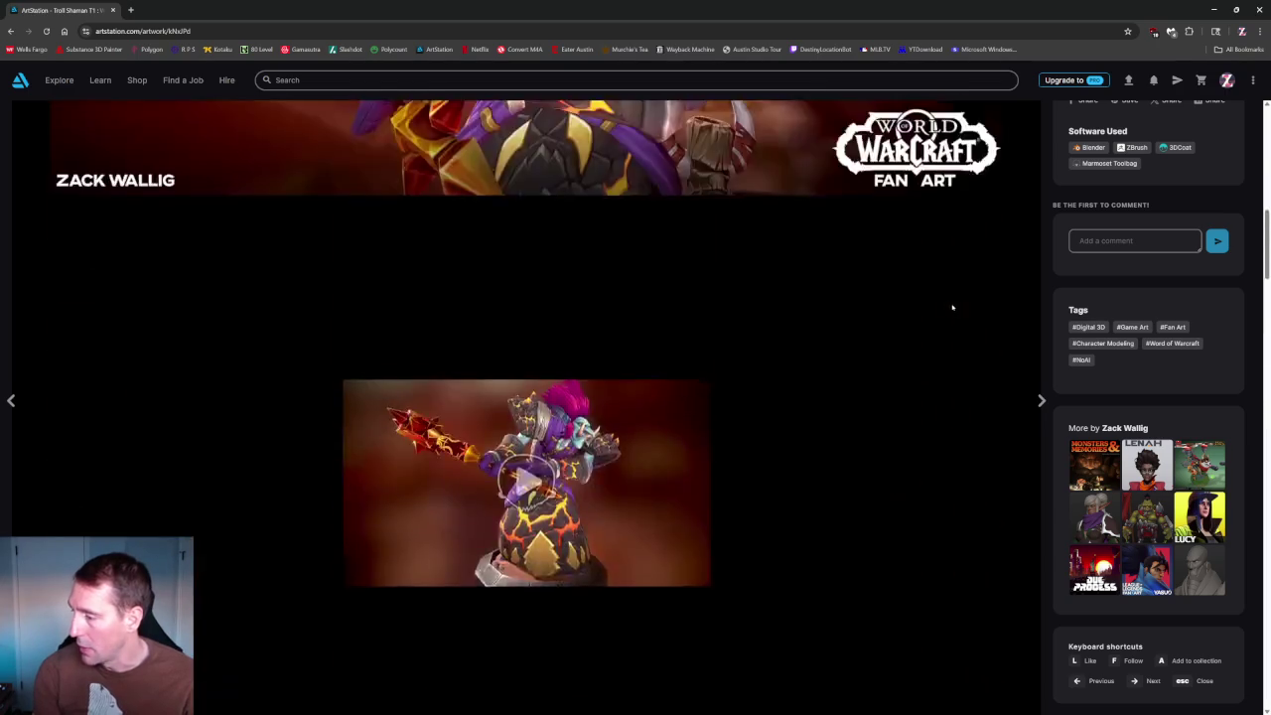
scroll(953, 306, up, 5)
scroll(1156, 210, up, 5)
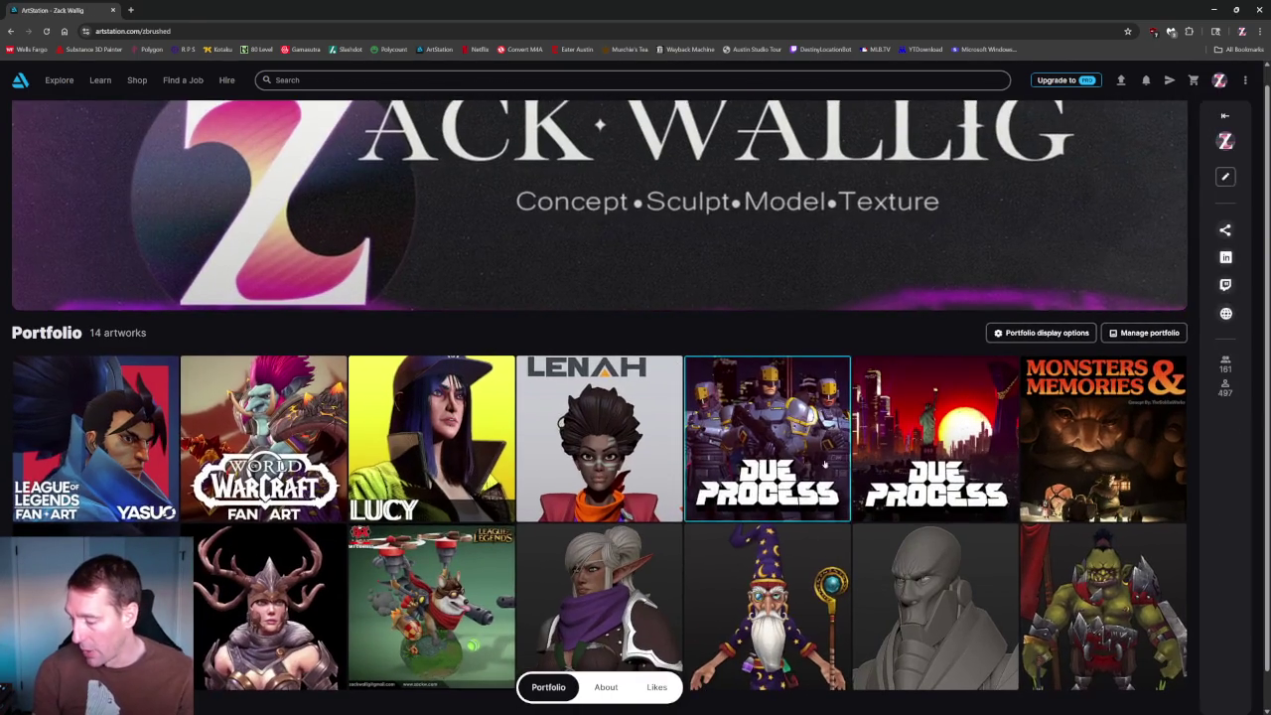
Open the Due Process : Character Art project and scroll past its video to the 3D viewer.
click(821, 472)
scroll(360, 206, down, 2)
scroll(328, 228, down, 2)
scroll(272, 253, up, 2)
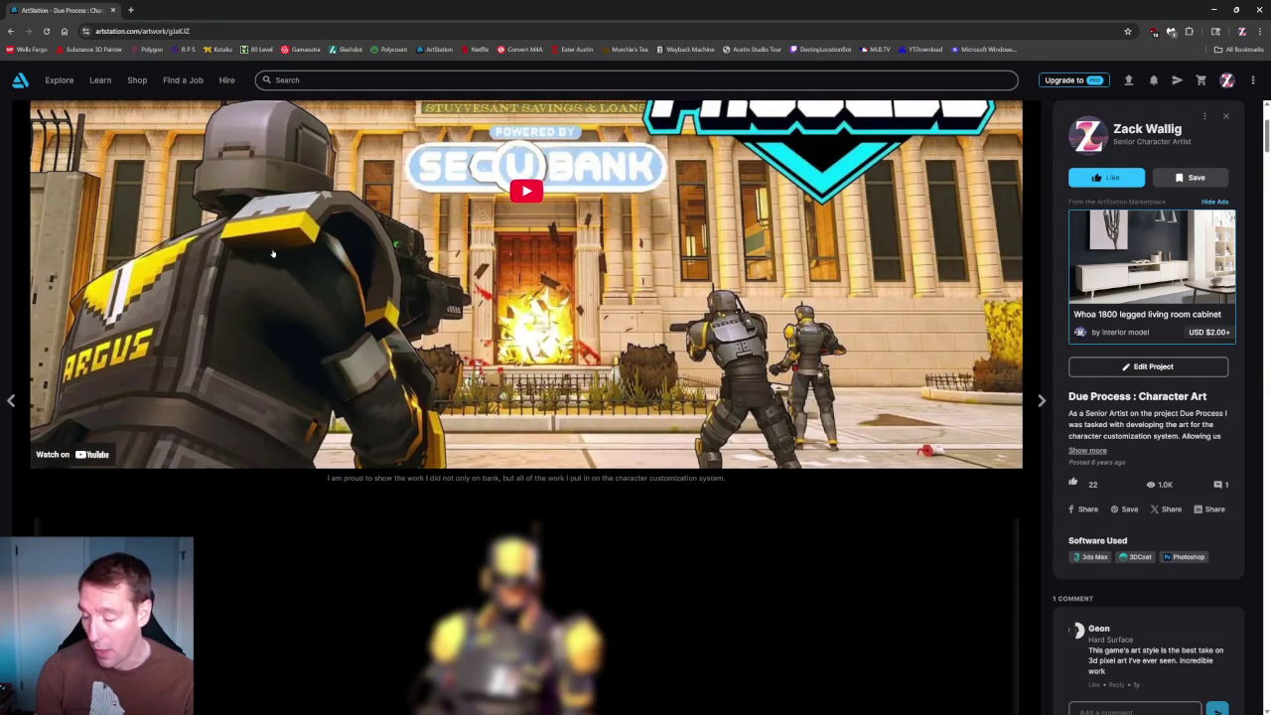
scroll(197, 159, up, 2)
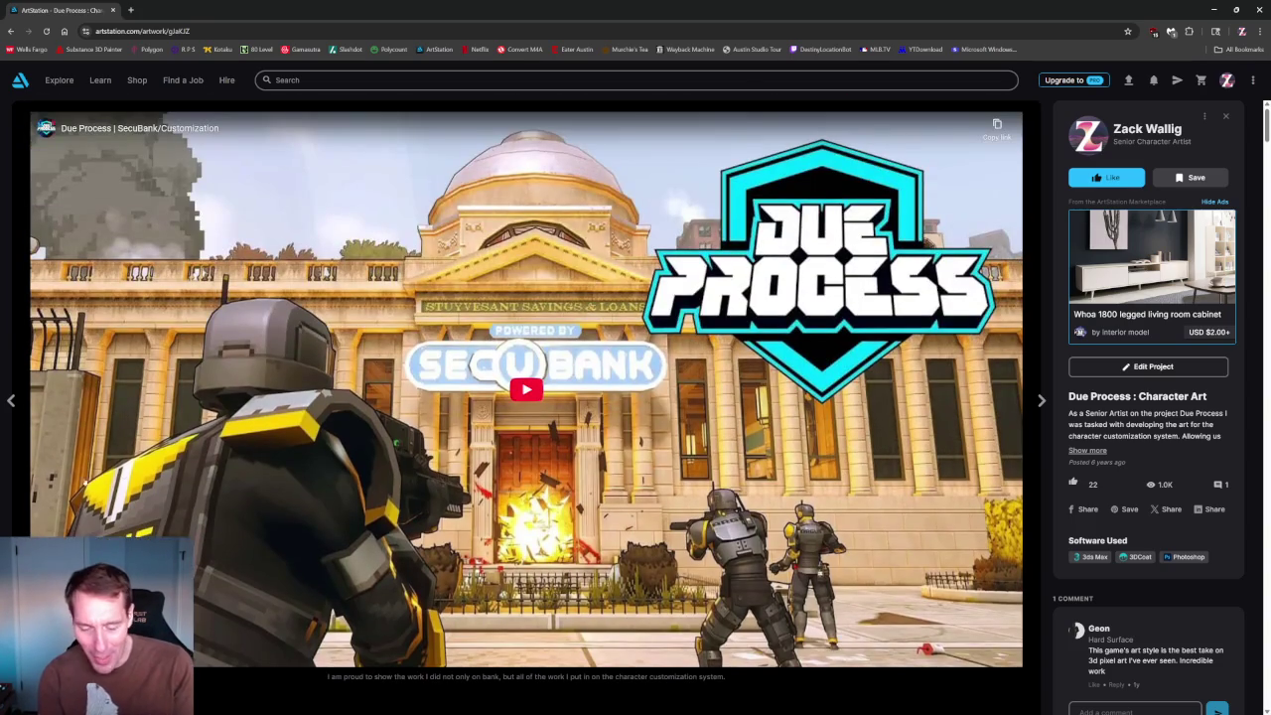
scroll(526, 397, down, 1)
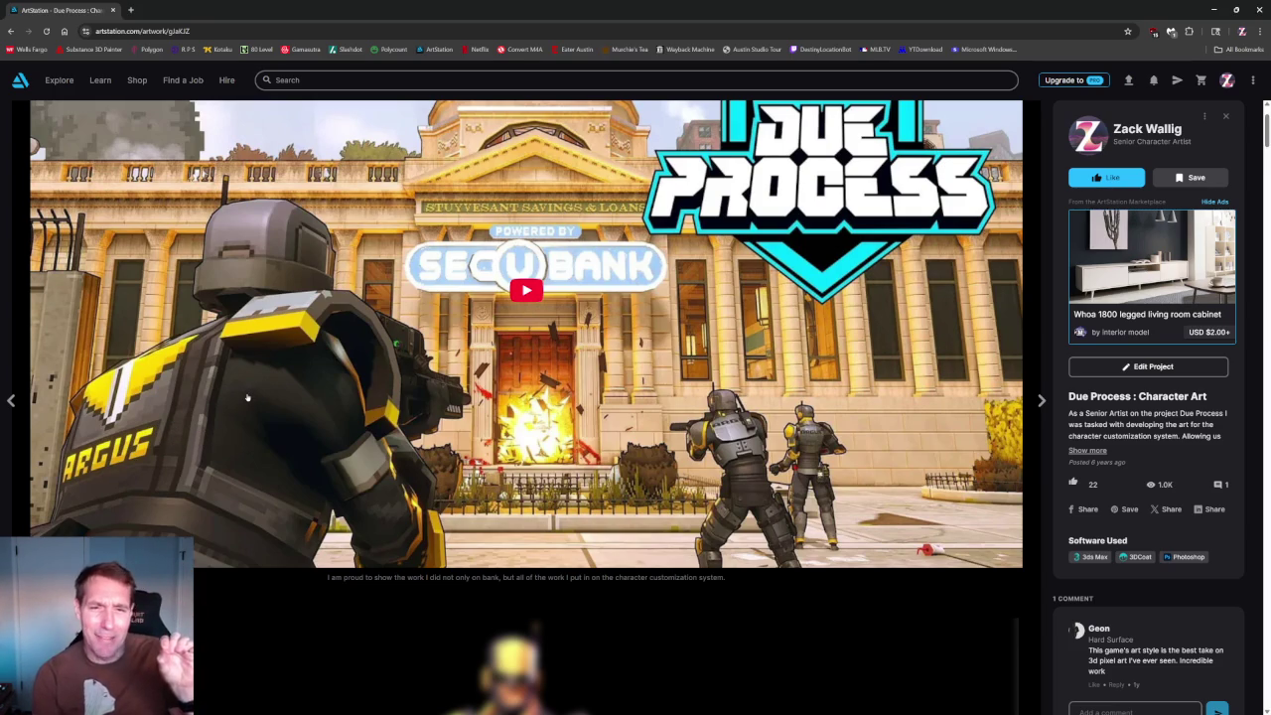
scroll(248, 397, down, 1)
scroll(447, 390, down, 6)
scroll(447, 390, up, 2)
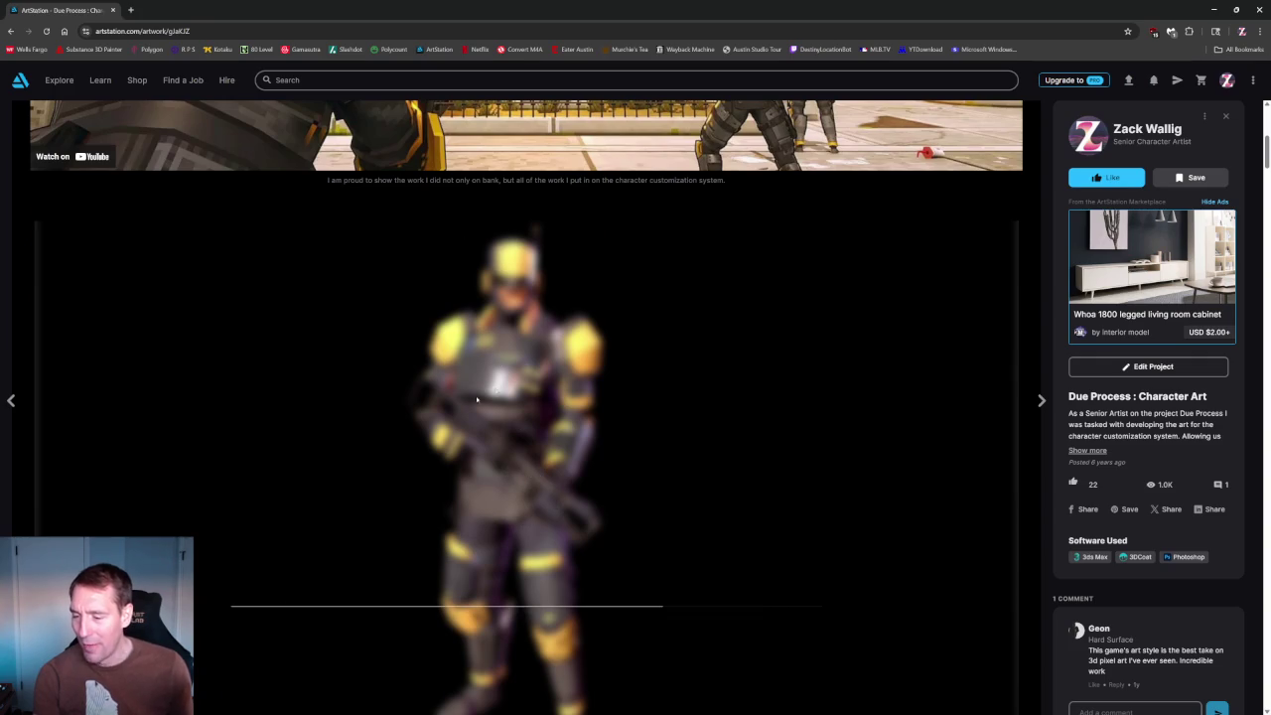
Rotate and zoom the Sketchfab character model to view its side and back.
mouse_move(732, 446)
mouse_down()
mouse_move(673, 444)
mouse_move(777, 459)
mouse_up()
scroll(557, 364, up, 5)
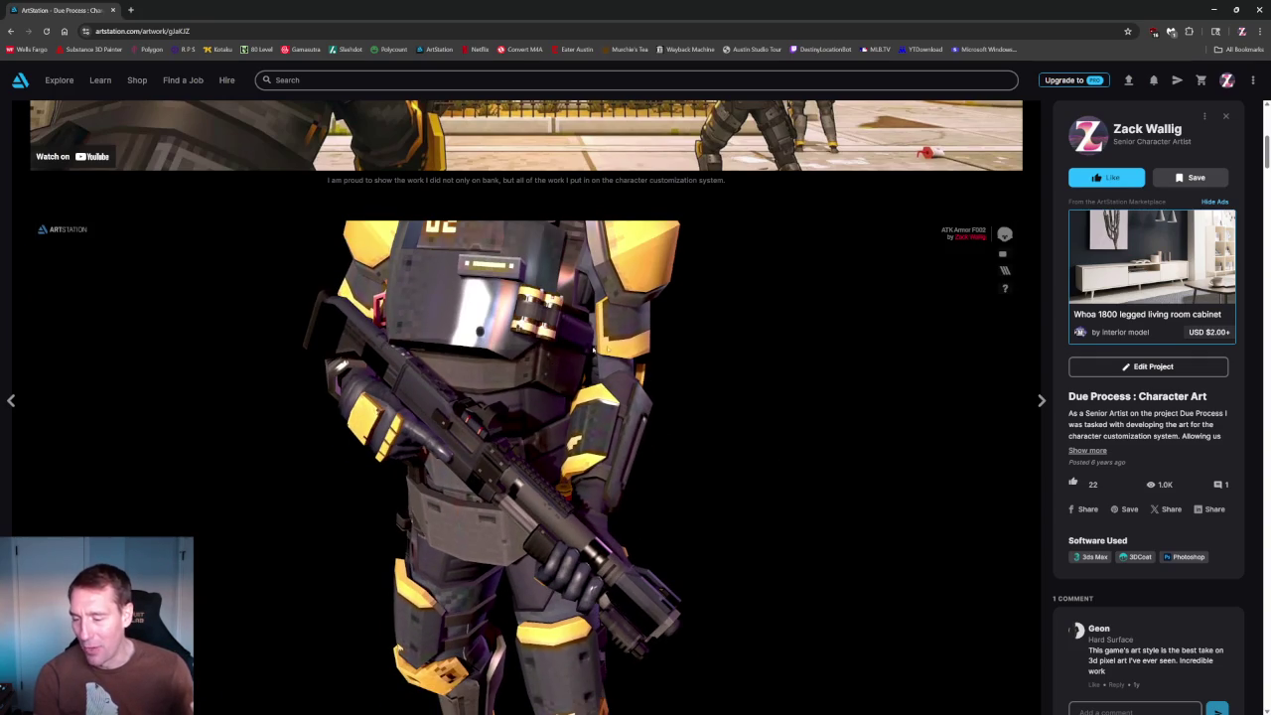
drag(707, 402, 701, 417)
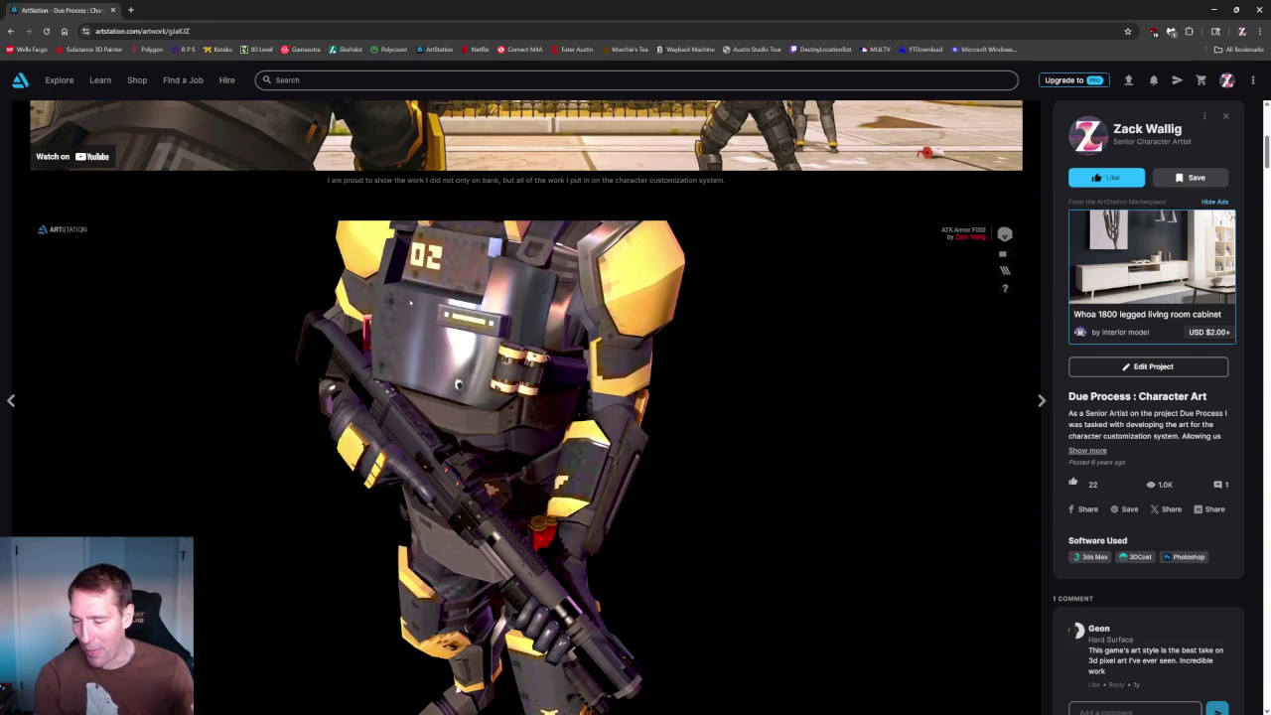
scroll(589, 419, down, 5)
mouse_move(589, 419)
mouse_down()
mouse_move(690, 404)
mouse_move(636, 407)
mouse_up()
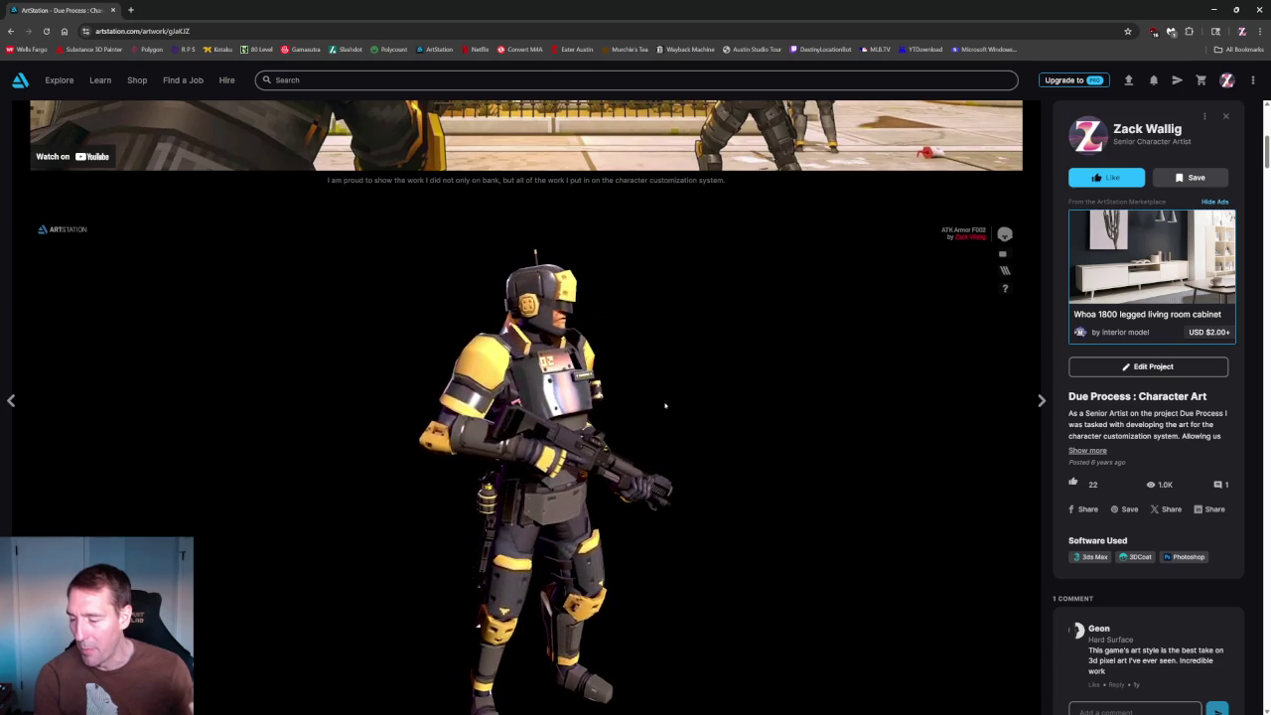
scroll(1008, 492, down, 2)
scroll(985, 487, up, 3)
mouse_move(984, 488)
mouse_down()
mouse_move(602, 483)
mouse_move(665, 498)
mouse_up()
Scroll down past the Enforcer lineup to the 31-second outfit-cycling character video.
scroll(664, 498, down, 3)
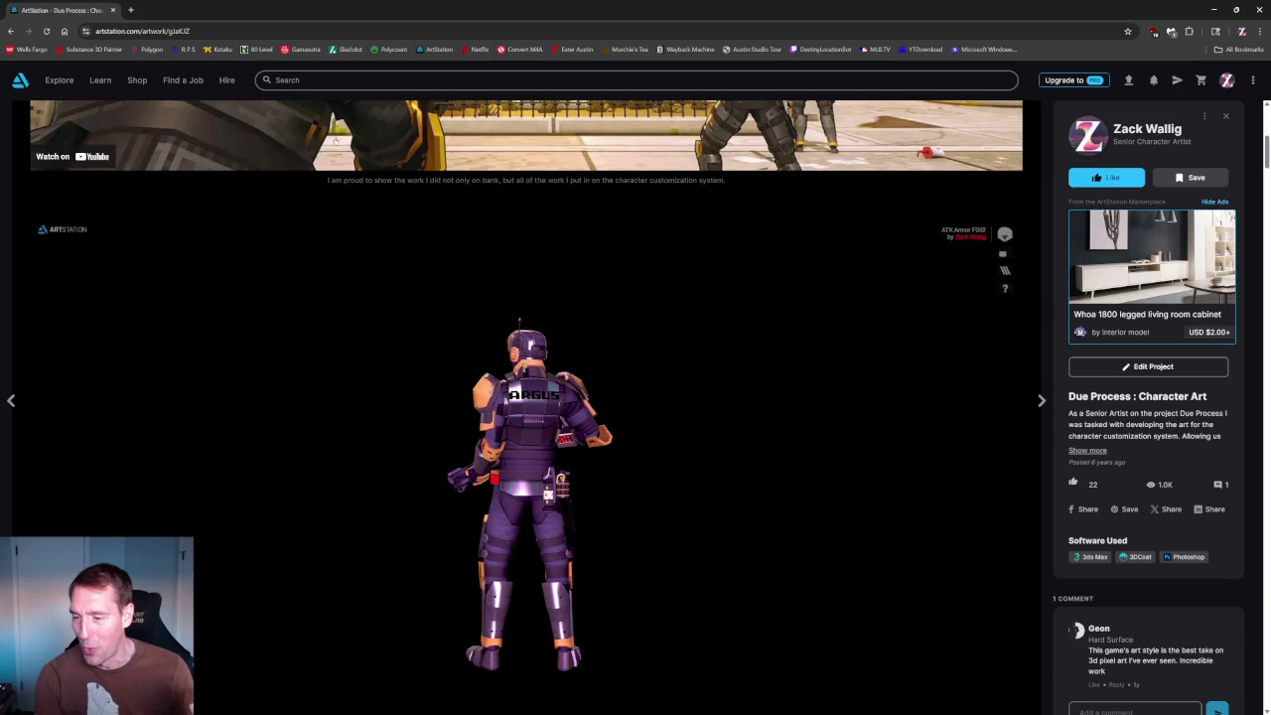
scroll(1058, 444, down, 1)
scroll(1058, 444, down, 2)
scroll(1058, 444, down, 2)
scroll(1047, 445, down, 2)
scroll(1047, 445, down, 3)
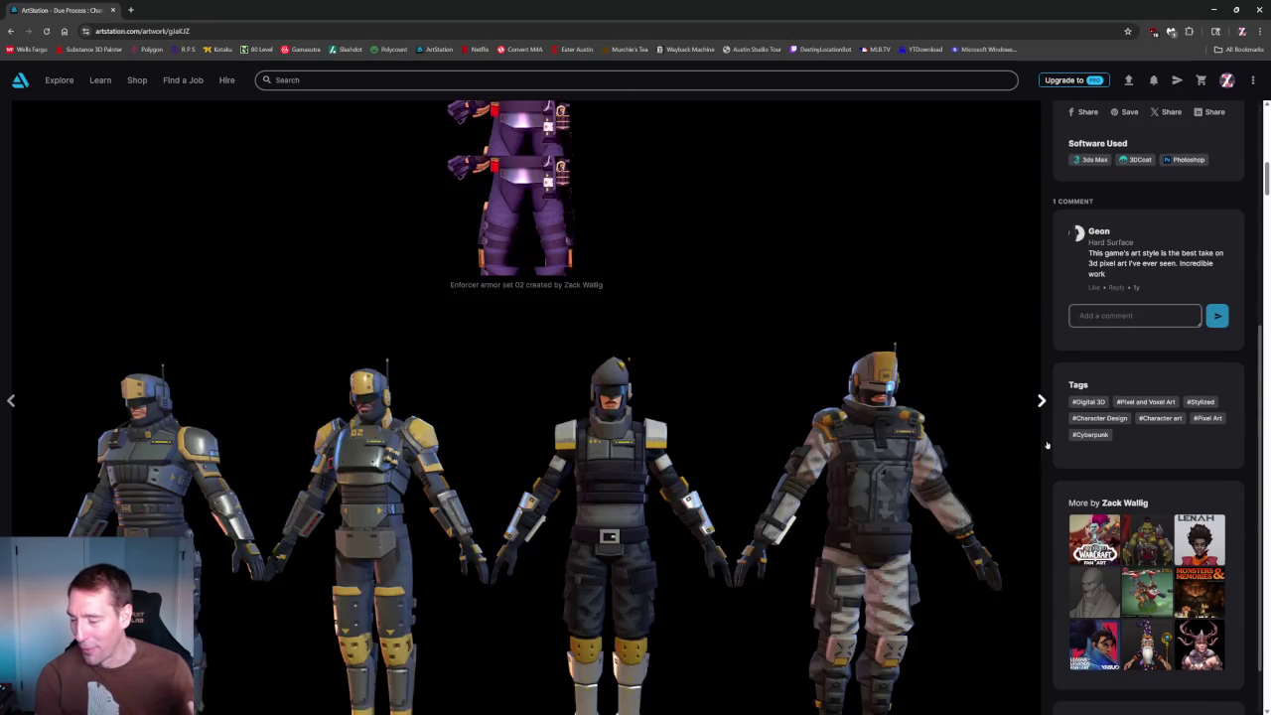
scroll(1046, 445, down, 2)
scroll(527, 397, up, 1)
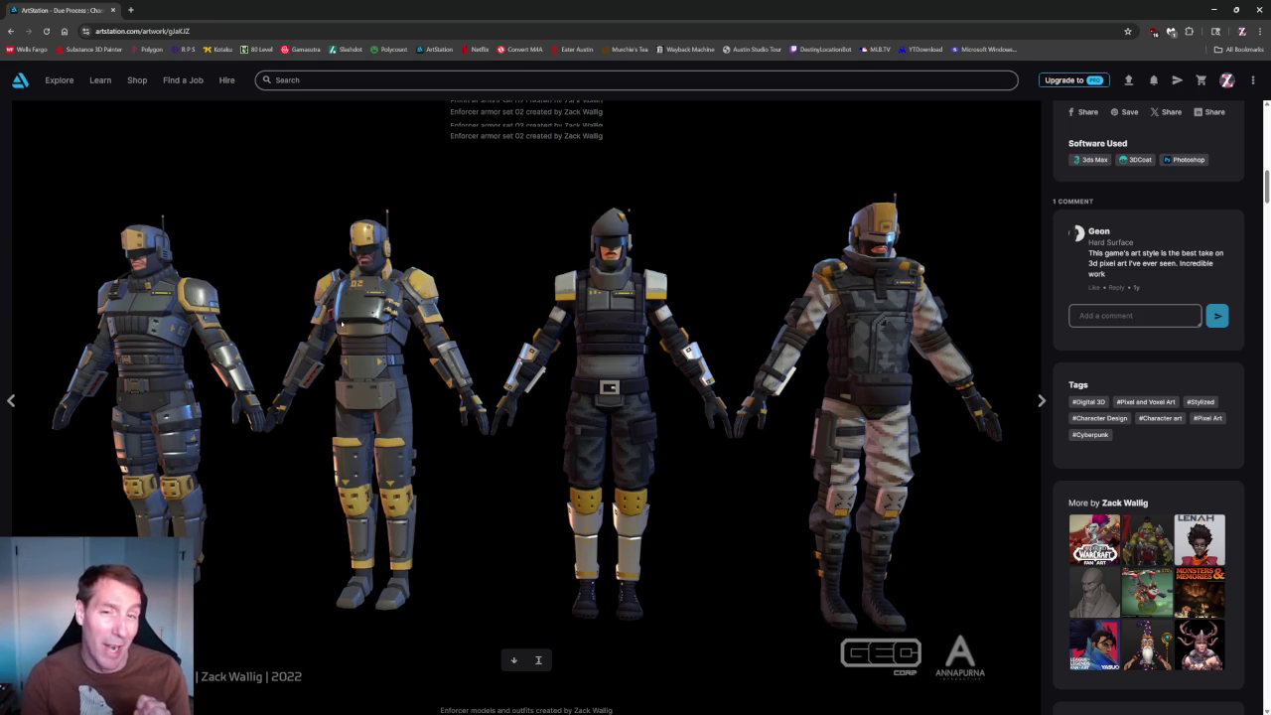
scroll(978, 499, down, 3)
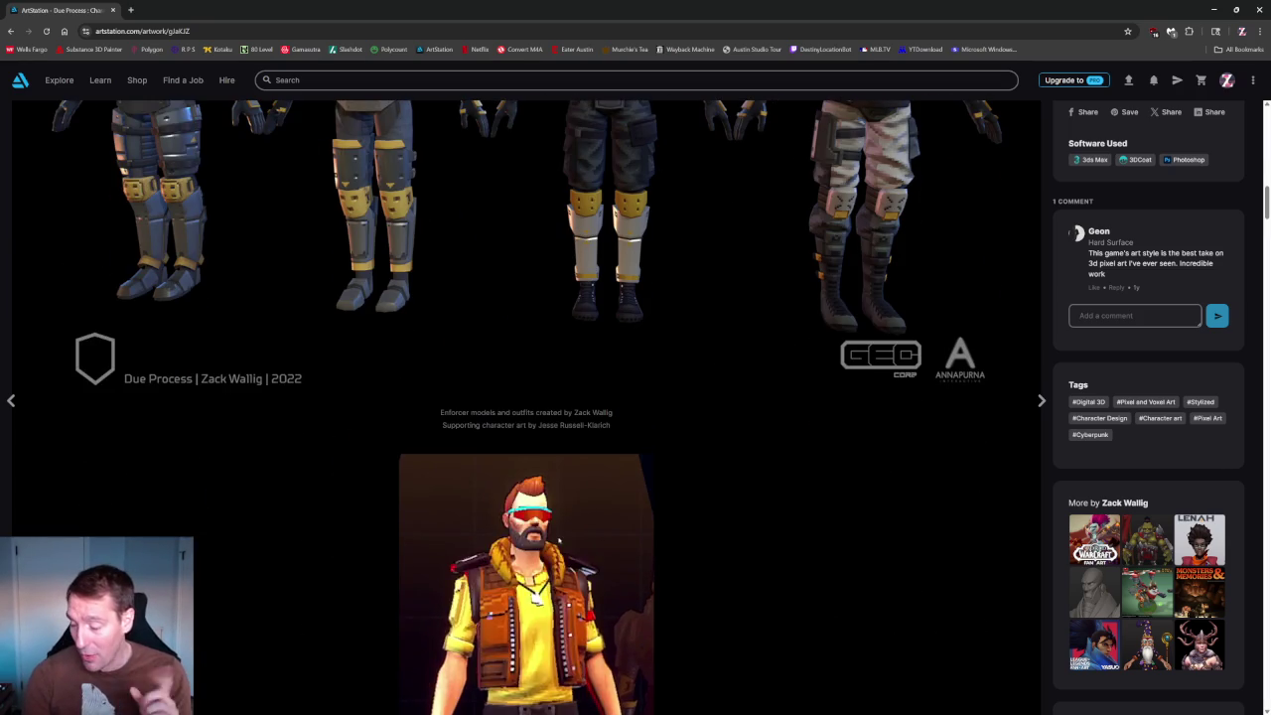
scroll(978, 499, down, 1)
scroll(978, 499, down, 2)
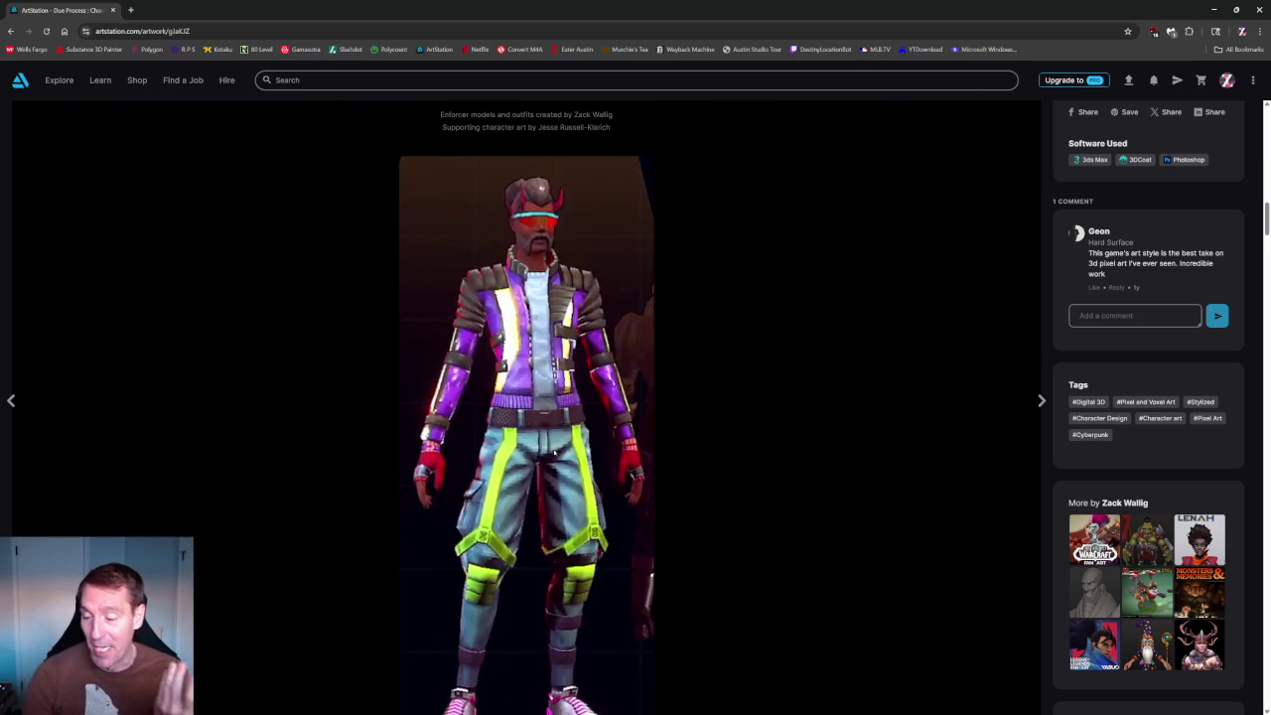
scroll(555, 454, down, 1)
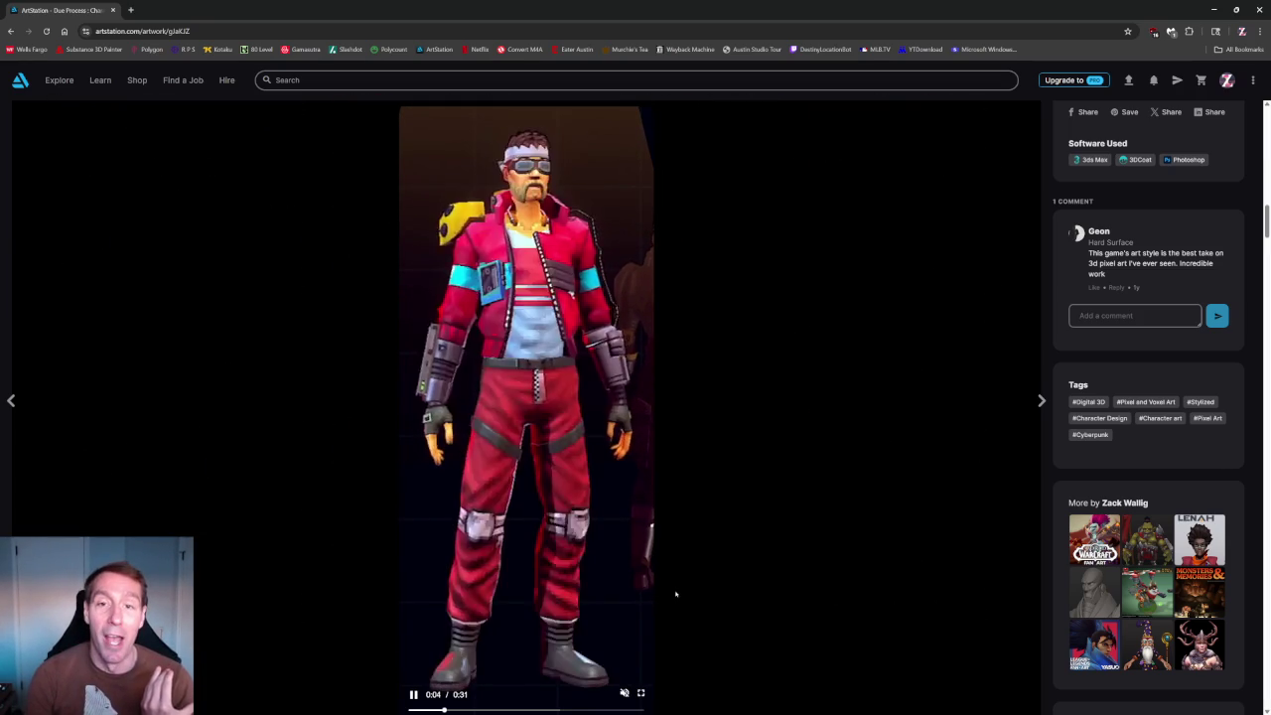